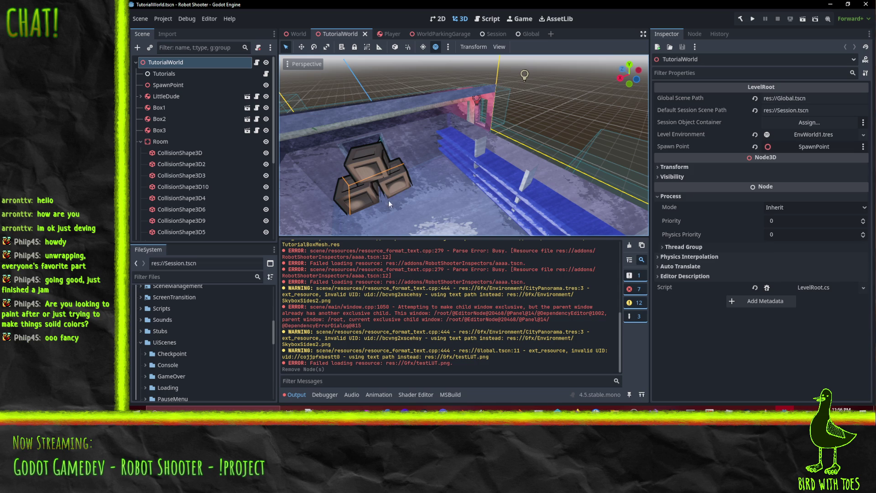
# Check the apartment building in the Blender file from a wider angle, then return to Godot
pyautogui.scroll(3, 397, 178)
pyautogui.scroll(-3, 403, 165)
pyautogui.click(442, 409)
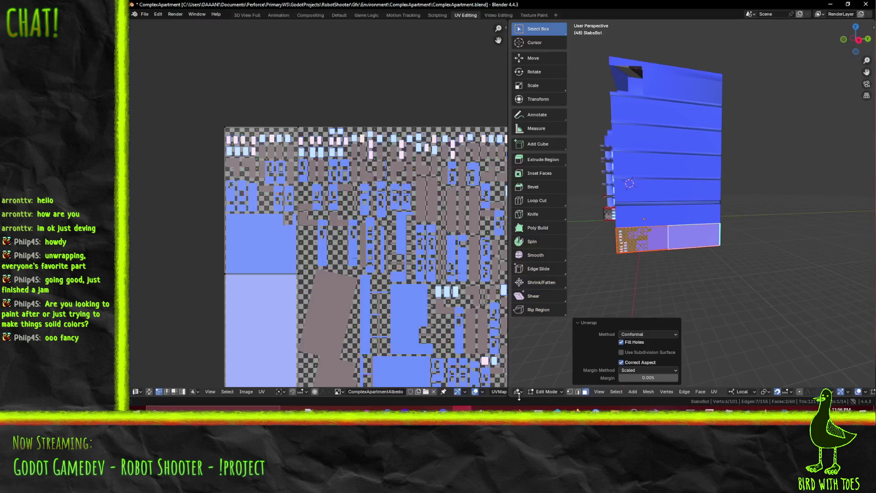
pyautogui.moveTo(656, 155); pyautogui.dragTo(759, 251, button='middle')
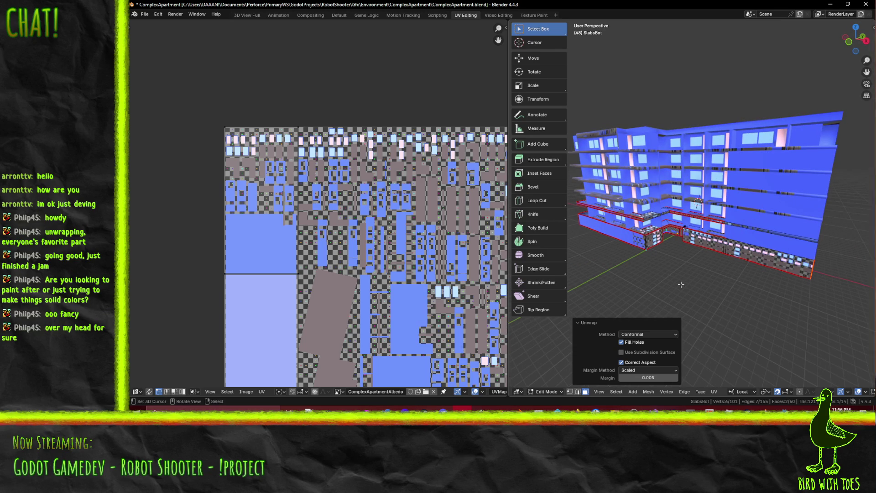
pyautogui.scroll(4, 680, 285)
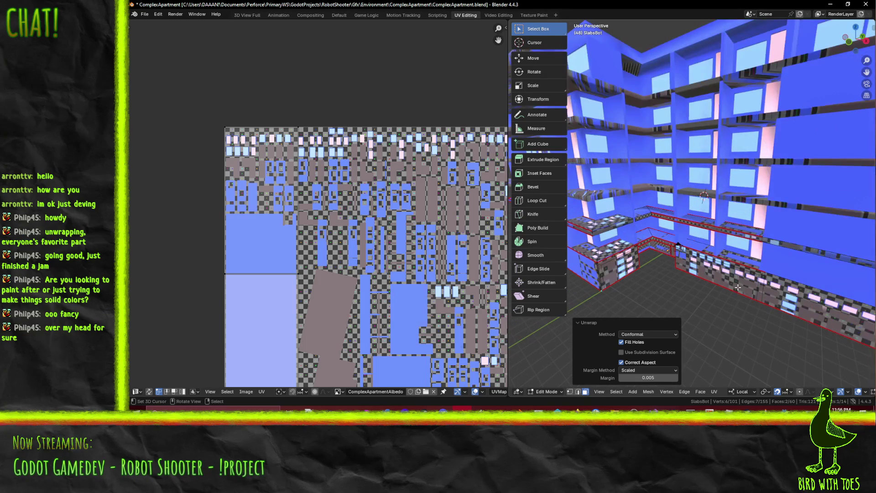
pyautogui.click(782, 422)
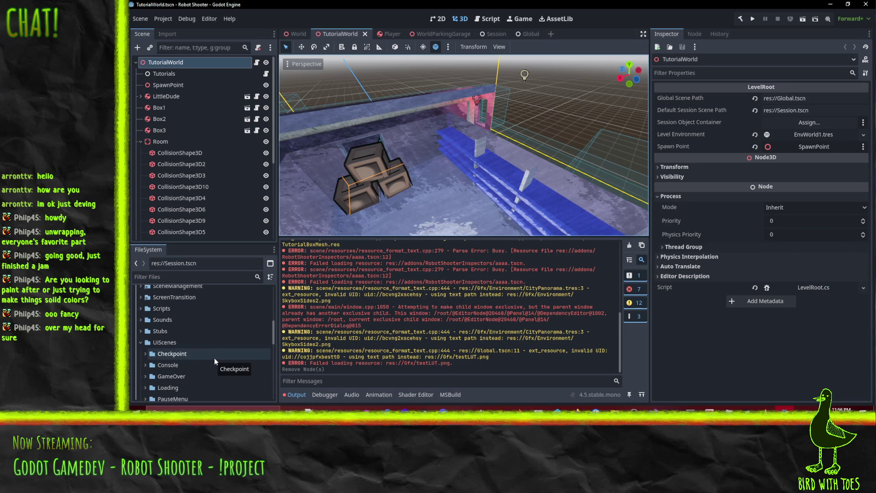
# Find the postprocess sandbox.tscn scene in the FileSystem dock and open it
pyautogui.scroll(-8, 206, 319)
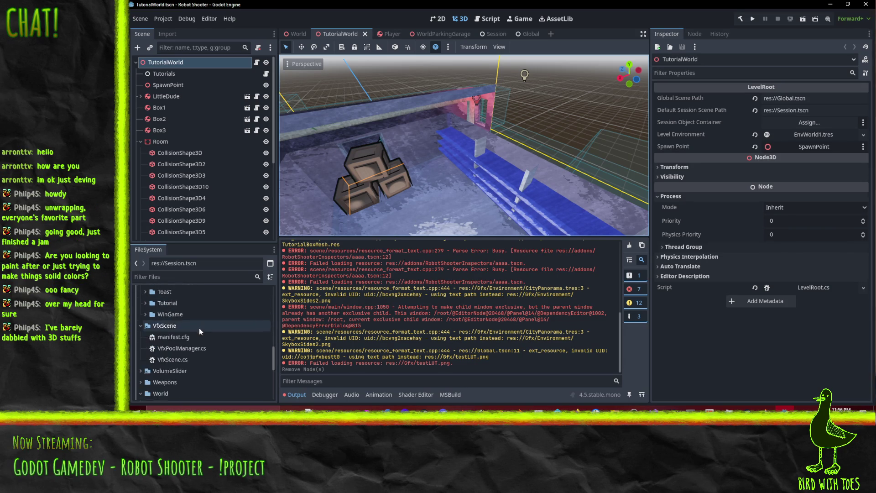
pyautogui.scroll(-5, 201, 335)
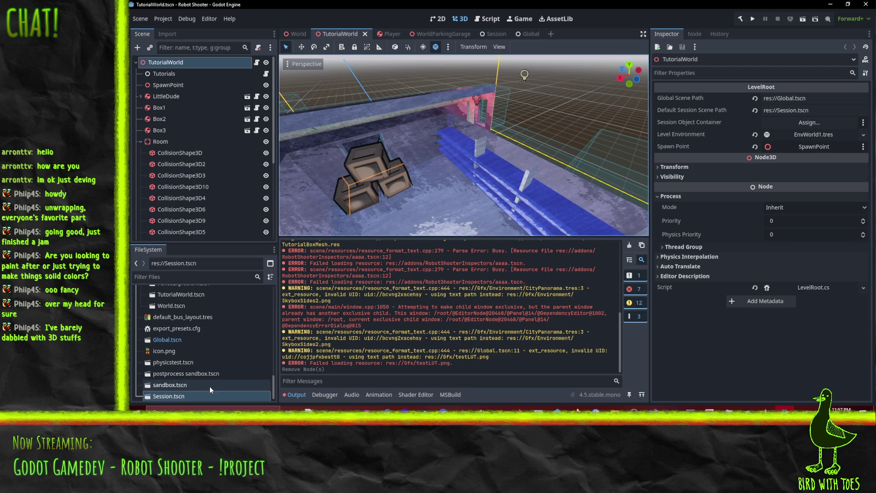
pyautogui.scroll(-1, 212, 356)
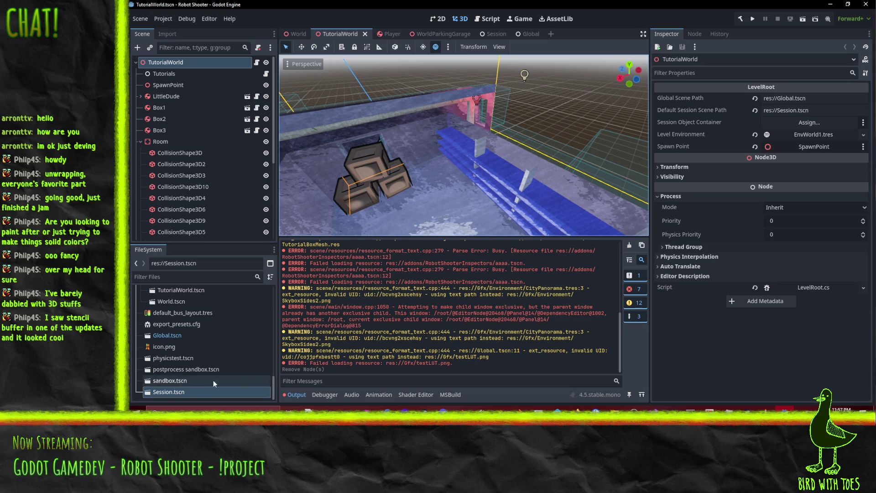
pyautogui.scroll(3, 192, 392)
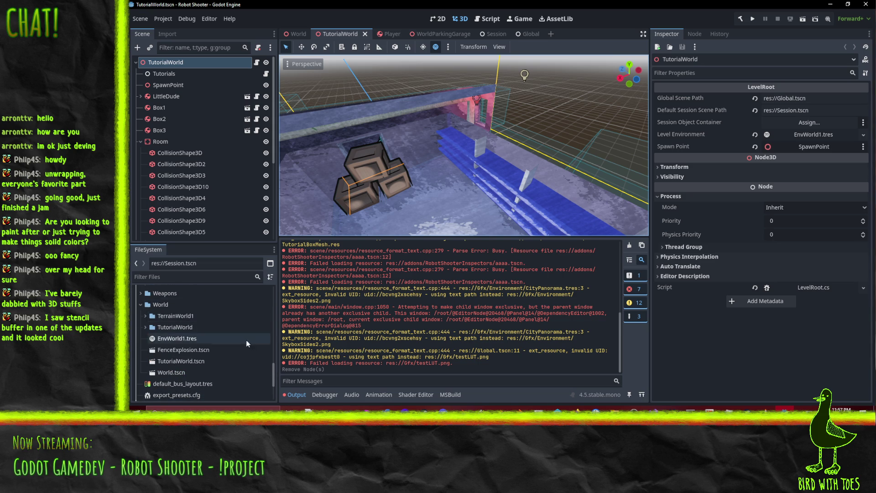
pyautogui.scroll(-3, 239, 335)
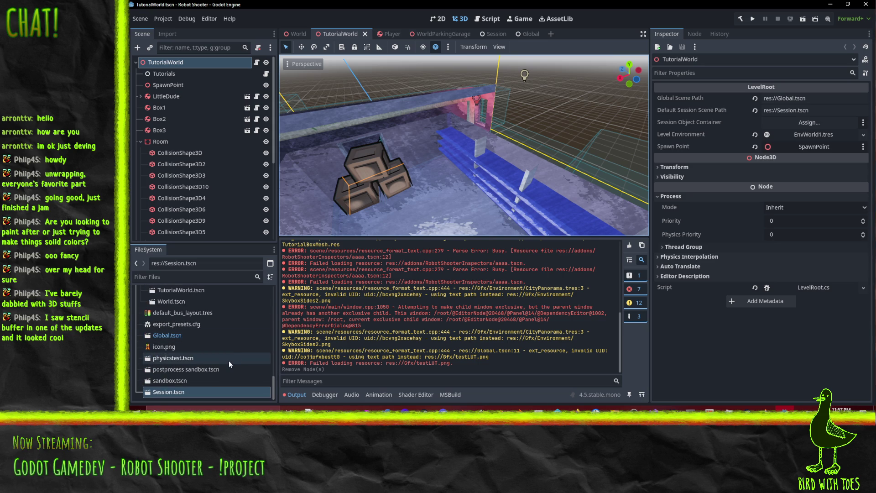
pyautogui.scroll(3, 228, 360)
pyautogui.scroll(1, 225, 361)
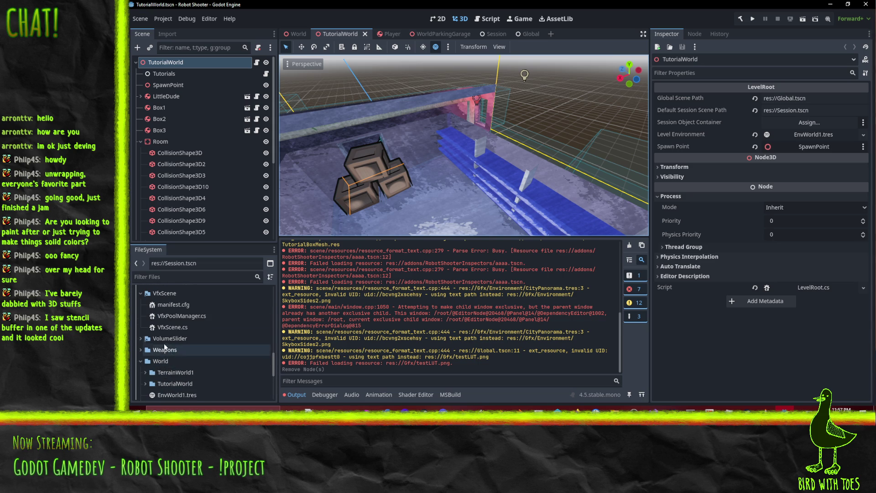
pyautogui.click(140, 294)
pyautogui.scroll(5, 251, 343)
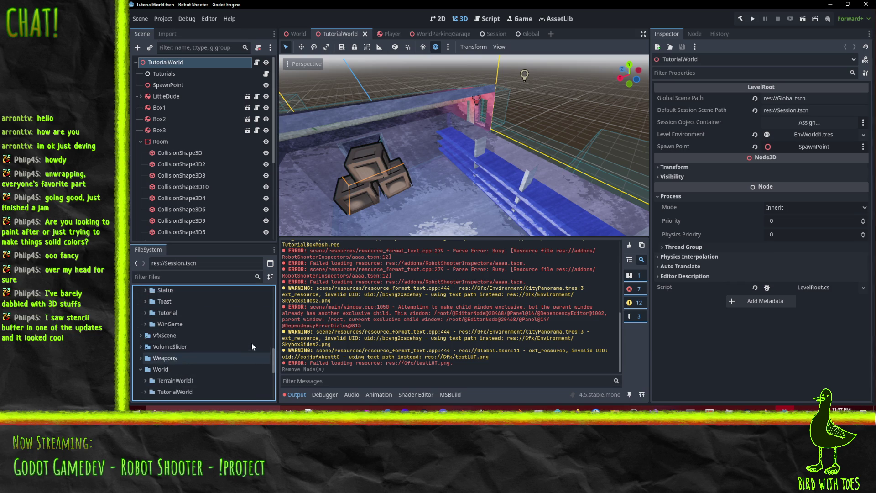
pyautogui.scroll(-10, 223, 342)
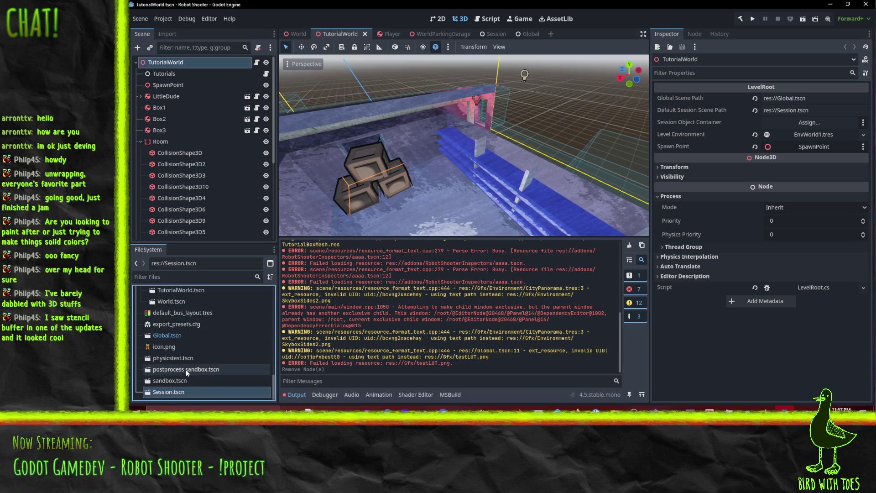
pyautogui.click(203, 380)
pyautogui.doubleClick(204, 370)
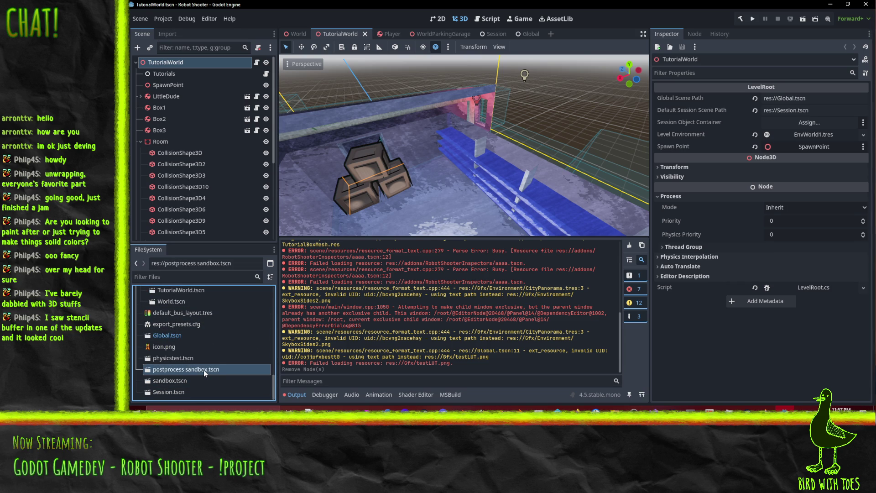
# Clear the Shader slot of MeshInstance3D3's capsule material to <empty>
pyautogui.moveTo(522, 193)
pyautogui.mouseDown(button='middle')
pyautogui.moveTo(544, 137)
pyautogui.moveTo(573, 146)
pyautogui.moveTo(347, 155)
pyautogui.mouseUp(button='middle')
pyautogui.scroll(-3, 780, 248)
pyautogui.scroll(-5, 781, 248)
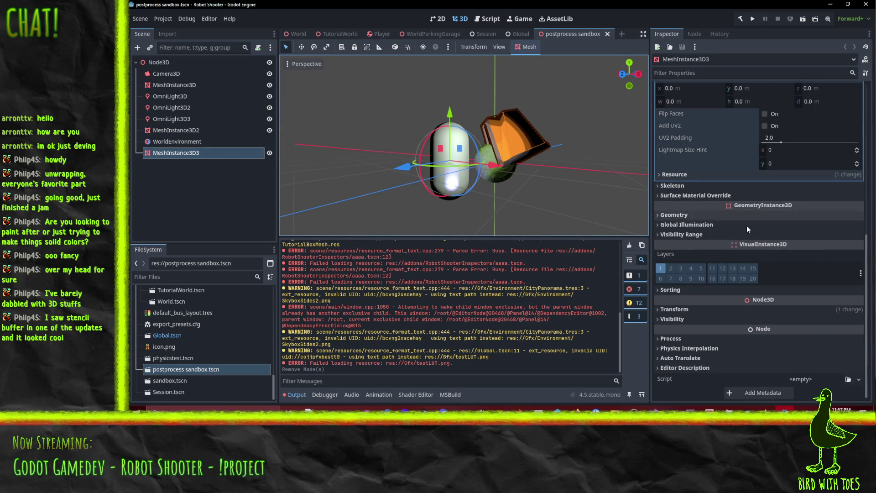
pyautogui.scroll(6, 750, 289)
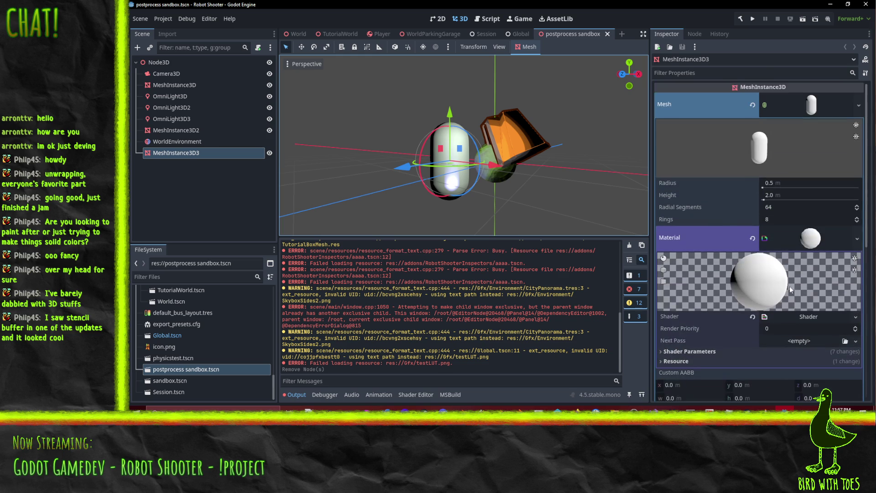
pyautogui.scroll(-2, 803, 244)
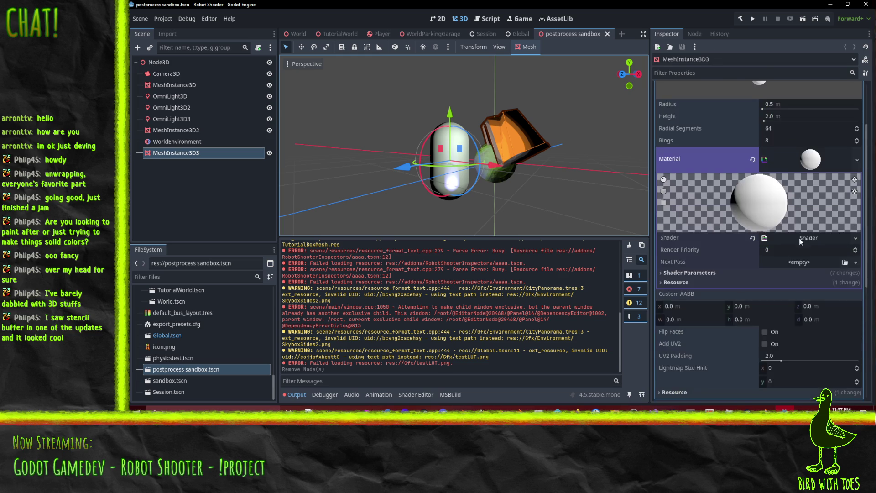
pyautogui.click(855, 237)
pyautogui.click(831, 298)
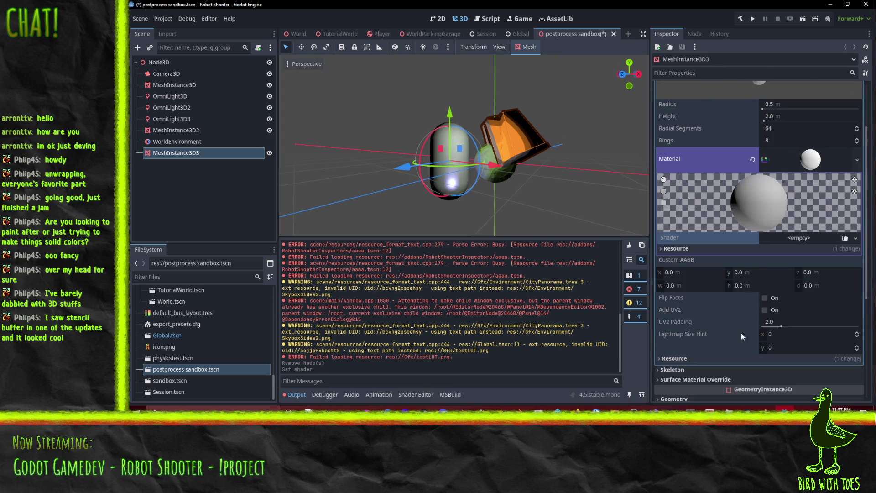
# Review the shader choices and the material's resource settings without assigning anything
pyautogui.click(856, 238)
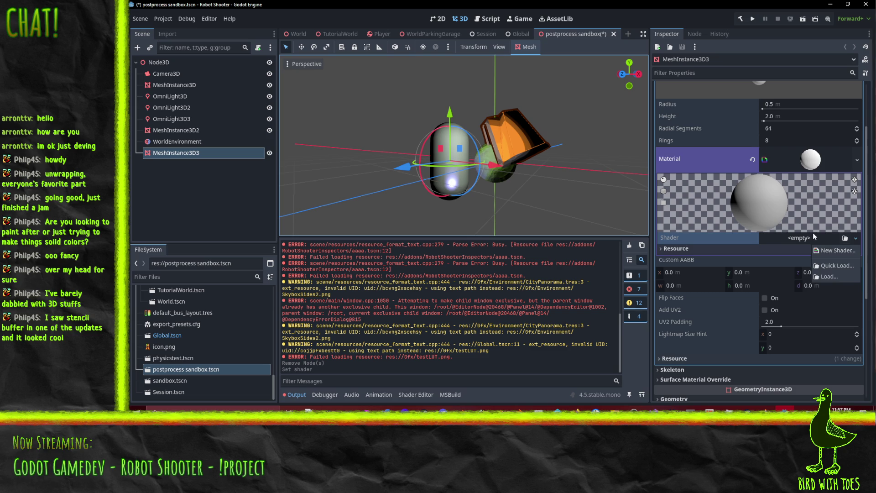
pyautogui.press('Escape')
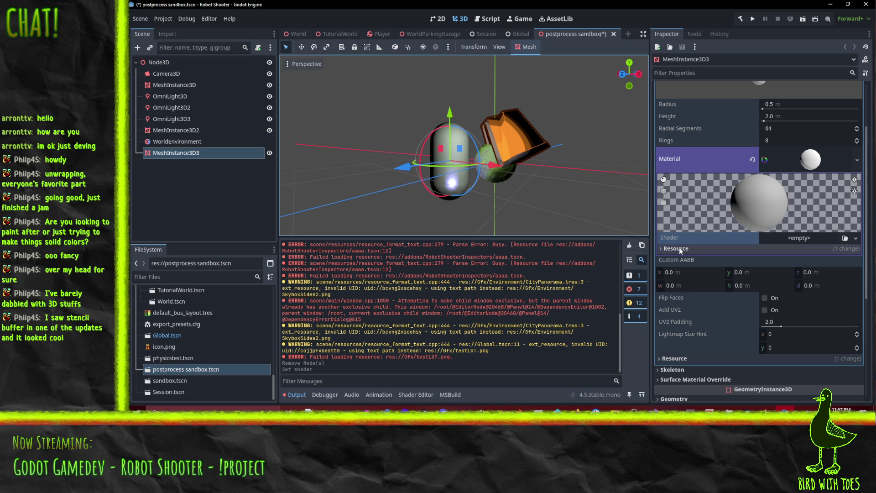
pyautogui.click(799, 156)
pyautogui.click(799, 156)
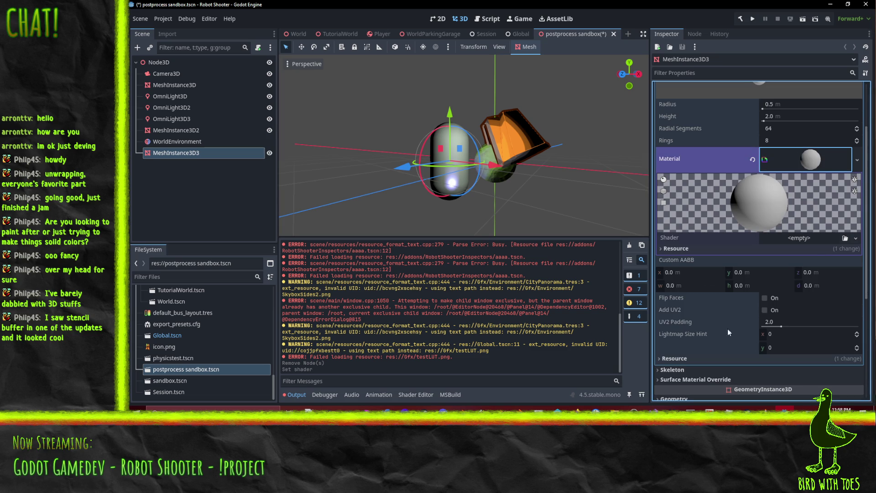
pyautogui.click(677, 250)
pyautogui.click(677, 250)
pyautogui.scroll(3, 787, 198)
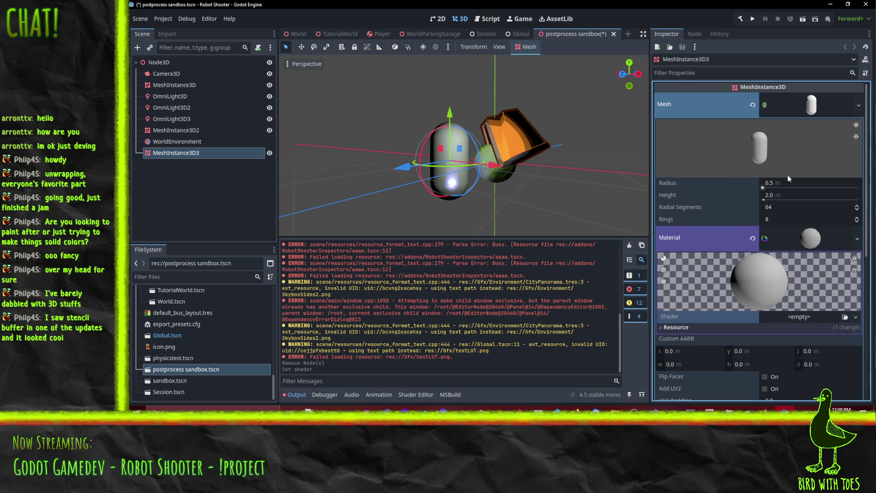
# Replace the capsule's material with a new StandardMaterial3D
pyautogui.click(859, 238)
pyautogui.click(816, 297)
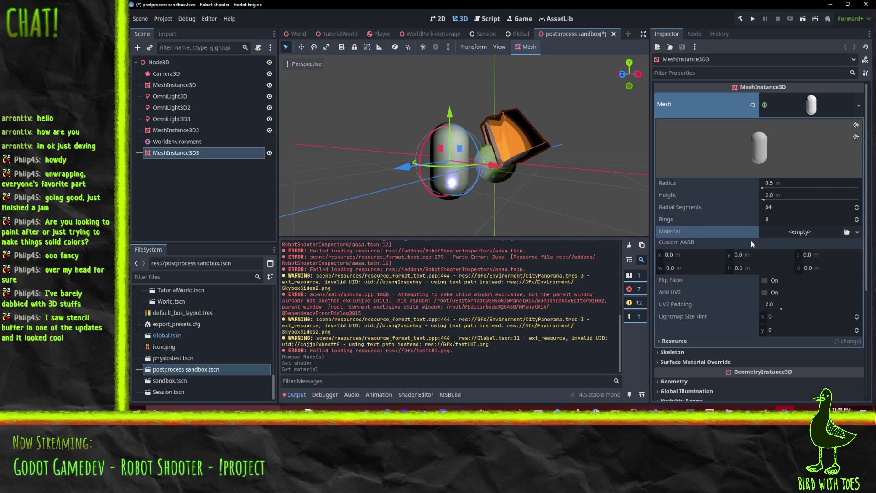
pyautogui.click(858, 233)
pyautogui.click(828, 255)
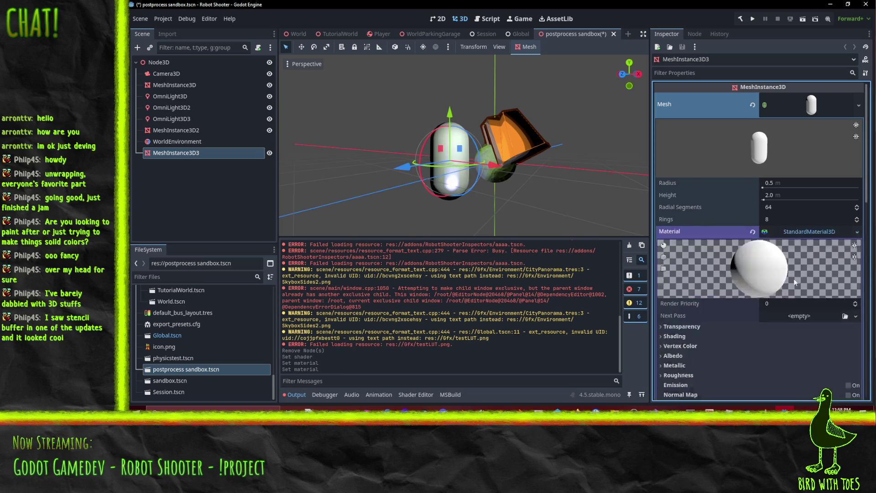
pyautogui.scroll(-7, 788, 296)
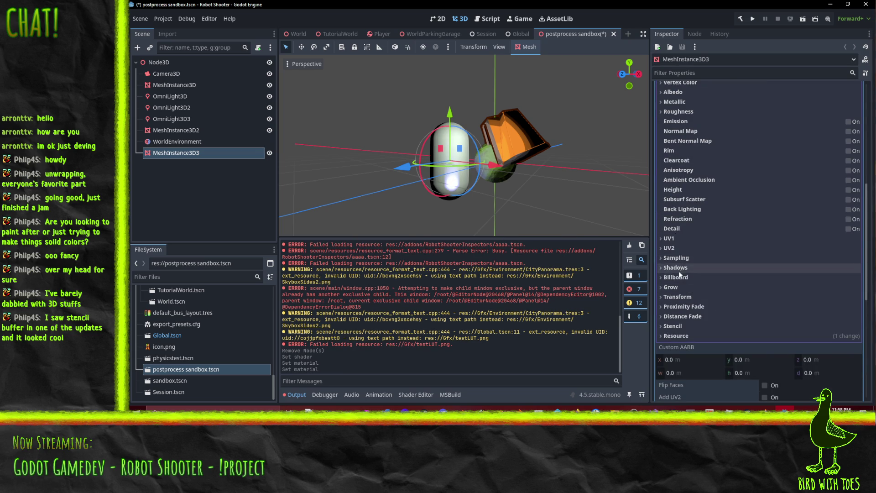
# Set the new material's Stencil mode to Outline
pyautogui.click(677, 325)
pyautogui.scroll(-2, 683, 322)
pyautogui.click(781, 259)
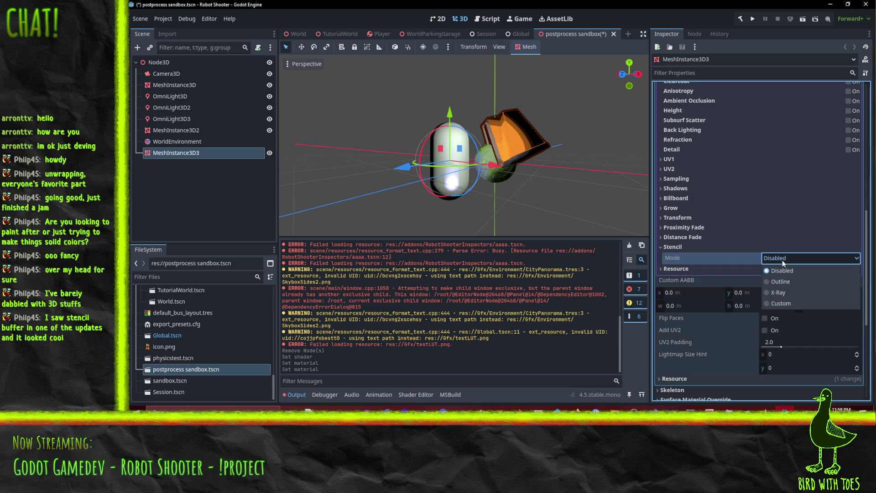
pyautogui.click(777, 282)
pyautogui.moveTo(485, 220)
pyautogui.mouseDown(button='middle')
pyautogui.moveTo(461, 170)
pyautogui.moveTo(519, 175)
pyautogui.moveTo(513, 182)
pyautogui.mouseUp(button='middle')
pyautogui.scroll(3, 519, 175)
# Shift the capsule along X and raise its outline thickness to 0.115
pyautogui.moveTo(491, 176)
pyautogui.mouseDown()
pyautogui.moveTo(595, 212)
pyautogui.moveTo(584, 209)
pyautogui.moveTo(841, 242)
pyautogui.moveTo(565, 207)
pyautogui.moveTo(533, 218)
pyautogui.moveTo(488, 201)
pyautogui.mouseUp()
pyautogui.moveTo(767, 318); pyautogui.dragTo(776, 316)
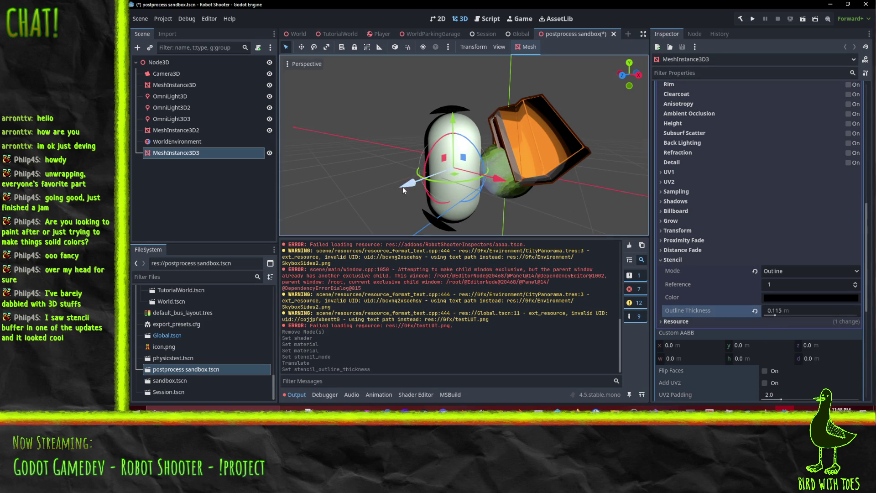
pyautogui.moveTo(453, 118)
pyautogui.mouseDown()
pyautogui.moveTo(453, 109)
pyautogui.moveTo(454, 191)
pyautogui.moveTo(457, 112)
pyautogui.moveTo(459, 132)
pyautogui.moveTo(478, 64)
pyautogui.moveTo(488, 64)
pyautogui.mouseUp()
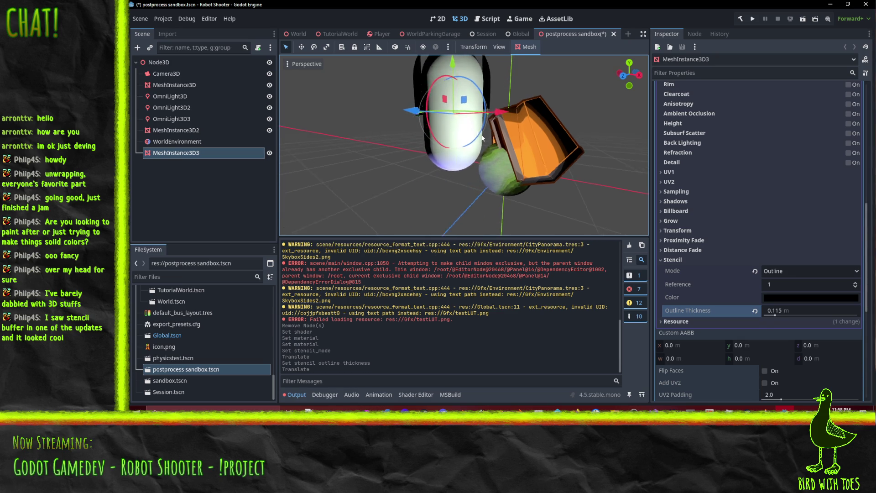
# Reposition the capsule along X and lower it to a new height
pyautogui.scroll(-3, 518, 181)
pyautogui.moveTo(518, 183); pyautogui.dragTo(524, 162, button='middle')
pyautogui.scroll(4, 526, 155)
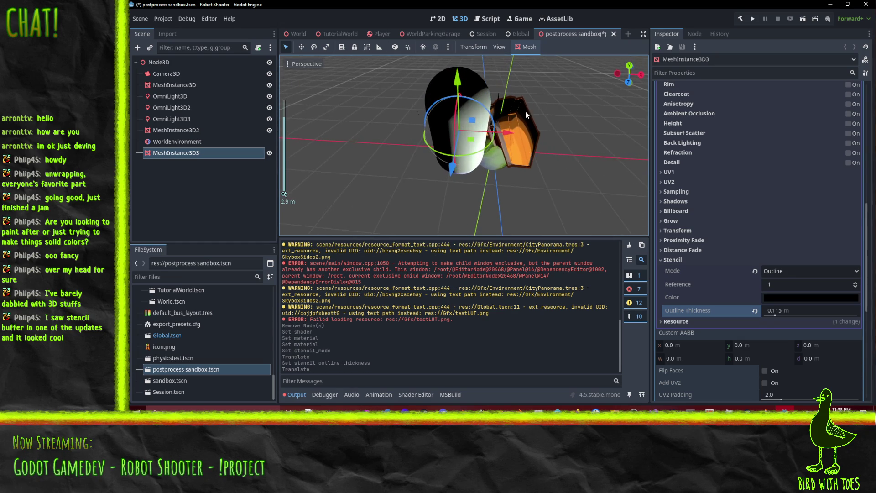
pyautogui.moveTo(560, 108)
pyautogui.mouseDown(button='middle')
pyautogui.moveTo(463, 231)
pyautogui.moveTo(488, 151)
pyautogui.moveTo(518, 98)
pyautogui.moveTo(576, 103)
pyautogui.moveTo(504, 110)
pyautogui.moveTo(502, 155)
pyautogui.mouseUp(button='middle')
pyautogui.moveTo(501, 160)
pyautogui.mouseDown()
pyautogui.moveTo(549, 188)
pyautogui.moveTo(376, 116)
pyautogui.moveTo(417, 142)
pyautogui.moveTo(547, 179)
pyautogui.moveTo(483, 169)
pyautogui.mouseUp()
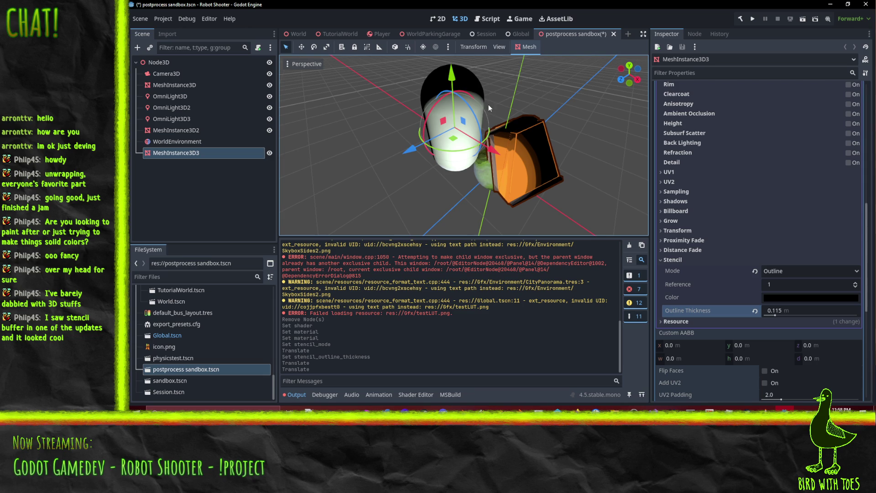
pyautogui.moveTo(488, 110)
pyautogui.mouseDown()
pyautogui.moveTo(448, 177)
pyautogui.moveTo(502, 144)
pyautogui.moveTo(501, 212)
pyautogui.moveTo(475, 192)
pyautogui.moveTo(450, 189)
pyautogui.moveTo(450, 160)
pyautogui.moveTo(450, 196)
pyautogui.moveTo(450, 76)
pyautogui.moveTo(450, 133)
pyautogui.mouseUp()
pyautogui.moveTo(525, 155); pyautogui.dragTo(496, 139, button='middle')
# Show the OmniLights, hide MeshInstance3D and MeshInstance3D2, and nudge the capsule left along X
pyautogui.click(270, 119)
pyautogui.click(269, 108)
pyautogui.moveTo(359, 130); pyautogui.dragTo(560, 159, button='middle')
pyautogui.click(269, 119)
pyautogui.click(269, 108)
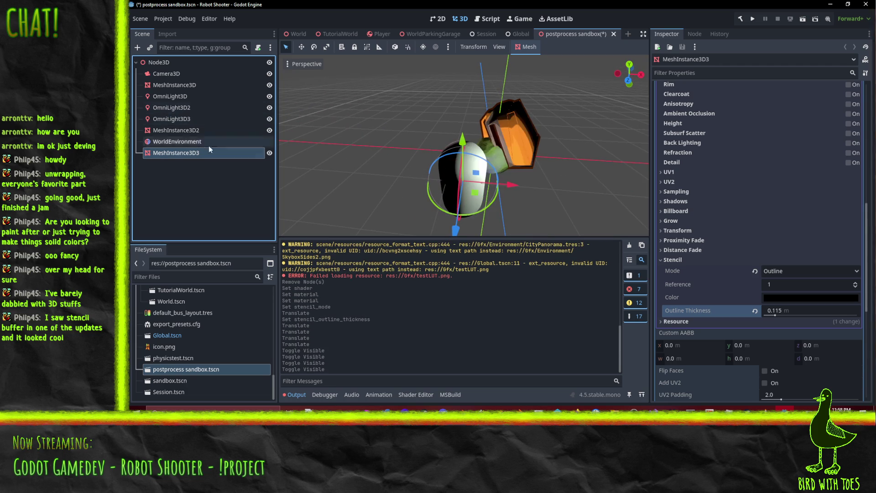
pyautogui.click(269, 84)
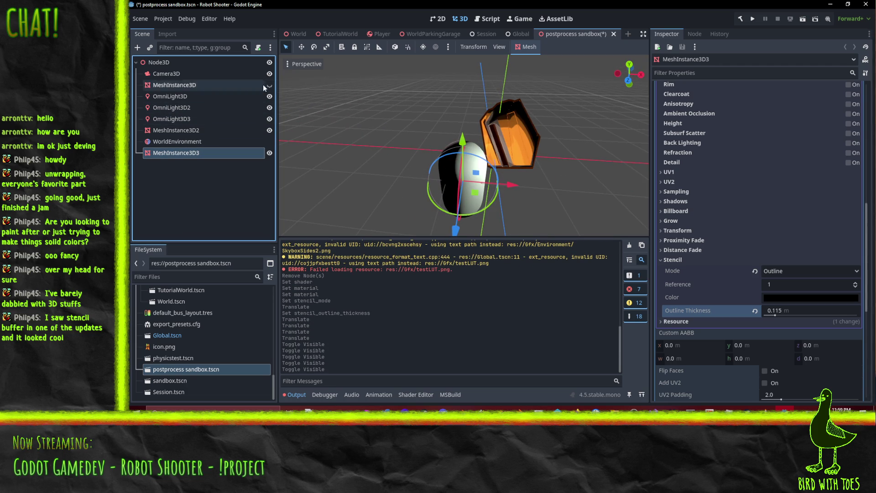
pyautogui.click(269, 130)
pyautogui.moveTo(546, 173); pyautogui.dragTo(515, 208, button='middle')
pyautogui.moveTo(514, 208)
pyautogui.mouseDown()
pyautogui.moveTo(436, 176)
pyautogui.moveTo(486, 193)
pyautogui.moveTo(320, 156)
pyautogui.moveTo(473, 205)
pyautogui.mouseUp()
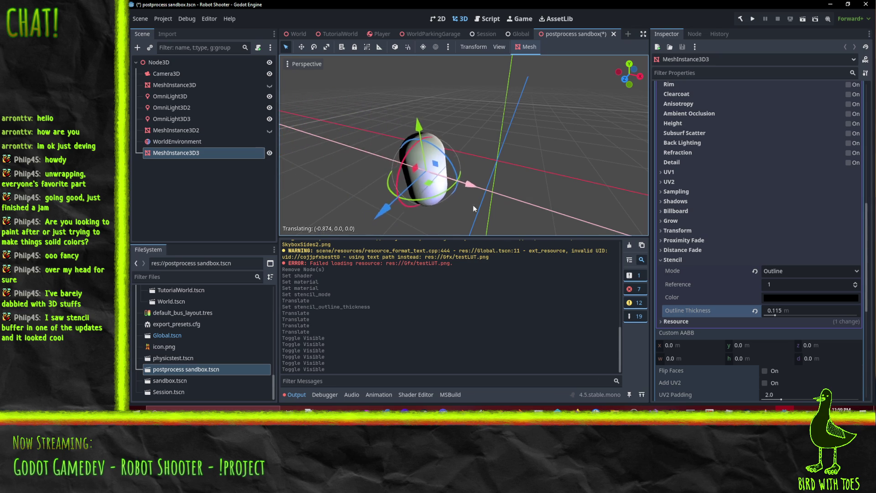
# Toggle the Camera3D preview on and off to check the camera's framing
pyautogui.click(180, 74)
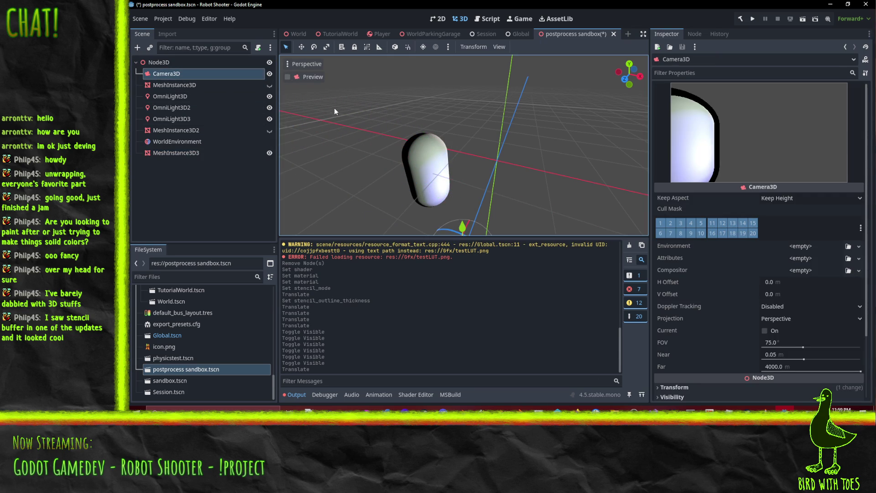
pyautogui.click(295, 77)
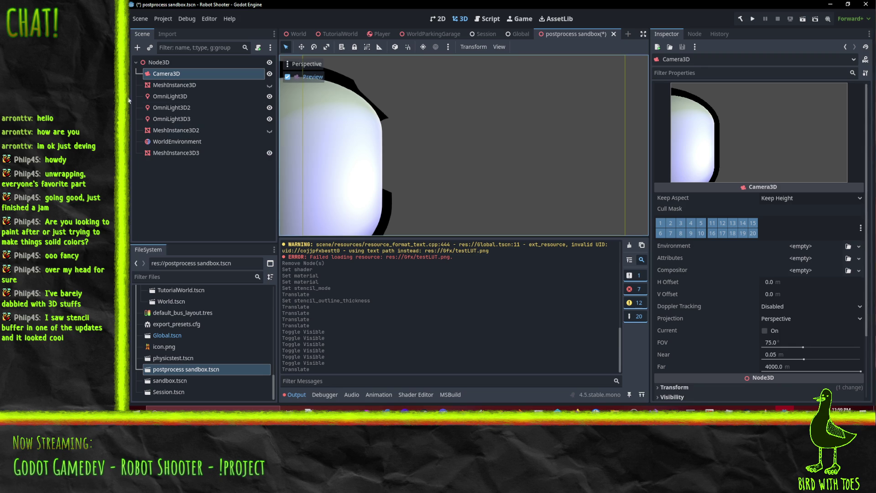
pyautogui.click(189, 155)
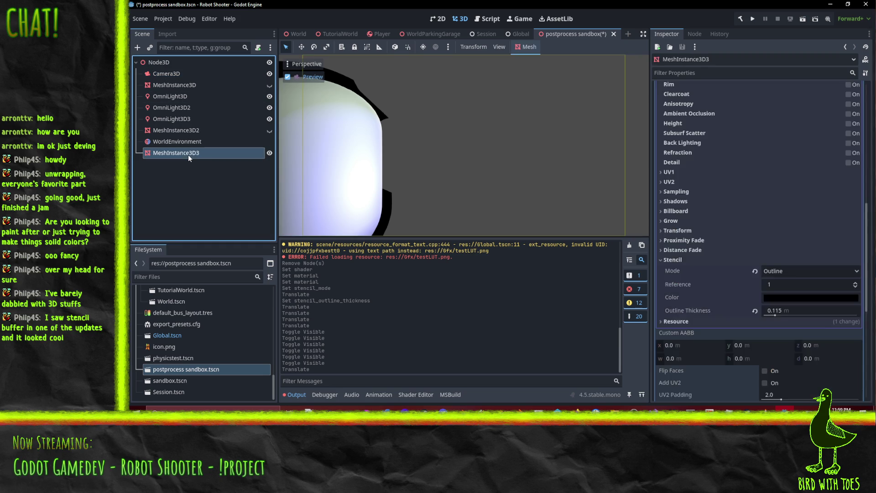
pyautogui.click(287, 77)
pyautogui.click(180, 75)
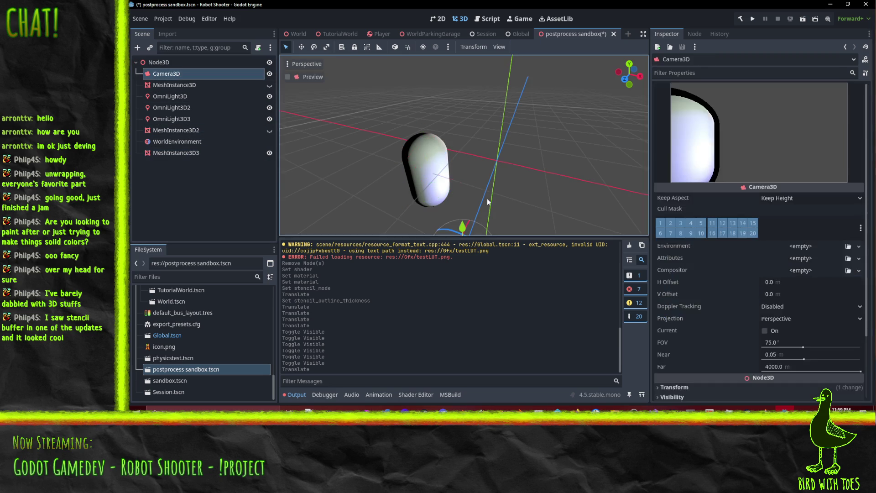
pyautogui.scroll(-3, 456, 196)
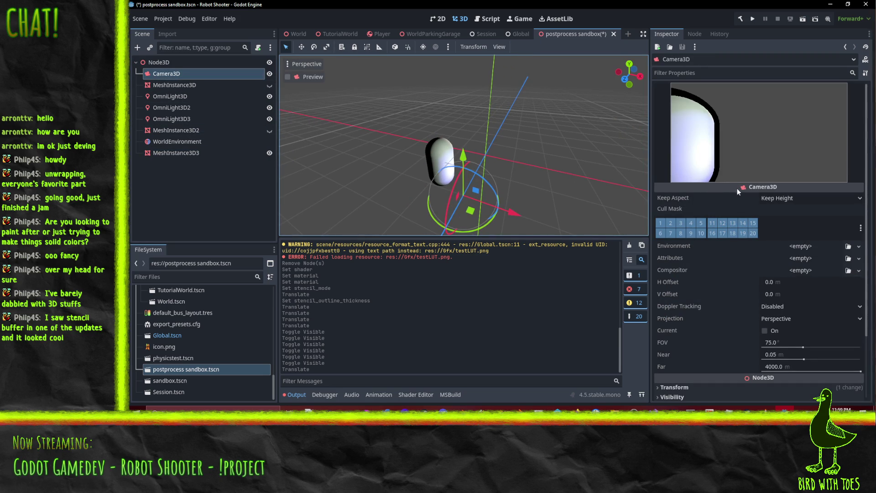
# Move MeshInstance3D3 about 1 m along Z, then reselect Camera3D
pyautogui.moveTo(479, 192); pyautogui.dragTo(538, 169, button='middle')
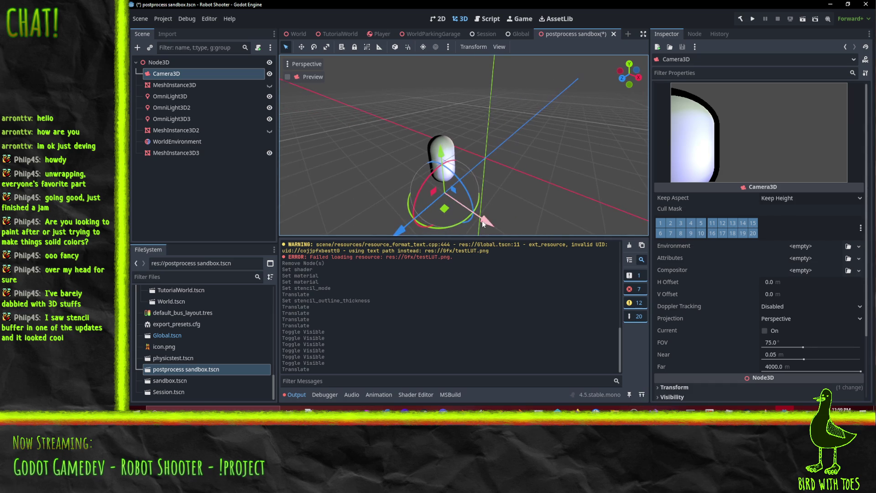
pyautogui.click(179, 152)
pyautogui.moveTo(399, 187)
pyautogui.mouseDown()
pyautogui.moveTo(349, 206)
pyautogui.moveTo(360, 203)
pyautogui.mouseUp()
pyautogui.click(156, 74)
pyautogui.press('f')
pyautogui.moveTo(532, 144)
pyautogui.mouseDown(button='middle')
pyautogui.moveTo(580, 154)
pyautogui.moveTo(599, 176)
pyautogui.mouseUp(button='middle')
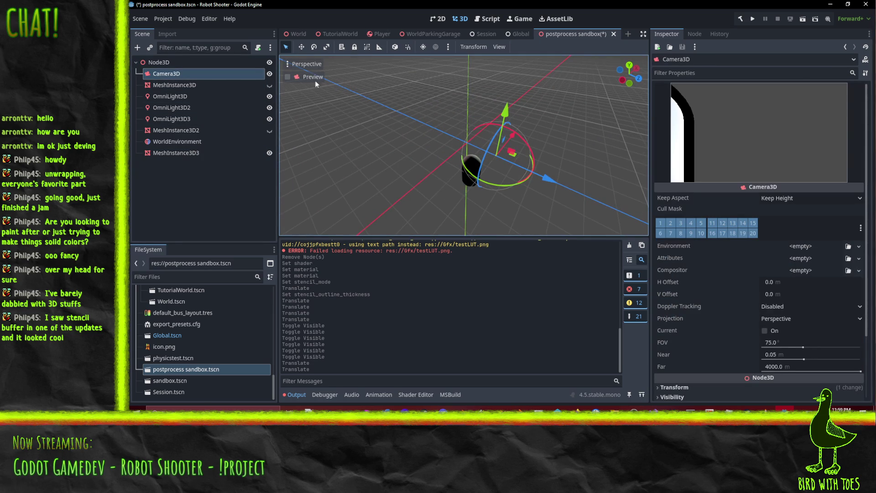
# Select MeshInstance3D3 and move the capsule up, left and along X
pyautogui.click(310, 64)
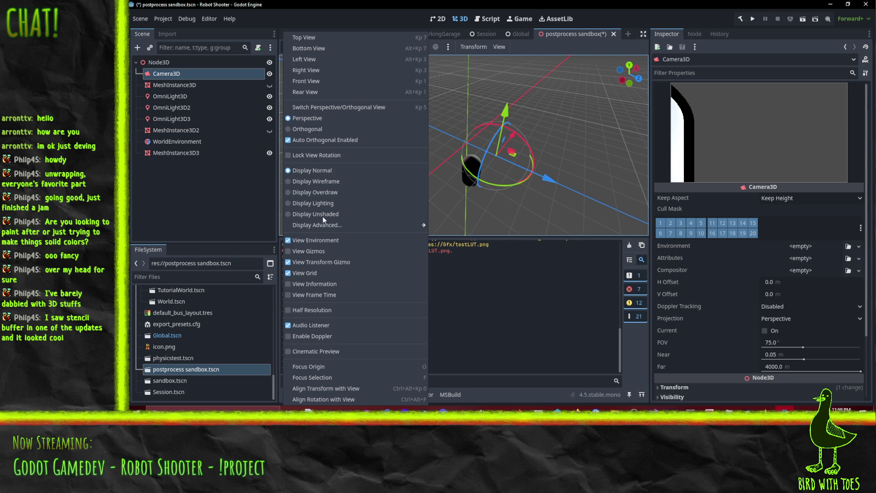
pyautogui.click(512, 184)
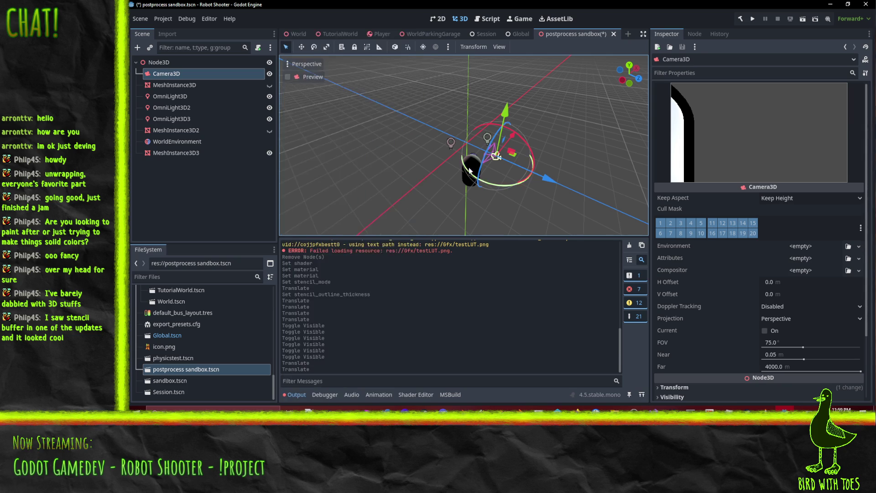
pyautogui.click(469, 173)
pyautogui.click(332, 167)
pyautogui.click(470, 171)
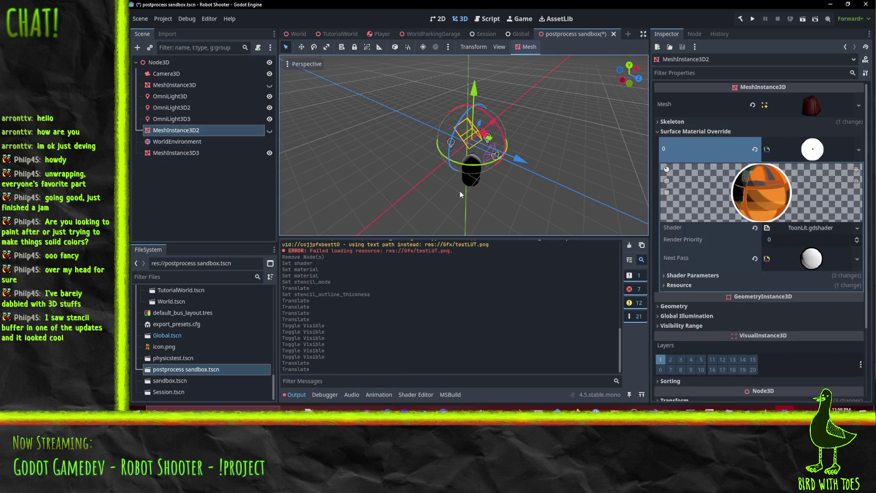
pyautogui.click(476, 185)
pyautogui.click(475, 170)
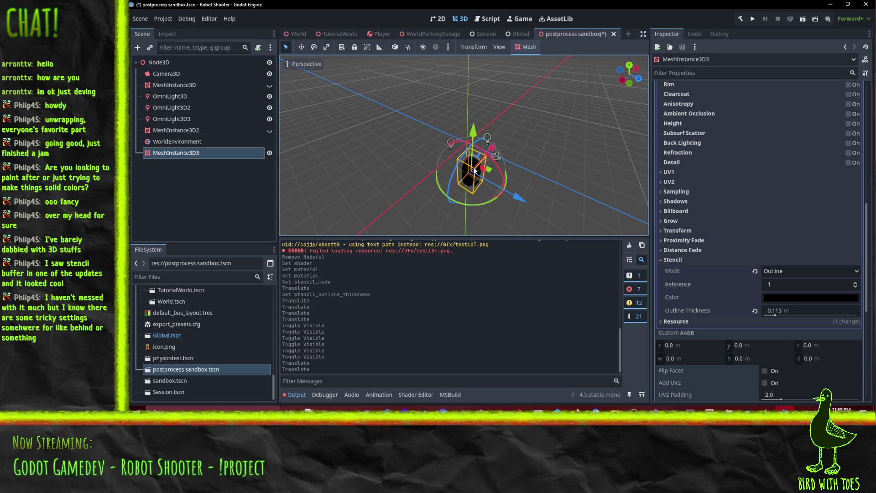
pyautogui.click(154, 130)
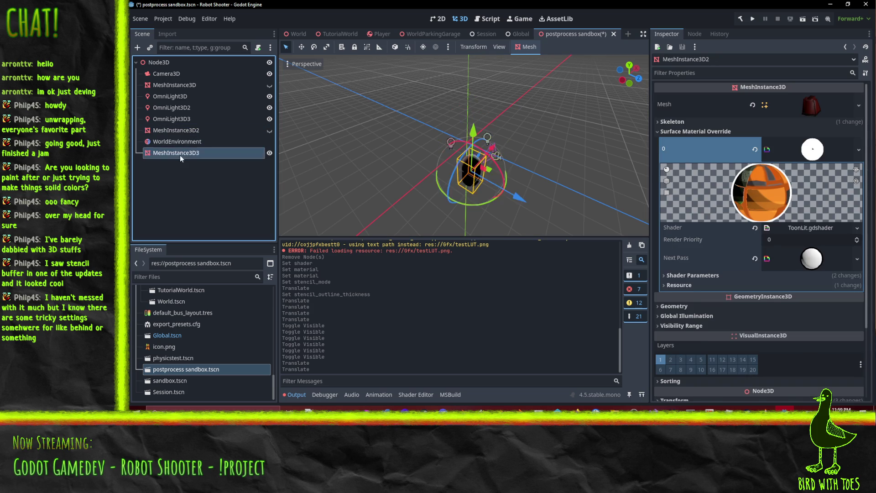
pyautogui.click(180, 155)
pyautogui.moveTo(517, 209); pyautogui.dragTo(472, 180)
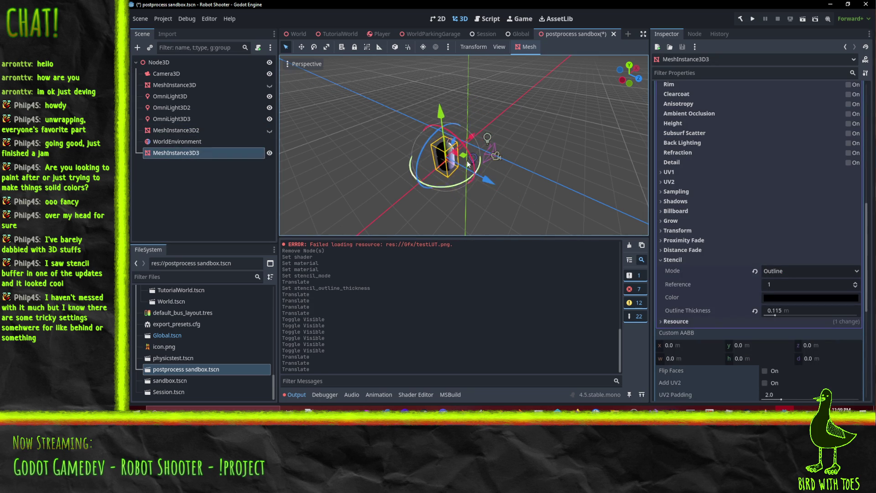
pyautogui.moveTo(472, 180)
pyautogui.mouseDown(button='middle')
pyautogui.moveTo(525, 125)
pyautogui.moveTo(425, 113)
pyautogui.moveTo(421, 129)
pyautogui.moveTo(541, 160)
pyautogui.mouseUp(button='middle')
pyautogui.moveTo(541, 160); pyautogui.dragTo(518, 157)
pyautogui.moveTo(464, 196); pyautogui.dragTo(388, 179)
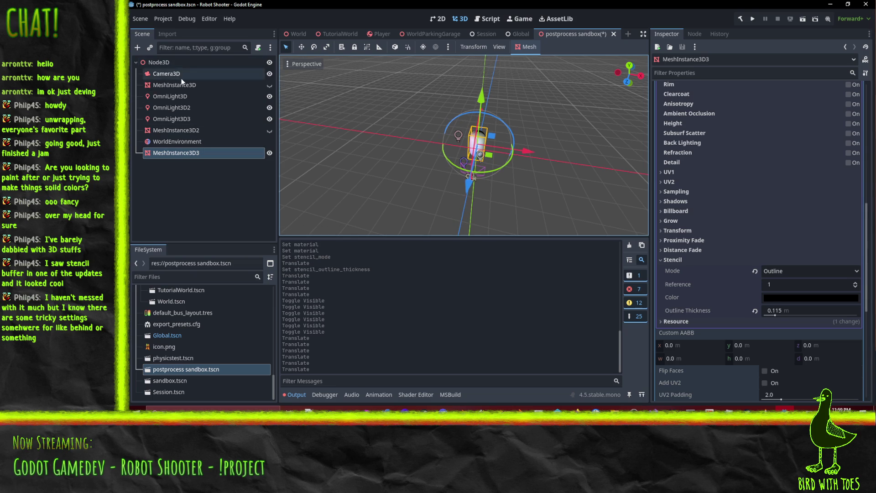
# Unhide MeshInstance3D2 and MeshInstance3D, then check the framing through the camera preview
pyautogui.click(181, 77)
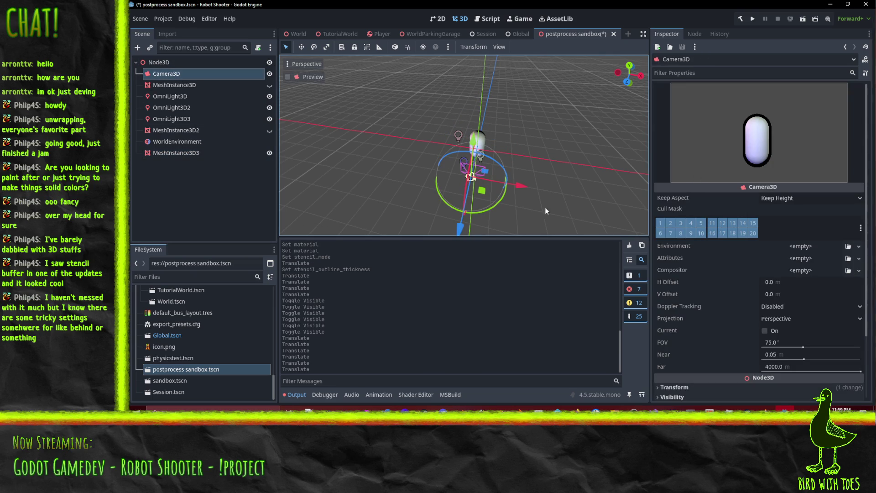
pyautogui.click(269, 130)
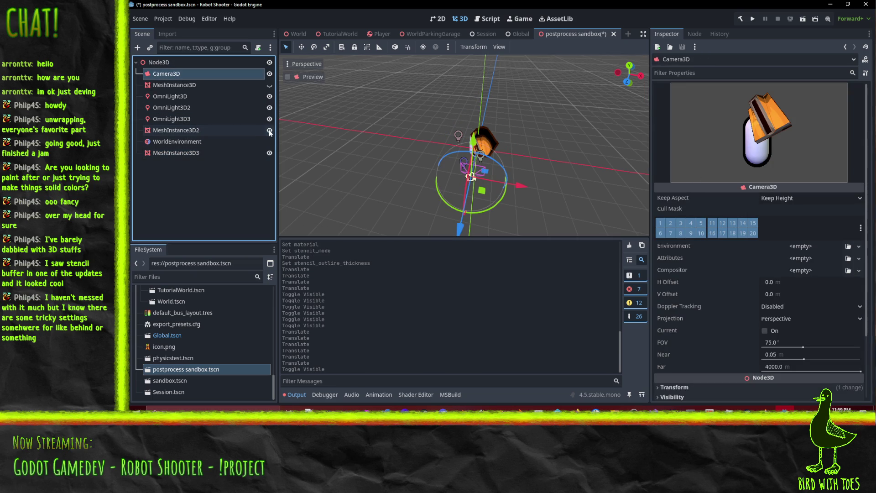
pyautogui.click(269, 85)
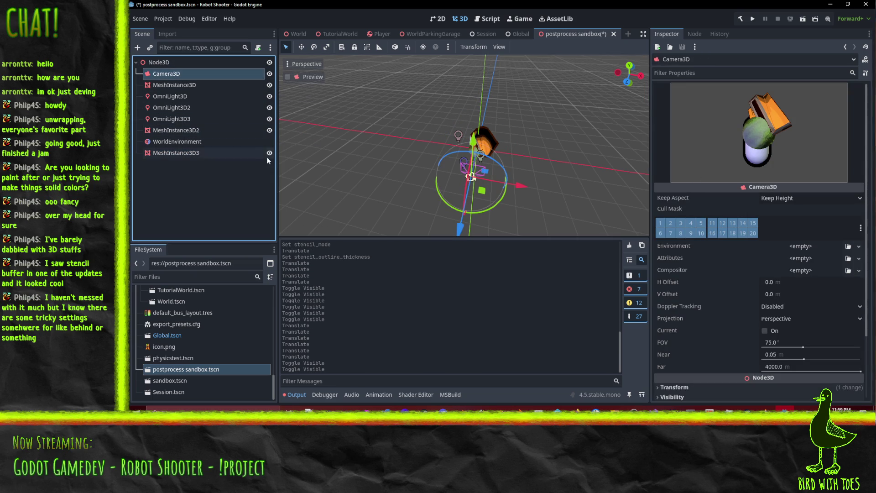
pyautogui.moveTo(280, 155)
pyautogui.mouseDown(button='middle')
pyautogui.moveTo(557, 160)
pyautogui.moveTo(284, 157)
pyautogui.moveTo(297, 172)
pyautogui.mouseUp(button='middle')
pyautogui.scroll(3, 296, 172)
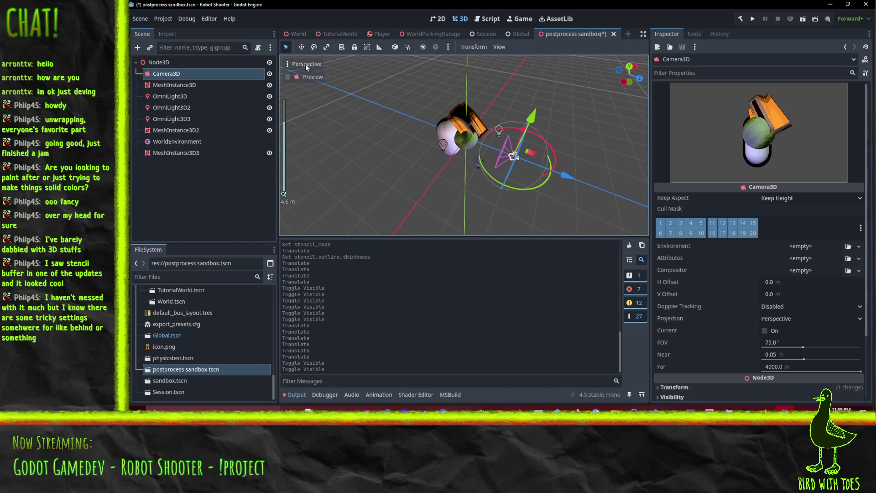
pyautogui.click(287, 77)
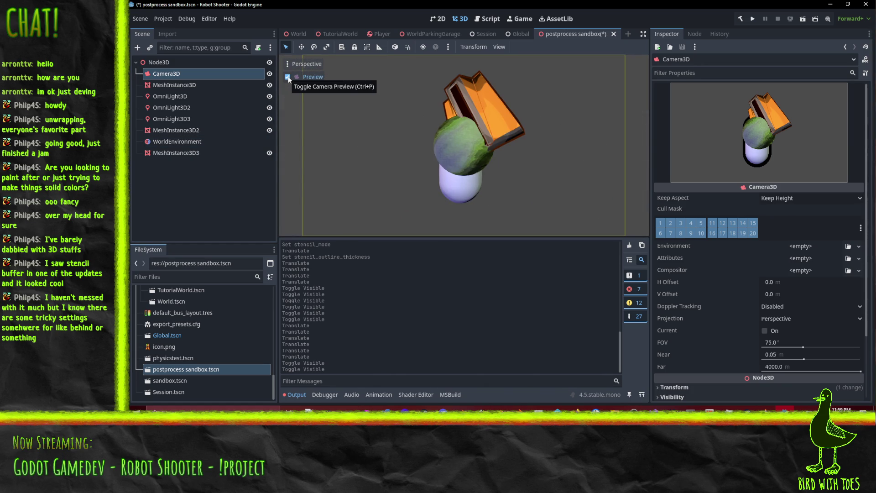
pyautogui.click(294, 78)
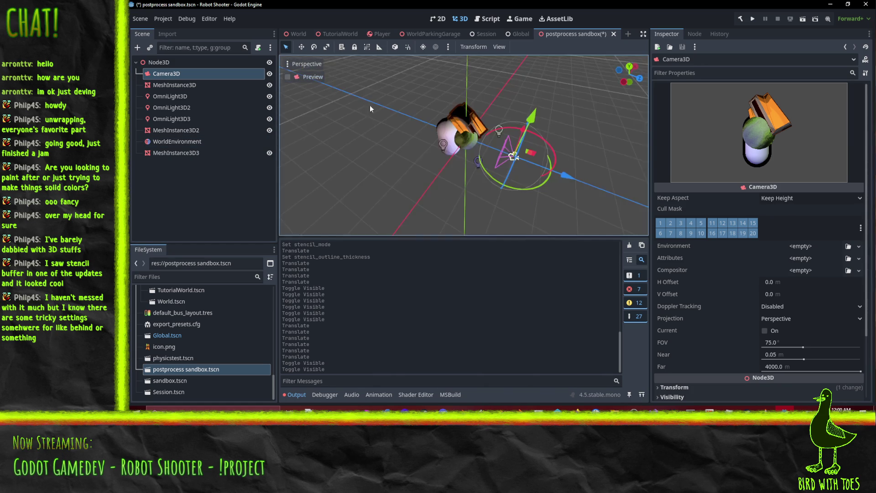
# Nudge the capsule along Z, reselect Camera3D, and run the current scene
pyautogui.click(175, 153)
pyautogui.moveTo(483, 147)
pyautogui.mouseDown()
pyautogui.moveTo(516, 162)
pyautogui.moveTo(502, 151)
pyautogui.mouseUp()
pyautogui.moveTo(500, 118)
pyautogui.mouseDown()
pyautogui.moveTo(495, 132)
pyautogui.moveTo(494, 123)
pyautogui.mouseUp()
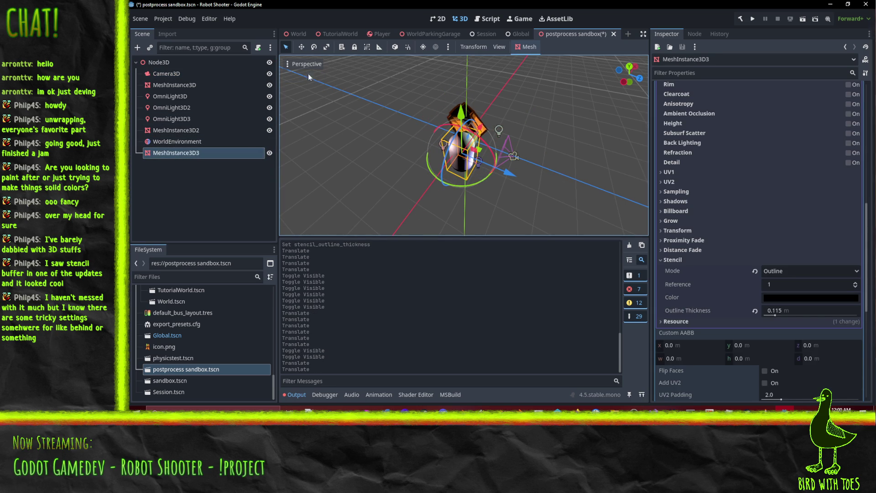
pyautogui.click(167, 74)
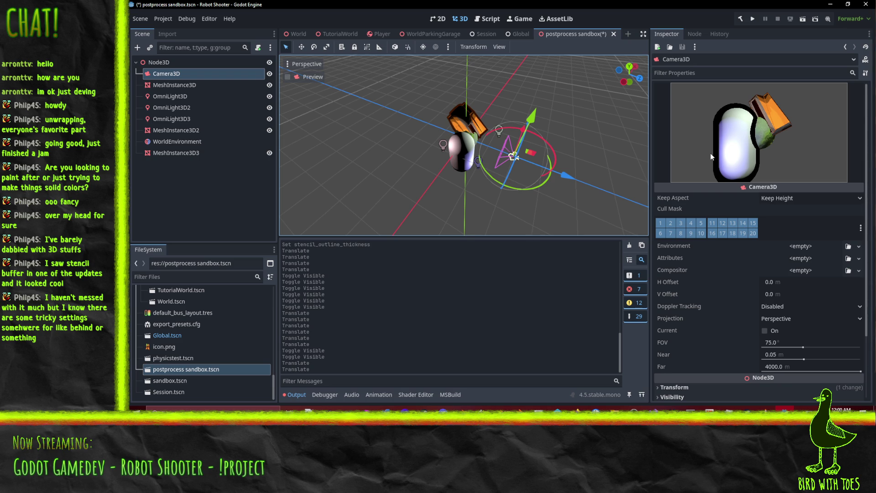
pyautogui.click(802, 19)
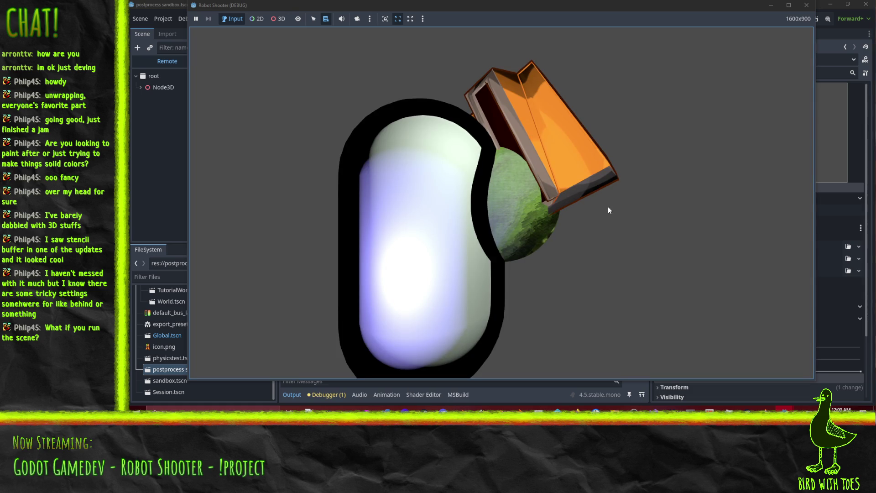
# Close the running game window to end the test run
pyautogui.click(807, 5)
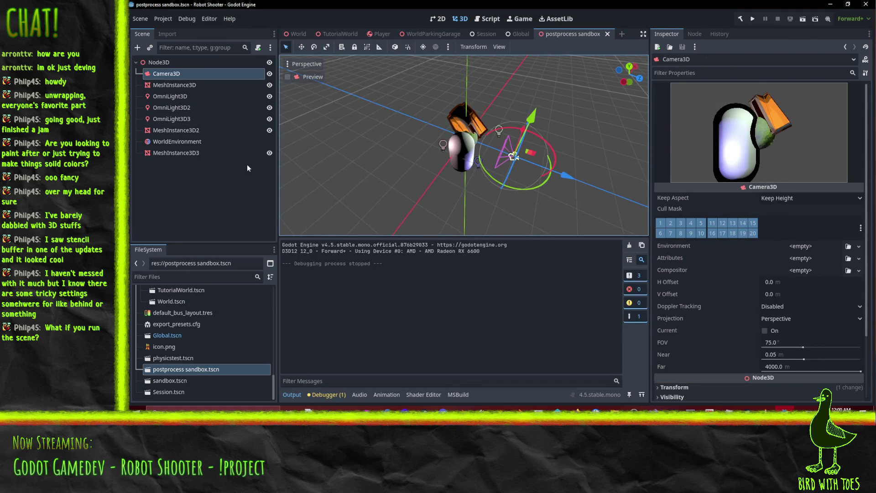
pyautogui.click(454, 157)
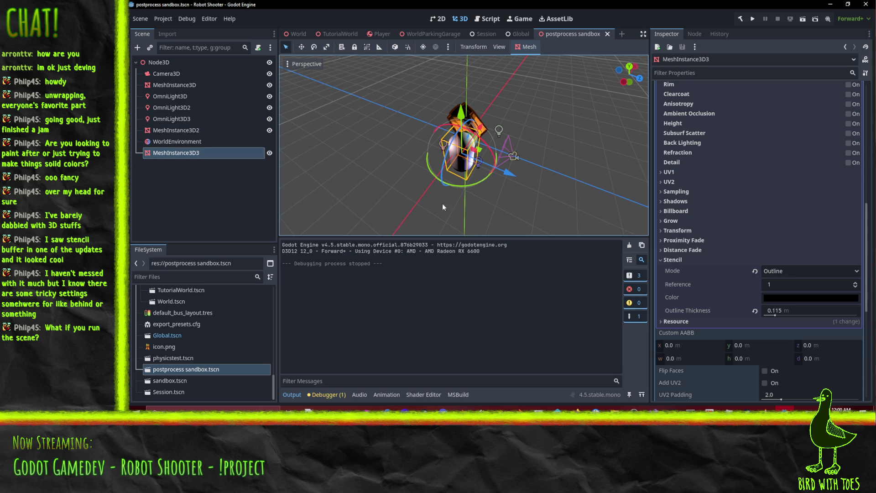
pyautogui.moveTo(767, 315); pyautogui.dragTo(772, 316)
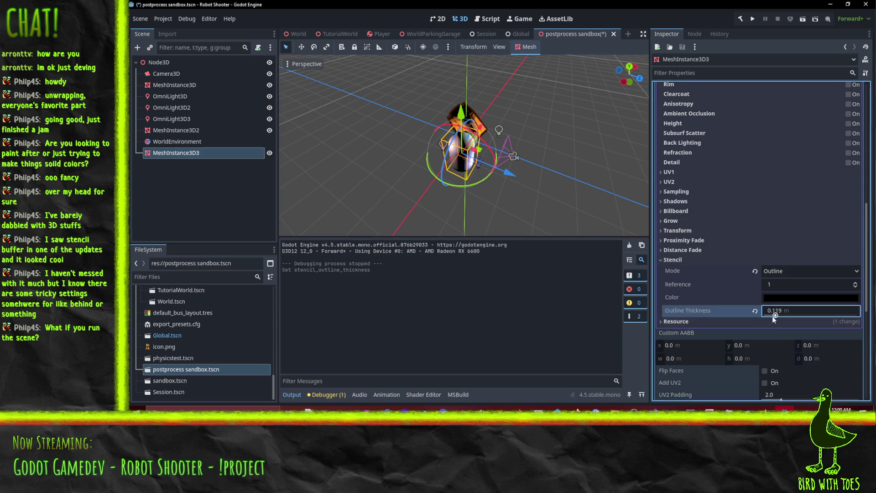
pyautogui.click(801, 315)
pyautogui.press('Left')
pyautogui.press('Delete')
pyautogui.press('BackSpace')
pyautogui.press('Return')
pyautogui.click(808, 297)
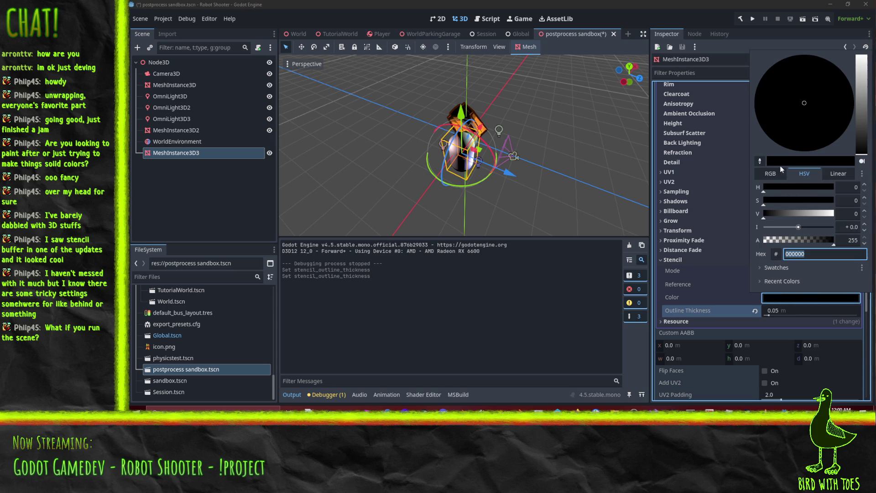
pyautogui.click(760, 161)
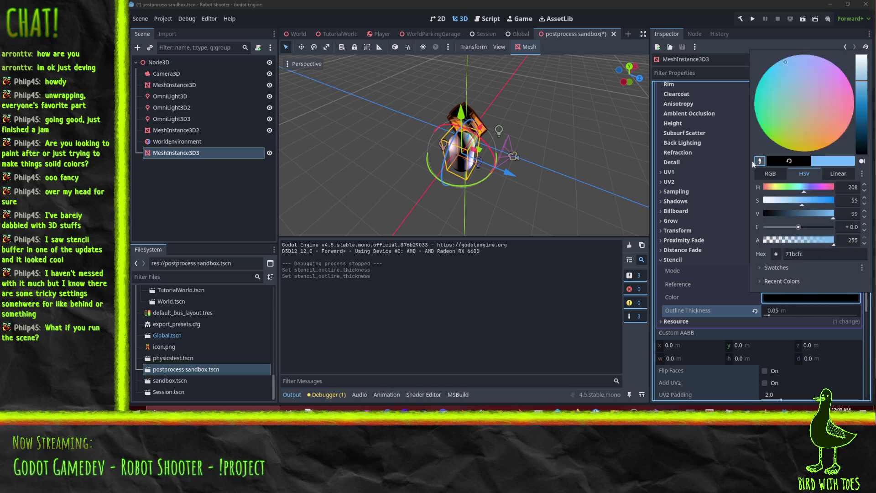
pyautogui.click(477, 117)
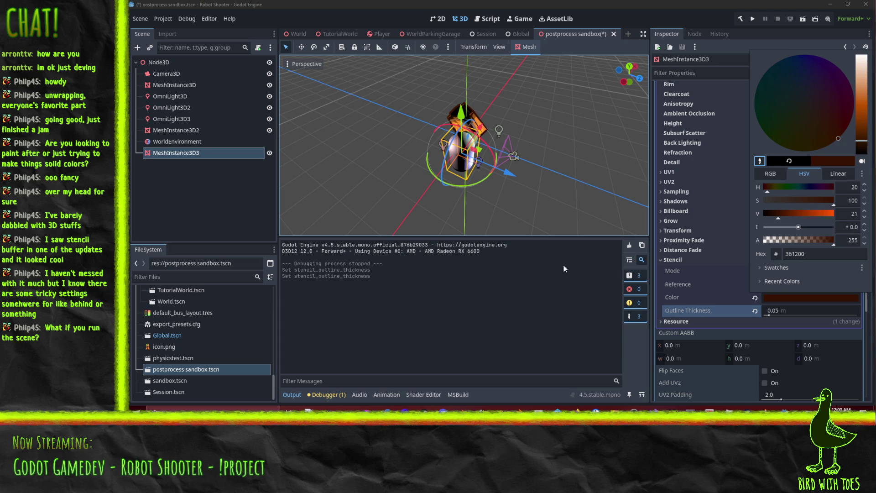
pyautogui.click(166, 74)
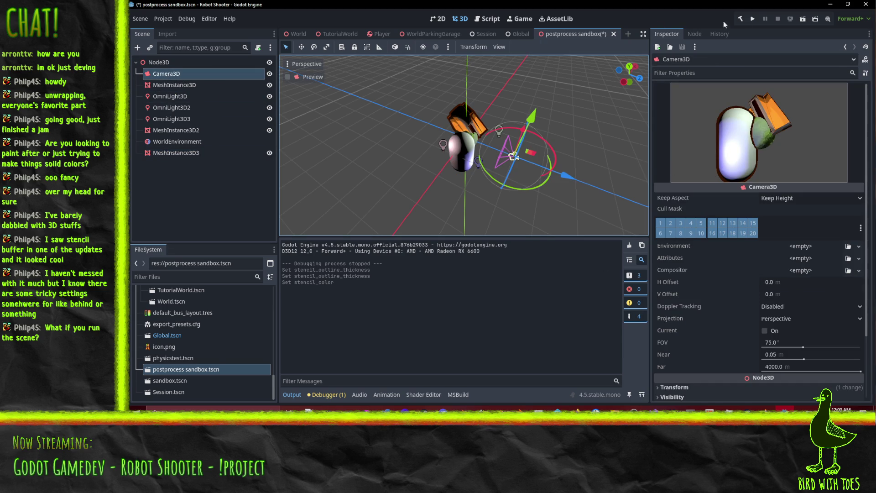
pyautogui.click(802, 19)
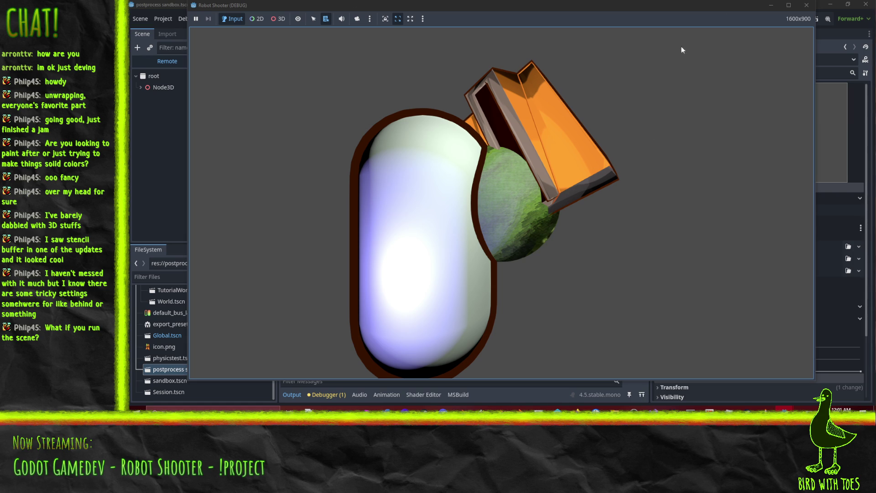
# Close the game window and orbit the 3D viewport around the objects
pyautogui.click(806, 5)
pyautogui.moveTo(599, 120)
pyautogui.mouseDown(button='middle')
pyautogui.moveTo(447, 93)
pyautogui.moveTo(403, 99)
pyautogui.moveTo(388, 128)
pyautogui.moveTo(341, 110)
pyautogui.moveTo(307, 78)
pyautogui.moveTo(390, 114)
pyautogui.moveTo(466, 131)
pyautogui.moveTo(619, 101)
pyautogui.moveTo(603, 117)
pyautogui.mouseUp(button='middle')
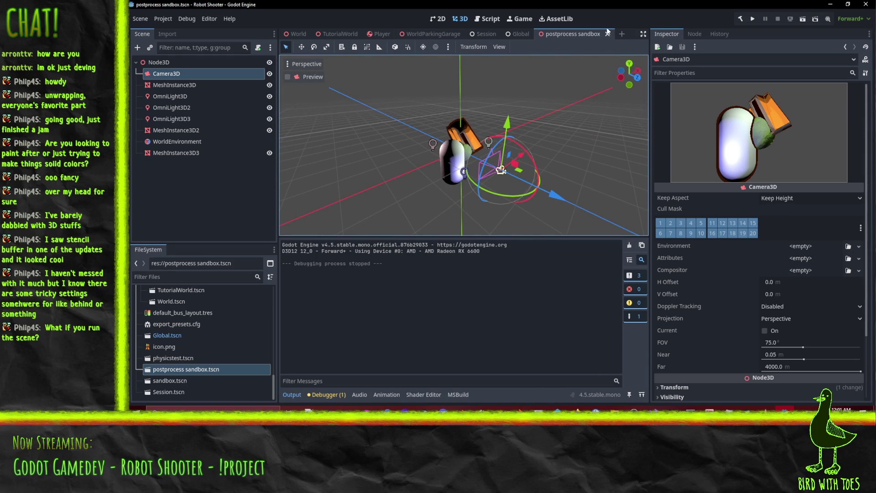
# Close the postprocess sandbox scene, make the viewport taller, and switch to Blender
pyautogui.hotkey('ctrl', 'shift', 'w')
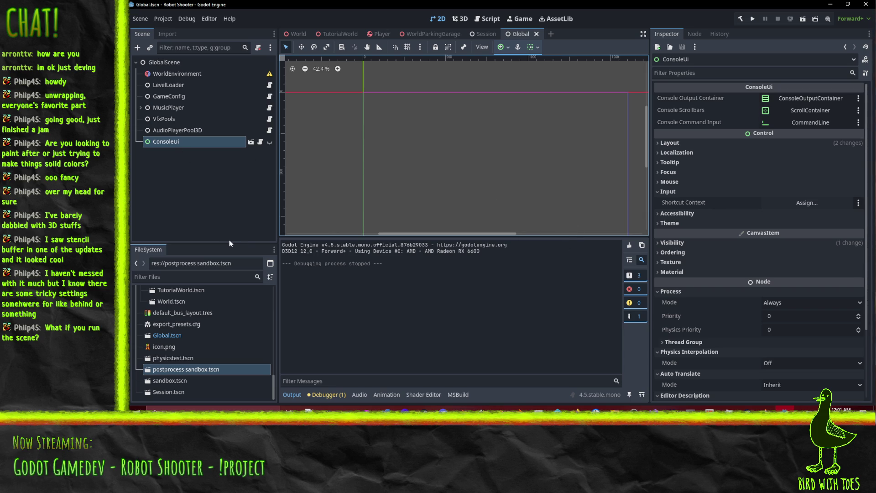
pyautogui.moveTo(531, 238); pyautogui.dragTo(531, 264)
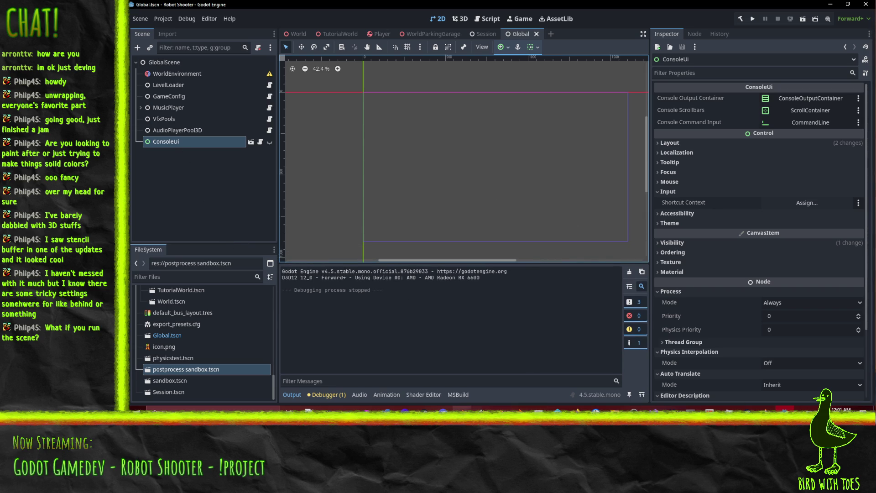
pyautogui.click(461, 408)
pyautogui.moveTo(659, 189); pyautogui.dragTo(753, 198, button='middle')
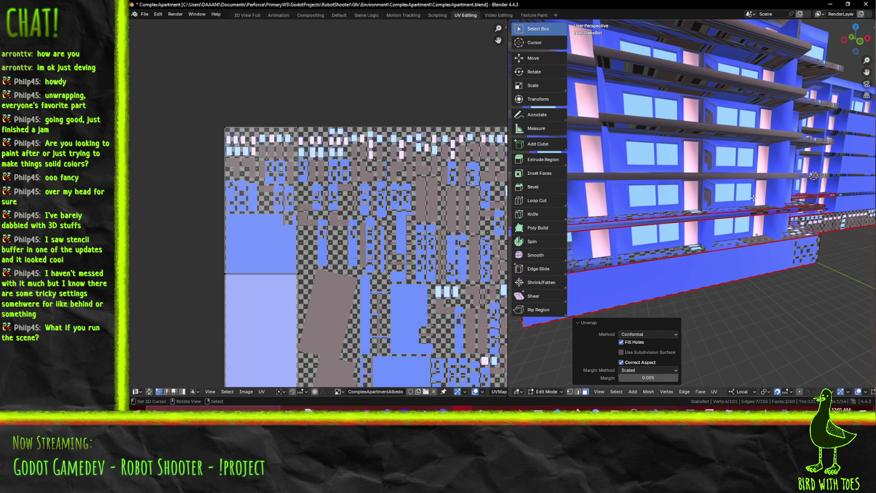
# Select all slab faces and move the UV islands left and up
pyautogui.scroll(-5, 827, 213)
pyautogui.moveTo(827, 214)
pyautogui.mouseDown(button='middle')
pyautogui.moveTo(710, 229)
pyautogui.moveTo(749, 228)
pyautogui.mouseUp(button='middle')
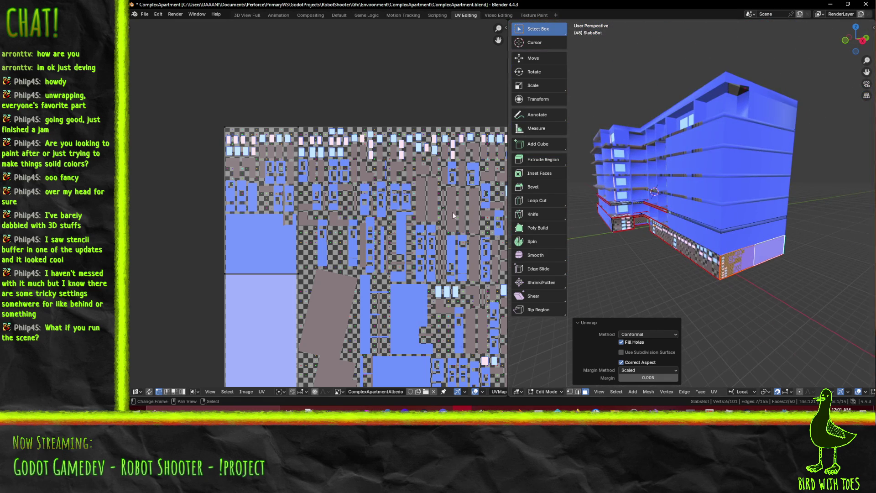
pyautogui.moveTo(390, 286); pyautogui.dragTo(371, 187, button='middle')
pyautogui.press('a')
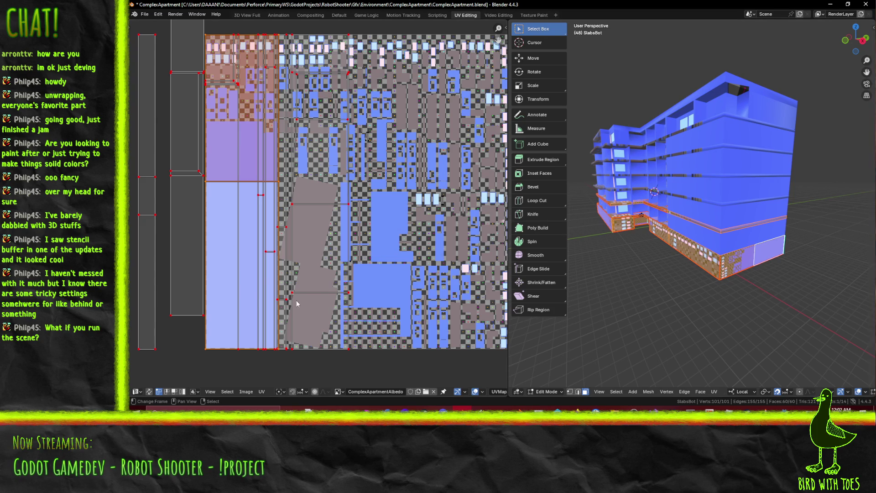
pyautogui.press('g')
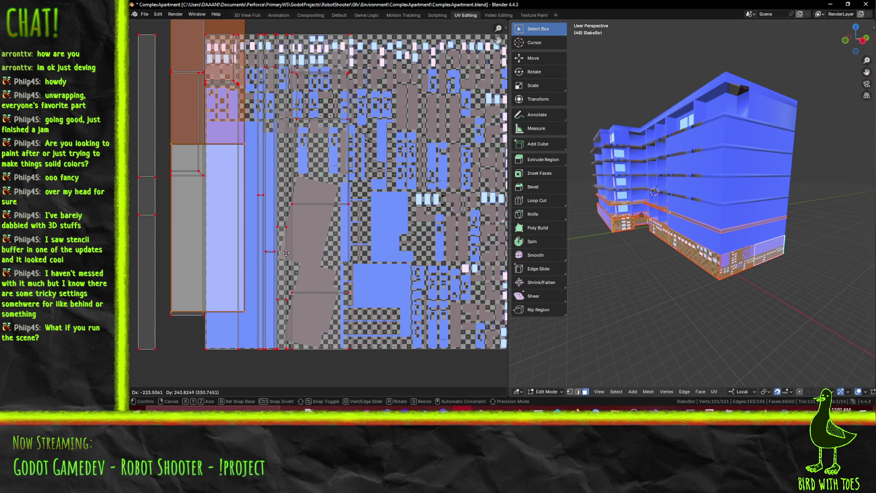
pyautogui.click(255, 291)
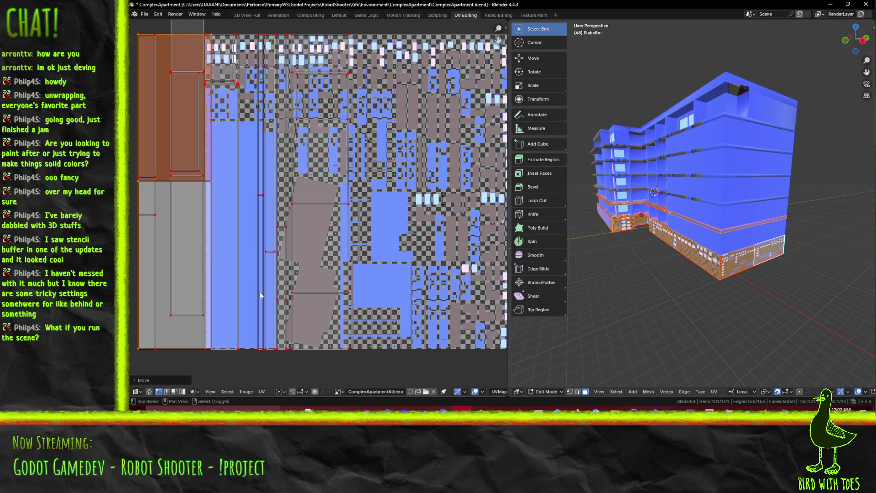
pyautogui.moveTo(257, 291); pyautogui.dragTo(420, 211, button='middle')
pyautogui.scroll(6, 420, 211)
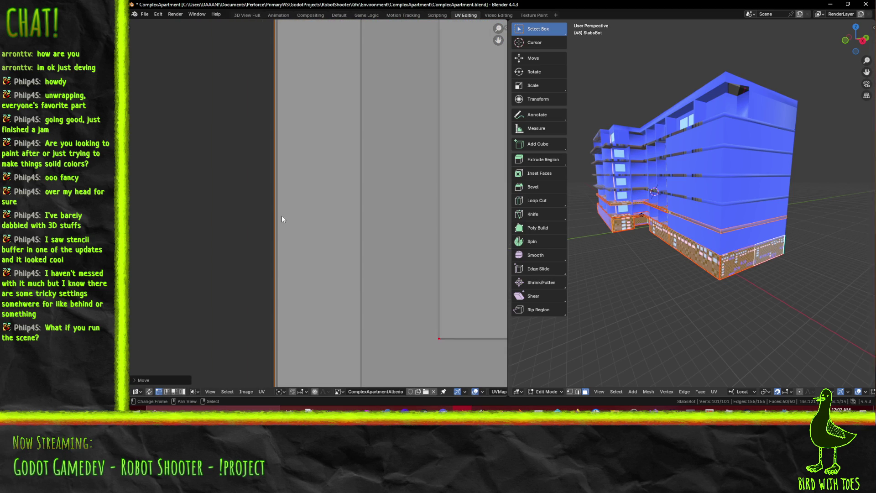
# Place the 2D cursor at the left UV edge and make it the pivot point
pyautogui.keyDown('shift'); pyautogui.rightClick(275, 214); pyautogui.keyUp('shift')
pyautogui.press('g')
pyautogui.press('x')
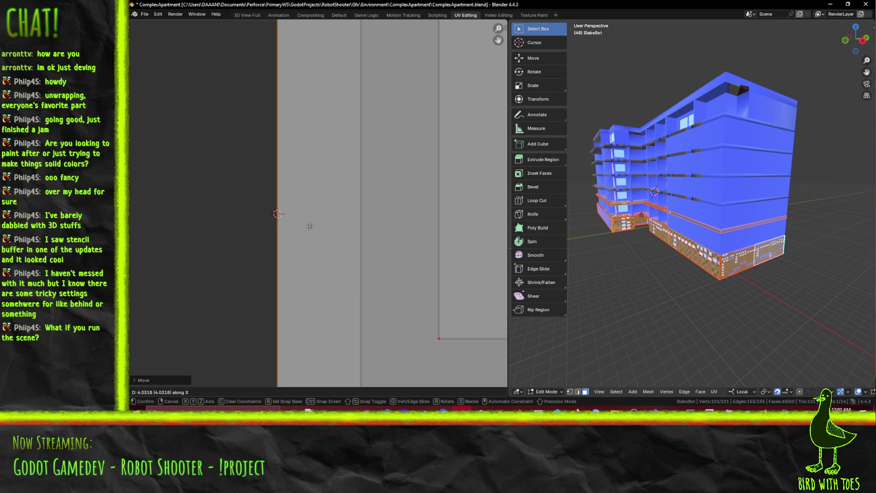
pyautogui.press('Escape')
pyautogui.click(281, 391)
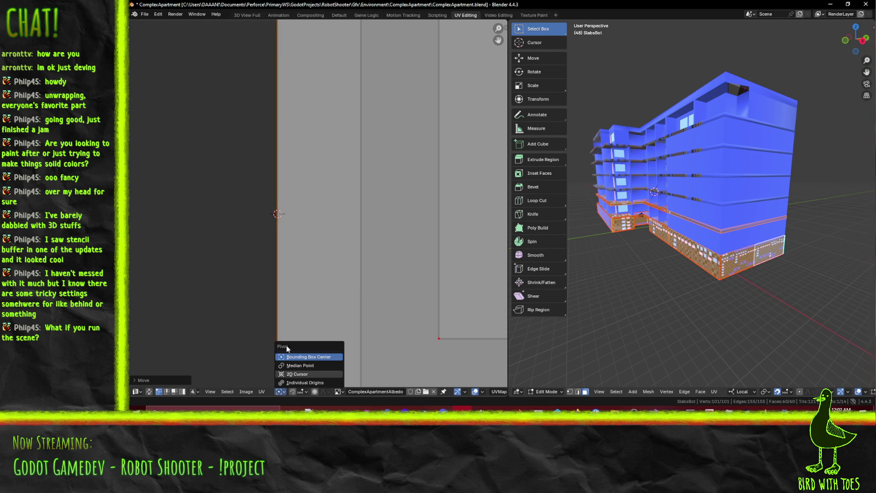
pyautogui.click(298, 374)
# Scale the selected island down, then shift it horizontally along X
pyautogui.scroll(-3, 338, 219)
pyautogui.press('s')
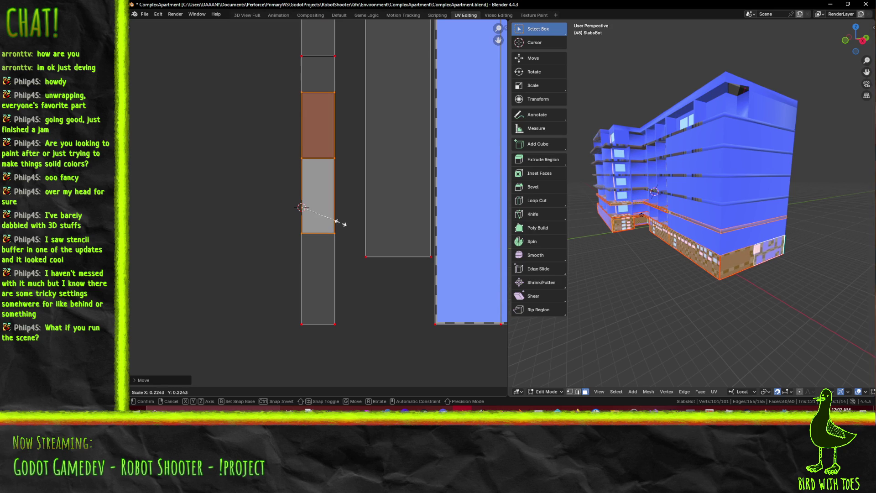
pyautogui.click(340, 222)
pyautogui.press('g')
pyautogui.press('x')
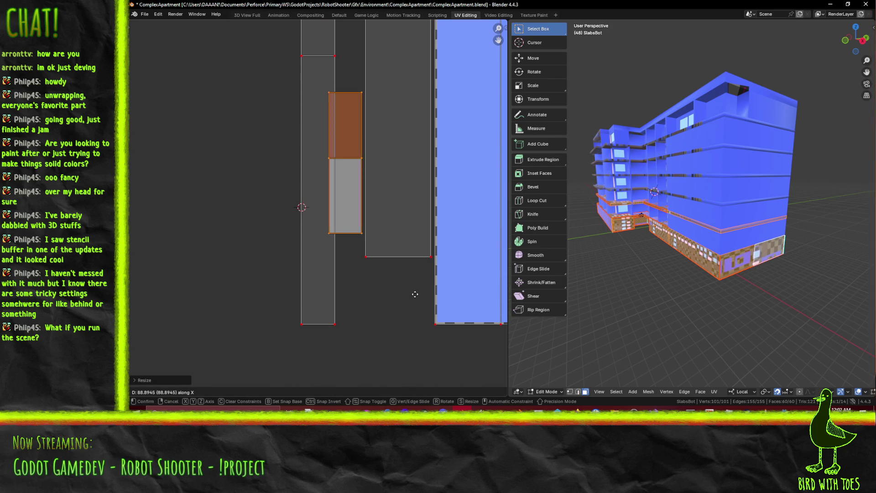
pyautogui.click(347, 294)
pyautogui.scroll(-5, 358, 288)
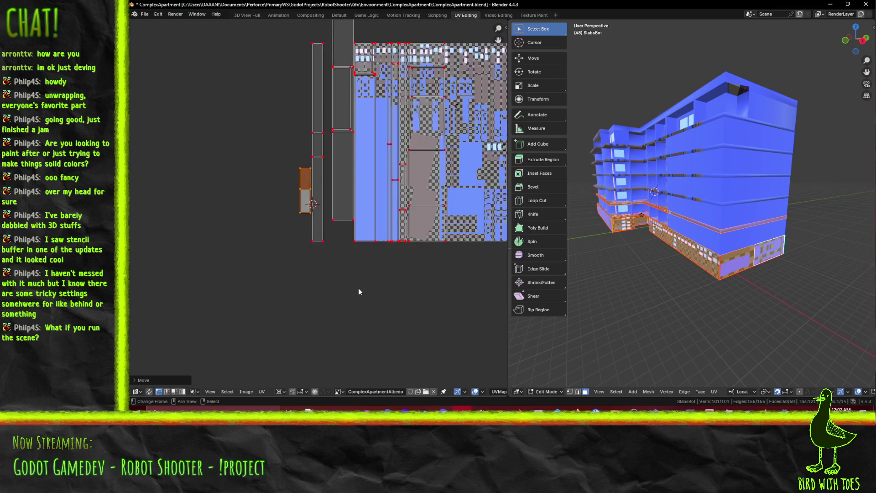
# Shift the tall strip and small UV island slightly right along X, then deselect
pyautogui.moveTo(279, 36)
pyautogui.mouseDown()
pyautogui.moveTo(292, 274)
pyautogui.moveTo(325, 295)
pyautogui.mouseUp()
pyautogui.press('g')
pyautogui.press('x')
pyautogui.click(329, 300)
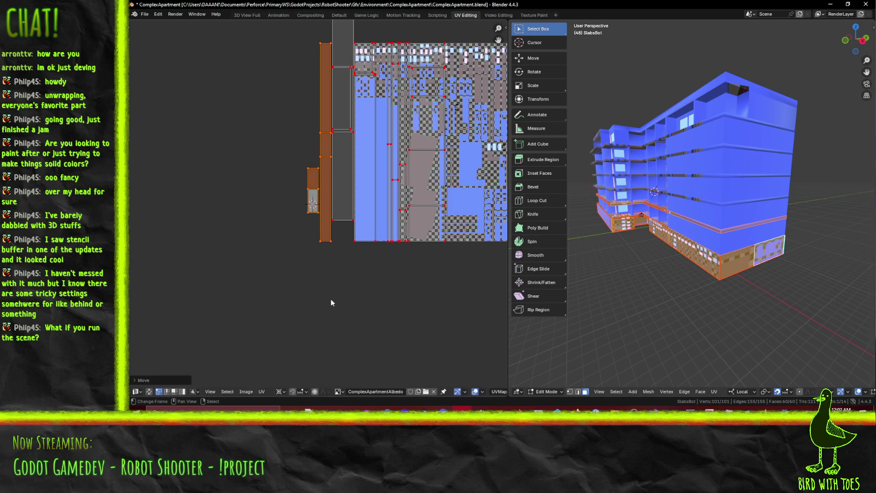
pyautogui.click(340, 297)
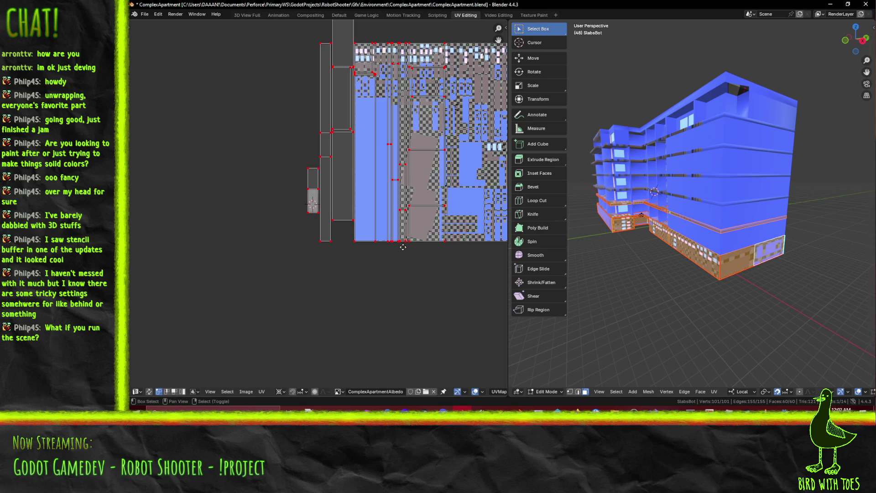
# Unwrap the mesh with the Conformal method
pyautogui.moveTo(414, 241); pyautogui.dragTo(345, 254, button='middle')
pyautogui.scroll(3, 350, 245)
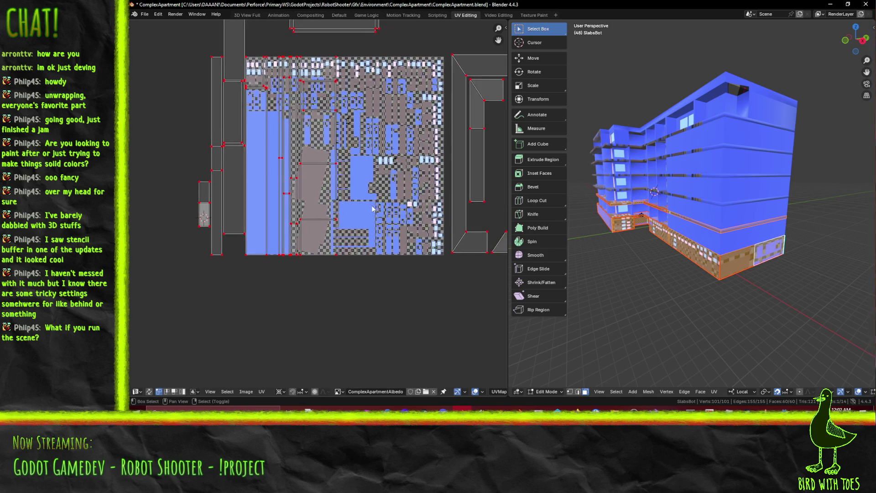
pyautogui.scroll(-3, 292, 229)
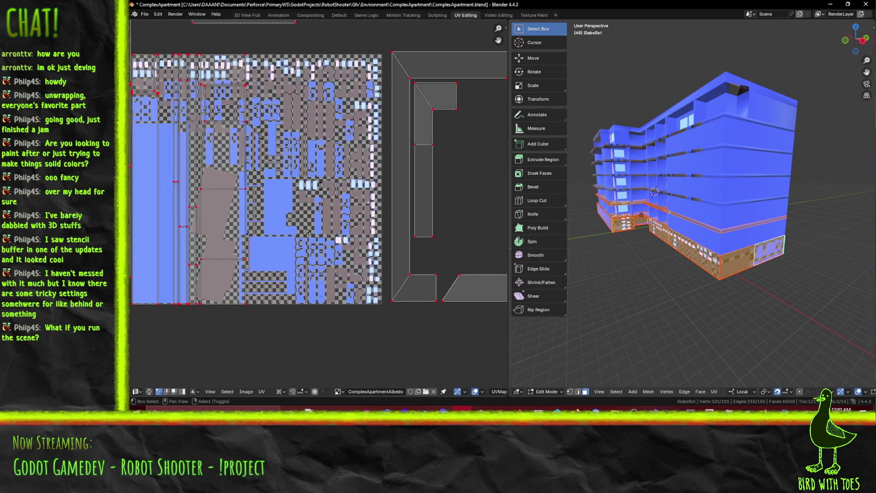
pyautogui.scroll(6, 292, 217)
pyautogui.scroll(3, 296, 214)
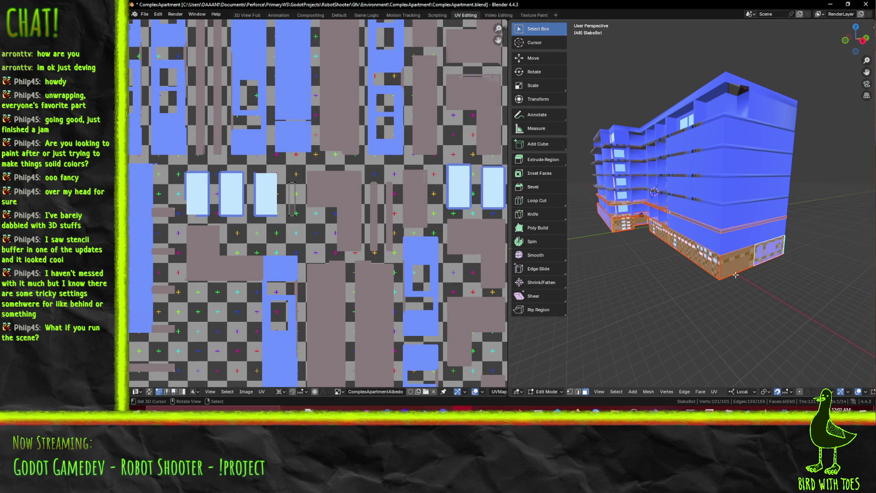
pyautogui.scroll(-5, 666, 269)
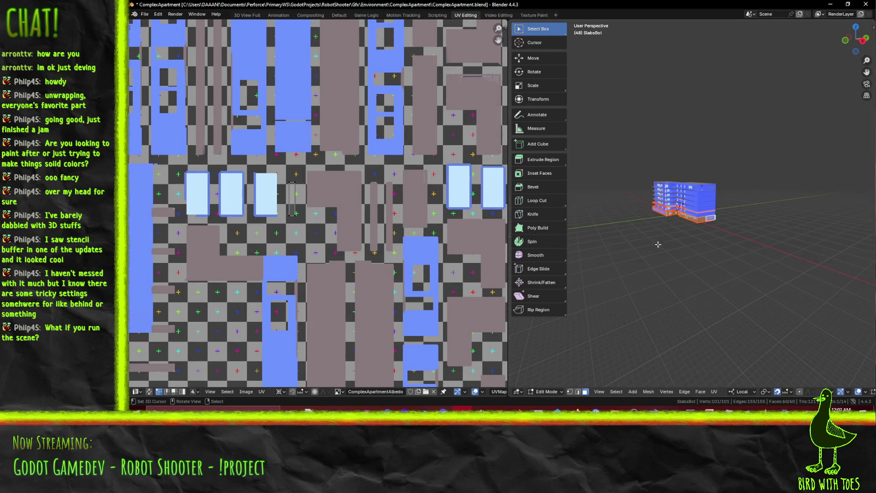
pyautogui.scroll(2, 658, 244)
pyautogui.press('F3')
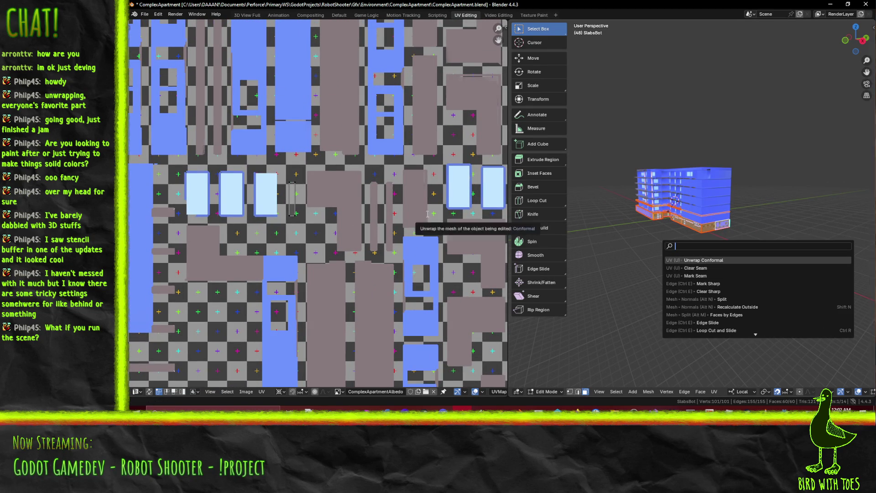
pyautogui.scroll(-8, 295, 200)
pyautogui.press('F3')
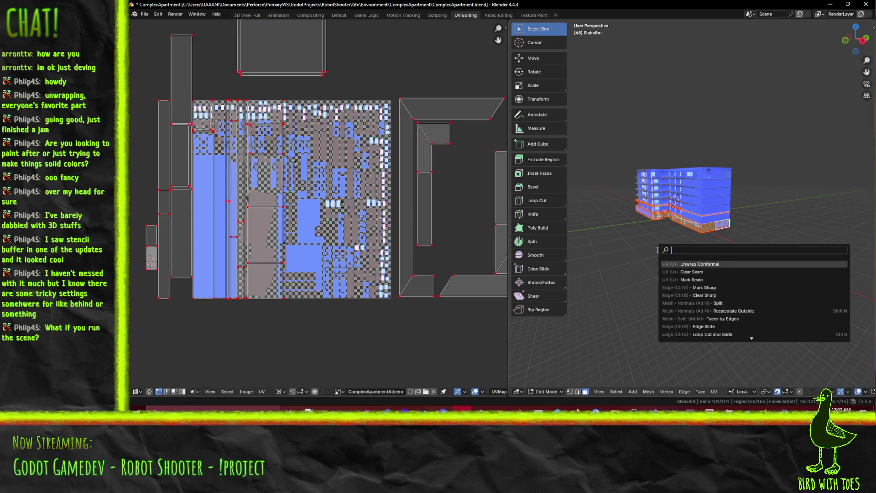
pyautogui.click(680, 263)
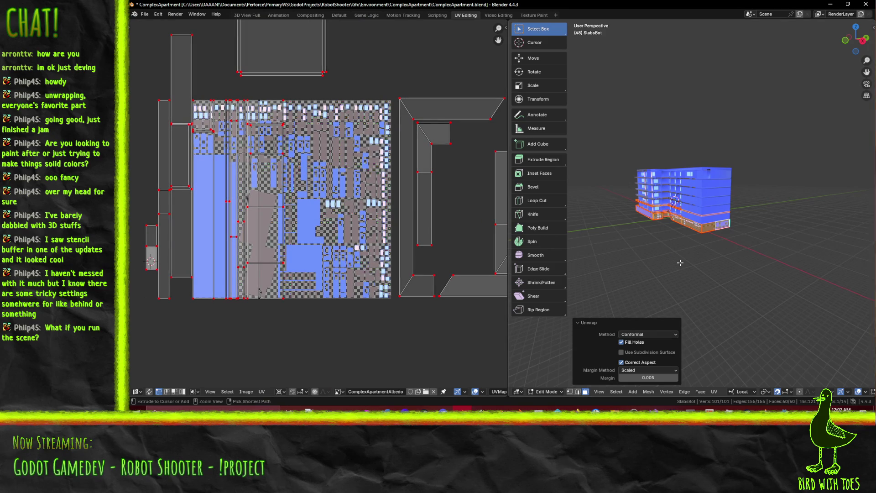
# Repeat the Conformal unwrap and zoom in on the resulting UV layout
pyautogui.scroll(5, 395, 256)
pyautogui.scroll(1, 348, 259)
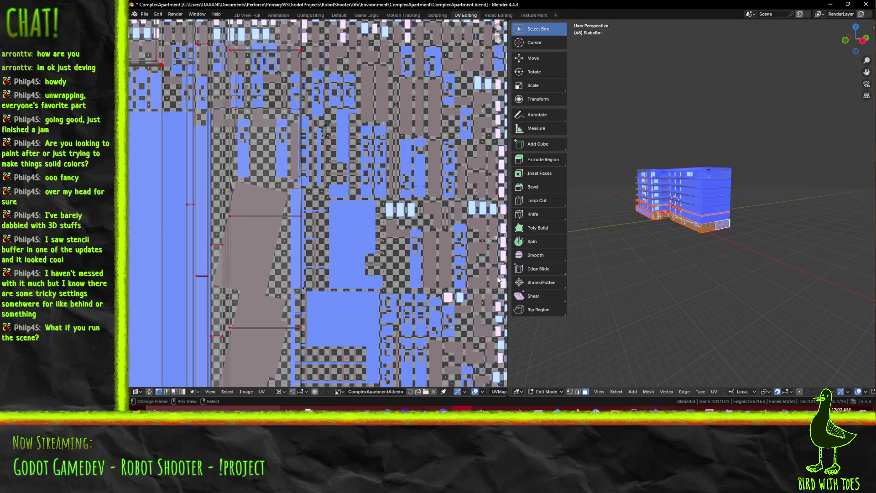
pyautogui.scroll(3, 732, 273)
pyautogui.press('F3')
pyautogui.click(733, 274)
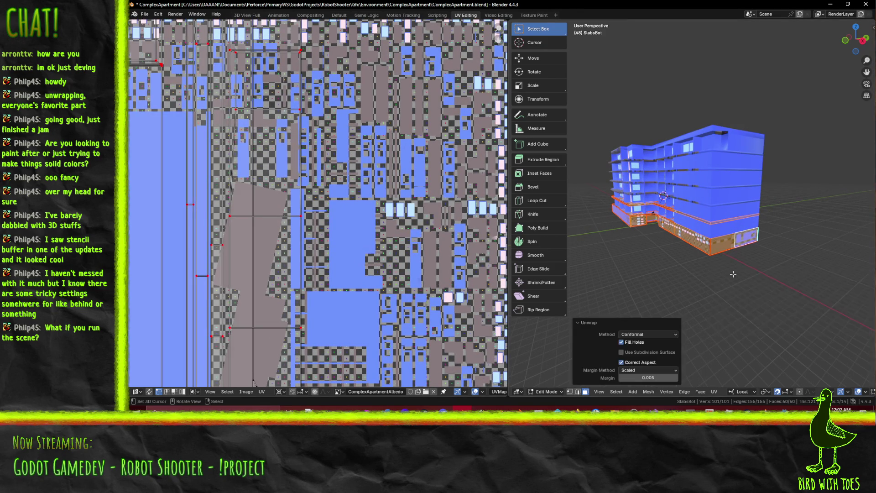
pyautogui.scroll(-3, 309, 262)
pyautogui.scroll(5, 271, 278)
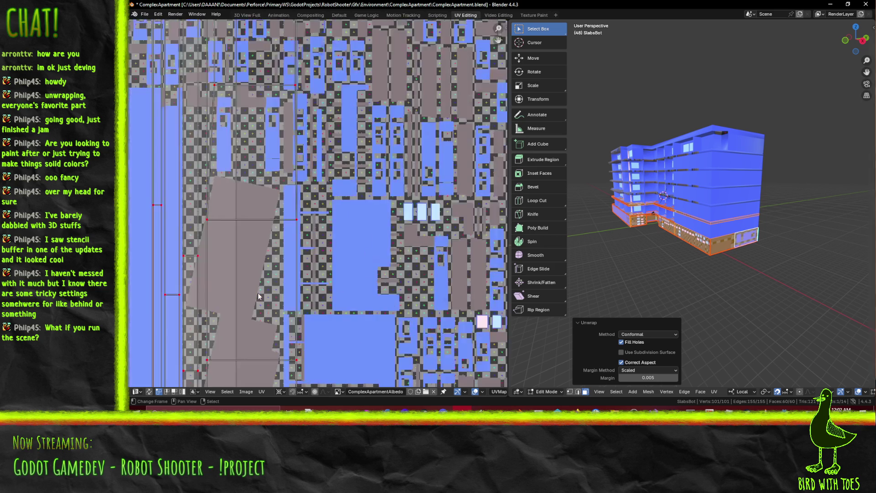
pyautogui.scroll(1, 288, 261)
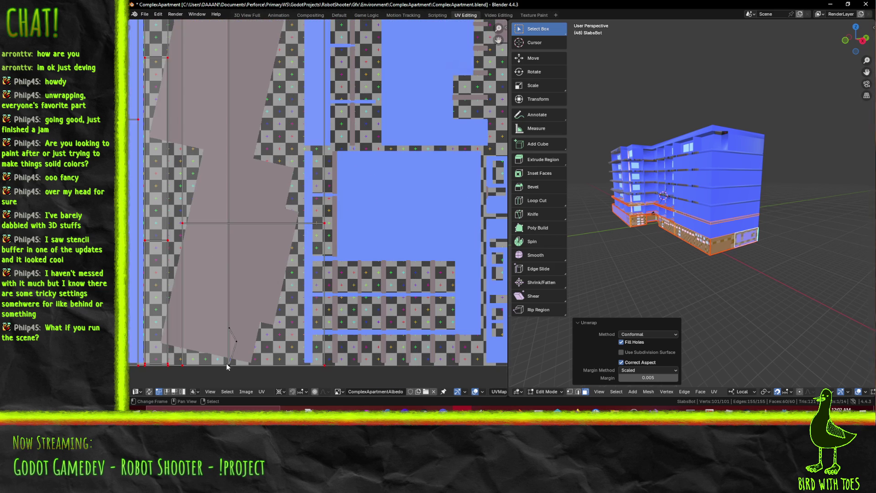
# Clear the UV edge selection and select the small triangular face at the slab corner
pyautogui.click(233, 353)
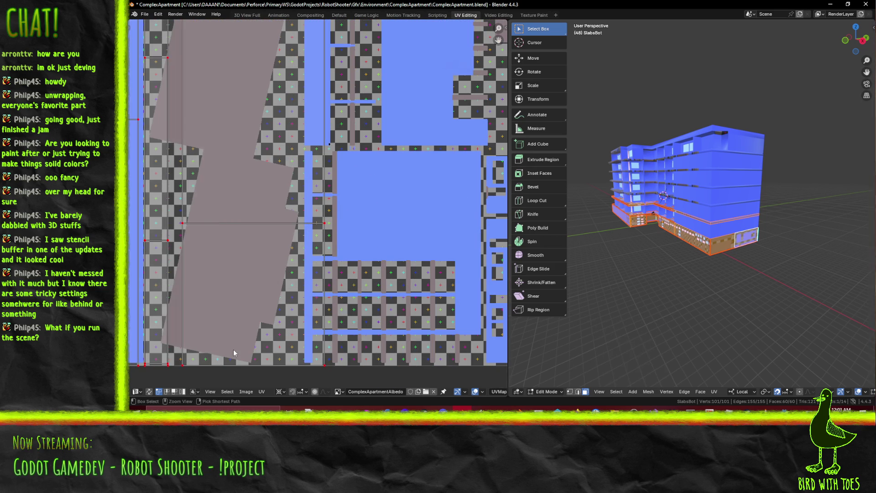
pyautogui.scroll(10, 642, 240)
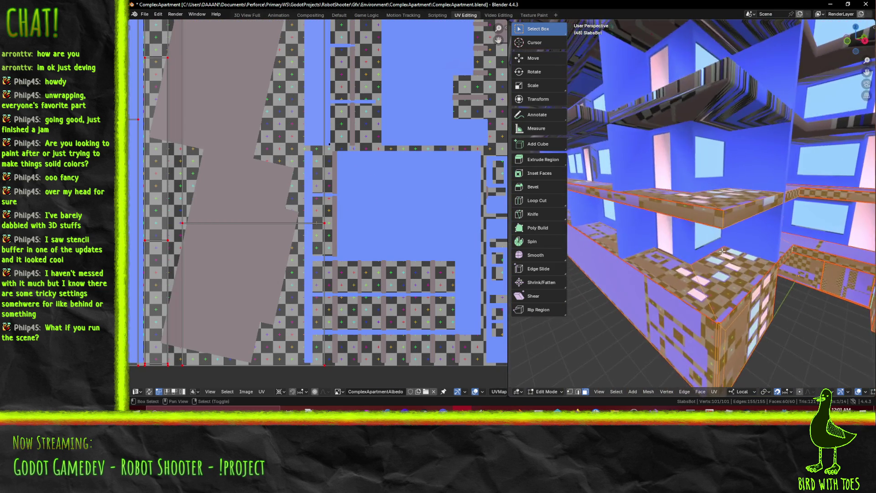
pyautogui.scroll(6, 706, 225)
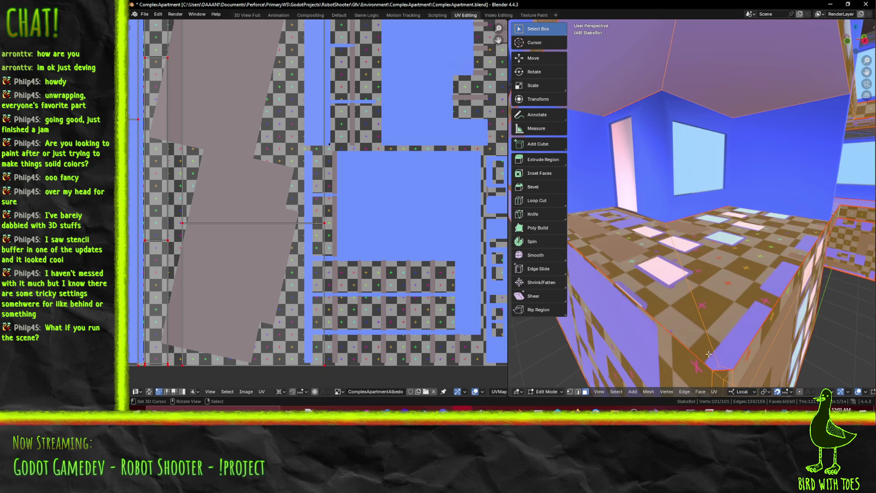
pyautogui.click(723, 374)
pyautogui.moveTo(723, 370)
pyautogui.mouseDown(button='middle')
pyautogui.moveTo(721, 354)
pyautogui.moveTo(681, 347)
pyautogui.mouseUp(button='middle')
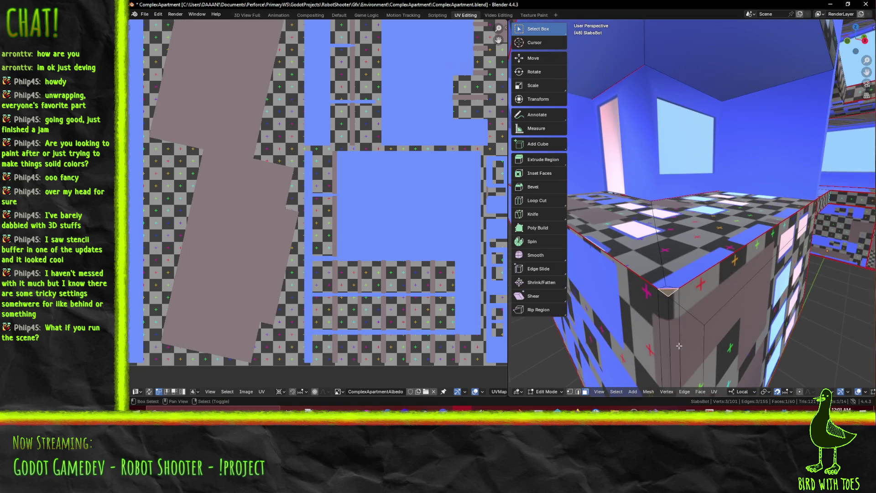
# Conformally unwrap the corner face, then add the slab's top faces to the selection
pyautogui.press('F3')
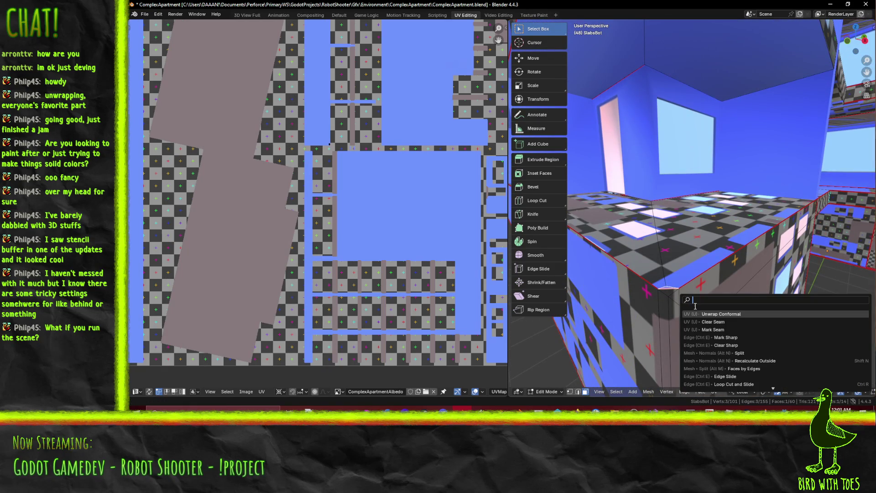
pyautogui.click(704, 314)
pyautogui.scroll(-5, 376, 207)
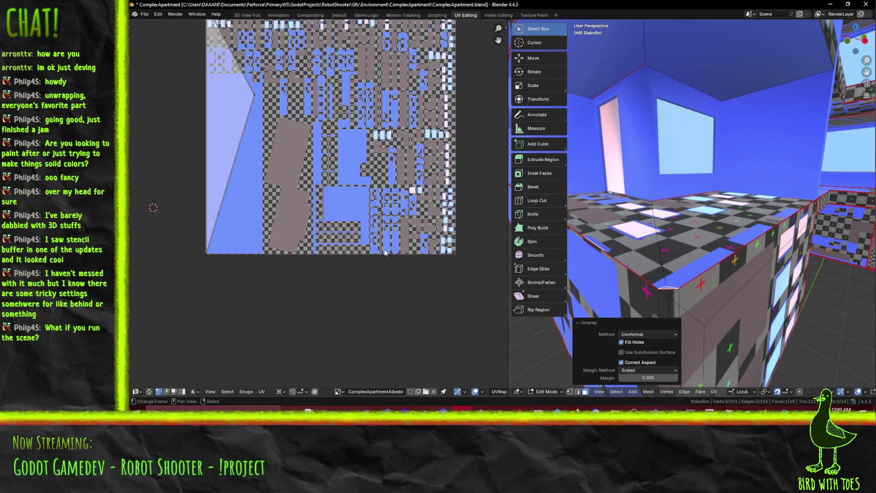
pyautogui.moveTo(375, 207); pyautogui.dragTo(409, 252, button='middle')
pyautogui.click(667, 263)
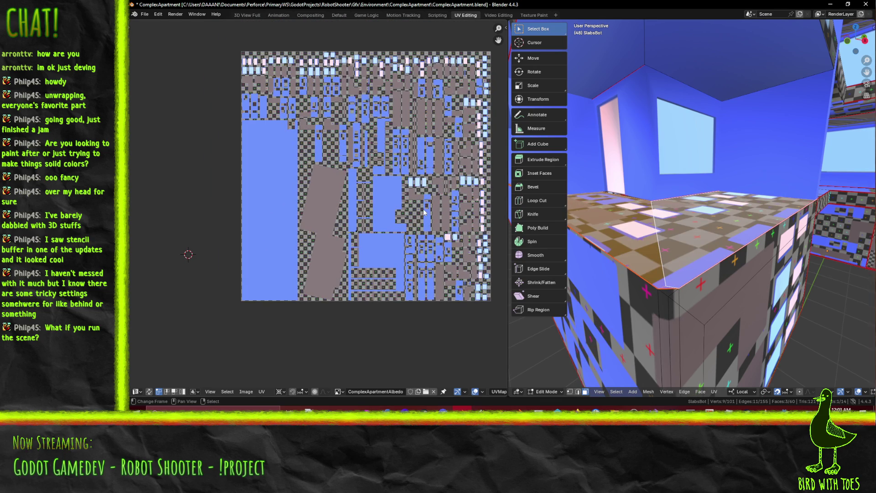
# Unwrap the selected top corner faces together as one UV island
pyautogui.moveTo(444, 229); pyautogui.dragTo(346, 217, button='middle')
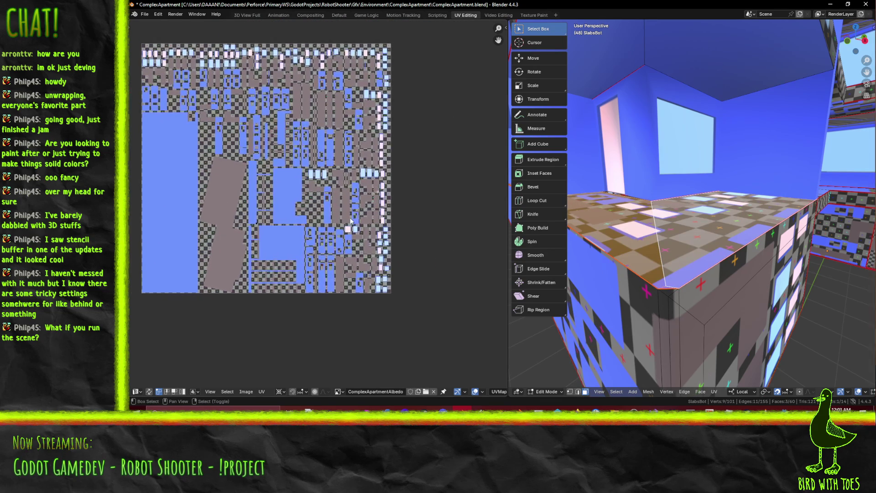
pyautogui.scroll(-5, 346, 218)
pyautogui.scroll(6, 390, 204)
pyautogui.moveTo(395, 200)
pyautogui.mouseDown(button='middle')
pyautogui.moveTo(185, 293)
pyautogui.moveTo(132, 360)
pyautogui.mouseUp(button='middle')
pyautogui.press('u')
pyautogui.click(675, 276)
# Pin the island's corner UV vertices, then select the small corner face
pyautogui.moveTo(269, 286); pyautogui.dragTo(451, 183, button='middle')
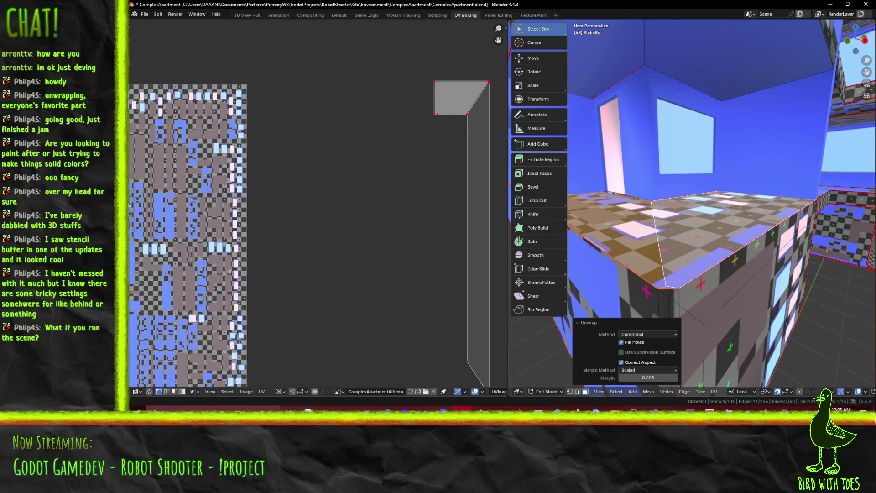
pyautogui.scroll(-3, 198, 200)
pyautogui.moveTo(199, 200)
pyautogui.mouseDown(button='middle')
pyautogui.moveTo(253, 239)
pyautogui.moveTo(274, 225)
pyautogui.moveTo(266, 205)
pyautogui.moveTo(232, 202)
pyautogui.mouseUp(button='middle')
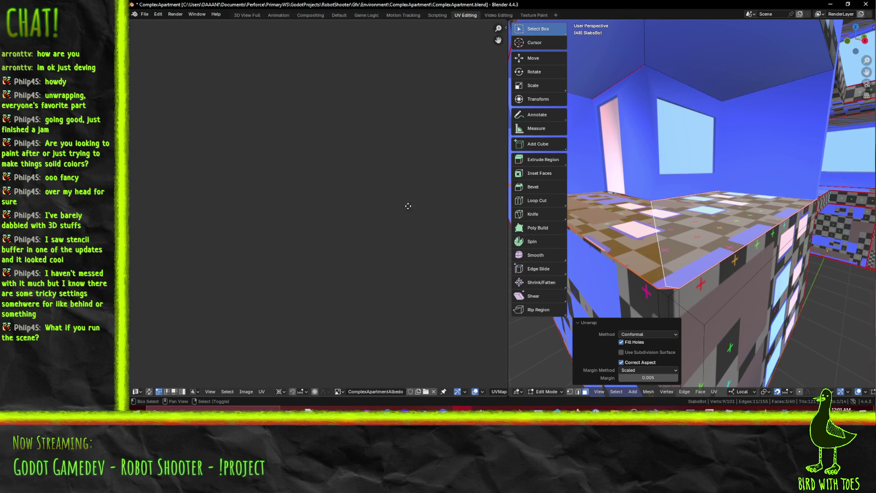
pyautogui.scroll(5, 231, 202)
pyautogui.moveTo(284, 289); pyautogui.dragTo(325, 230, button='middle')
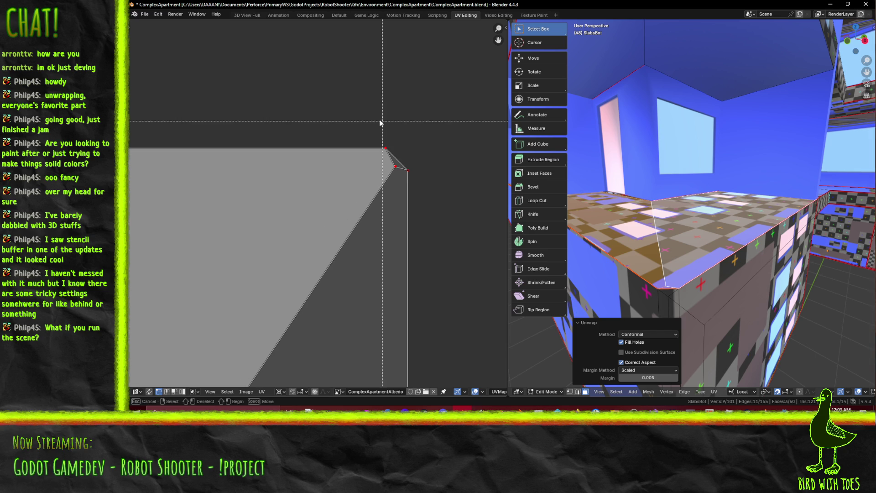
pyautogui.press('a')
pyautogui.press('F3')
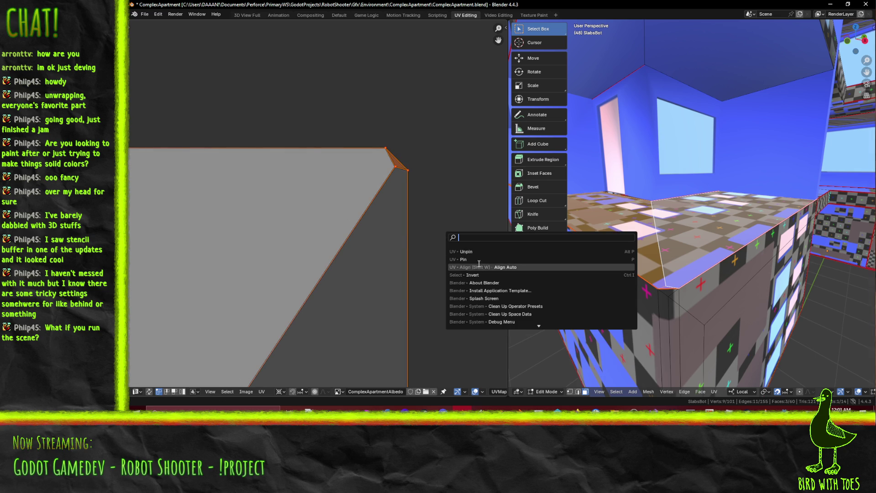
pyautogui.click(478, 259)
pyautogui.click(439, 272)
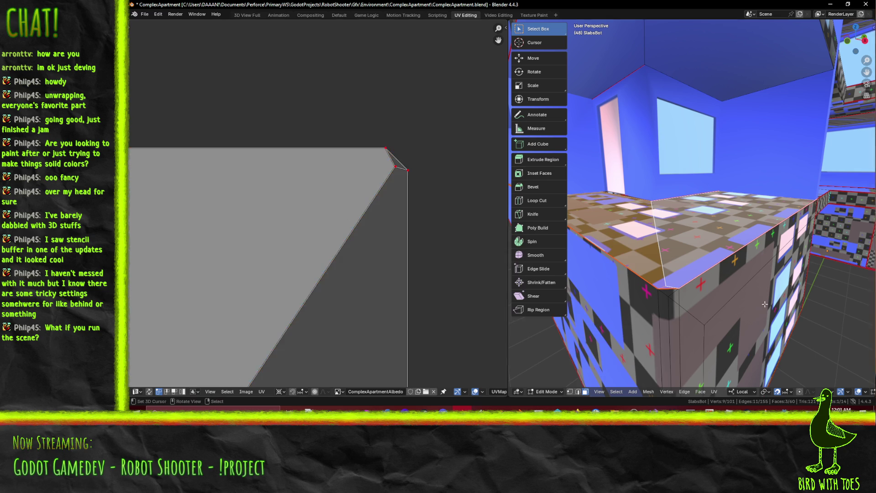
pyautogui.click(664, 290)
pyautogui.scroll(-5, 306, 227)
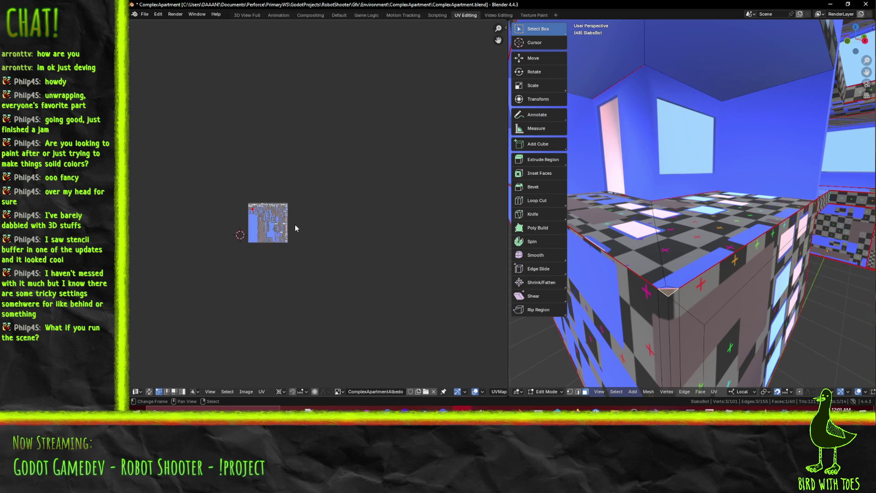
# Select the entire slab mesh and save ComplexApartment.blend
pyautogui.press('a')
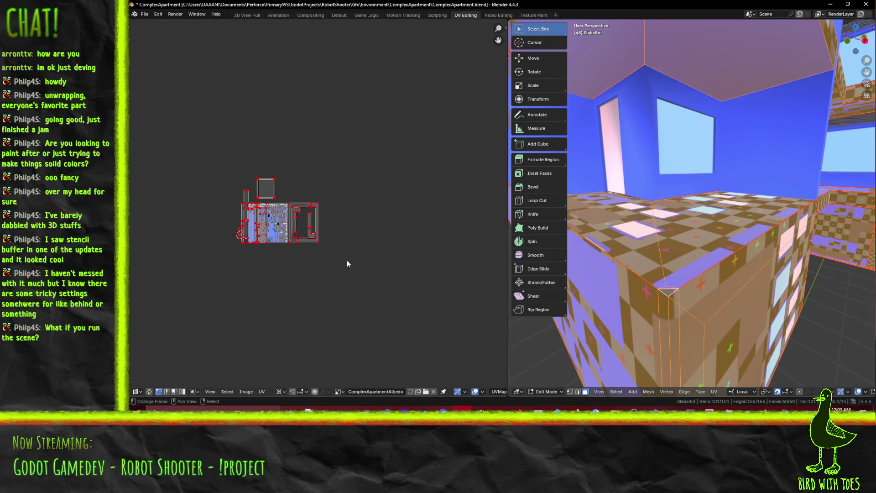
pyautogui.scroll(3, 354, 253)
pyautogui.hotkey('ctrl', 's')
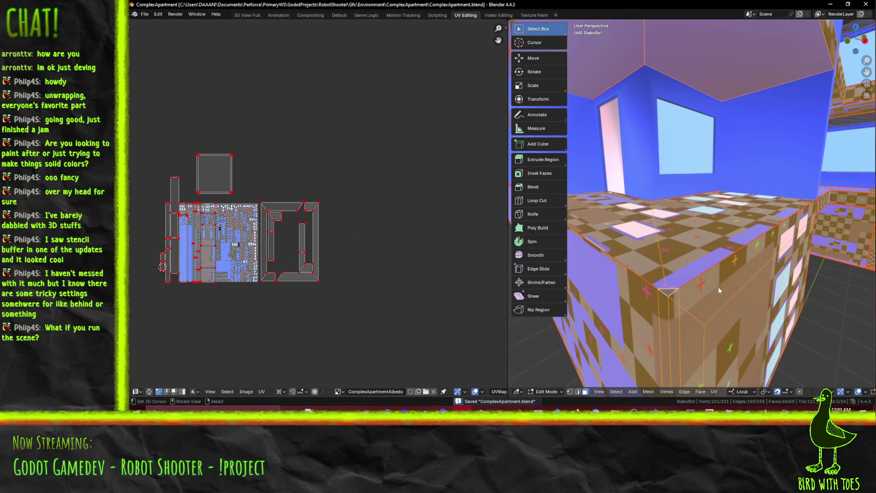
# Unwrap the whole slab conformally, undoing a second repeated run
pyautogui.press('F3')
pyautogui.click(718, 301)
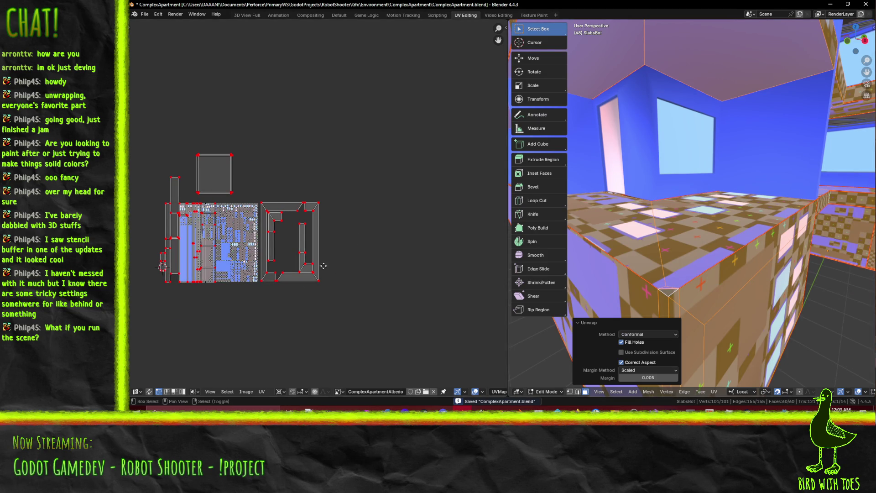
pyautogui.scroll(4, 315, 269)
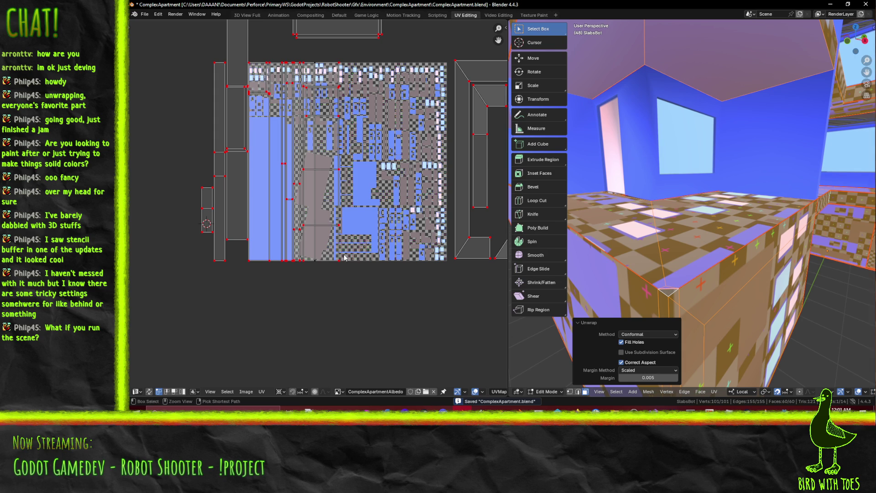
pyautogui.scroll(1, 318, 200)
pyautogui.press('F3')
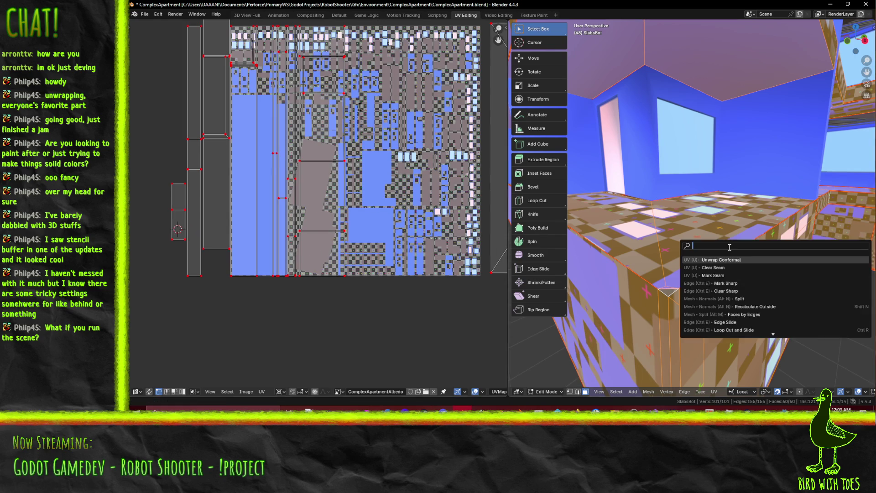
pyautogui.click(726, 259)
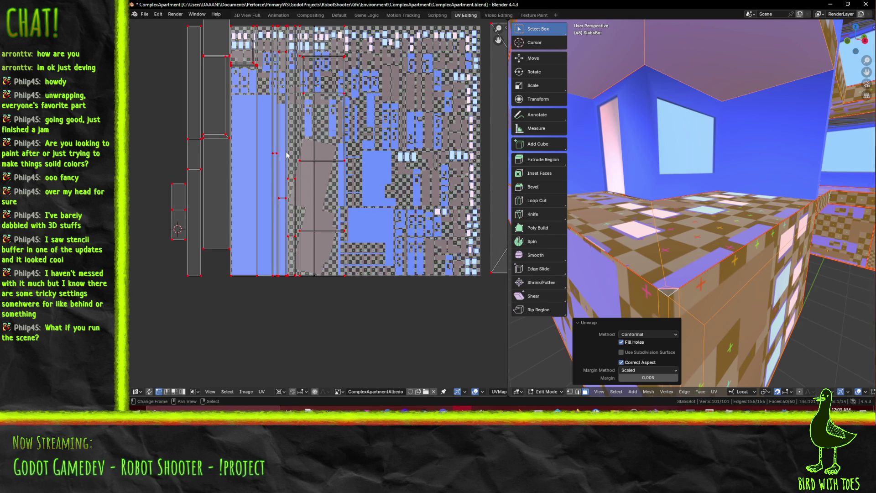
pyautogui.hotkey('ctrl', 'z')
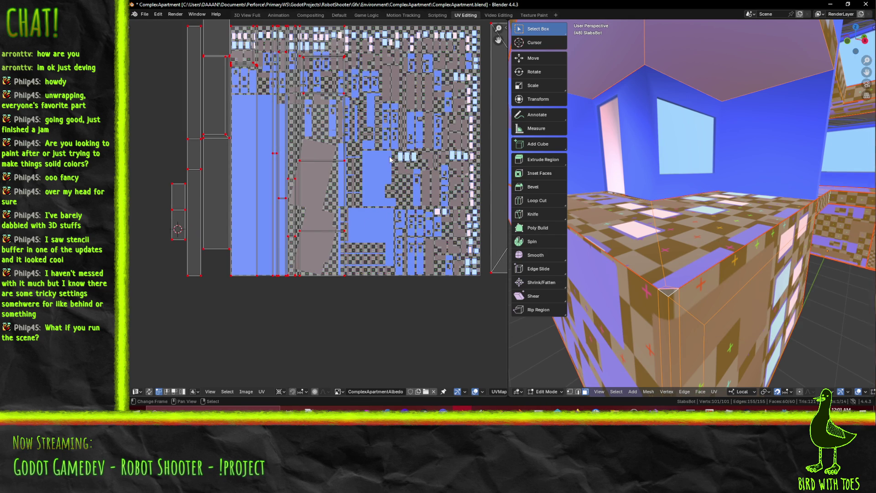
# Zoom out to view the whole building and select one face of its base
pyautogui.moveTo(397, 158); pyautogui.dragTo(361, 198, button='middle')
pyautogui.scroll(-8, 712, 214)
pyautogui.moveTo(712, 214)
pyautogui.mouseDown(button='middle')
pyautogui.moveTo(727, 215)
pyautogui.moveTo(676, 214)
pyautogui.moveTo(692, 209)
pyautogui.mouseUp(button='middle')
pyautogui.click(655, 207)
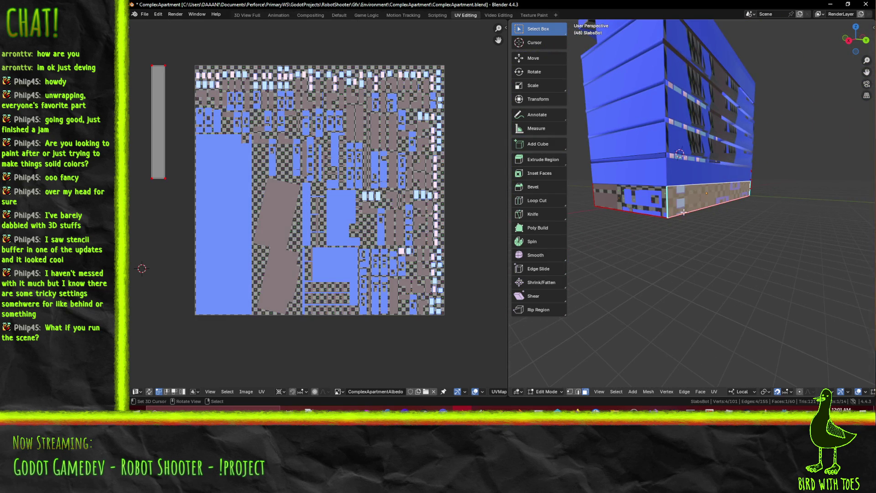
# Add several base faces around the building to the selection to inspect their UVs
pyautogui.keyDown('shift'); pyautogui.click(712, 201); pyautogui.keyUp('shift')
pyautogui.moveTo(728, 199); pyautogui.dragTo(645, 203, button='middle')
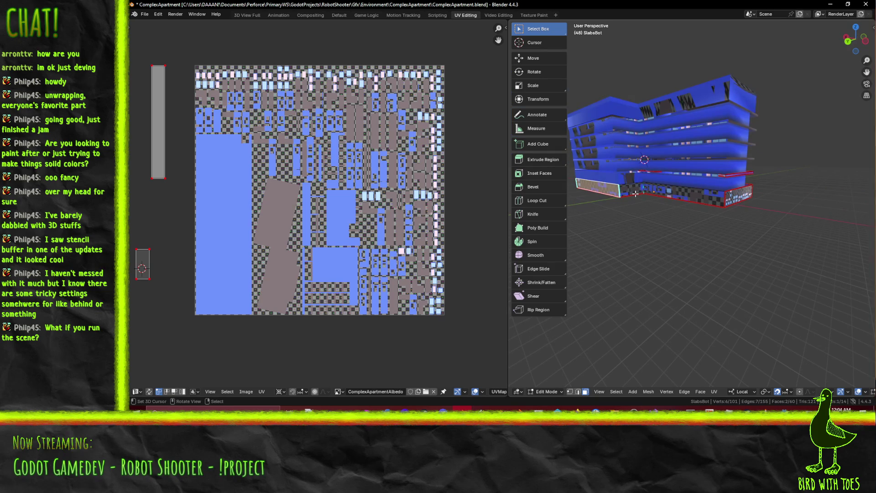
pyautogui.keyDown('shift'); pyautogui.click(635, 191); pyautogui.keyUp('shift')
pyautogui.keyDown('shift'); pyautogui.click(667, 193); pyautogui.keyUp('shift')
pyautogui.keyDown('shift'); pyautogui.click(736, 195); pyautogui.keyUp('shift')
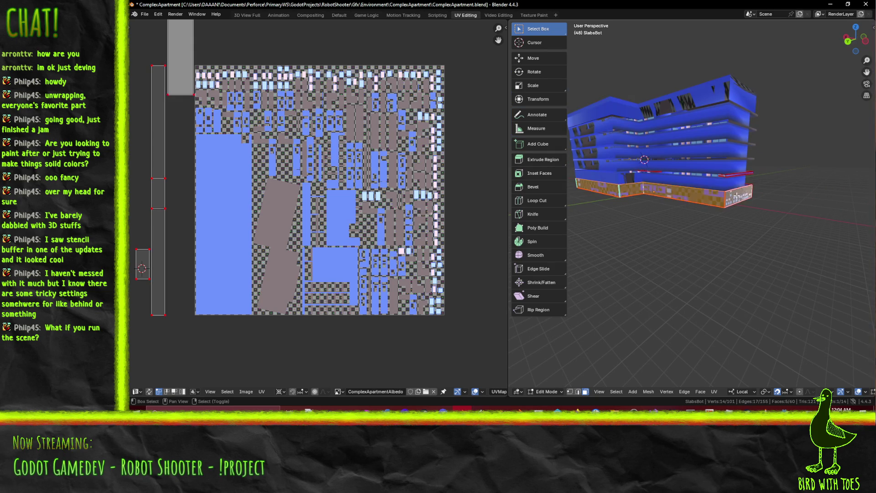
pyautogui.moveTo(742, 196)
pyautogui.mouseDown(button='middle')
pyautogui.moveTo(676, 191)
pyautogui.moveTo(668, 198)
pyautogui.moveTo(694, 222)
pyautogui.moveTo(608, 159)
pyautogui.moveTo(627, 145)
pyautogui.moveTo(679, 194)
pyautogui.moveTo(666, 187)
pyautogui.moveTo(638, 212)
pyautogui.moveTo(664, 187)
pyautogui.mouseUp(button='middle')
pyautogui.keyDown('shift'); pyautogui.click(675, 191); pyautogui.keyUp('shift')
pyautogui.keyDown('shift'); pyautogui.click(629, 171); pyautogui.keyUp('shift')
# Narrow the selection down to the single stray slab face between floors
pyautogui.click(627, 145)
pyautogui.keyDown('shift'); pyautogui.click(628, 144); pyautogui.keyUp('shift')
pyautogui.keyDown('shift'); pyautogui.click(663, 174); pyautogui.keyUp('shift')
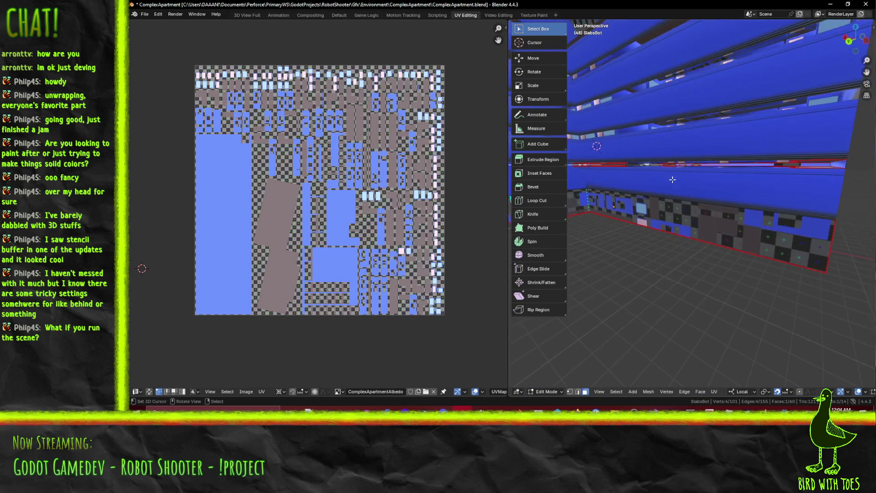
pyautogui.scroll(5, 670, 188)
pyautogui.moveTo(676, 189)
pyautogui.mouseDown(button='middle')
pyautogui.moveTo(700, 201)
pyautogui.moveTo(705, 188)
pyautogui.moveTo(709, 197)
pyautogui.moveTo(758, 209)
pyautogui.moveTo(753, 201)
pyautogui.mouseUp(button='middle')
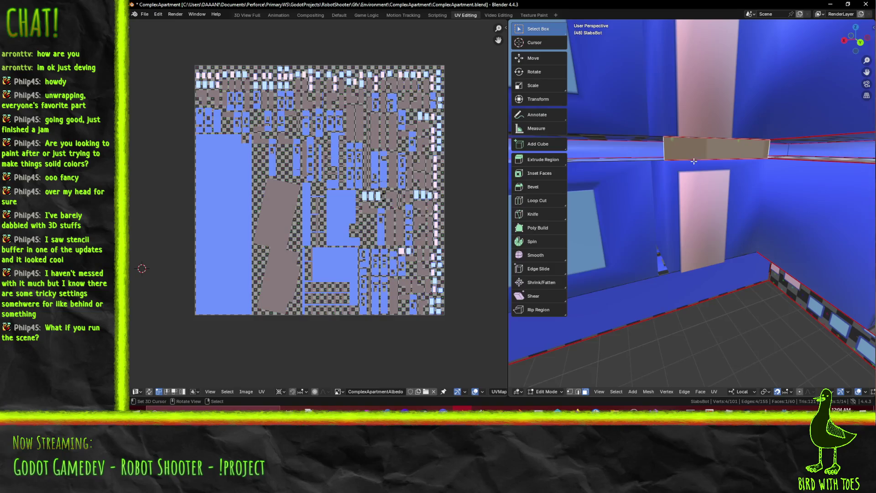
# Delete the selected stray face between floors
pyautogui.scroll(-3, 712, 198)
pyautogui.press('x')
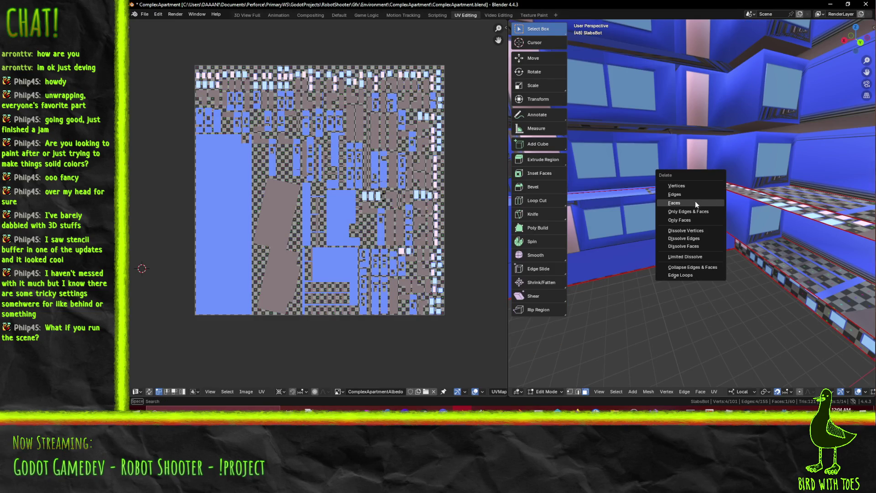
pyautogui.click(695, 203)
pyautogui.scroll(3, 706, 201)
pyautogui.scroll(-3, 706, 202)
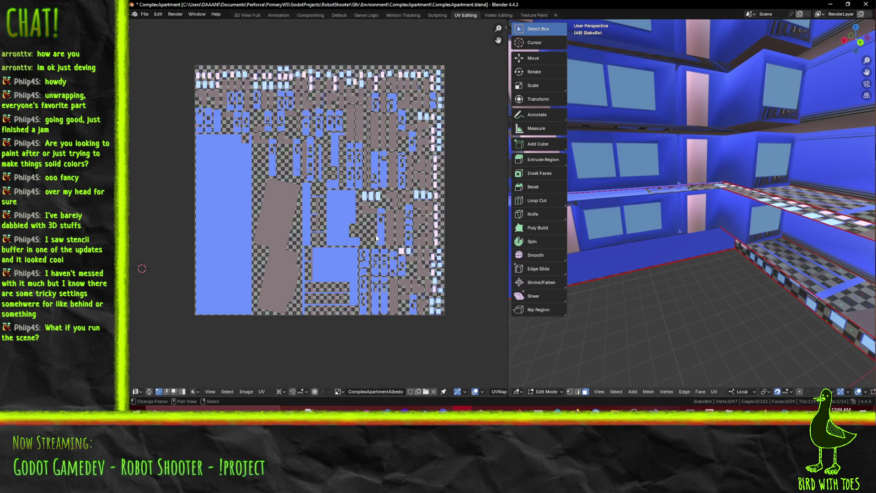
# Select the whole slab and unwrap it conformally, undoing the last repeated run
pyautogui.press('a')
pyautogui.moveTo(374, 223); pyautogui.dragTo(357, 224, button='middle')
pyautogui.press('F3')
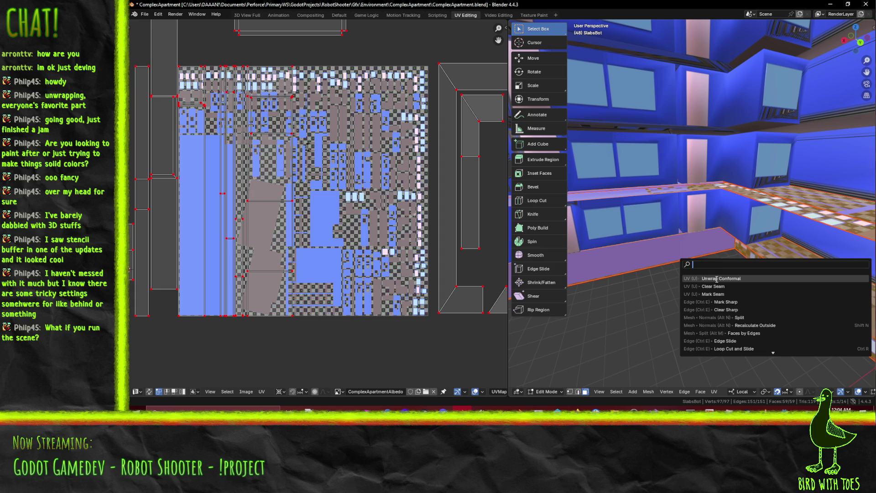
pyautogui.click(716, 279)
pyautogui.moveTo(716, 278)
pyautogui.mouseDown(button='middle')
pyautogui.moveTo(698, 263)
pyautogui.moveTo(745, 267)
pyautogui.mouseUp(button='middle')
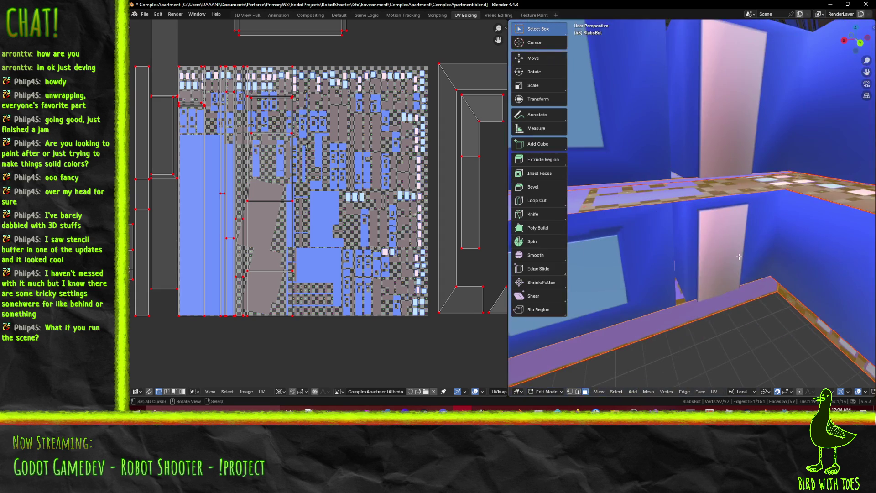
pyautogui.press('F3')
pyautogui.click(745, 270)
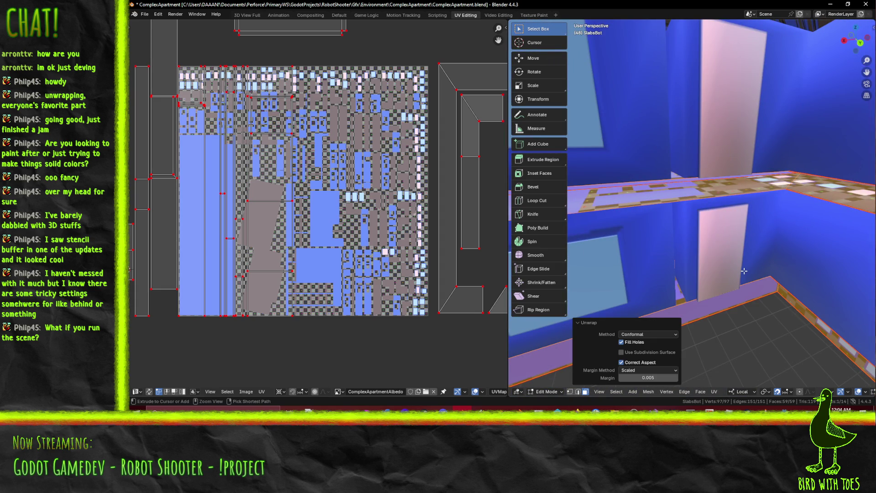
pyautogui.press('F3')
pyautogui.click(738, 284)
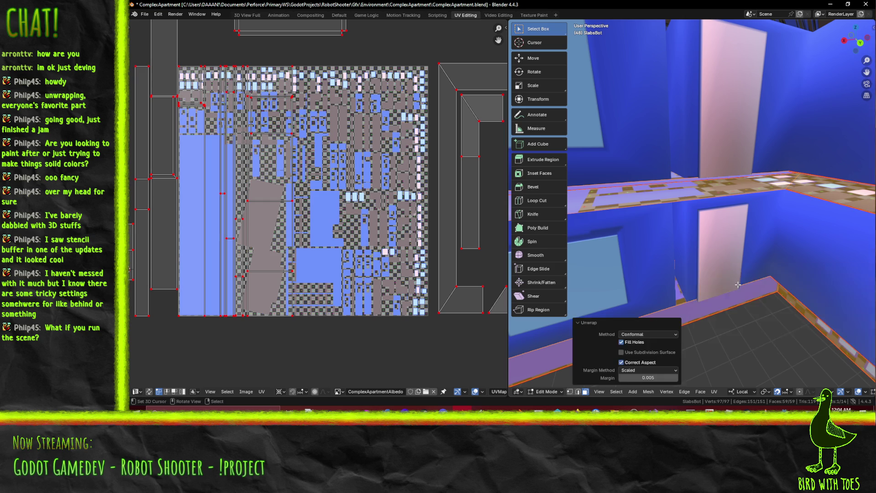
pyautogui.hotkey('ctrl', 'z')
# Delete a leftover tan slab face and save the apartment blend file
pyautogui.moveTo(755, 260)
pyautogui.mouseDown(button='middle')
pyautogui.moveTo(752, 244)
pyautogui.moveTo(734, 247)
pyautogui.mouseUp(button='middle')
pyautogui.click(687, 180)
pyautogui.click(635, 143)
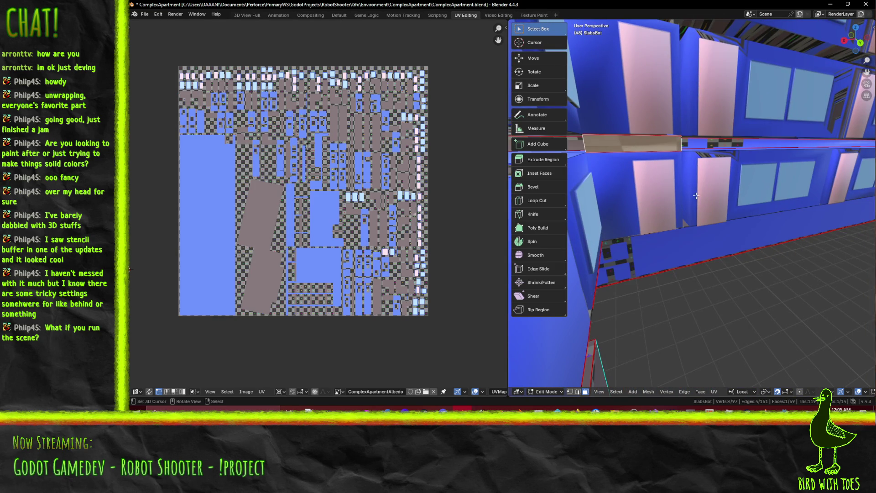
pyautogui.press('x')
pyautogui.click(678, 197)
pyautogui.moveTo(677, 197); pyautogui.dragTo(706, 208, button='middle')
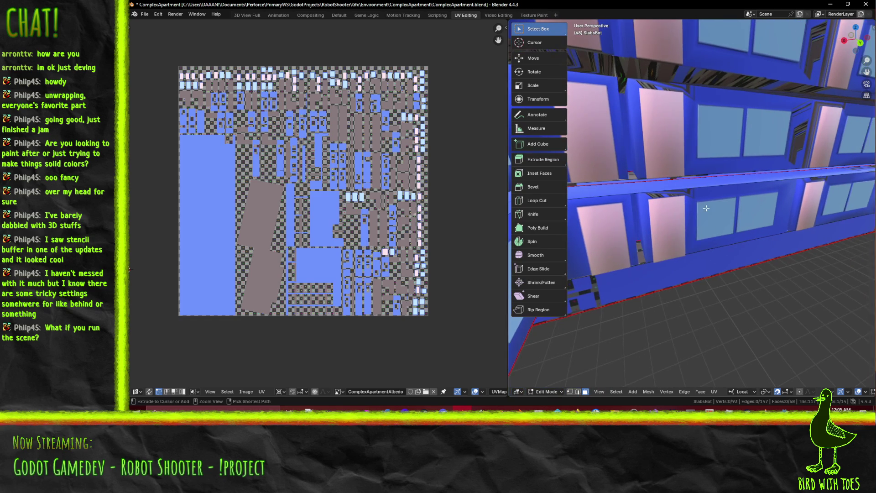
pyautogui.hotkey('ctrl', 's')
# Select the entire slab again and run Unwrap Conformal with a 0.005 margin
pyautogui.moveTo(641, 185)
pyautogui.mouseDown(button='middle')
pyautogui.moveTo(604, 184)
pyautogui.moveTo(672, 203)
pyautogui.mouseUp(button='middle')
pyautogui.press('F3')
pyautogui.press('Escape')
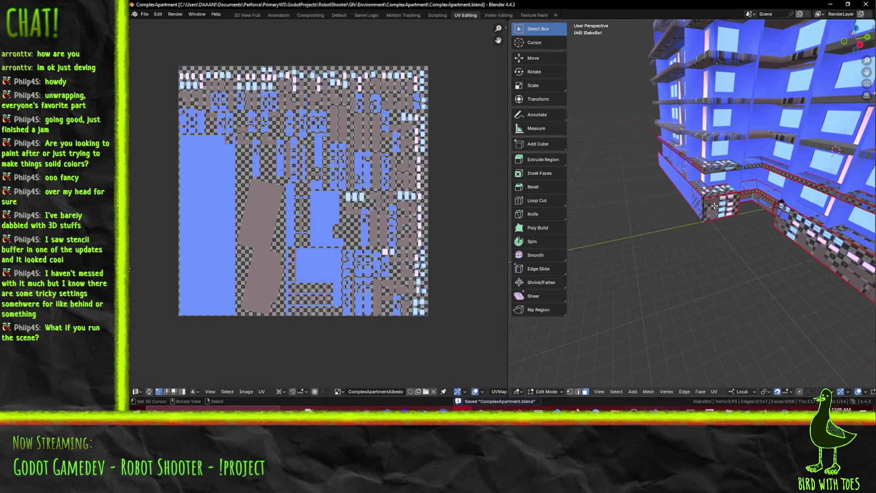
pyautogui.scroll(-3, 728, 210)
pyautogui.press('a')
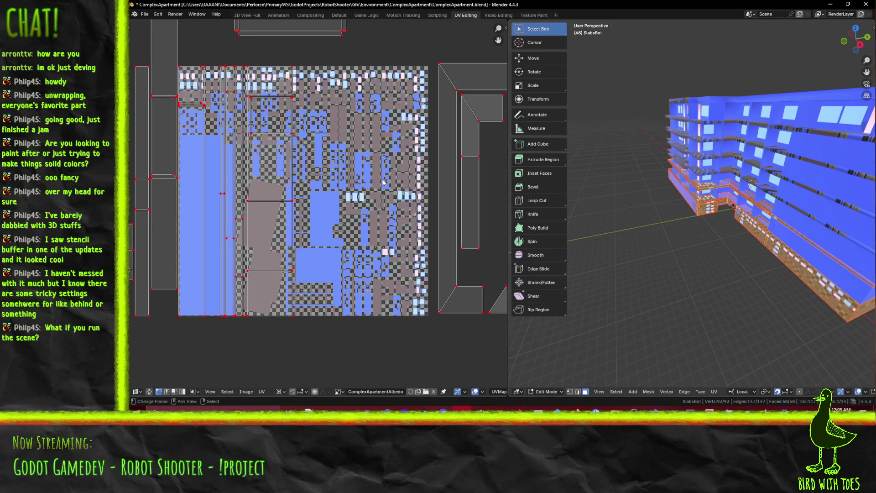
pyautogui.press('F3')
pyautogui.press('Return')
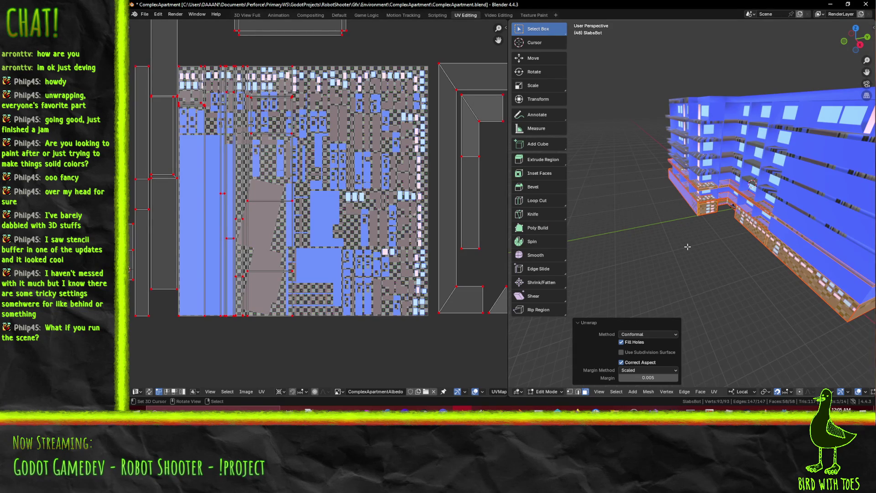
# Orbit the building and pan the UV editor to bring the frame-shaped island into view
pyautogui.moveTo(685, 247); pyautogui.dragTo(653, 231, button='middle')
pyautogui.scroll(-2, 248, 194)
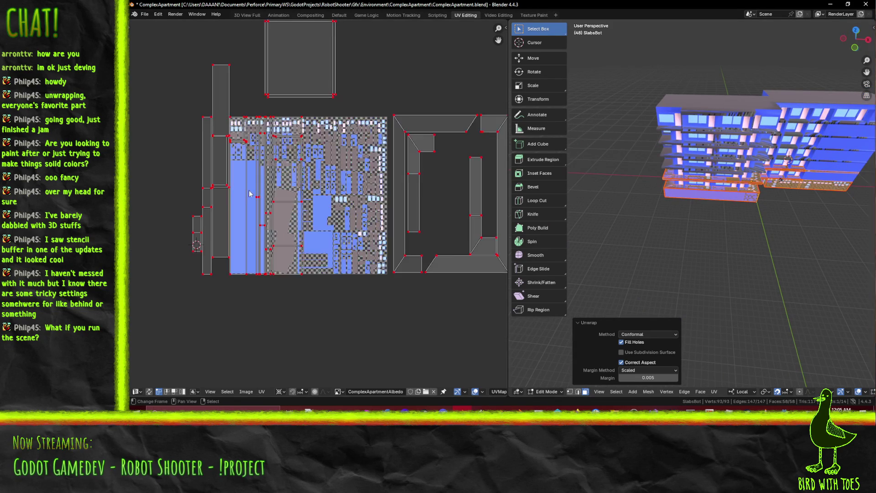
pyautogui.scroll(2, 318, 201)
pyautogui.moveTo(347, 196)
pyautogui.mouseDown(button='middle')
pyautogui.moveTo(279, 196)
pyautogui.moveTo(369, 206)
pyautogui.mouseUp(button='middle')
pyautogui.moveTo(758, 176); pyautogui.dragTo(666, 189, button='middle')
pyautogui.moveTo(416, 198); pyautogui.dragTo(300, 210, button='middle')
pyautogui.moveTo(283, 166); pyautogui.dragTo(319, 162, button='middle')
pyautogui.moveTo(305, 219); pyautogui.dragTo(374, 212, button='middle')
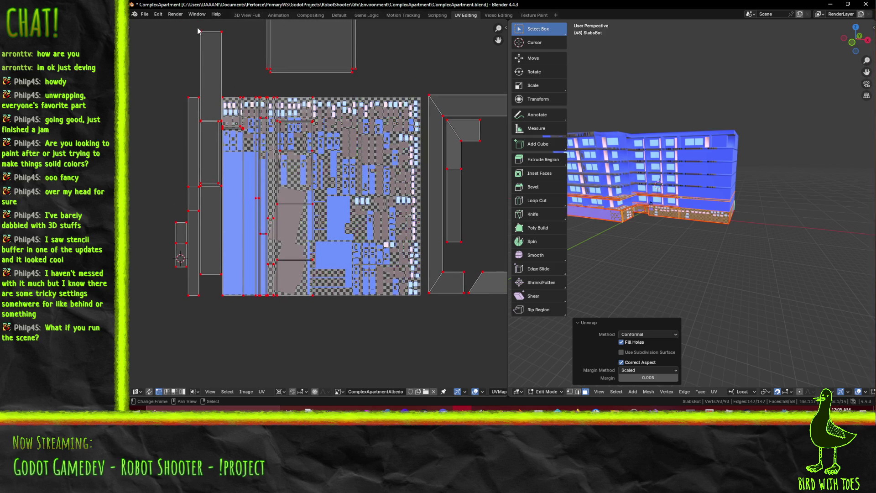
pyautogui.scroll(4, 601, 236)
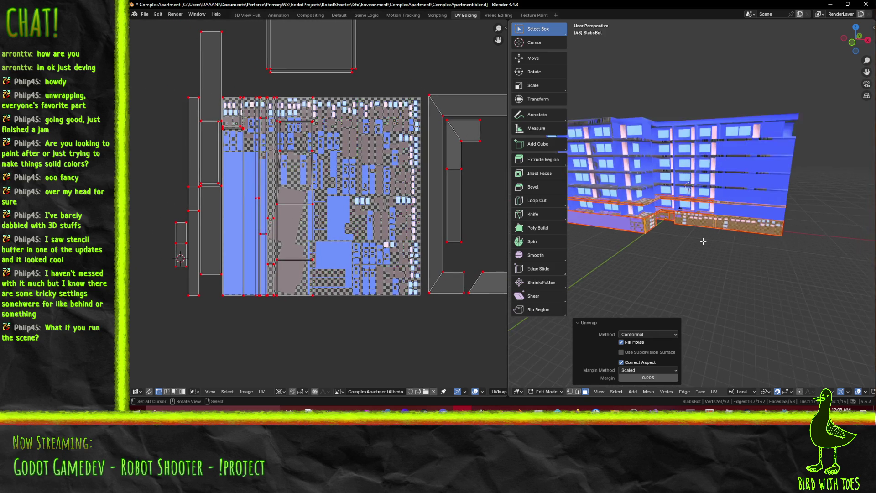
pyautogui.moveTo(409, 145); pyautogui.dragTo(297, 134, button='middle')
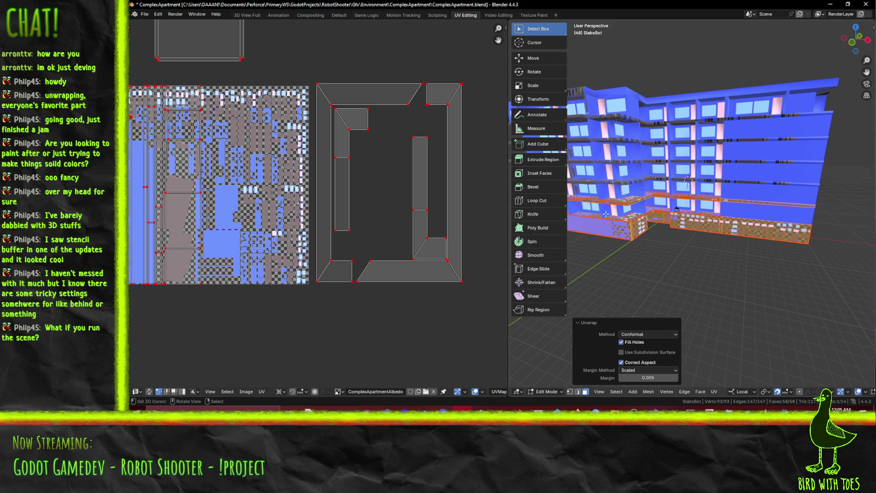
# Box-select the frame's right L-shaped piece, bottom bar, top-right strip and right vertical bar
pyautogui.press('b')
pyautogui.moveTo(365, 130); pyautogui.dragTo(495, 331)
pyautogui.press('b')
pyautogui.moveTo(364, 277); pyautogui.dragTo(384, 320)
pyautogui.press('b')
pyautogui.moveTo(423, 69); pyautogui.dragTo(475, 140)
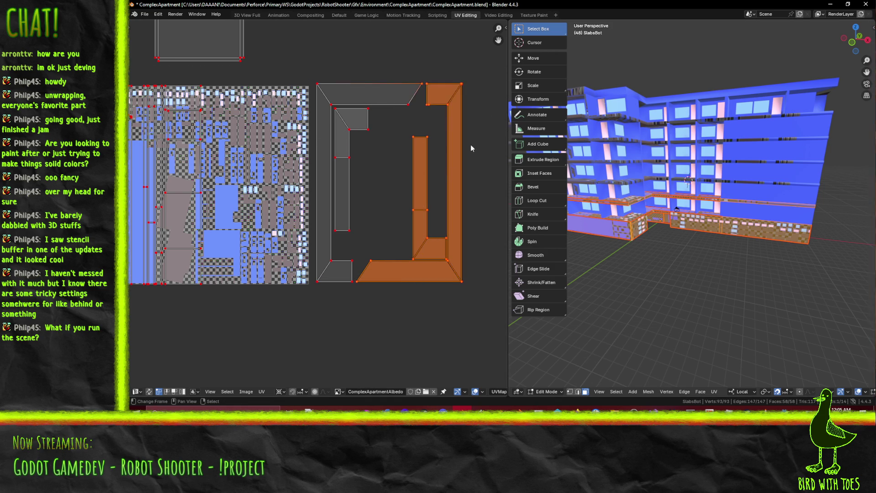
pyautogui.moveTo(536, 177); pyautogui.dragTo(479, 172, button='middle')
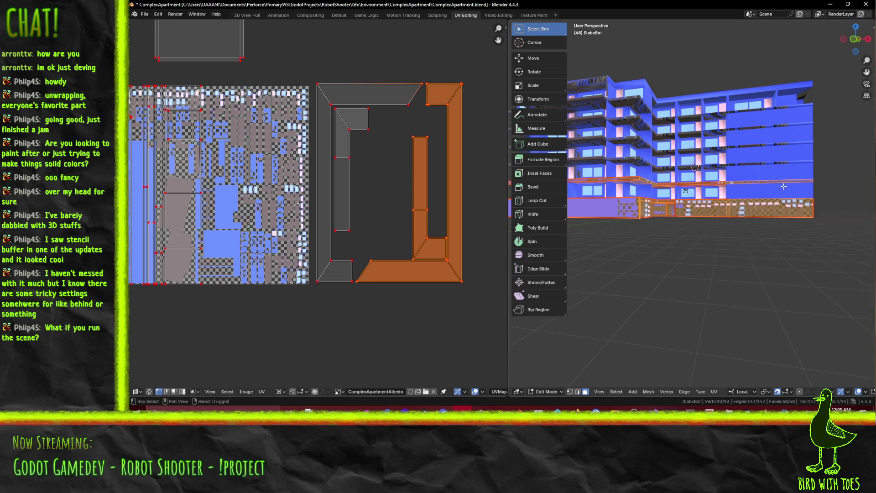
pyautogui.scroll(5, 783, 185)
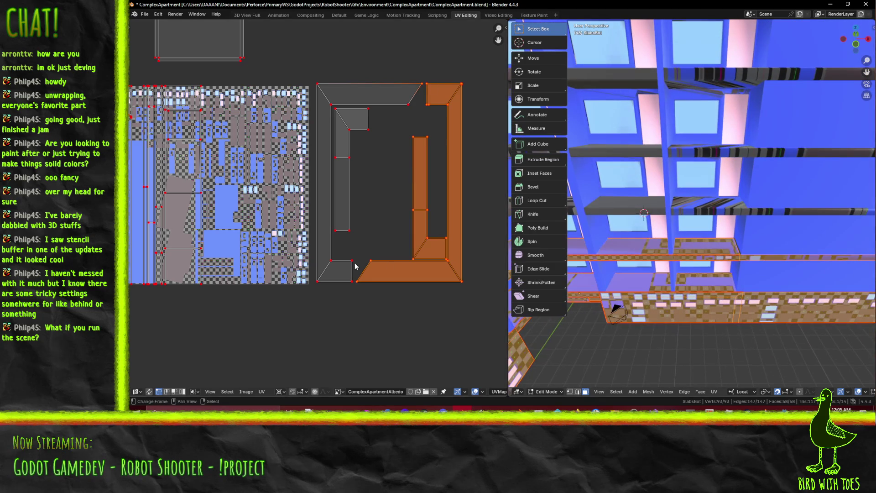
pyautogui.click(326, 182)
# Select the frame island's top bar and corner piece, try trial moves, then deselect
pyautogui.moveTo(302, 59)
pyautogui.mouseDown()
pyautogui.moveTo(325, 256)
pyautogui.moveTo(339, 292)
pyautogui.moveTo(359, 301)
pyautogui.moveTo(355, 294)
pyautogui.mouseUp()
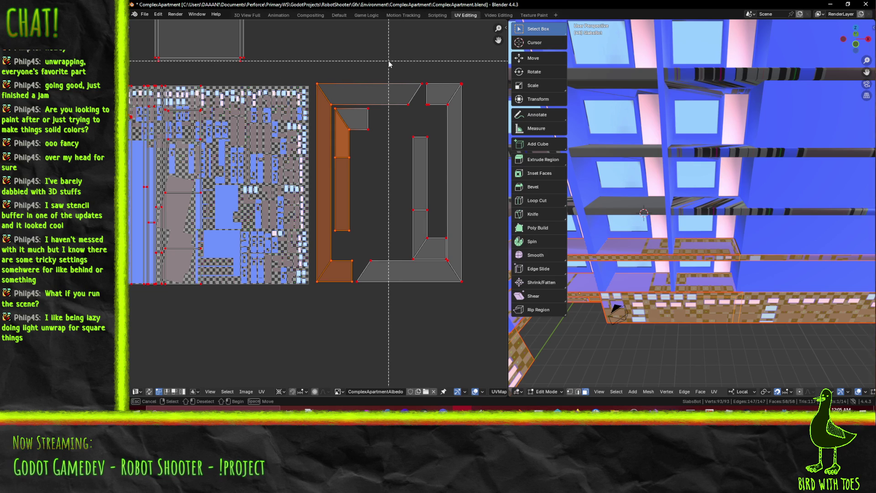
pyautogui.press('Escape')
pyautogui.moveTo(402, 93)
pyautogui.mouseDown()
pyautogui.moveTo(414, 120)
pyautogui.moveTo(422, 116)
pyautogui.mouseUp()
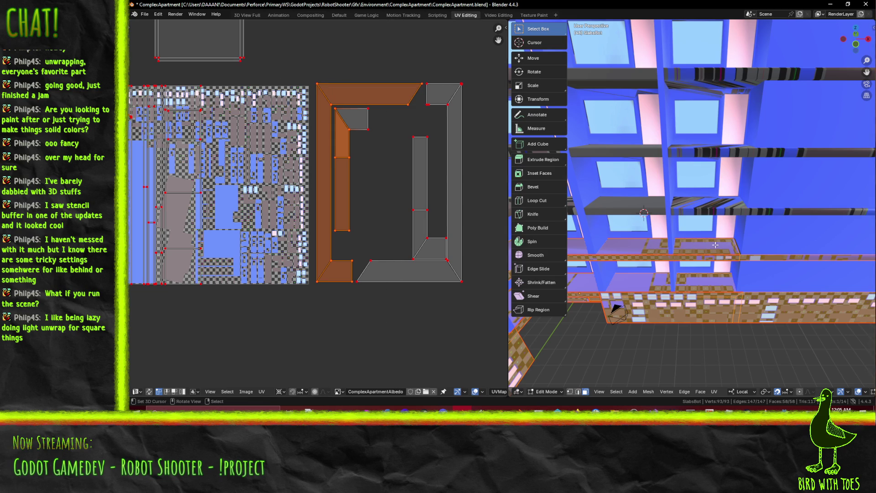
pyautogui.keyDown('shift'); pyautogui.click(351, 118); pyautogui.keyUp('shift')
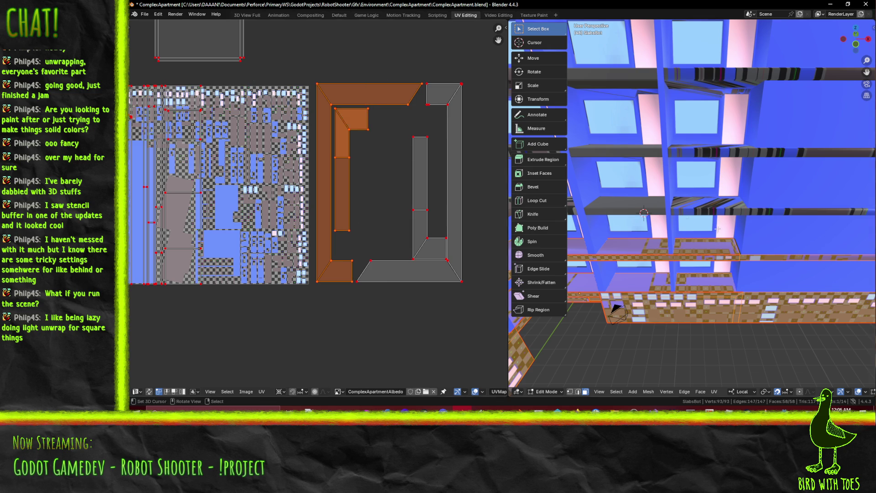
pyautogui.press('g')
pyautogui.click(672, 232)
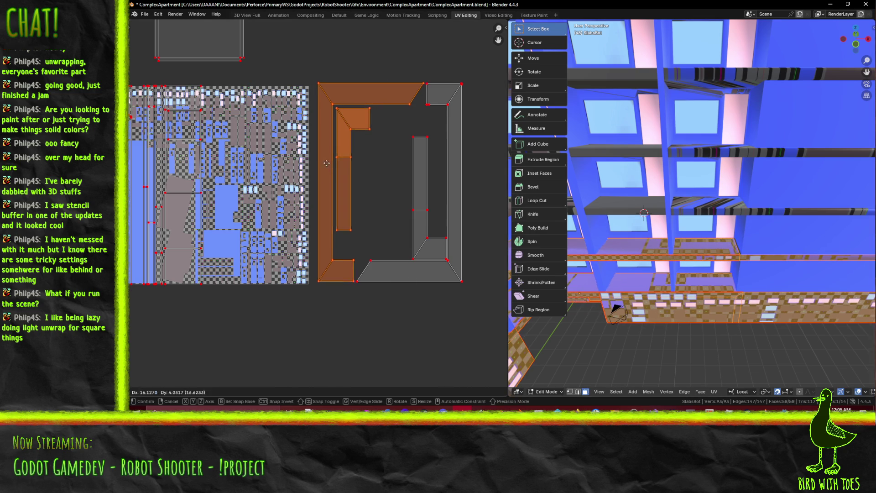
pyautogui.moveTo(716, 205)
pyautogui.mouseDown(button='middle')
pyautogui.moveTo(725, 228)
pyautogui.moveTo(727, 187)
pyautogui.mouseUp(button='middle')
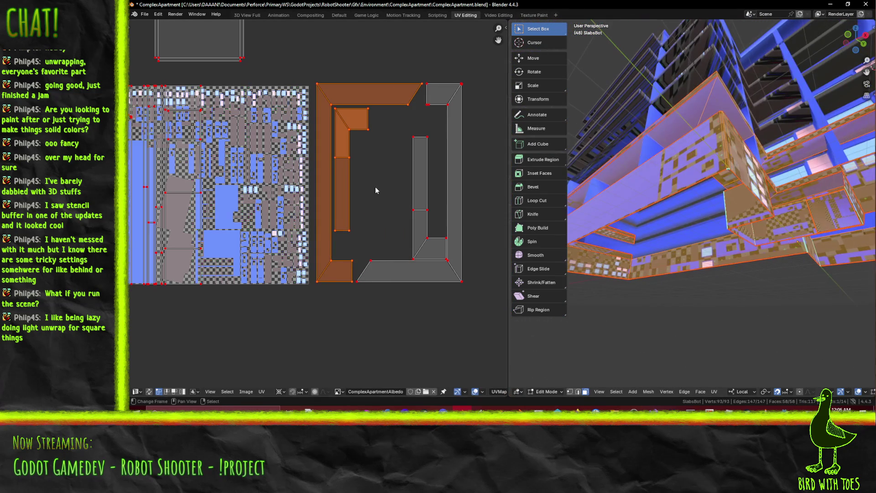
pyautogui.press('g')
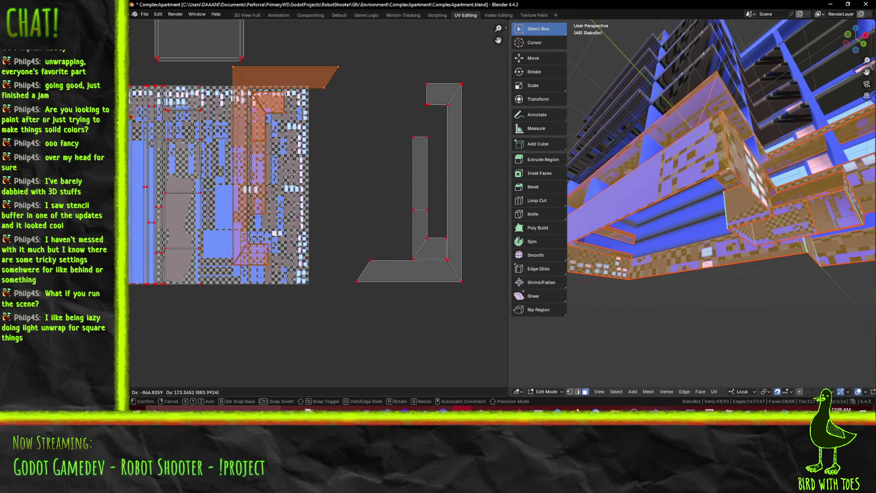
pyautogui.click(375, 192)
pyautogui.moveTo(386, 217)
pyautogui.mouseDown(button='middle')
pyautogui.moveTo(462, 214)
pyautogui.moveTo(357, 217)
pyautogui.mouseUp(button='middle')
pyautogui.click(333, 258)
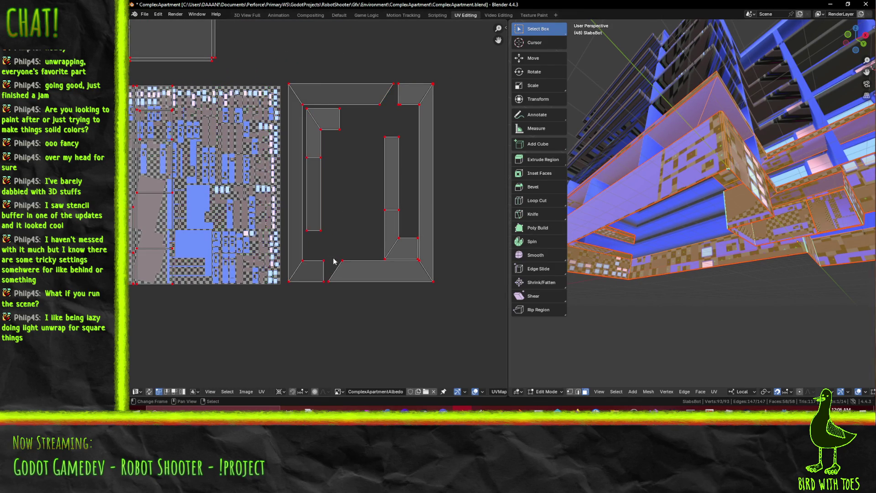
# Select the trapezoid, L-shaped, top-right and right-side pieces and shift them left horizontally
pyautogui.moveTo(329, 256); pyautogui.dragTo(449, 291)
pyautogui.keyDown('shift'); pyautogui.moveTo(376, 131); pyautogui.dragTo(446, 273); pyautogui.keyUp('shift')
pyautogui.press('b')
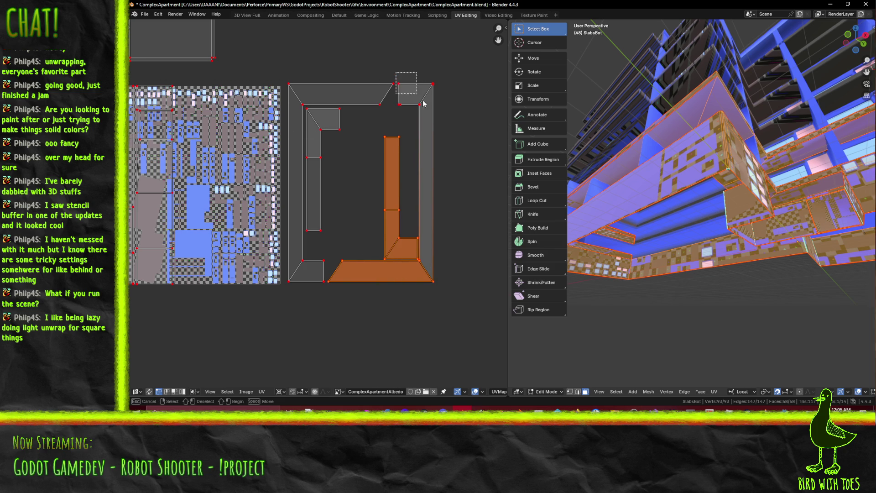
pyautogui.moveTo(400, 77); pyautogui.dragTo(465, 224)
pyautogui.press('g')
pyautogui.press('x')
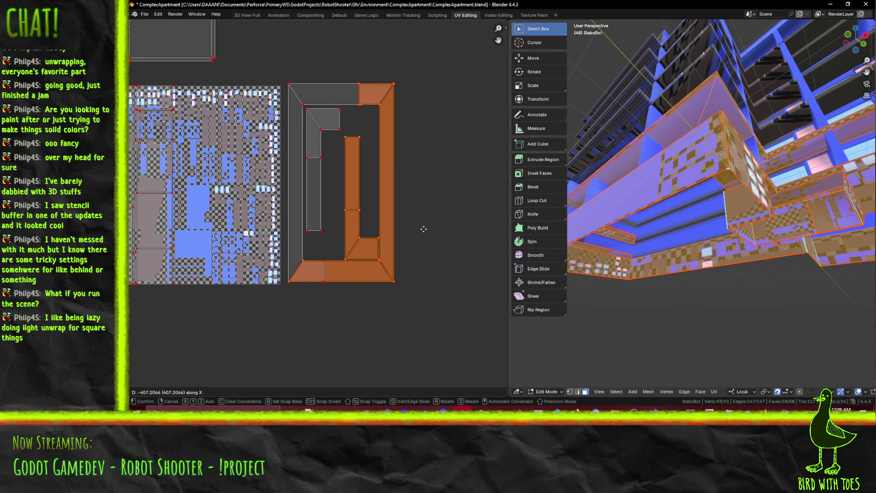
pyautogui.click(424, 229)
pyautogui.scroll(2, 387, 285)
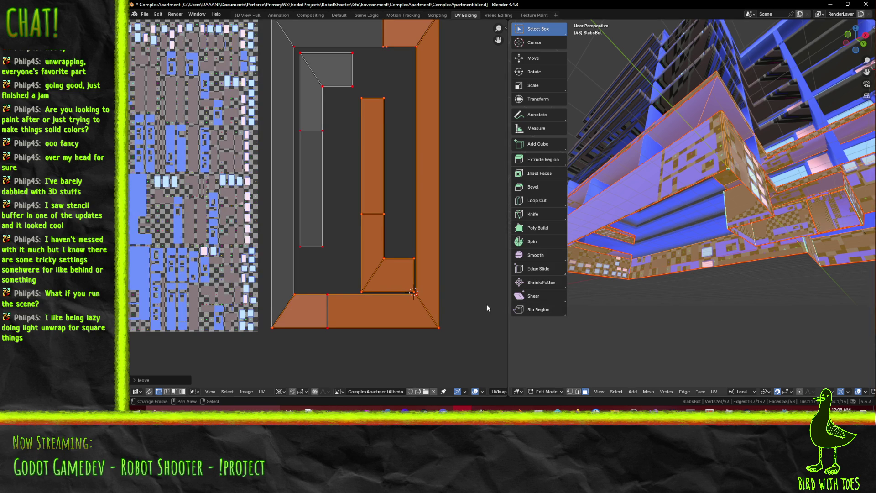
pyautogui.hotkey('ctrl', 'z')
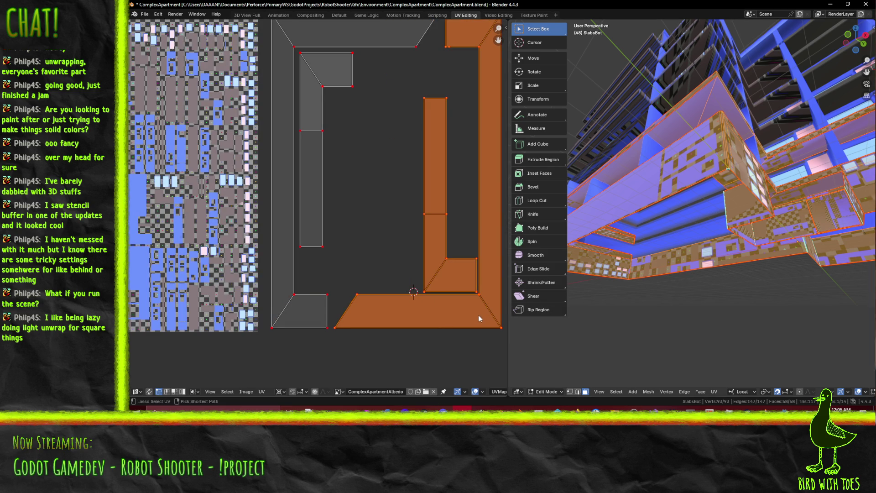
pyautogui.hotkey('ctrl', 'shift', 'z')
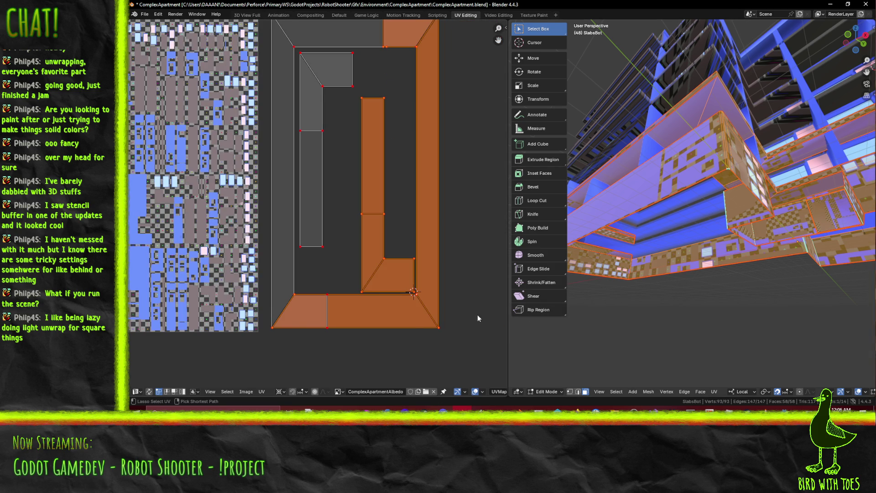
# Scale the right pieces down toward the island's bottom-right corner, then shift them up and left
pyautogui.keyDown('shift'); pyautogui.rightClick(436, 329); pyautogui.keyUp('shift')
pyautogui.press('s')
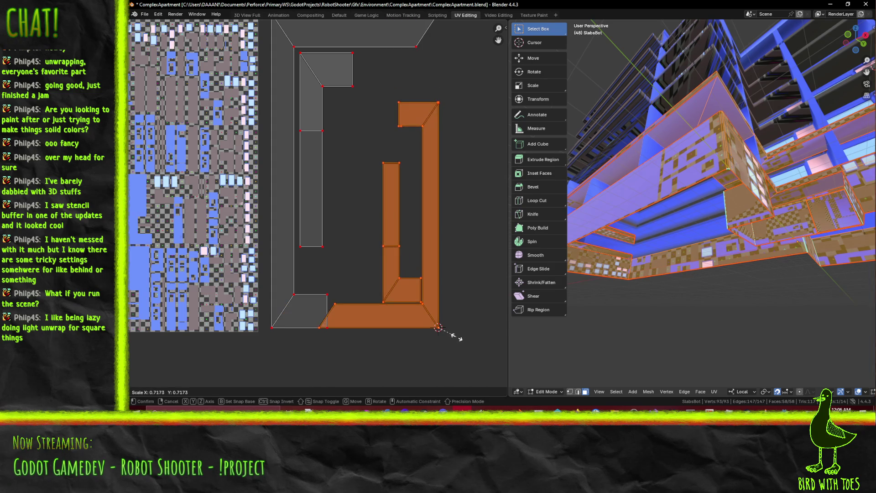
pyautogui.click(456, 338)
pyautogui.press('g')
pyautogui.press('y')
pyautogui.click(459, 287)
pyautogui.press('g')
pyautogui.press('x')
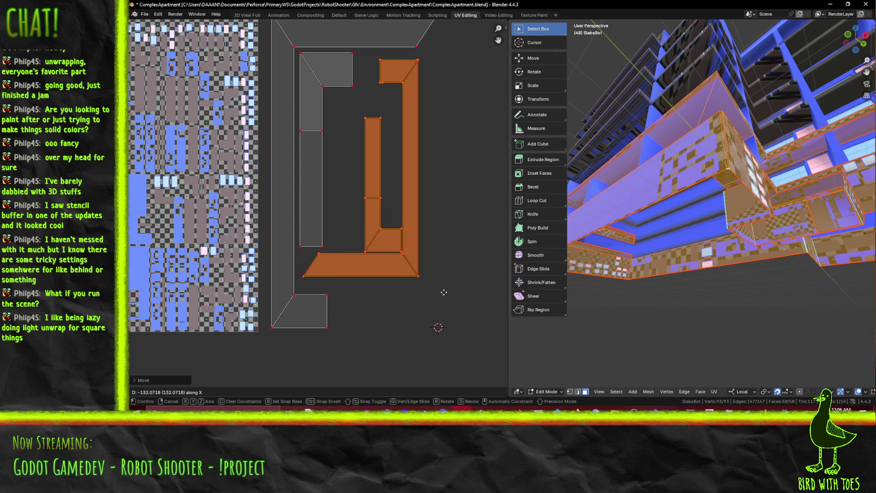
pyautogui.click(450, 294)
pyautogui.press('y')
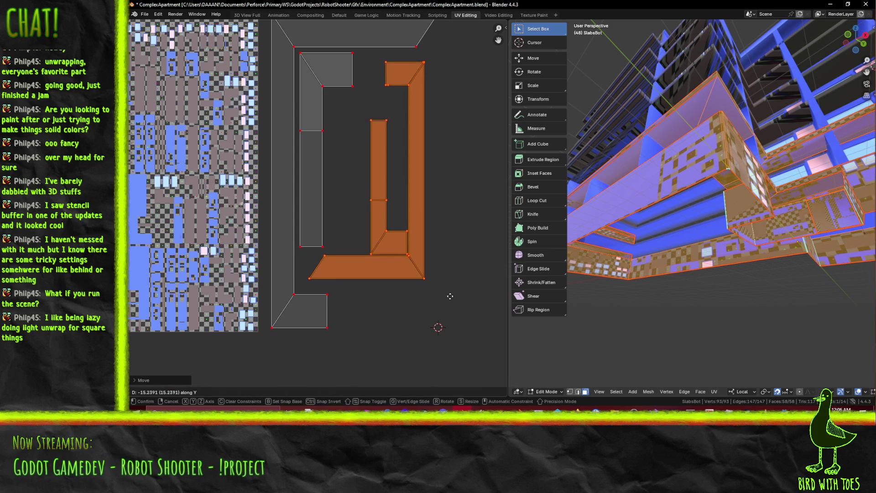
pyautogui.click(450, 304)
# Fine-tune the pieces with small nudges and a slight enlargement, tucking them inside the frame
pyautogui.press('g')
pyautogui.press('x')
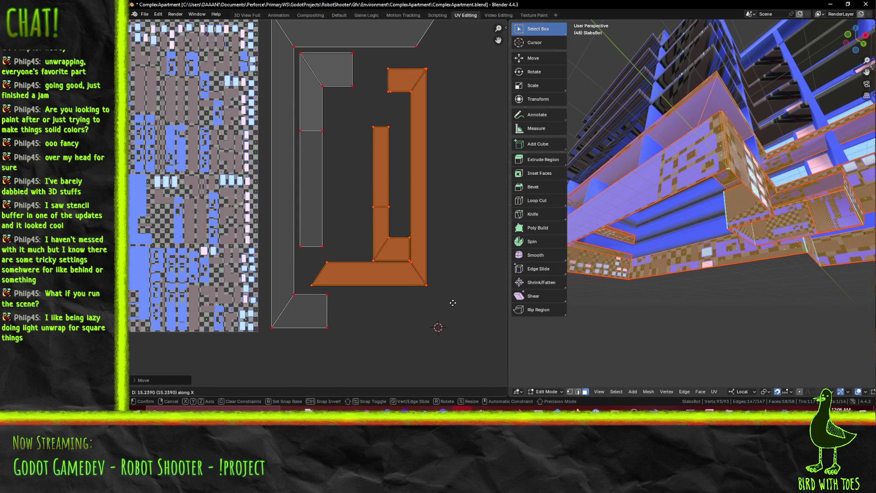
pyautogui.click(464, 305)
pyautogui.press('g')
pyautogui.click(465, 297)
pyautogui.press('g')
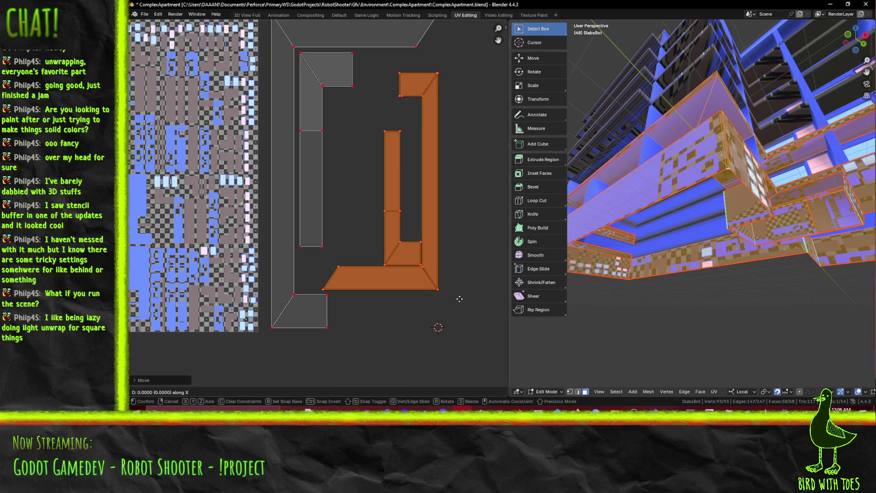
pyautogui.click(455, 299)
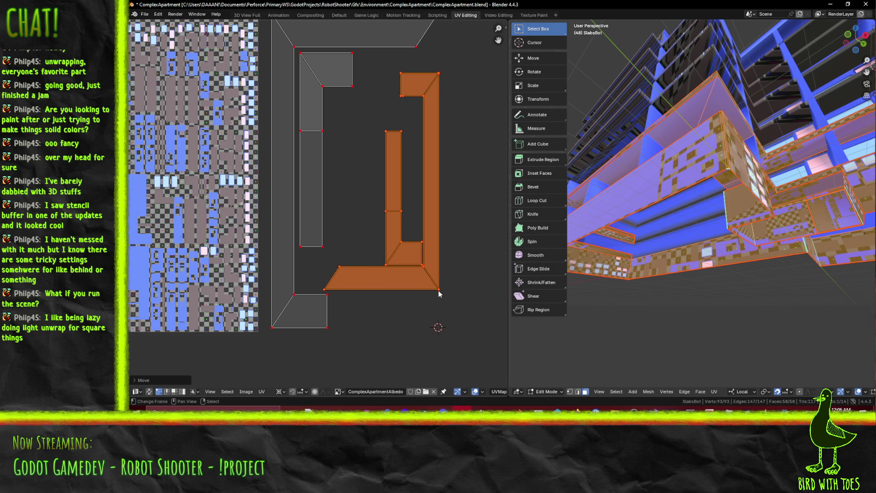
pyautogui.press('s')
pyautogui.click(471, 277)
pyautogui.press('g')
pyautogui.press('x')
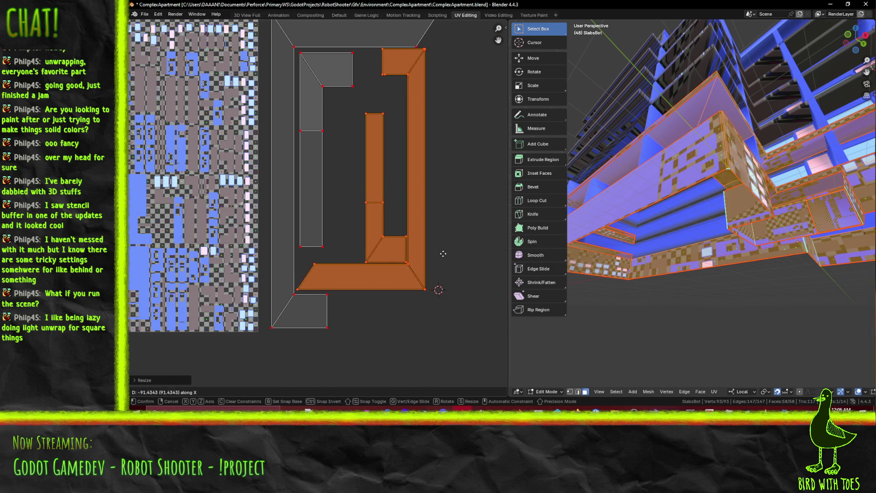
pyautogui.click(444, 252)
pyautogui.scroll(-5, 452, 247)
pyautogui.scroll(3, 426, 242)
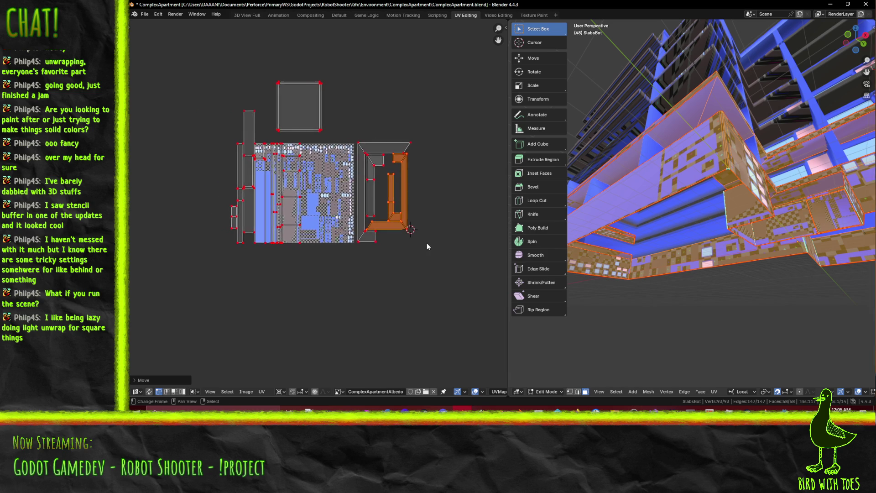
# Box-select the right-hand orange islands and slide them horizontally into the atlas square
pyautogui.press('b')
pyautogui.moveTo(325, 47); pyautogui.dragTo(462, 322)
pyautogui.press('g')
pyautogui.press('x')
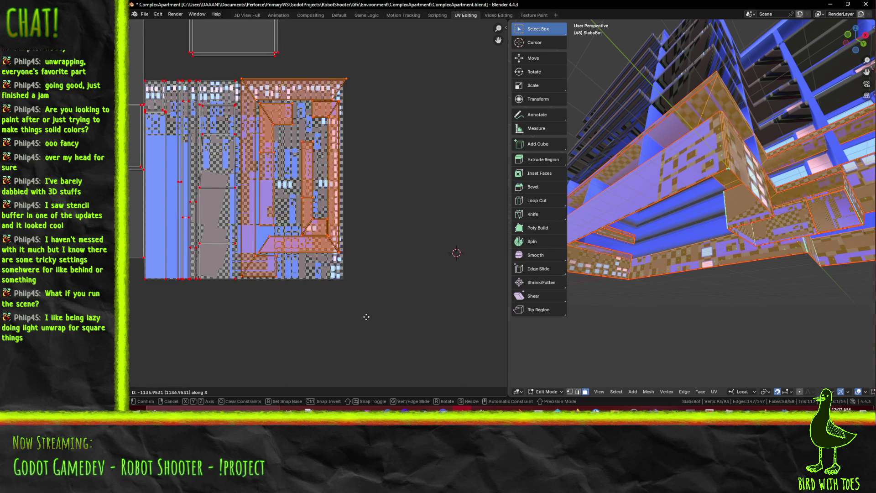
pyautogui.click(378, 225)
pyautogui.scroll(1, 377, 224)
pyautogui.press('g')
pyautogui.press('y')
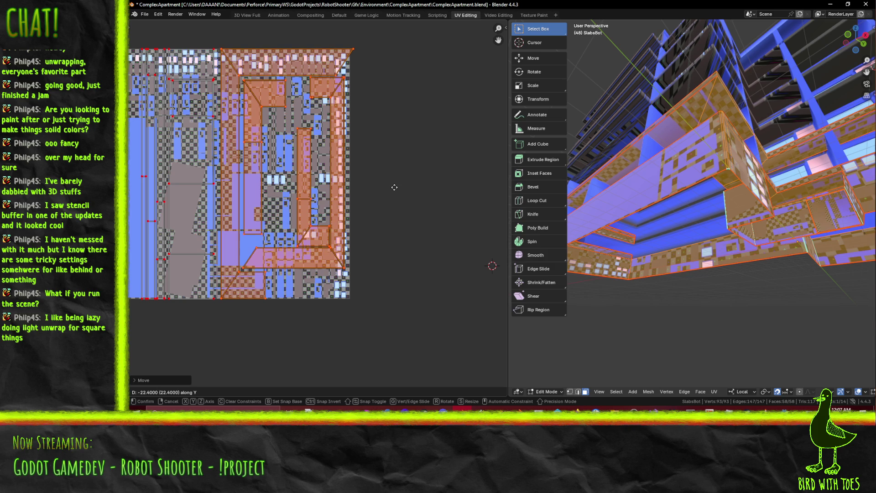
pyautogui.press('x')
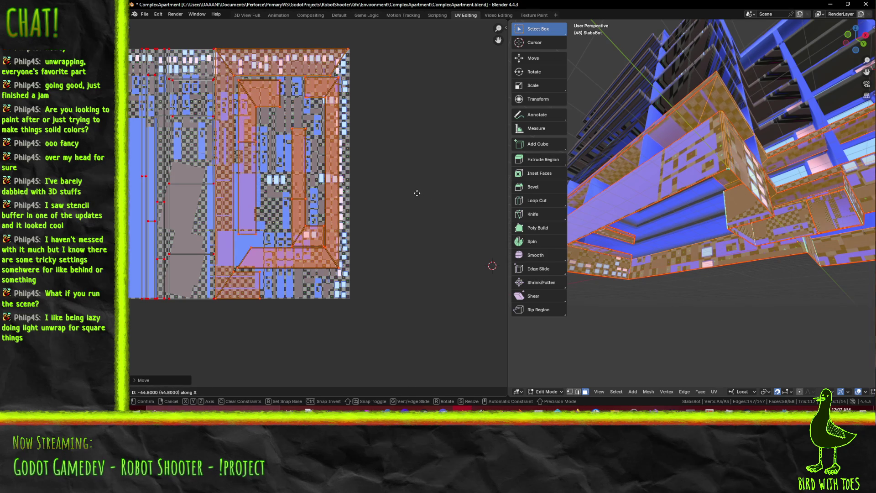
pyautogui.click(417, 193)
# Inspect the repositioned islands across the layout, deselect all, and frame the whole atlas
pyautogui.scroll(6, 412, 193)
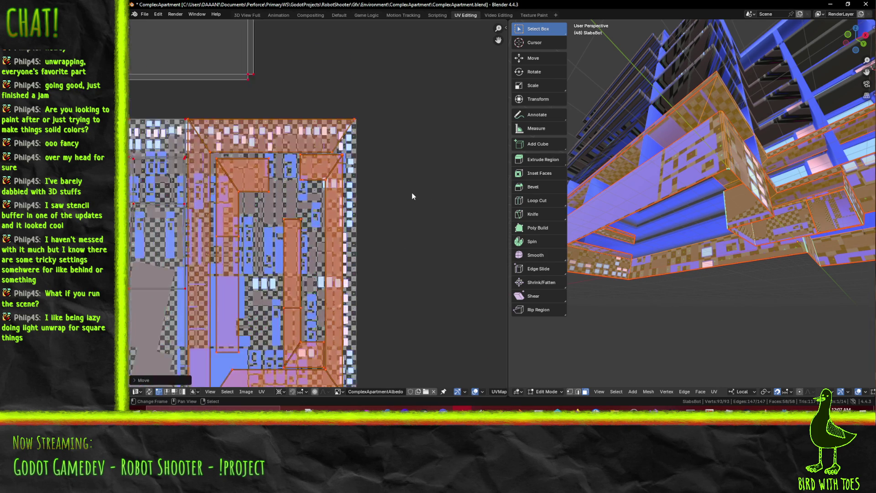
pyautogui.scroll(5, 389, 239)
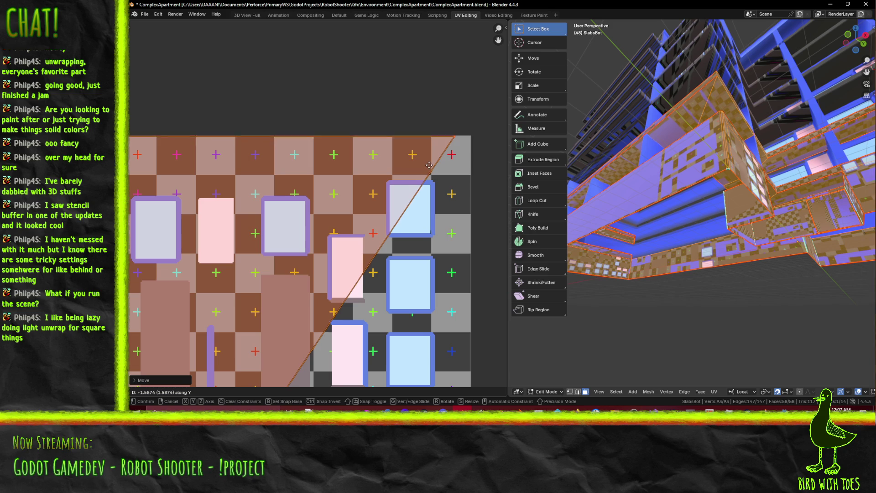
pyautogui.scroll(-10, 434, 191)
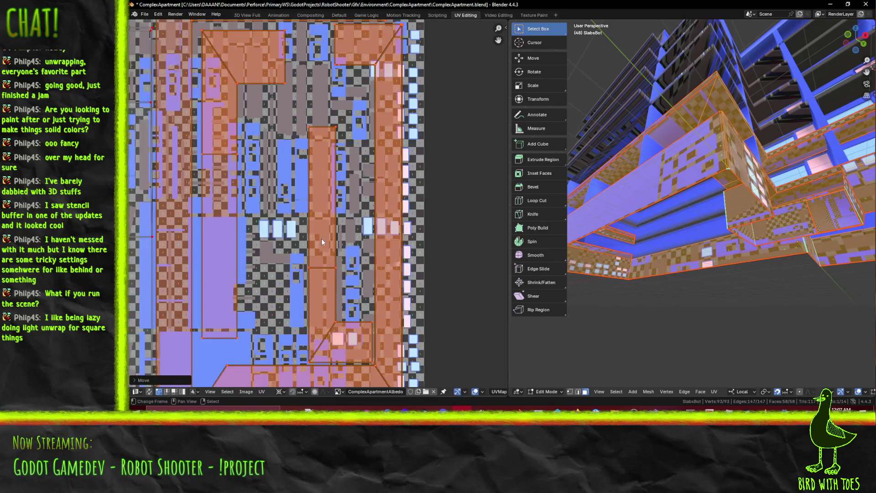
pyautogui.scroll(8, 345, 194)
pyautogui.scroll(-4, 381, 184)
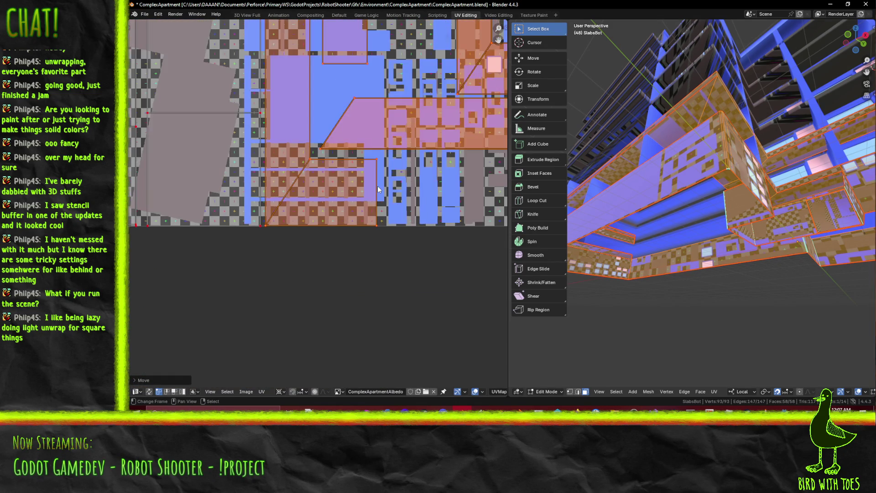
pyautogui.moveTo(418, 165); pyautogui.dragTo(240, 278, button='middle')
pyautogui.moveTo(332, 152)
pyautogui.mouseDown(button='middle')
pyautogui.moveTo(225, 173)
pyautogui.moveTo(245, 219)
pyautogui.moveTo(235, 215)
pyautogui.moveTo(273, 228)
pyautogui.mouseUp(button='middle')
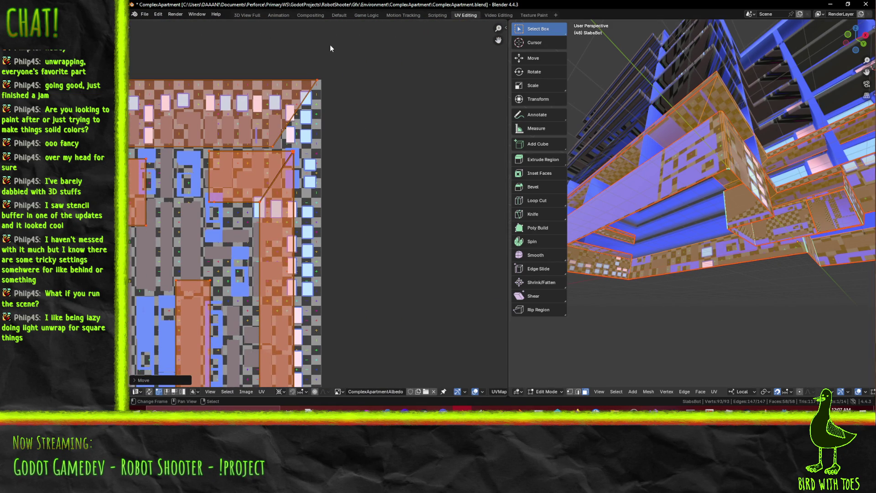
pyautogui.scroll(2, 331, 87)
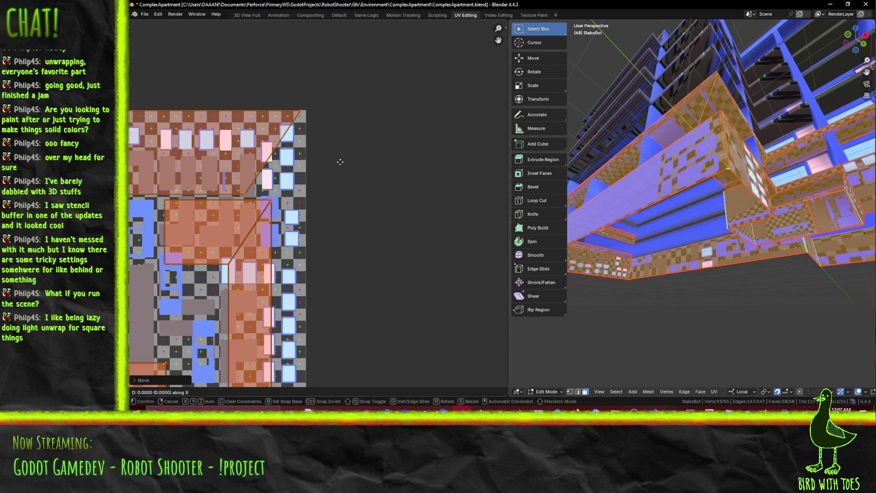
pyautogui.scroll(-3, 344, 165)
pyautogui.scroll(-5, 344, 160)
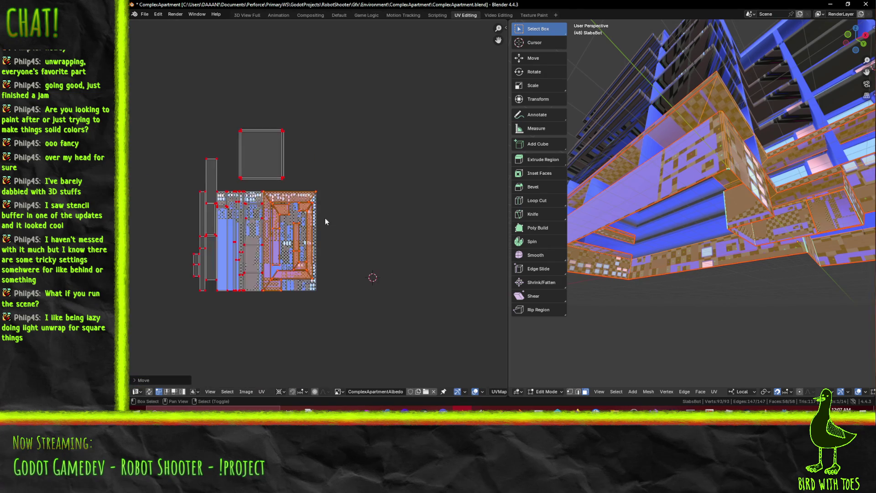
pyautogui.scroll(4, 359, 171)
pyautogui.scroll(1, 310, 172)
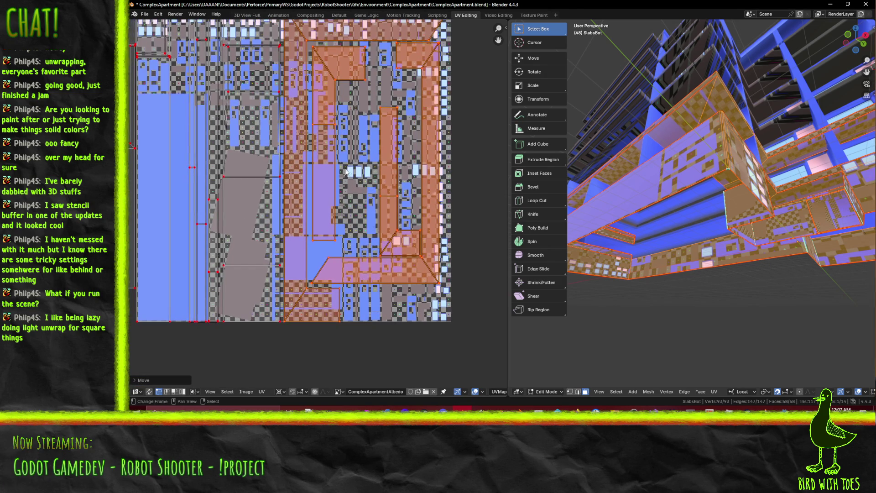
pyautogui.hotkey('alt', 'a')
pyautogui.scroll(-3, 382, 224)
pyautogui.moveTo(382, 224)
pyautogui.mouseDown(button='middle')
pyautogui.moveTo(353, 219)
pyautogui.moveTo(348, 232)
pyautogui.mouseUp(button='middle')
# Slide the lower-right trapezoid, right-hand islands and vertical strip horizontally, then deselect
pyautogui.press('b')
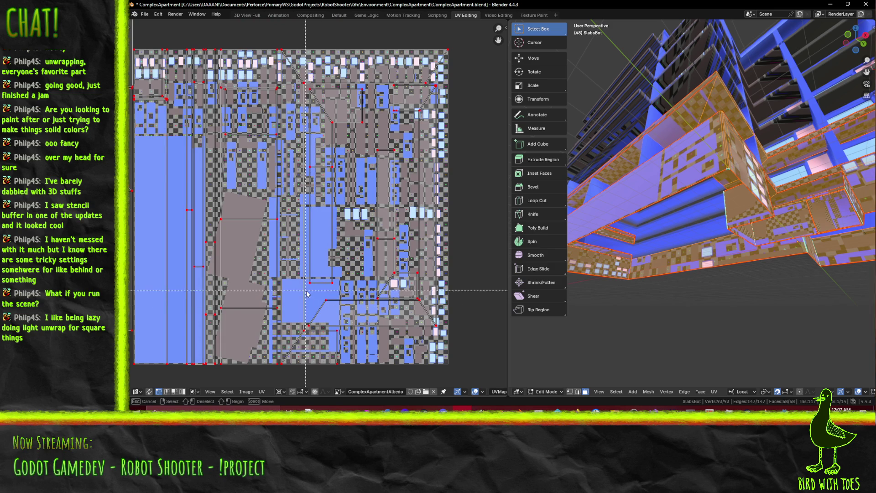
pyautogui.moveTo(446, 329); pyautogui.dragTo(447, 330)
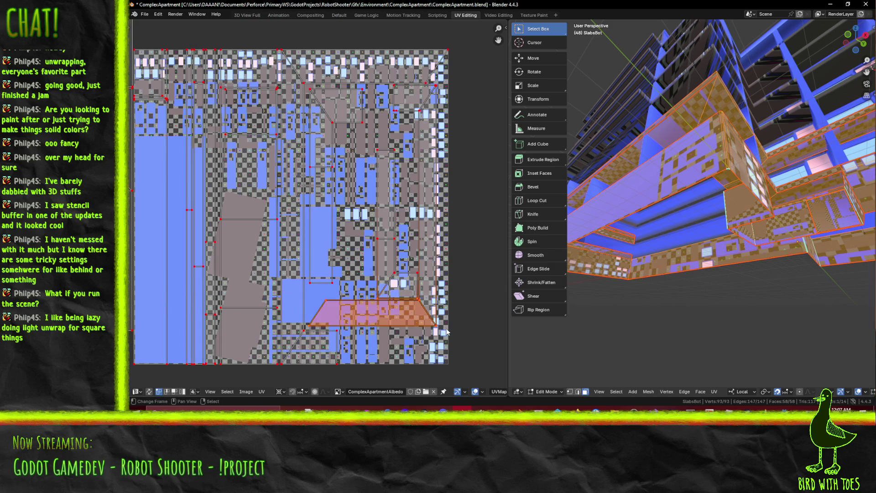
pyautogui.press('b')
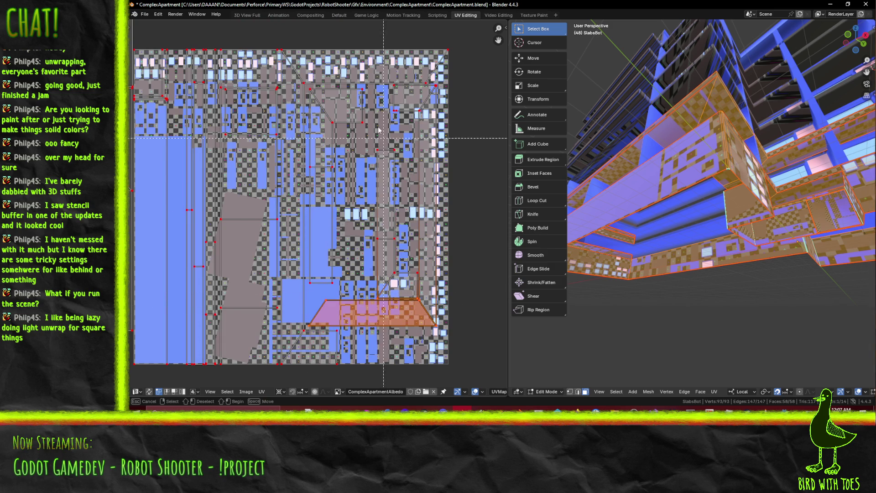
pyautogui.moveTo(364, 83)
pyautogui.mouseDown()
pyautogui.moveTo(444, 328)
pyautogui.moveTo(476, 344)
pyautogui.mouseUp()
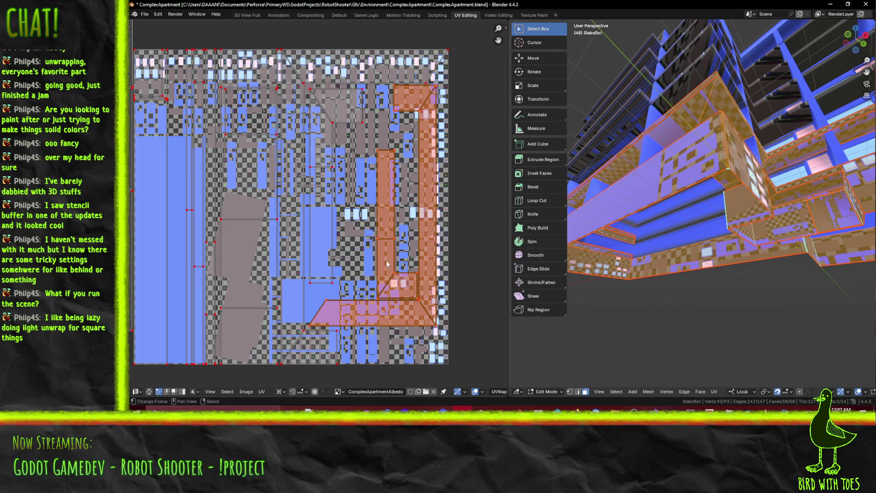
pyautogui.press('g')
pyautogui.press('x')
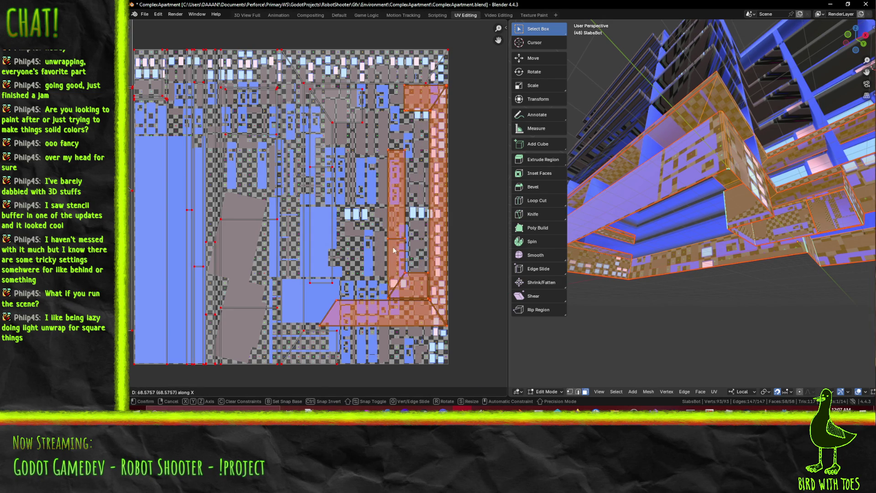
pyautogui.click(394, 246)
pyautogui.hotkey('alt', 'a')
# Slide the L-shaped island and the island on the atlas's right edge horizontally left
pyautogui.press('b')
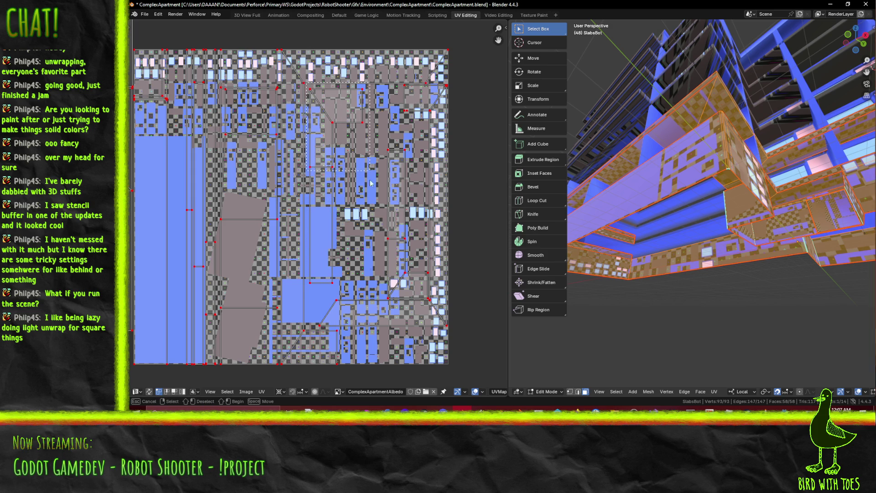
pyautogui.moveTo(364, 296); pyautogui.dragTo(363, 295)
pyautogui.press('g')
pyautogui.press('x')
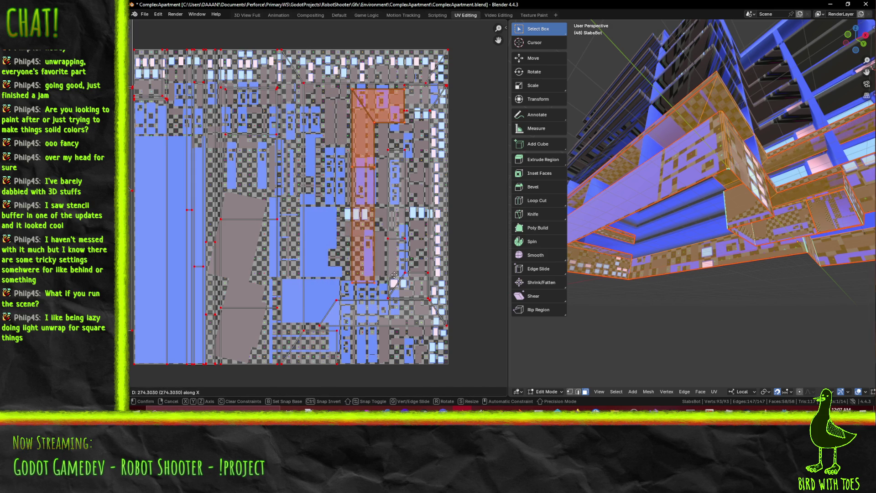
pyautogui.click(392, 274)
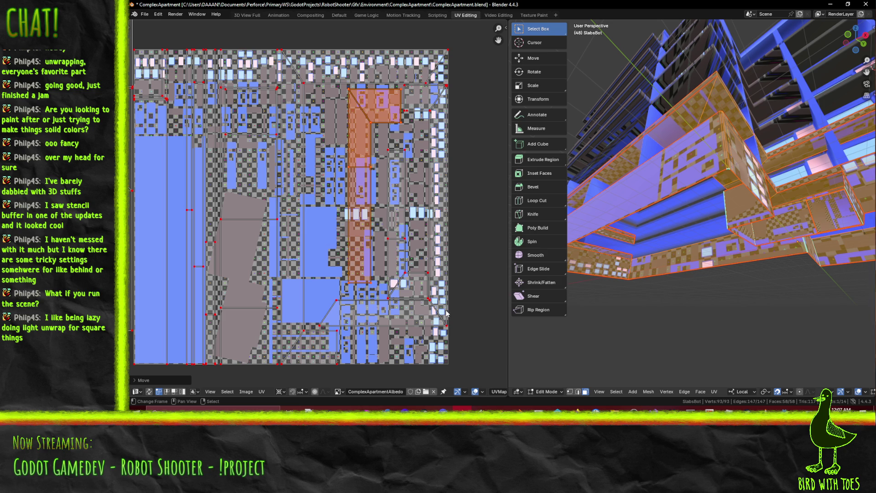
pyautogui.click(442, 312)
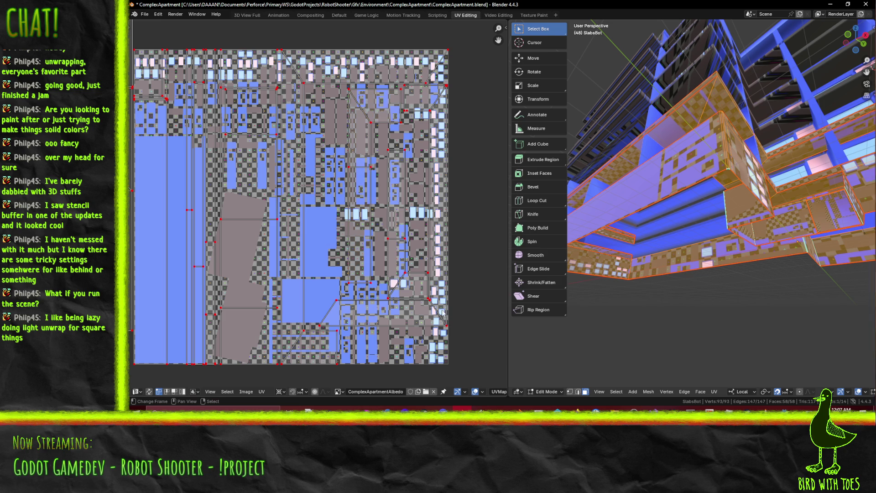
pyautogui.click(401, 254)
pyautogui.press('g')
pyautogui.press('x')
pyautogui.click(401, 253)
pyautogui.scroll(-2, 364, 245)
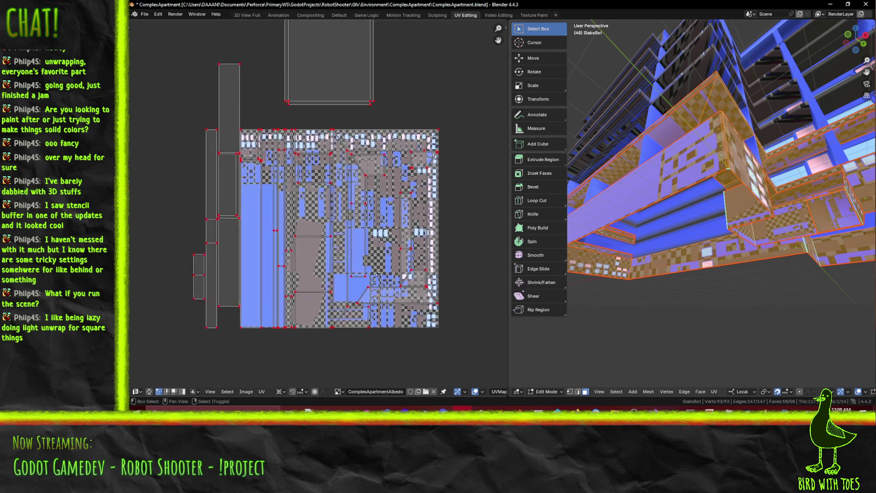
pyautogui.press('b')
pyautogui.moveTo(238, 36)
pyautogui.mouseDown()
pyautogui.moveTo(333, 157)
pyautogui.moveTo(367, 158)
pyautogui.mouseUp()
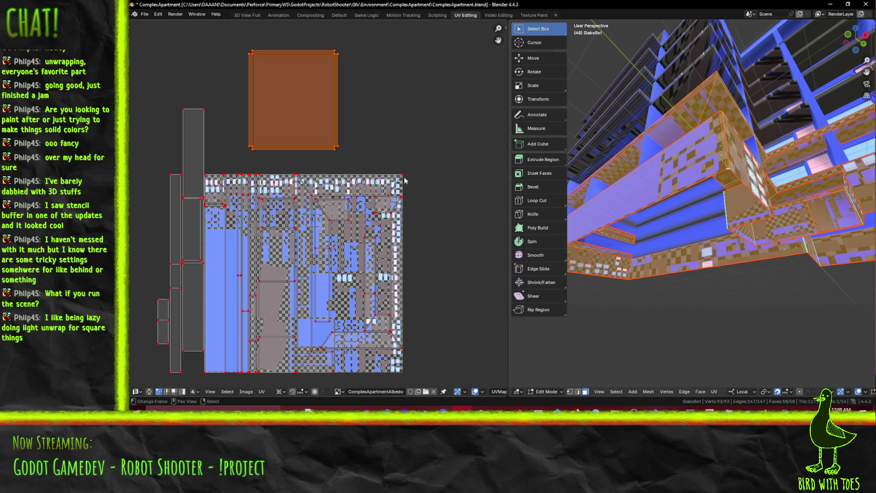
pyautogui.click(423, 212)
pyautogui.moveTo(185, 324)
pyautogui.mouseDown(button='middle')
pyautogui.moveTo(187, 278)
pyautogui.moveTo(262, 259)
pyautogui.moveTo(262, 271)
pyautogui.mouseUp(button='middle')
pyautogui.press('b')
pyautogui.moveTo(213, 112); pyautogui.dragTo(259, 344)
pyautogui.hotkey('alt', 'a')
pyautogui.scroll(2, 345, 231)
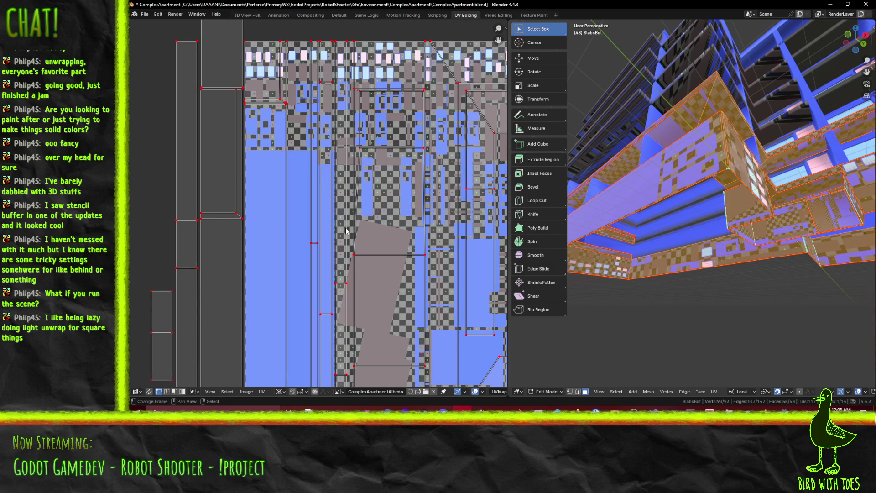
pyautogui.moveTo(364, 237); pyautogui.dragTo(352, 235, button='middle')
pyautogui.moveTo(639, 215); pyautogui.dragTo(634, 287, button='middle')
pyautogui.scroll(-2, 349, 196)
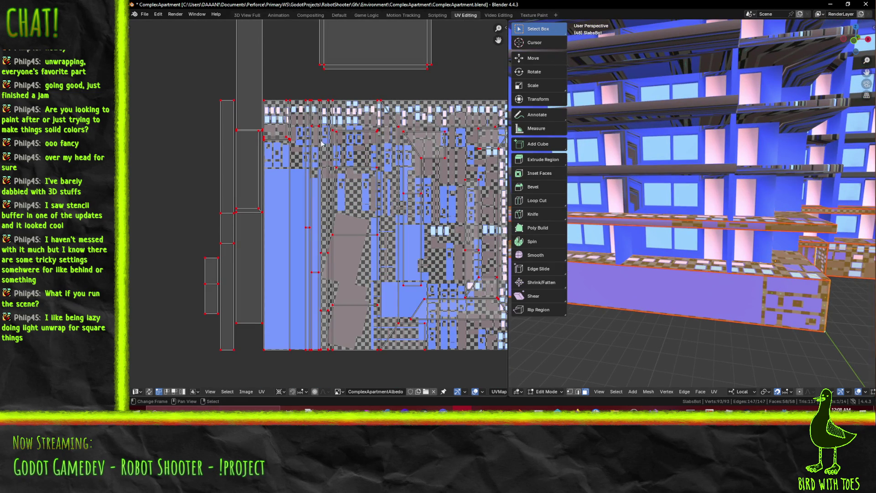
# Select the column of slab islands and move it vertically upward
pyautogui.scroll(2, 317, 200)
pyautogui.moveTo(289, 33)
pyautogui.mouseDown()
pyautogui.moveTo(323, 306)
pyautogui.moveTo(321, 370)
pyautogui.mouseUp()
pyautogui.moveTo(333, 425); pyautogui.dragTo(338, 425)
pyautogui.moveTo(303, 344); pyautogui.dragTo(280, 231, button='middle')
pyautogui.press('b')
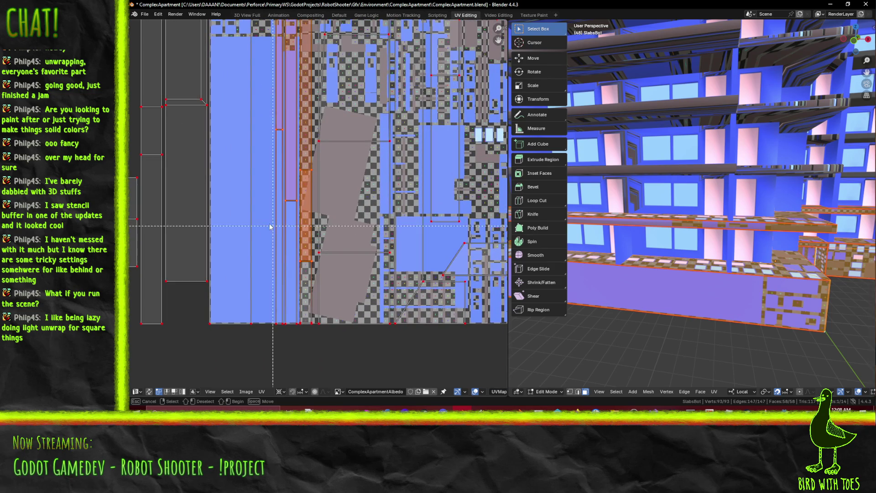
pyautogui.moveTo(313, 340); pyautogui.dragTo(314, 351)
pyautogui.press('b')
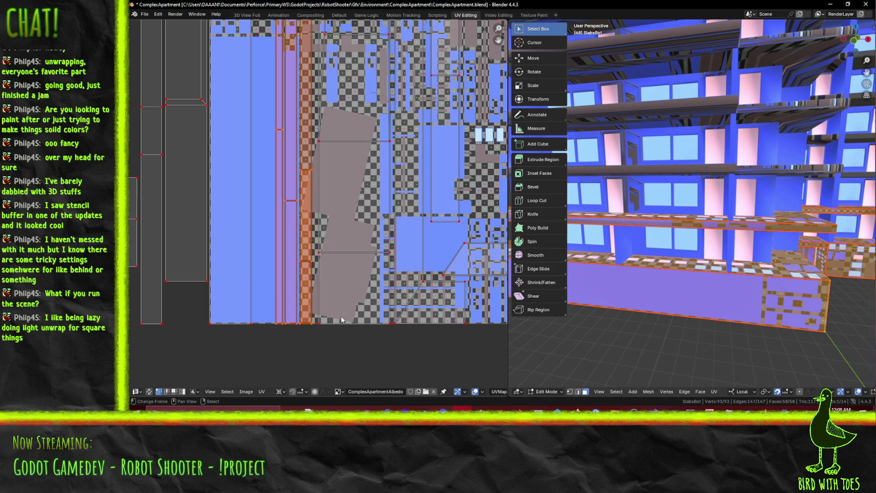
pyautogui.press('g')
pyautogui.press('y')
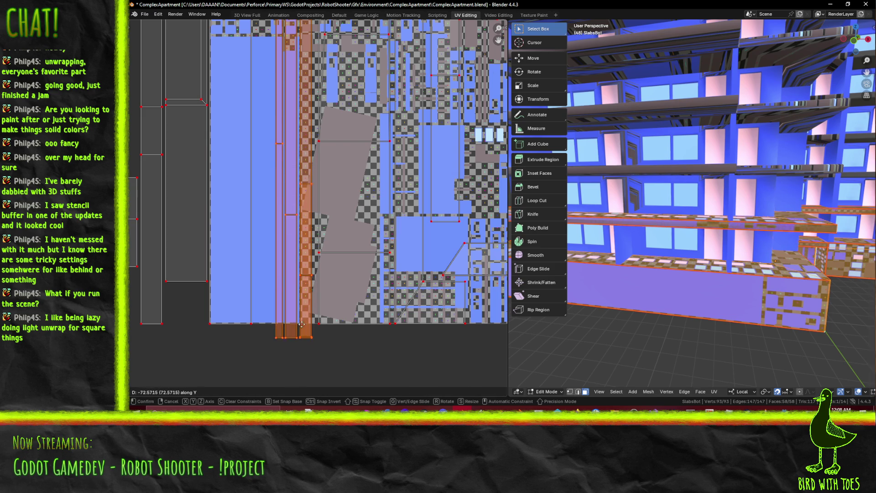
pyautogui.click(309, 265)
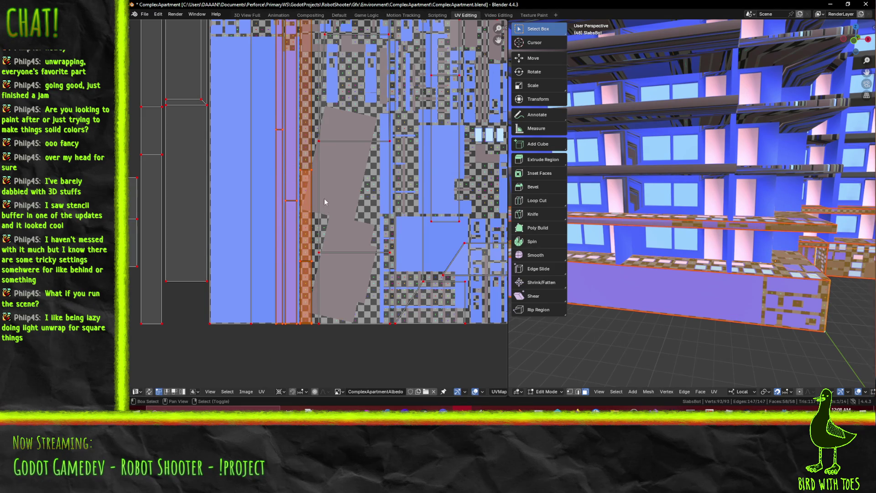
pyautogui.moveTo(324, 206); pyautogui.dragTo(306, 311, button='middle')
pyautogui.scroll(-1, 306, 310)
pyautogui.keyDown('shift'); pyautogui.moveTo(670, 304); pyautogui.dragTo(642, 298, button='middle'); pyautogui.keyUp('shift')
# Try repositioning the strip, undo it, nudge the column slightly right, then deselect
pyautogui.press('g')
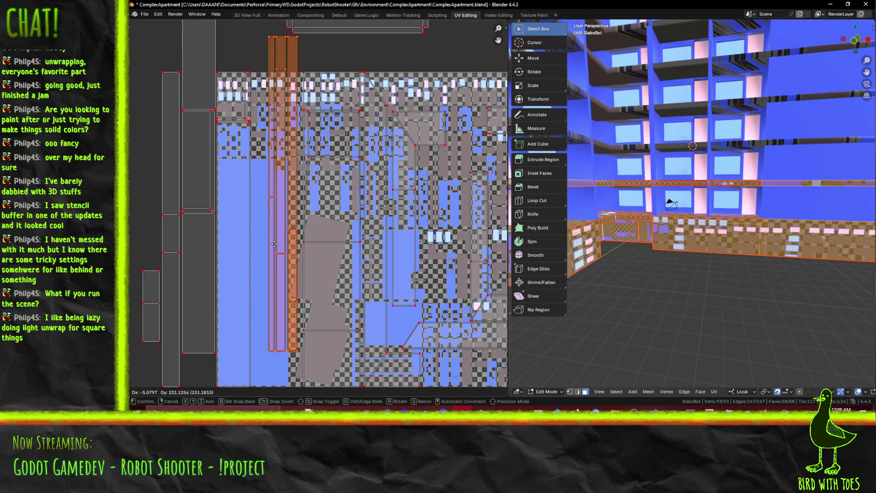
pyautogui.click(268, 274)
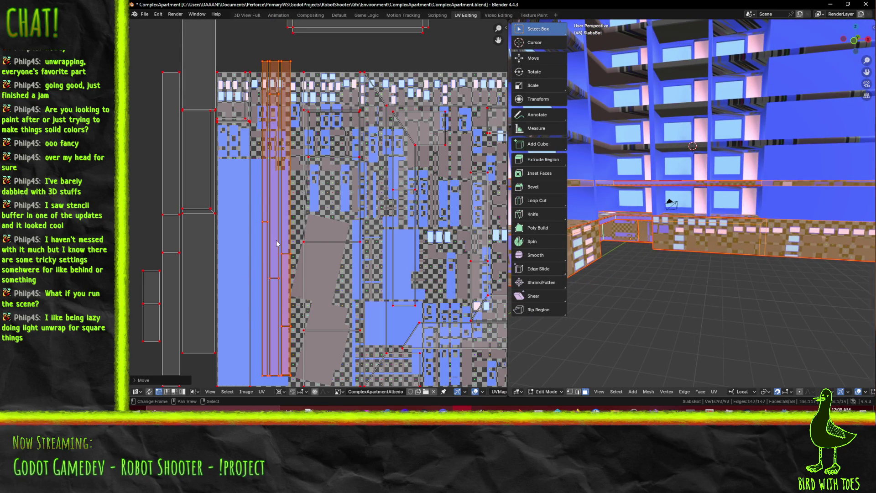
pyautogui.scroll(-1, 343, 257)
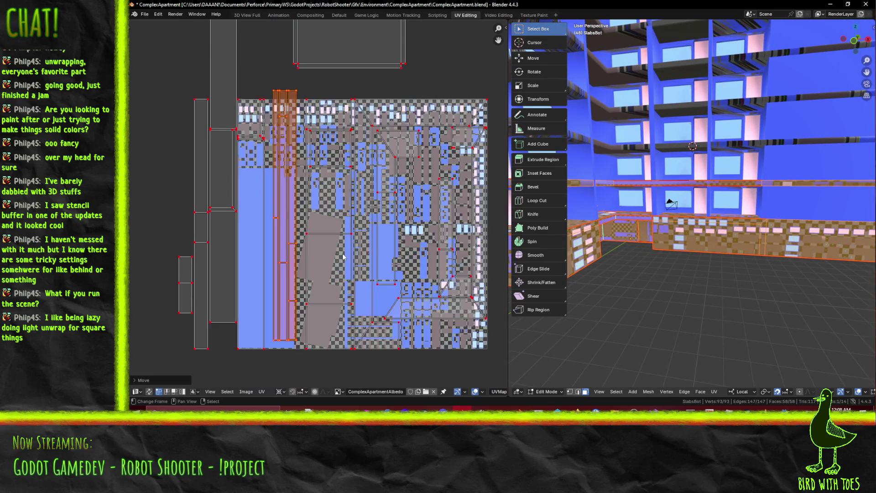
pyautogui.hotkey('ctrl', 'z')
pyautogui.moveTo(379, 321); pyautogui.dragTo(297, 260, button='middle')
pyautogui.press('g')
pyautogui.press('x')
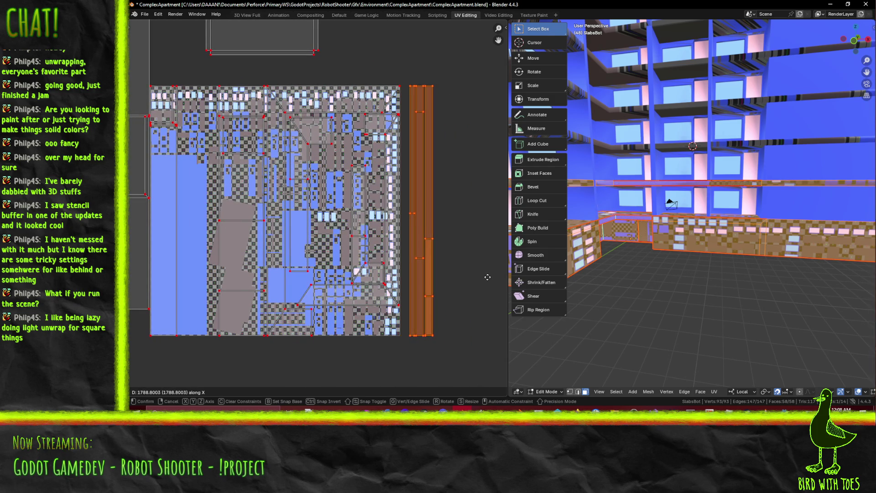
pyautogui.click(491, 280)
pyautogui.hotkey('alt', 'a')
pyautogui.moveTo(213, 230); pyautogui.dragTo(283, 234, button='middle')
# Reselect the whole UV column and try rotating it with the Median Point pivot, cancelling
pyautogui.press('b')
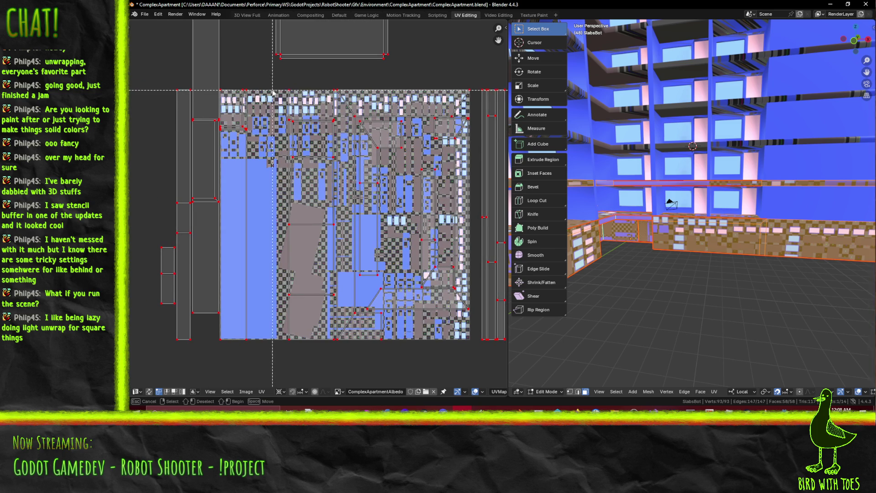
pyautogui.moveTo(278, 89)
pyautogui.mouseDown()
pyautogui.moveTo(313, 333)
pyautogui.moveTo(336, 356)
pyautogui.mouseUp()
pyautogui.press('g')
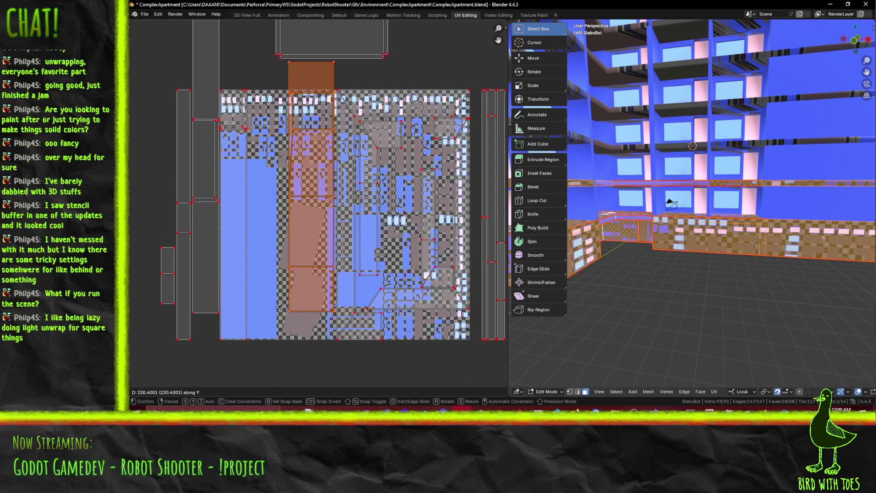
pyautogui.press('Escape')
pyautogui.press('g')
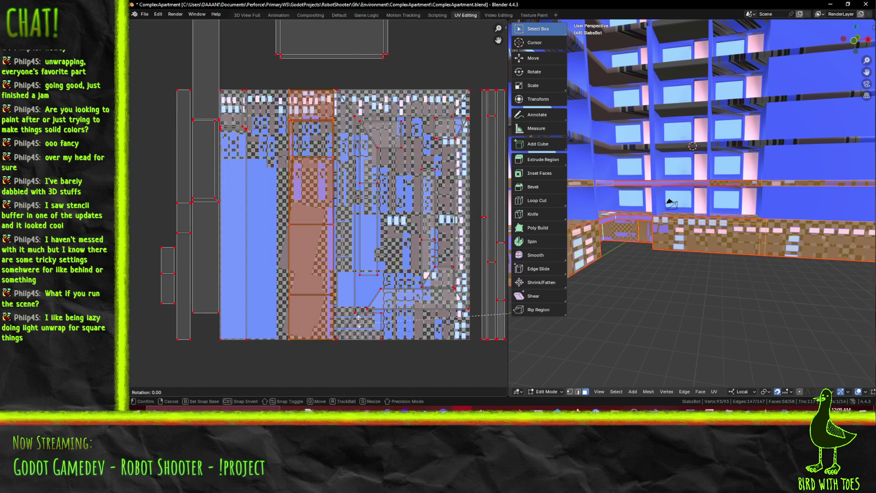
pyautogui.press('Escape')
pyautogui.click(282, 392)
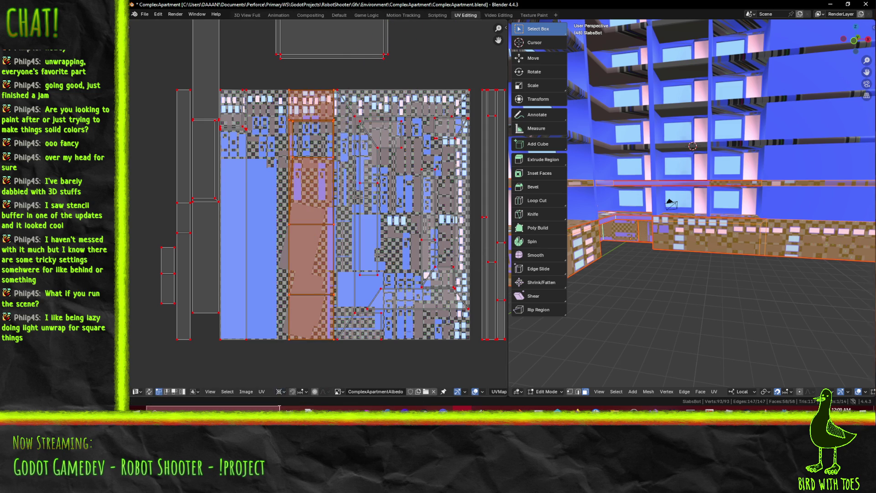
pyautogui.click(300, 365)
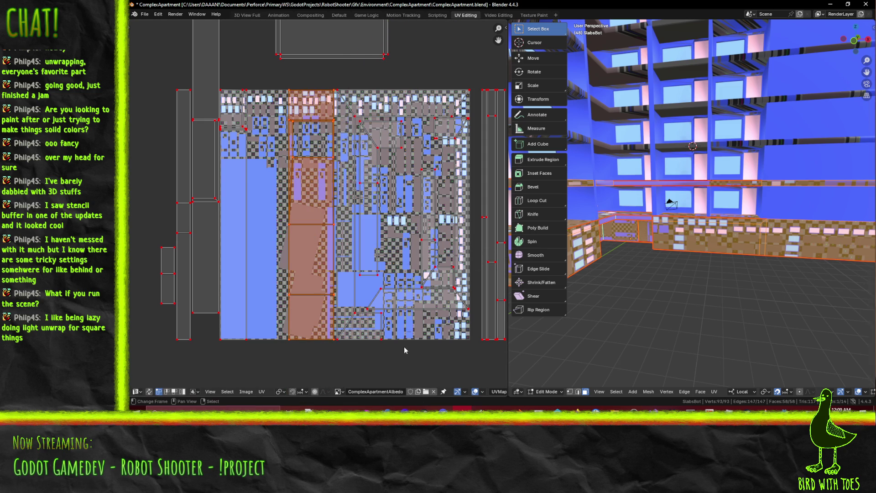
pyautogui.press('r')
pyautogui.press('Escape')
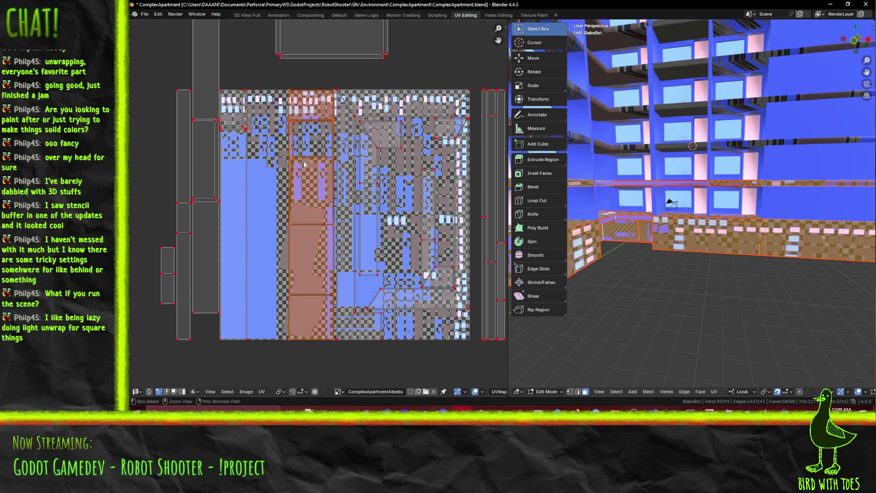
# With Bounding Box Center pivot, rotate the column 180° and slide it to the atlas's left edge
pyautogui.click(283, 392)
pyautogui.click(316, 357)
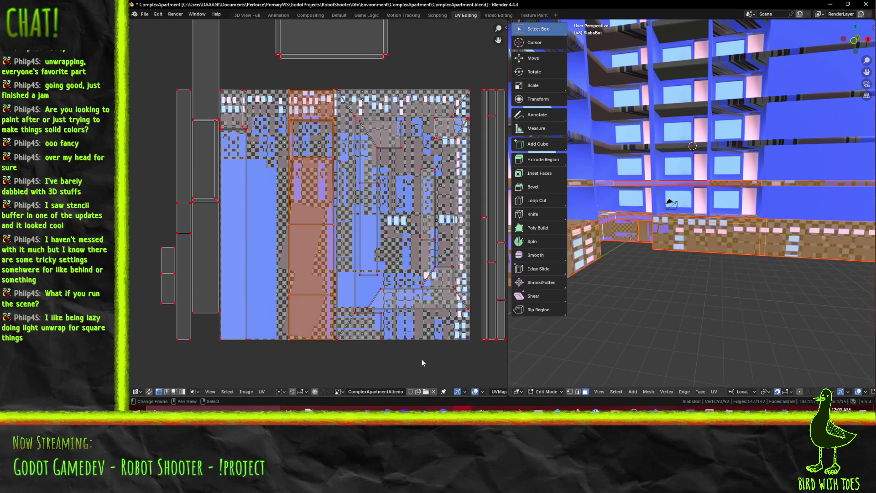
pyautogui.press('r')
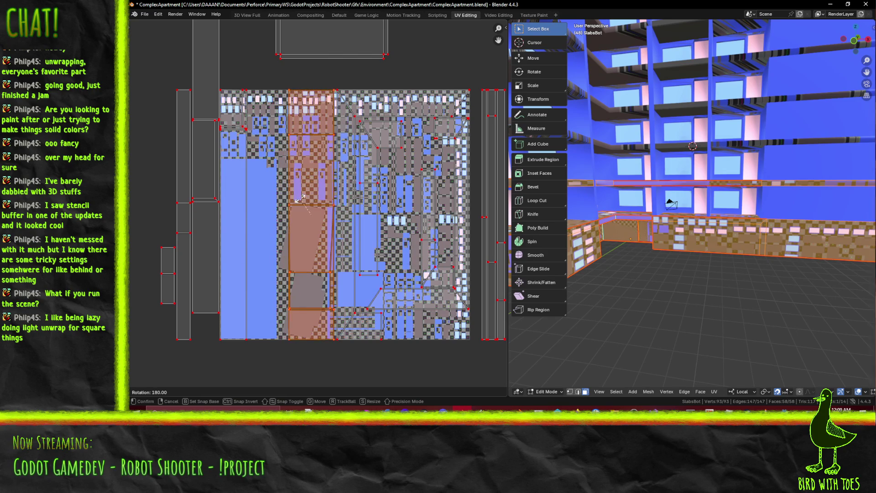
pyautogui.click(300, 199)
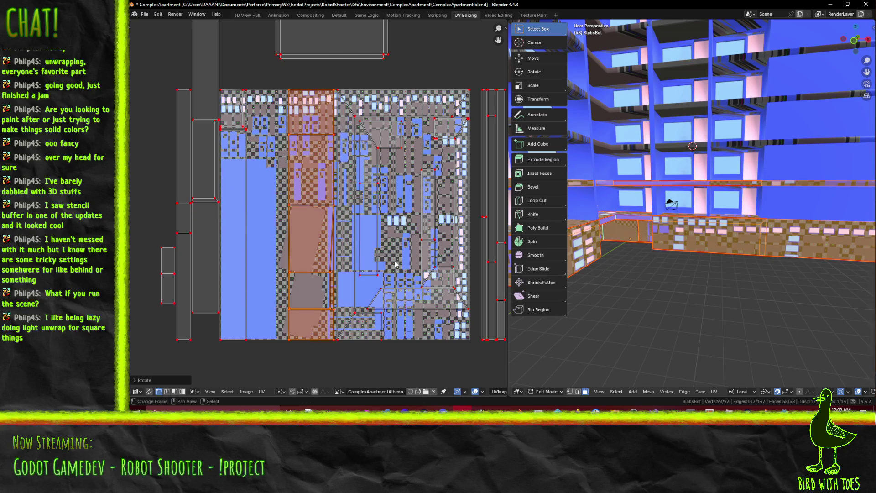
pyautogui.press('g')
pyautogui.press('x')
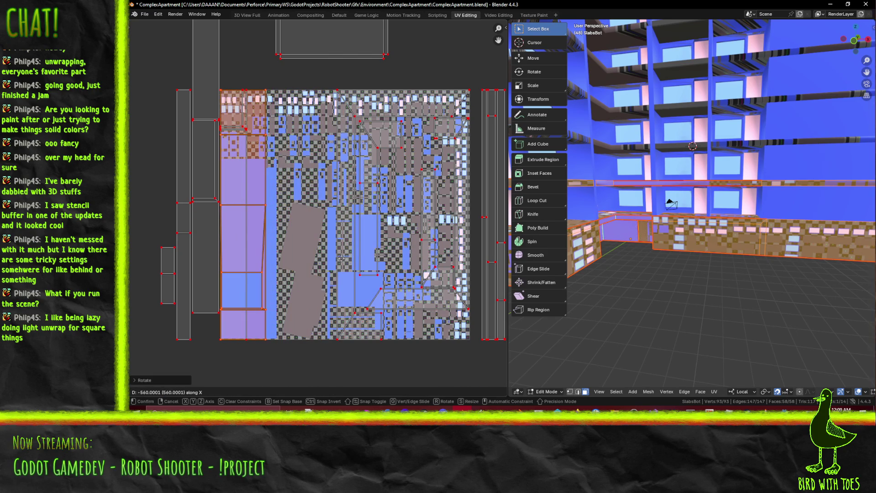
pyautogui.click(341, 259)
pyautogui.moveTo(341, 259); pyautogui.dragTo(458, 295, button='middle')
pyautogui.moveTo(361, 252)
pyautogui.keyDown('ctrl'); pyautogui.mouseDown(button='middle')
pyautogui.moveTo(363, 240)
pyautogui.moveTo(407, 253)
pyautogui.moveTo(327, 206)
pyautogui.moveTo(319, 218)
pyautogui.mouseUp(button='middle'); pyautogui.keyUp('ctrl')
# Zoom in on the left-edge strip and slide its edge horizontally into alignment
pyautogui.scroll(5, 319, 217)
pyautogui.moveTo(217, 222)
pyautogui.keyDown('shift'); pyautogui.mouseDown(button='middle')
pyautogui.moveTo(273, 215)
pyautogui.moveTo(393, 134)
pyautogui.mouseUp(button='middle'); pyautogui.keyUp('shift')
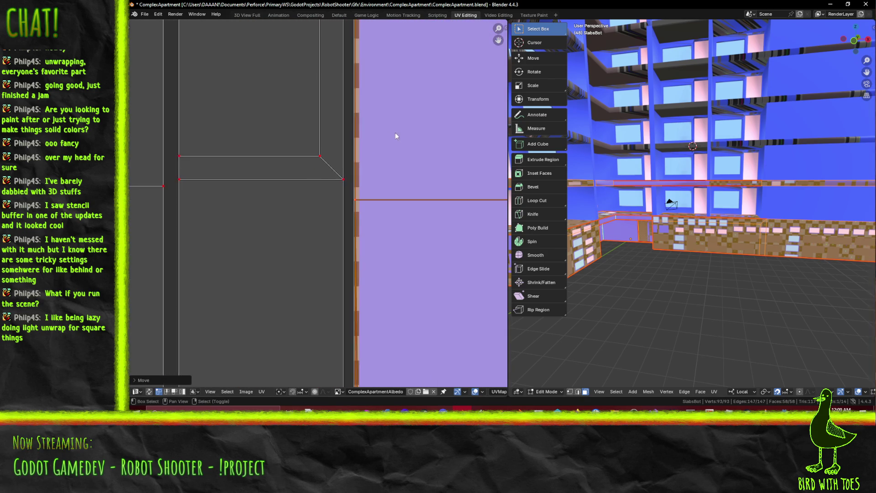
pyautogui.scroll(4, 409, 170)
pyautogui.press('g')
pyautogui.press('x')
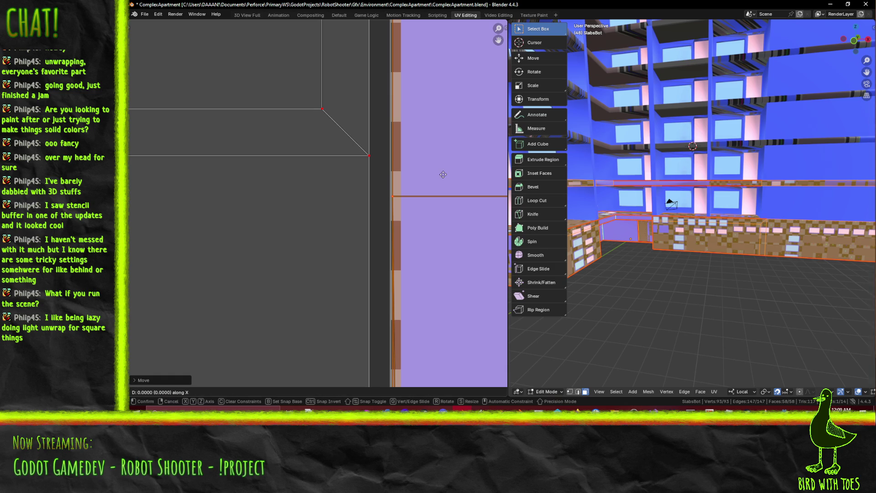
pyautogui.click(440, 175)
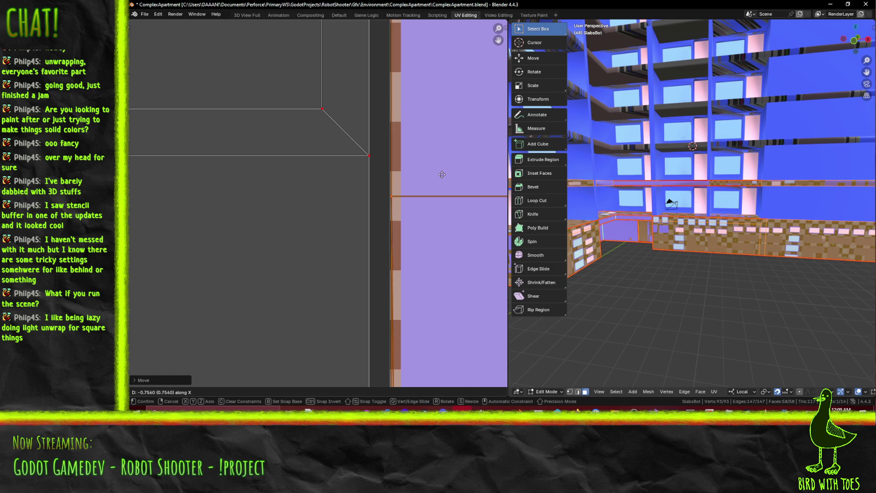
pyautogui.press('g')
pyautogui.press('x')
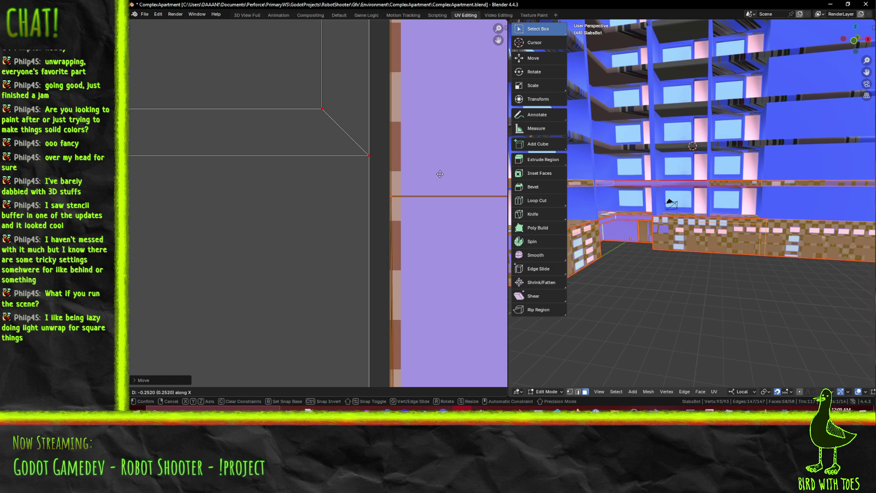
pyautogui.click(402, 167)
# With the pivot set to 2D Cursor, scale the selected islands down and move them into place
pyautogui.scroll(-5, 390, 167)
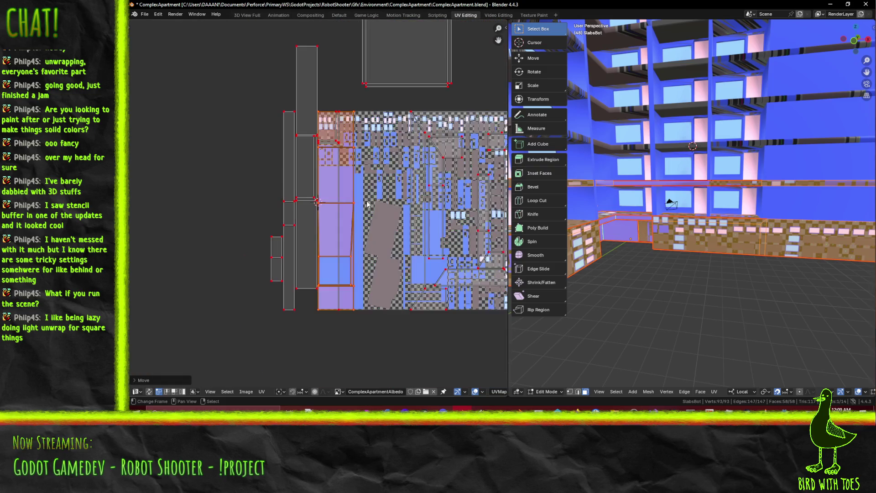
pyautogui.click(280, 392)
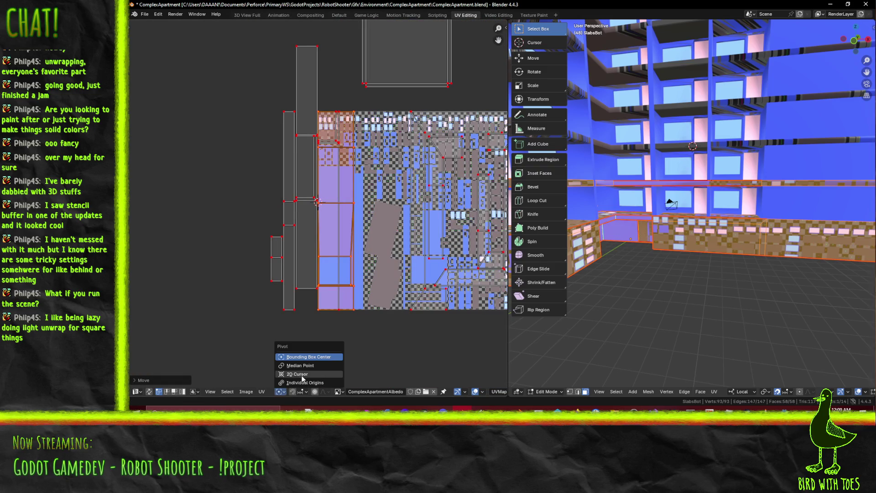
pyautogui.click(302, 378)
pyautogui.scroll(1, 419, 290)
pyautogui.press('s')
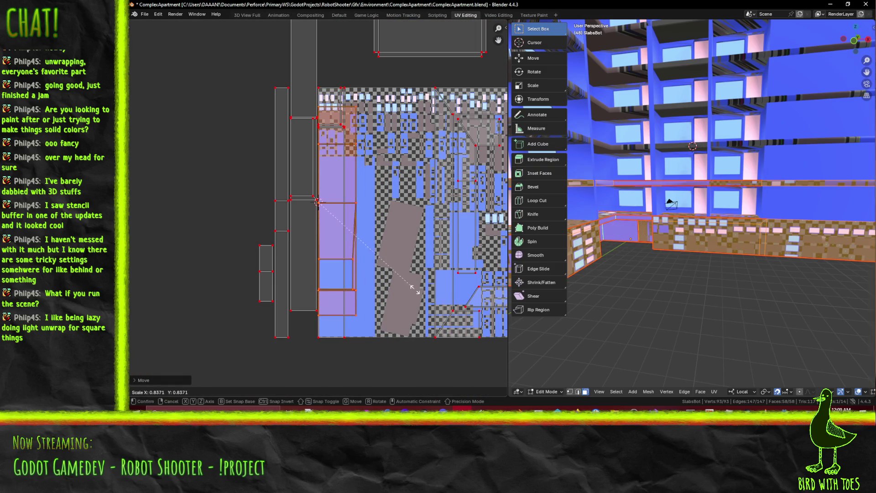
pyautogui.click(385, 264)
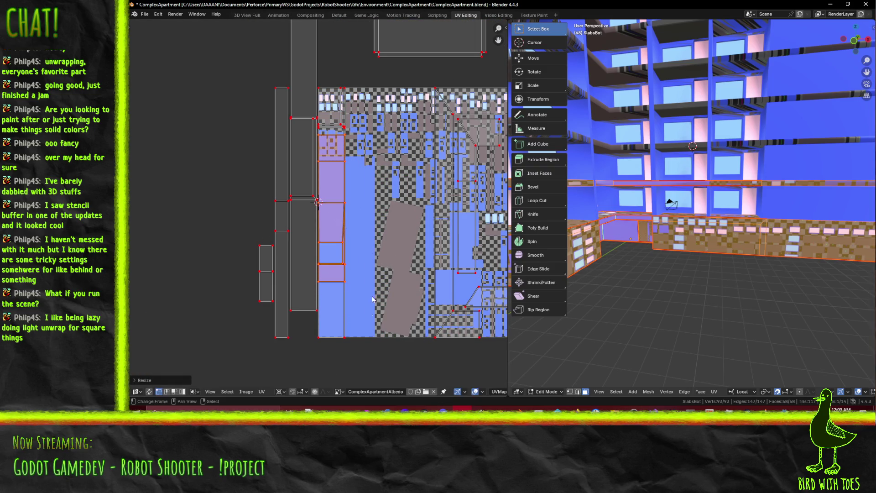
pyautogui.moveTo(407, 308)
pyautogui.mouseDown(button='middle')
pyautogui.moveTo(292, 285)
pyautogui.moveTo(279, 317)
pyautogui.mouseUp(button='middle')
pyautogui.press('g')
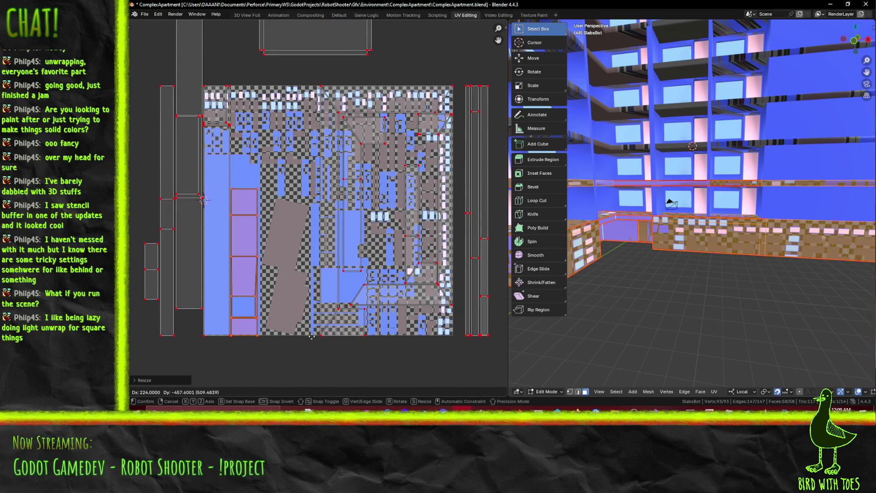
pyautogui.click(312, 339)
pyautogui.moveTo(312, 338); pyautogui.dragTo(331, 370, button='middle')
# Box-select the tall strip island and move it into the vertical gap in the atlas
pyautogui.press('b')
pyautogui.moveTo(241, 21); pyautogui.dragTo(183, 85)
pyautogui.press('b')
pyautogui.moveTo(193, 141); pyautogui.dragTo(224, 355)
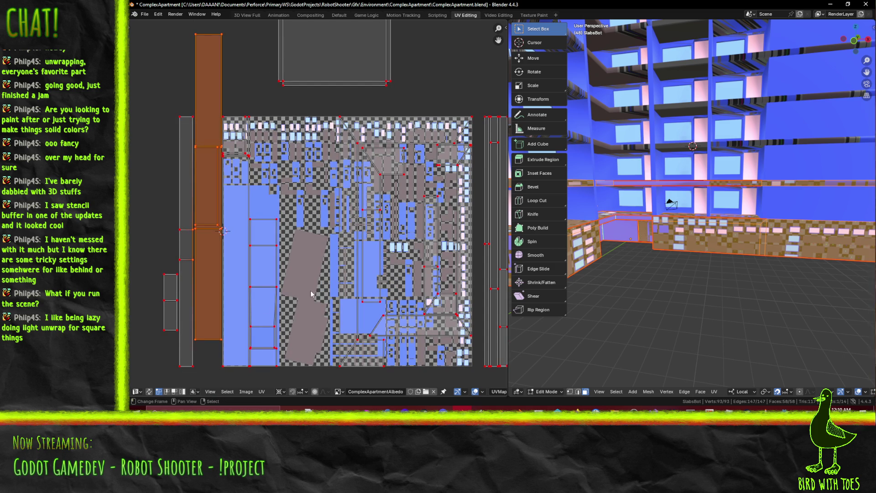
pyautogui.press('g')
pyautogui.press('Escape')
pyautogui.scroll(1, 183, 267)
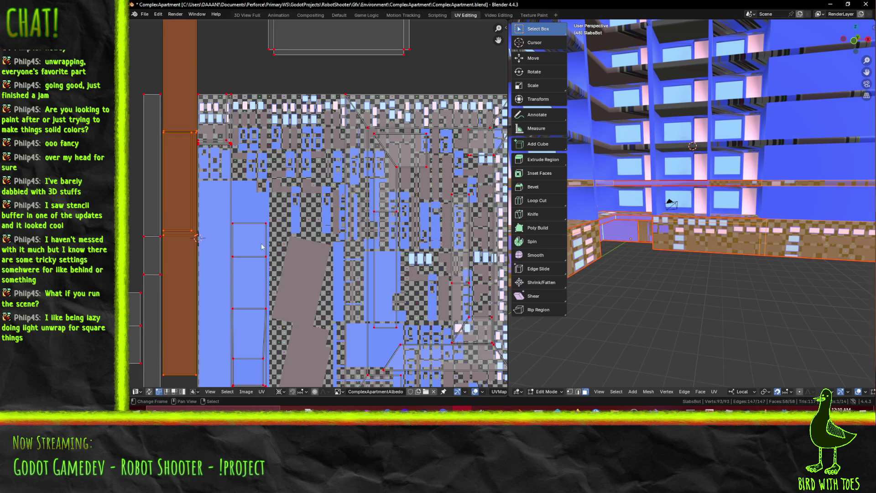
pyautogui.press('g')
pyautogui.press('Escape')
pyautogui.scroll(-2, 360, 238)
pyautogui.moveTo(360, 237); pyautogui.dragTo(343, 199, button='middle')
pyautogui.press('g')
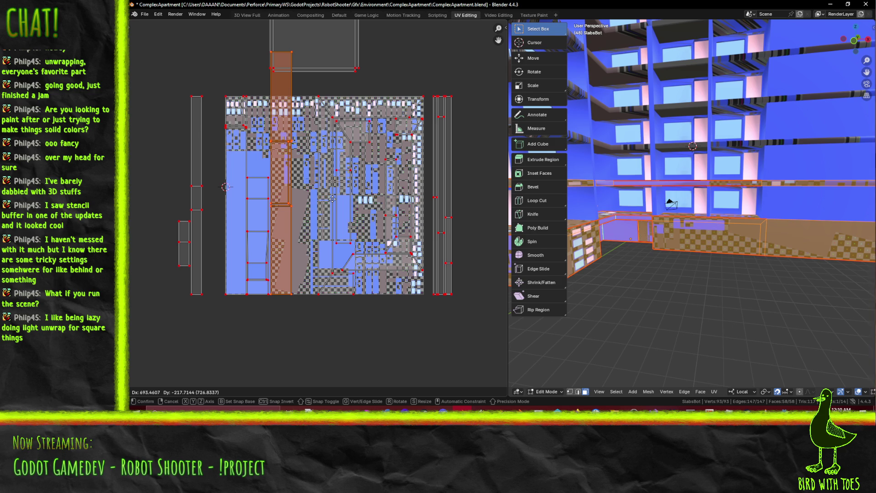
pyautogui.click(332, 199)
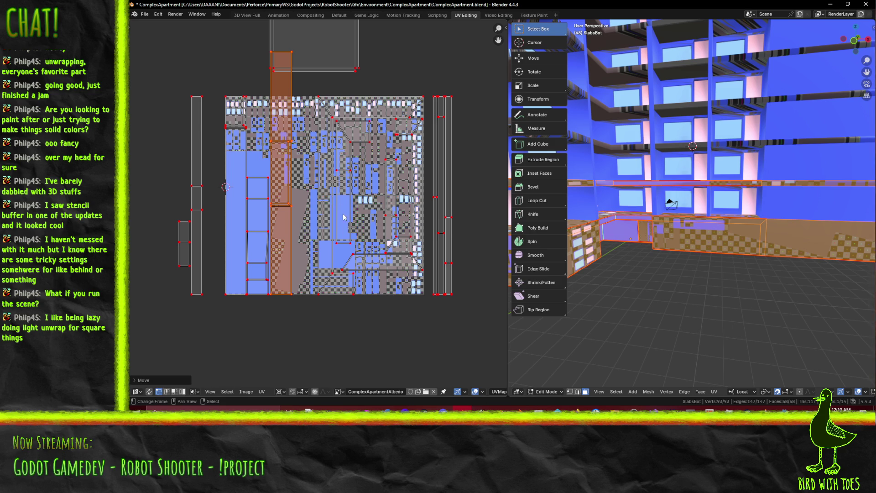
# Select a single slab face and move its lone island beside the atlas, then lower
pyautogui.scroll(4, 324, 206)
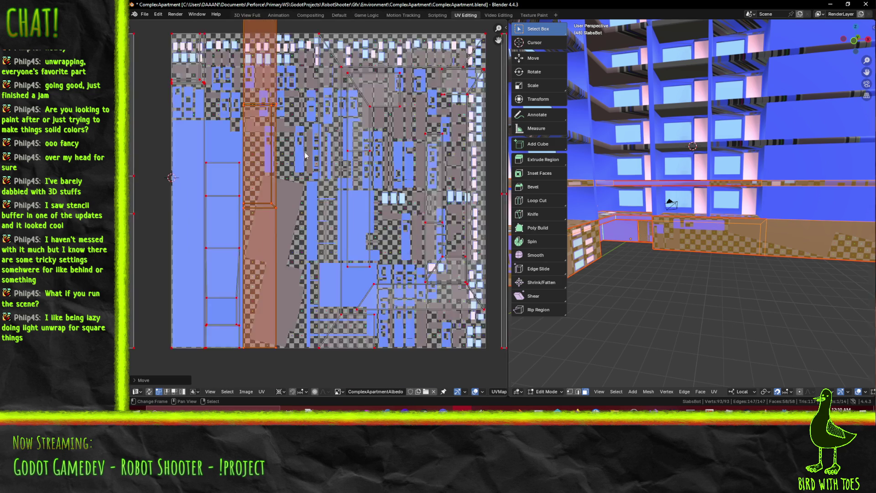
pyautogui.scroll(-2, 327, 206)
pyautogui.click(805, 241)
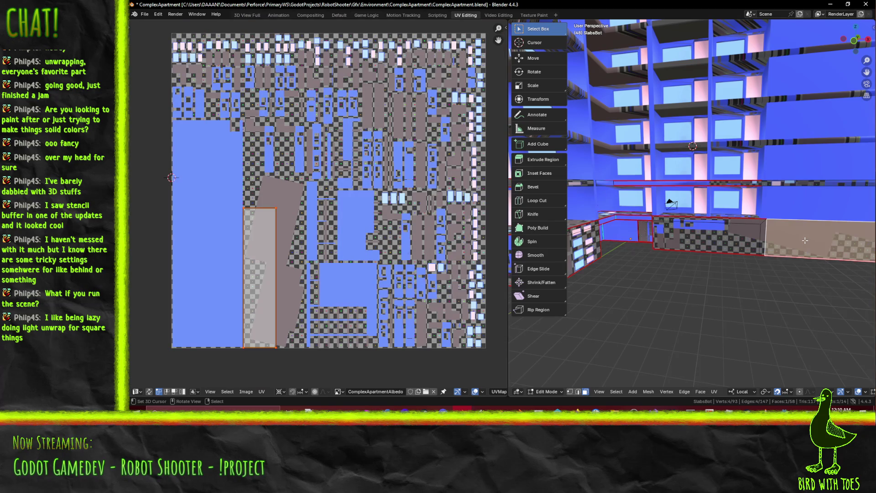
pyautogui.scroll(-5, 269, 280)
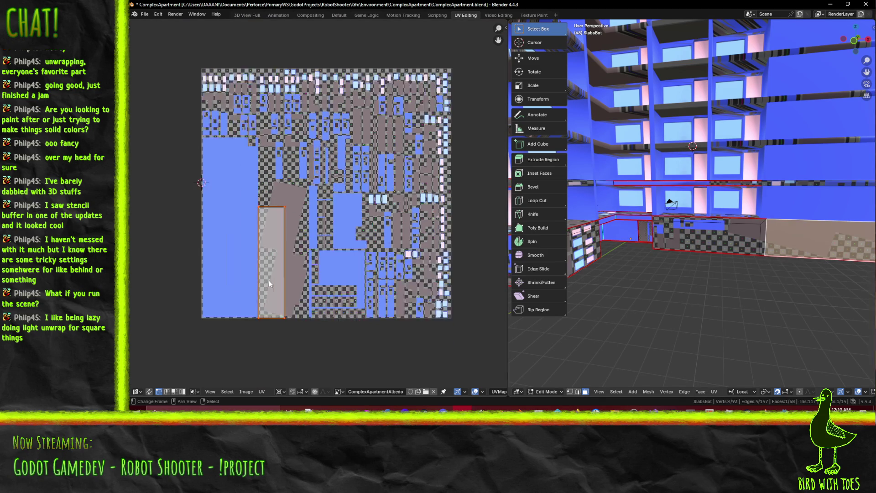
pyautogui.scroll(1, 299, 204)
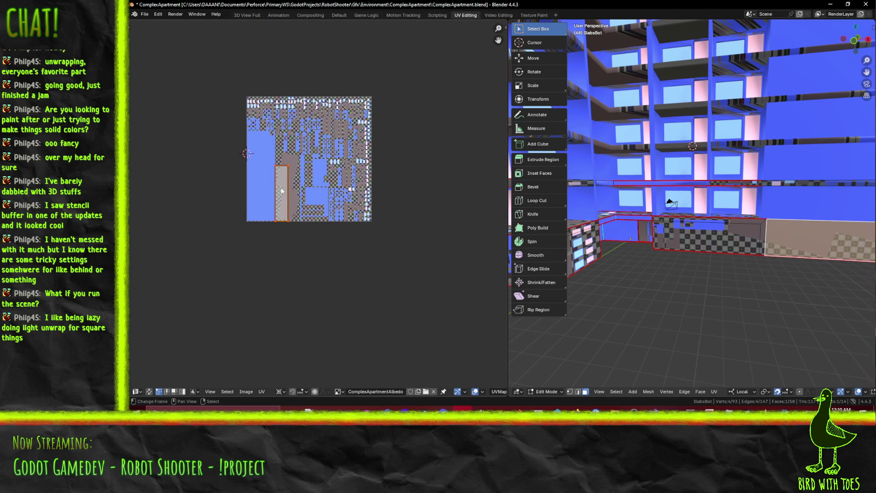
pyautogui.press('g')
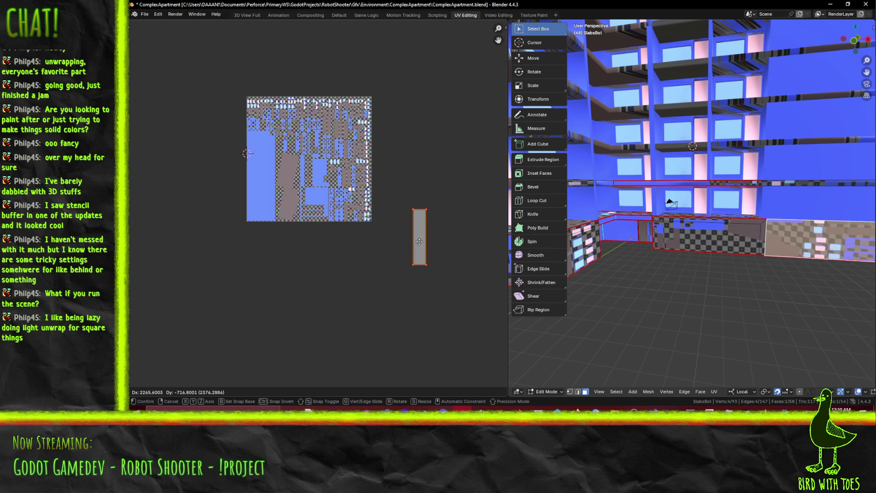
pyautogui.click(418, 248)
pyautogui.press('g')
pyautogui.click(420, 294)
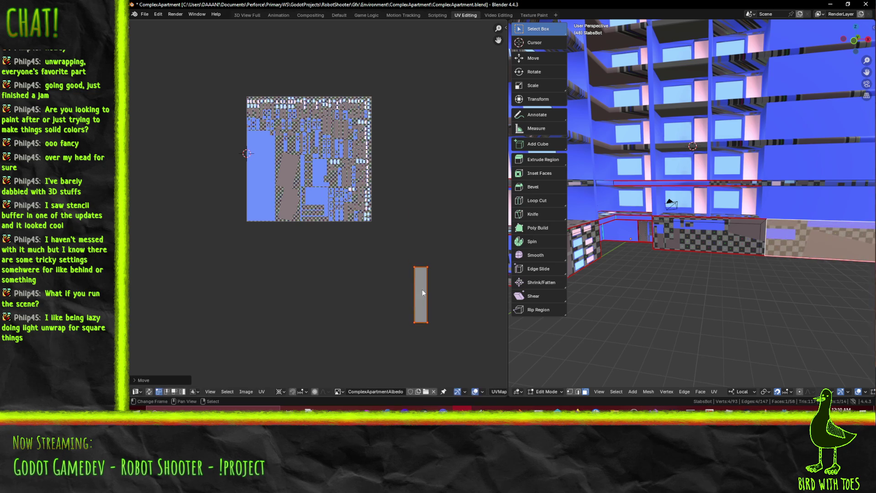
# Show all islands, select the top island with Ctrl+L, then box-select the tall island
pyautogui.press('a')
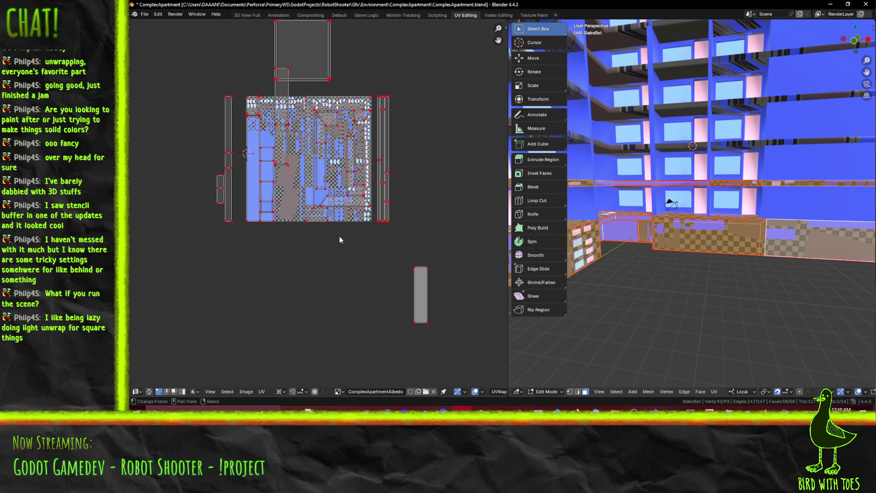
pyautogui.scroll(4, 342, 240)
pyautogui.keyDown('shift'); pyautogui.scroll(3, 323, 141); pyautogui.keyUp('shift')
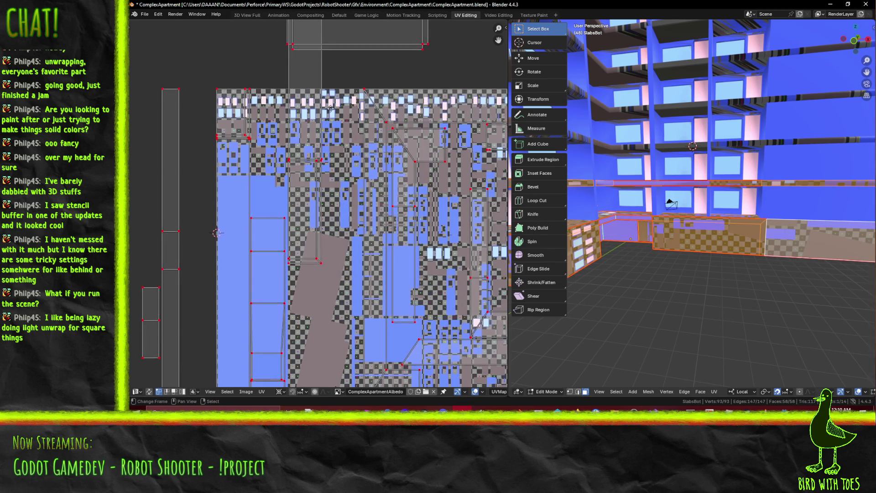
pyautogui.click(307, 64)
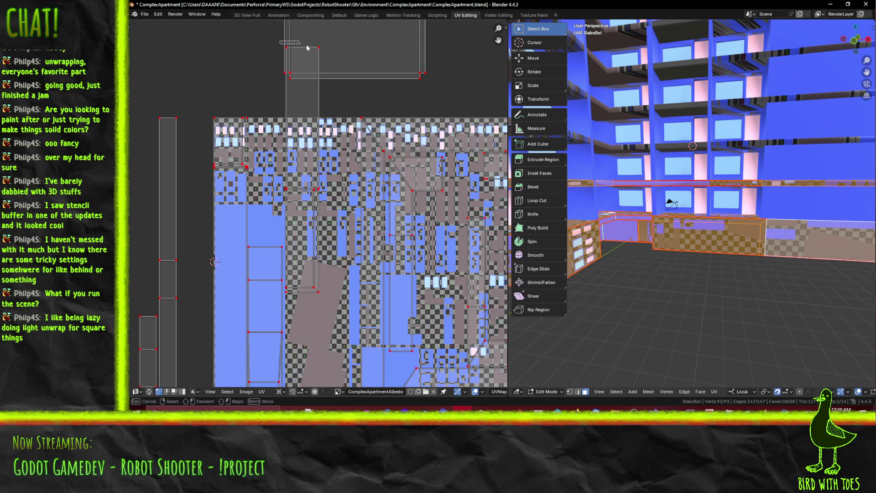
pyautogui.hotkey('ctrl', 'l')
pyautogui.keyDown('shift'); pyautogui.scroll(-5, 331, 153); pyautogui.keyUp('shift')
pyautogui.scroll(3, 332, 153)
pyautogui.press('b')
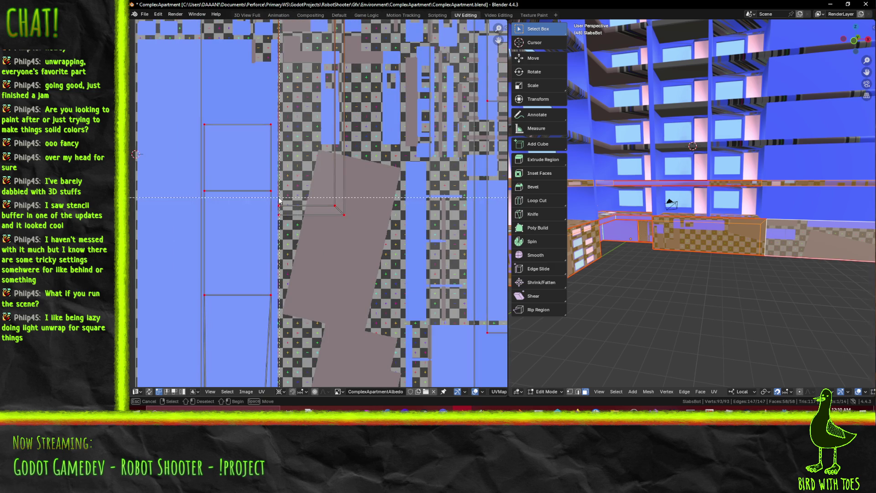
pyautogui.moveTo(321, 256); pyautogui.dragTo(321, 256)
pyautogui.scroll(-3, 347, 205)
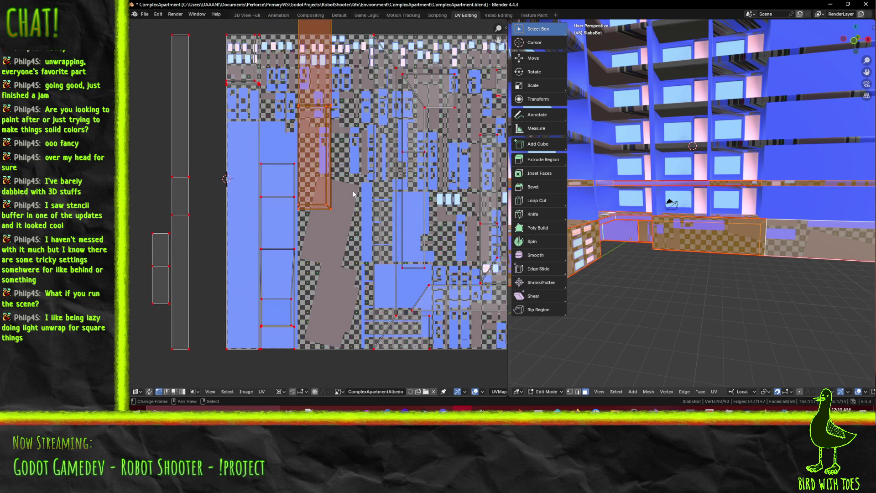
# Slide the tall island straight down into the atlas along Y, then deselect it
pyautogui.press('g')
pyautogui.press('y')
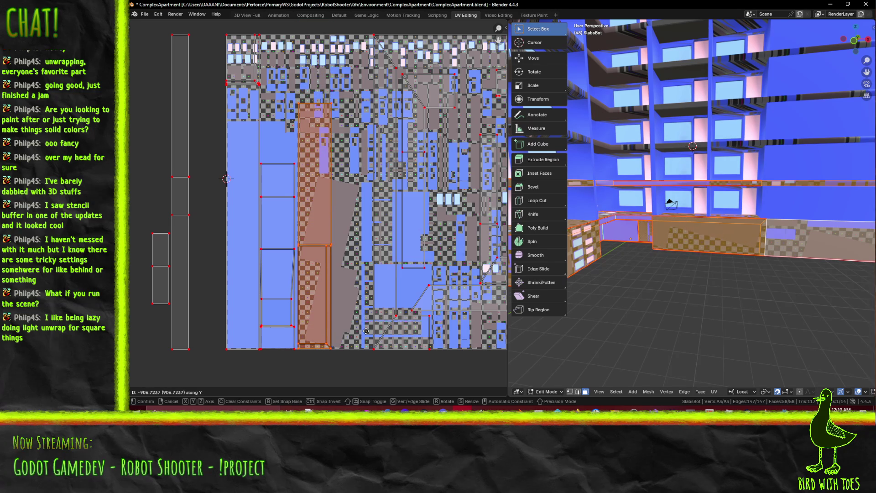
pyautogui.click(366, 330)
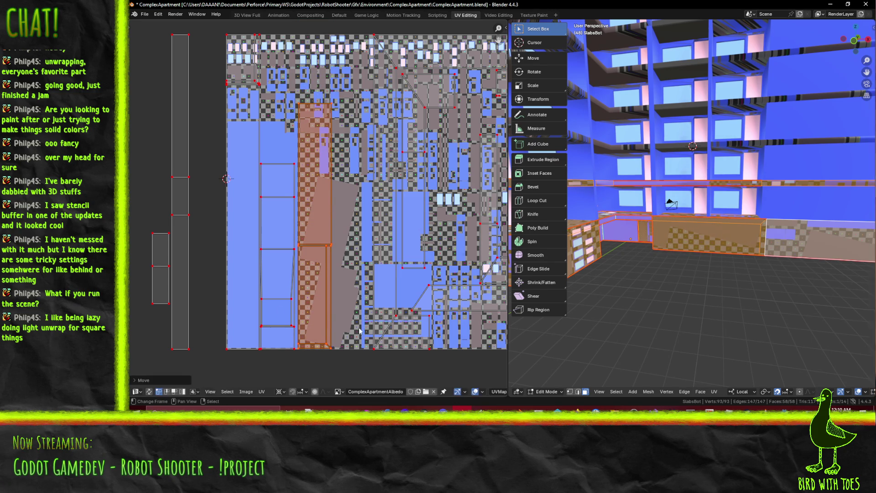
pyautogui.scroll(-3, 254, 291)
pyautogui.moveTo(276, 287); pyautogui.dragTo(209, 221, button='middle')
pyautogui.hotkey('alt', 'a')
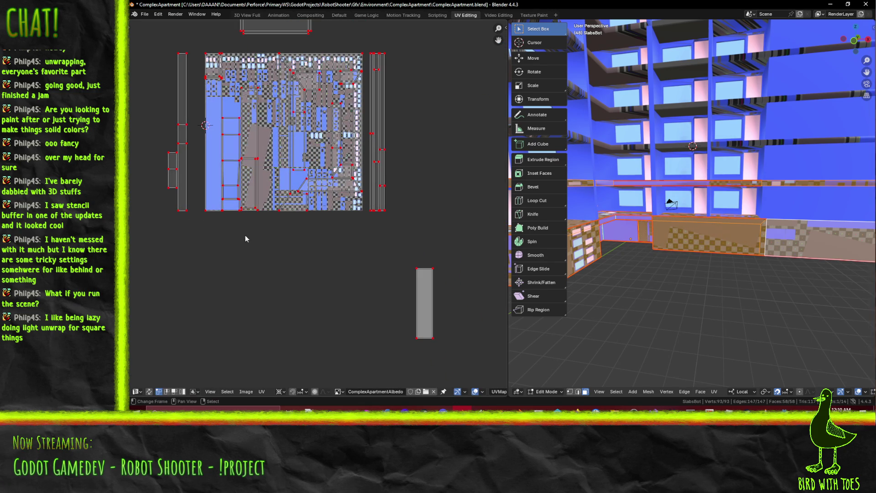
# Move the lower rectangular island and the grey island into new positions
pyautogui.moveTo(405, 253)
pyautogui.mouseDown()
pyautogui.moveTo(459, 363)
pyautogui.moveTo(445, 351)
pyautogui.mouseUp()
pyautogui.press('g')
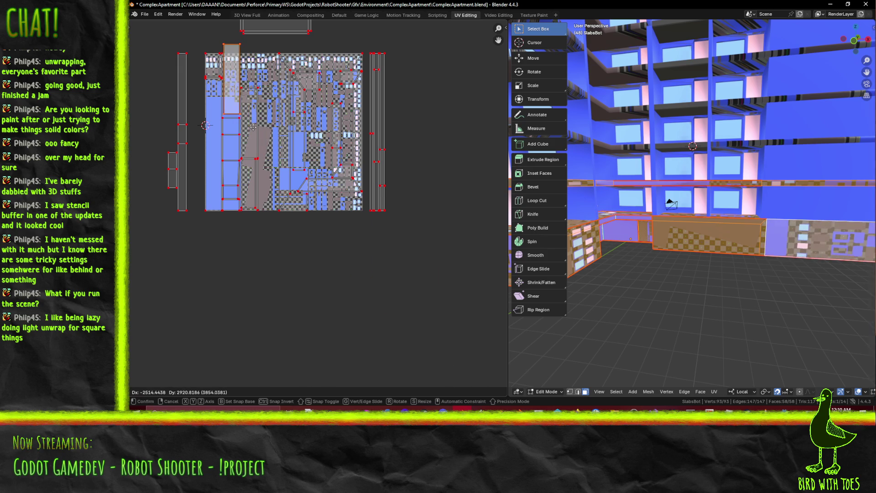
pyautogui.click(206, 135)
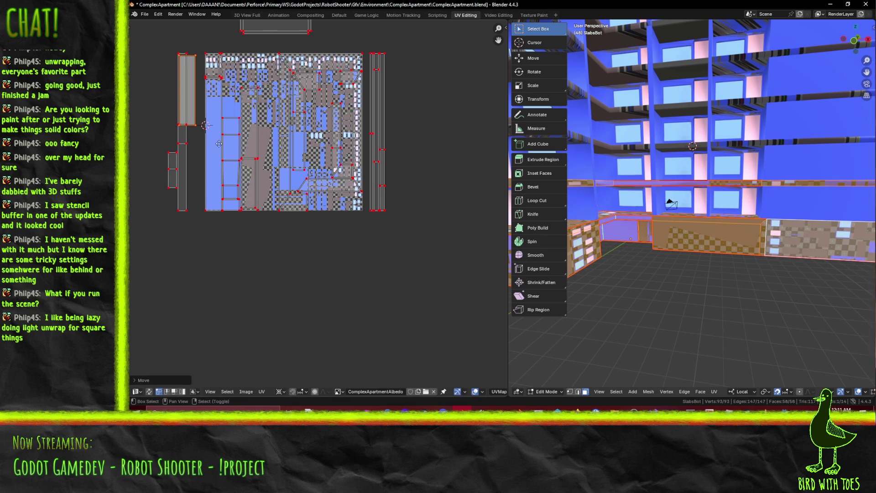
pyautogui.scroll(5, 260, 172)
pyautogui.moveTo(260, 172); pyautogui.dragTo(372, 275, button='middle')
pyautogui.press('g')
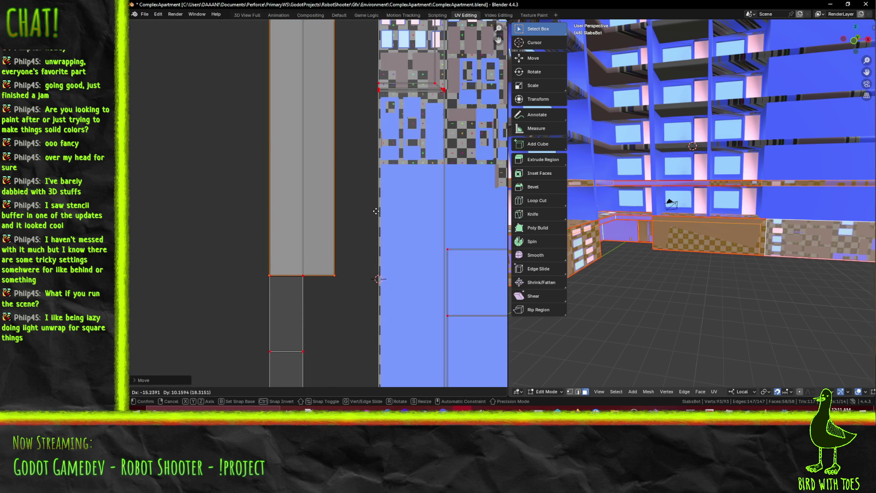
pyautogui.click(376, 211)
# Shrink the grey island to roughly half around its left edge and move it onto the atlas
pyautogui.scroll(3, 290, 246)
pyautogui.scroll(1, 290, 246)
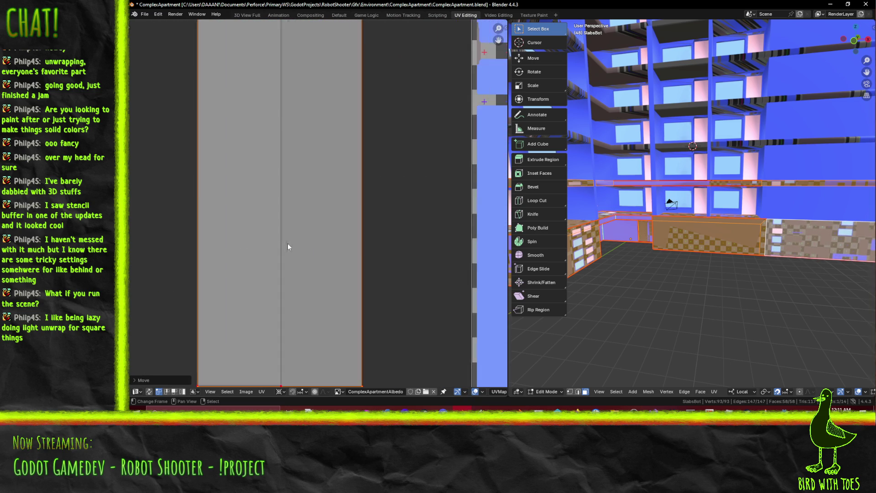
pyautogui.keyDown('shift'); pyautogui.rightClick(197, 189); pyautogui.keyUp('shift')
pyautogui.scroll(-5, 400, 237)
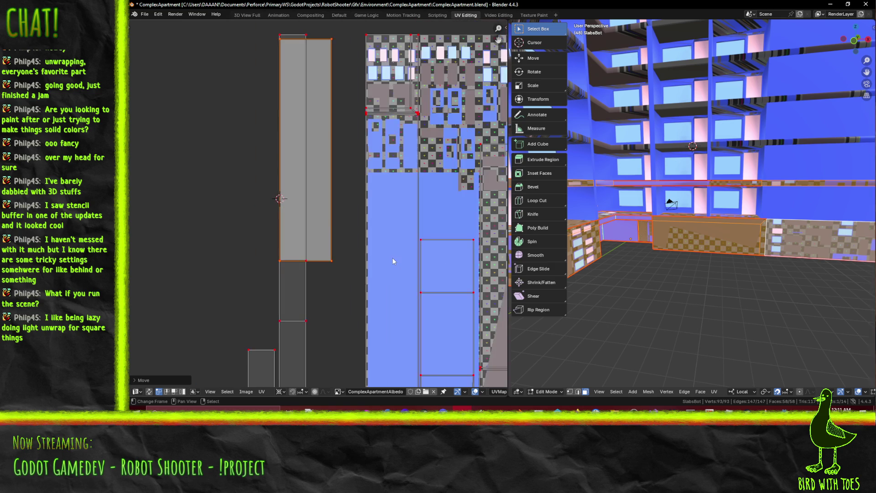
pyautogui.press('s')
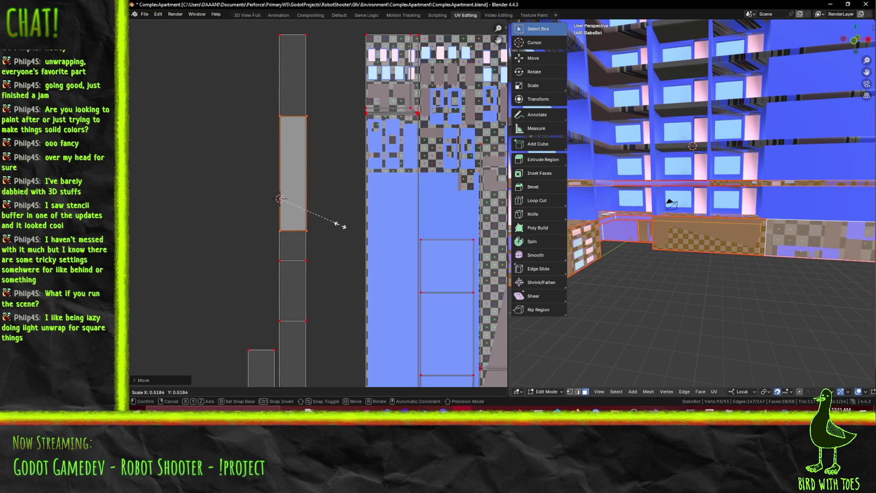
pyautogui.click(339, 236)
pyautogui.scroll(-3, 339, 237)
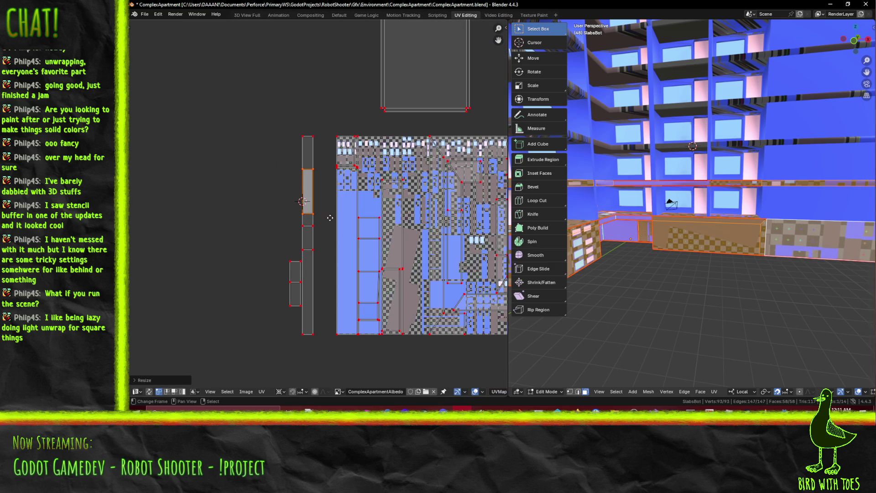
pyautogui.press('g')
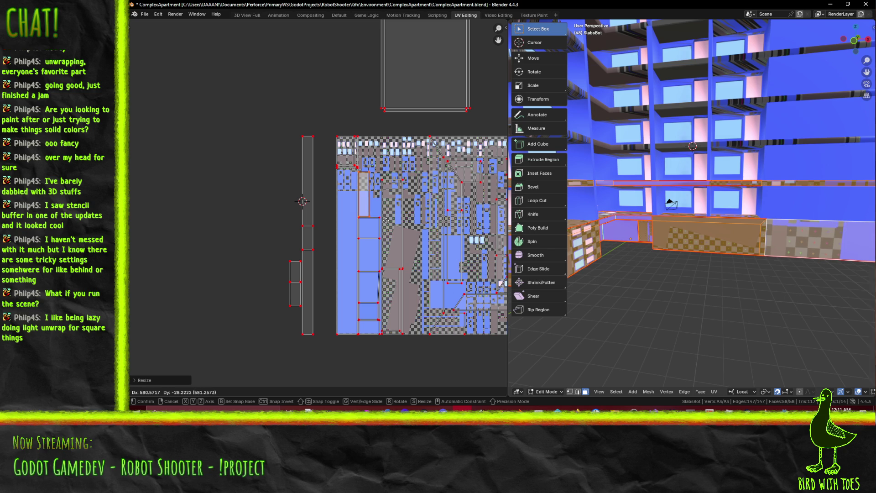
pyautogui.click(387, 222)
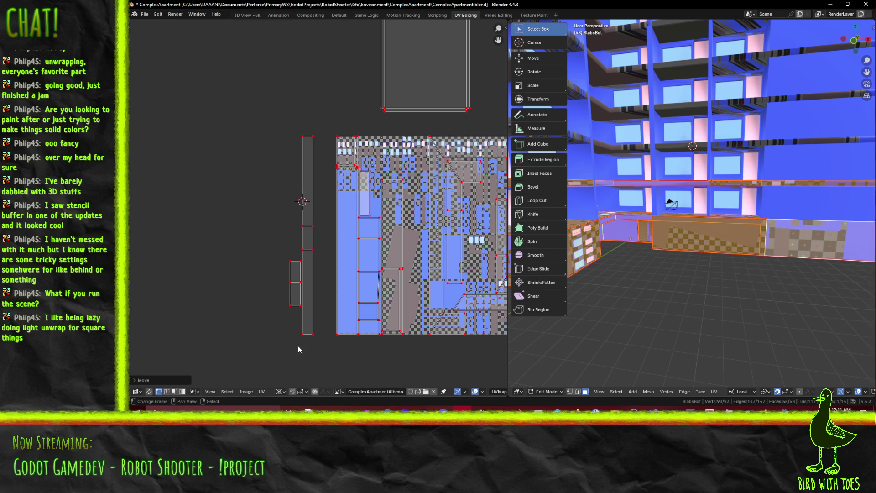
# Box-select the small island on the left and move it to a new position
pyautogui.click(274, 247)
pyautogui.press('b')
pyautogui.moveTo(274, 252); pyautogui.dragTo(302, 322)
pyautogui.scroll(2, 335, 302)
pyautogui.press('g')
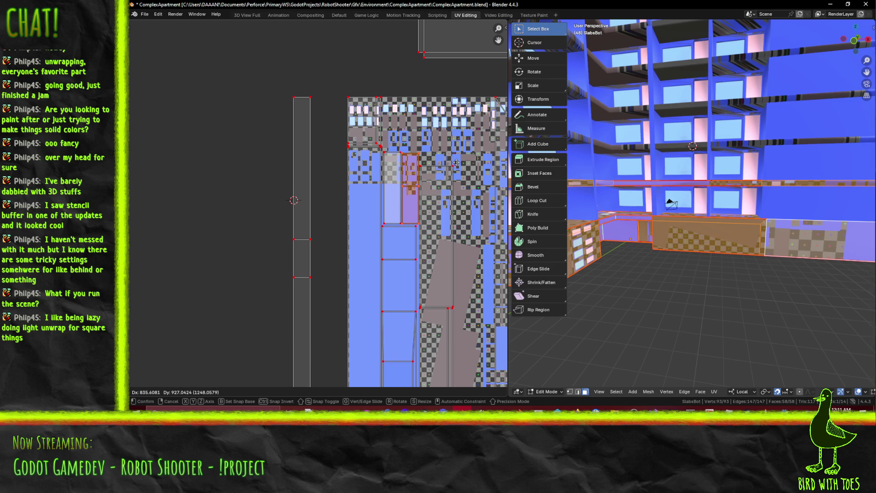
pyautogui.click(457, 162)
pyautogui.moveTo(457, 163); pyautogui.dragTo(363, 124, button='middle')
# Box-select the long vertical strip on the left and slide it horizontally into the atlas
pyautogui.press('b')
pyautogui.moveTo(165, 83)
pyautogui.mouseDown()
pyautogui.moveTo(177, 287)
pyautogui.moveTo(222, 391)
pyautogui.mouseUp()
pyautogui.press('g')
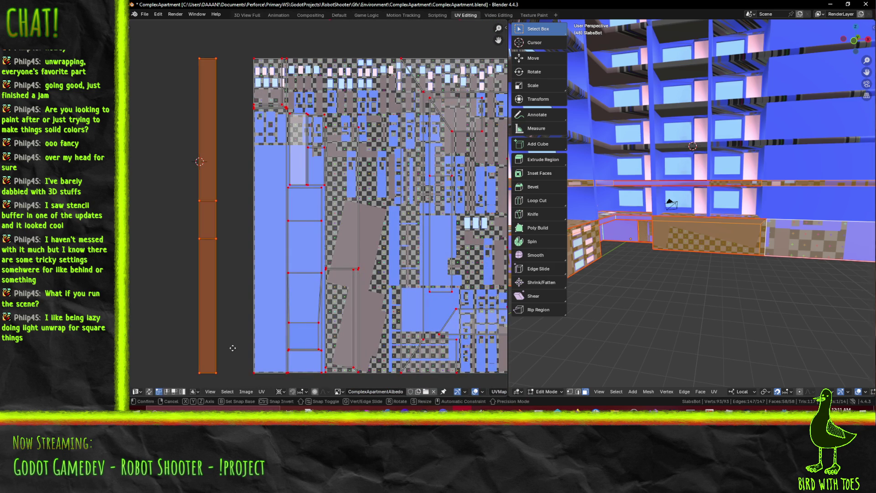
pyautogui.press('x')
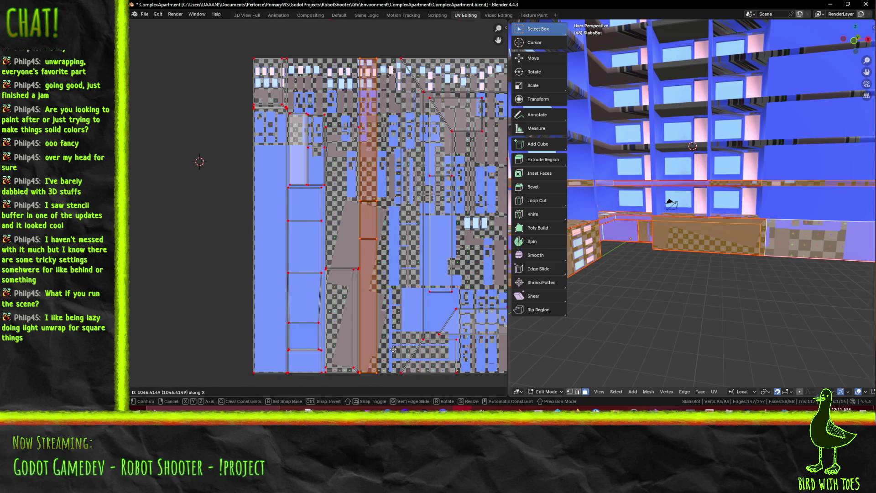
pyautogui.click(396, 351)
pyautogui.scroll(-2, 402, 347)
pyautogui.moveTo(402, 347); pyautogui.dragTo(315, 341, button='middle')
# Deselect the moved strip and frame the atlas together with its side strips
pyautogui.moveTo(318, 292)
pyautogui.mouseDown(button='middle')
pyautogui.moveTo(339, 294)
pyautogui.moveTo(333, 280)
pyautogui.moveTo(292, 276)
pyautogui.mouseUp(button='middle')
pyautogui.scroll(2, 338, 291)
pyautogui.click(343, 280)
pyautogui.scroll(-1, 292, 276)
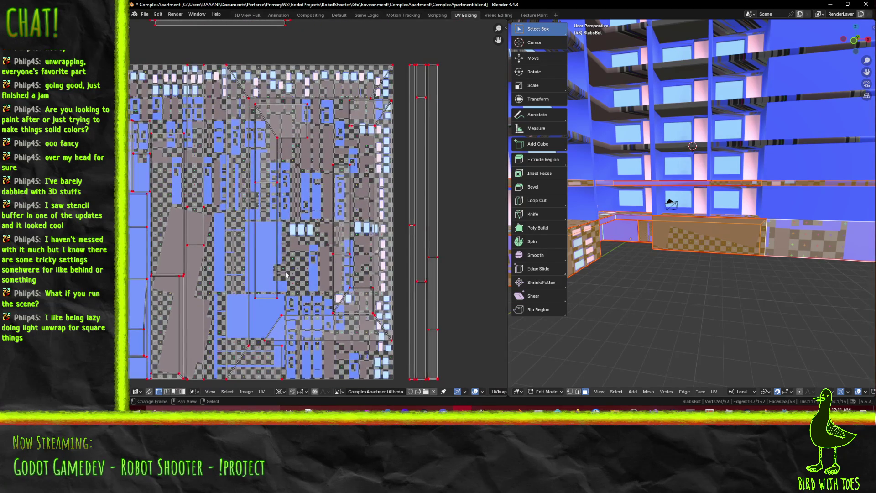
pyautogui.press('b')
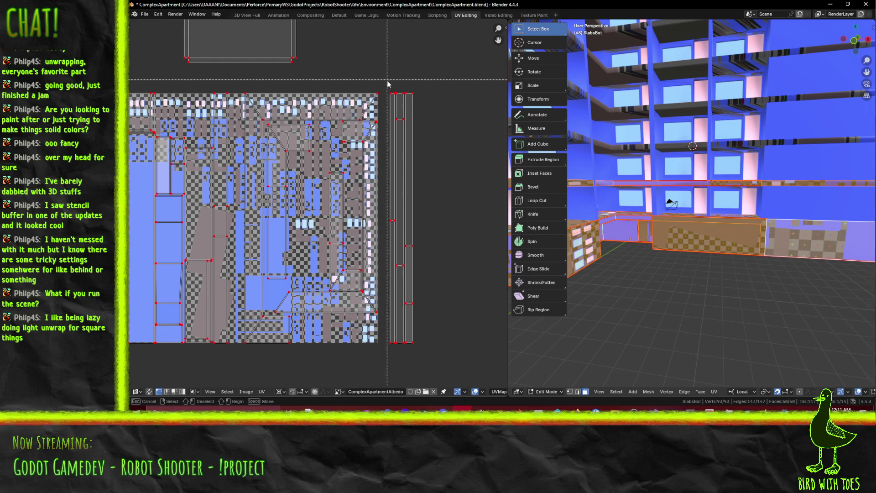
pyautogui.press('Escape')
pyautogui.moveTo(288, 265); pyautogui.dragTo(328, 276, button='middle')
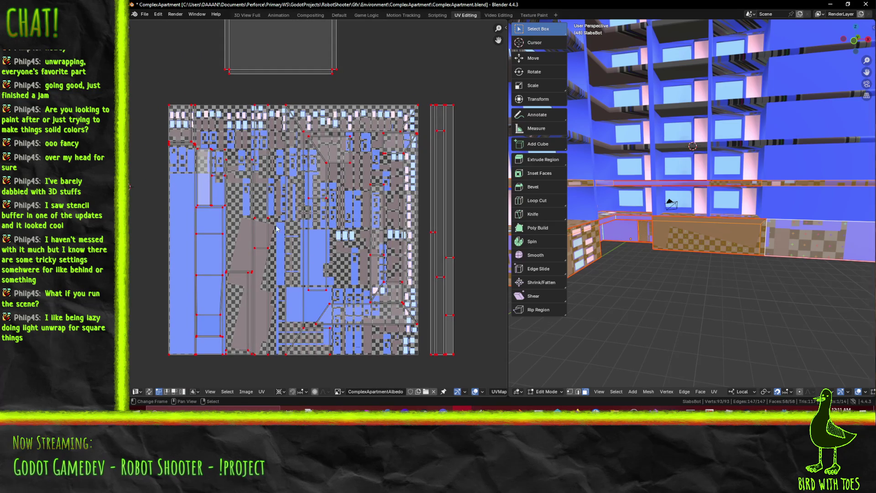
# Select the top row and bottom islands, try shifting them right, then undo and deselect all
pyautogui.press('b')
pyautogui.moveTo(274, 96); pyautogui.dragTo(424, 135)
pyautogui.press('b')
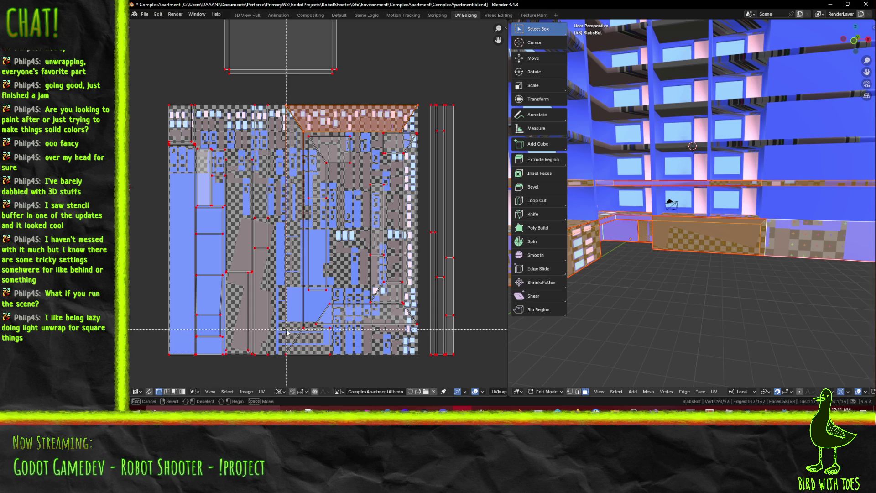
pyautogui.moveTo(287, 327); pyautogui.dragTo(344, 373)
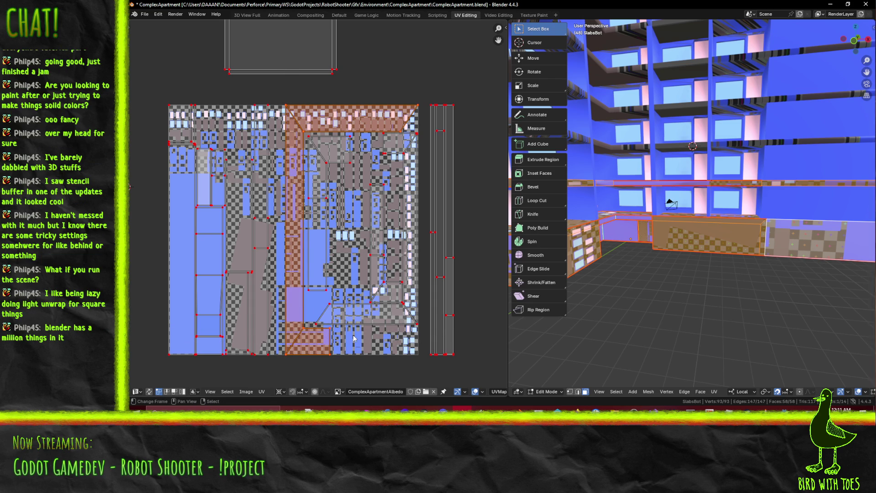
pyautogui.press('g')
pyautogui.press('x')
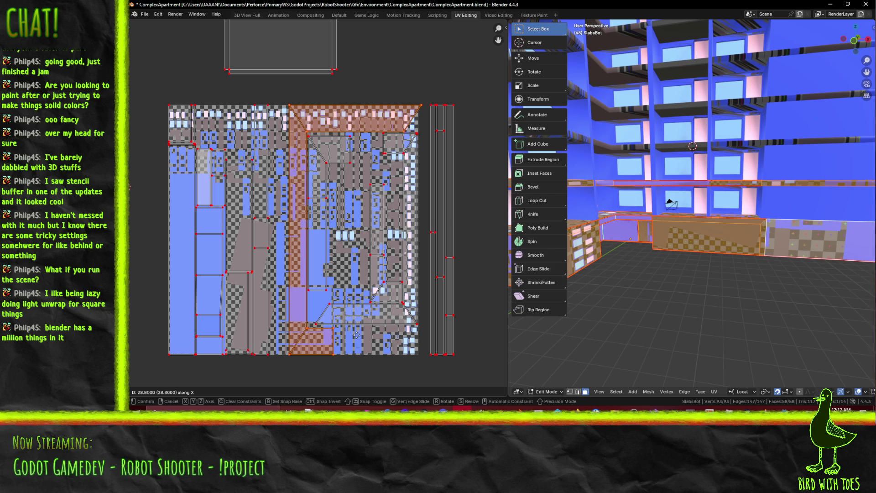
pyautogui.click(356, 336)
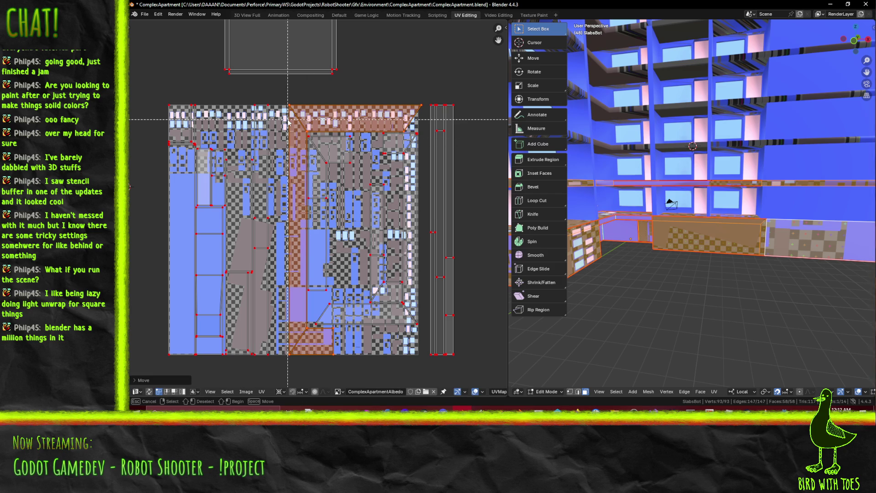
pyautogui.hotkey('ctrl', 'z')
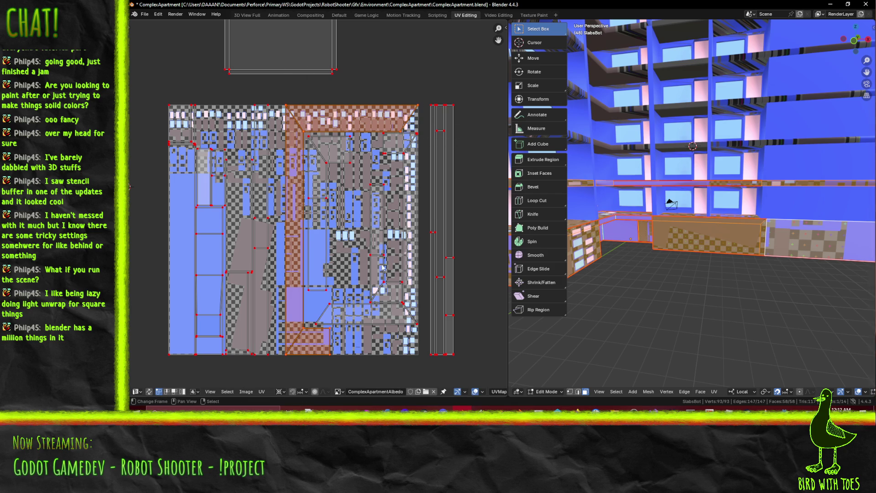
pyautogui.hotkey('alt', 'a')
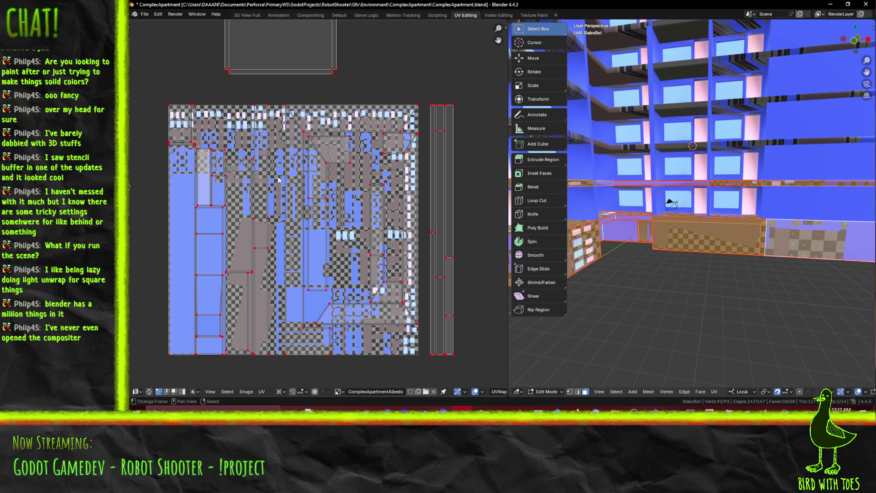
# Select the strip right of the atlas and start sliding it left horizontally
pyautogui.moveTo(424, 76); pyautogui.dragTo(474, 392)
pyautogui.press('g')
pyautogui.press('x')
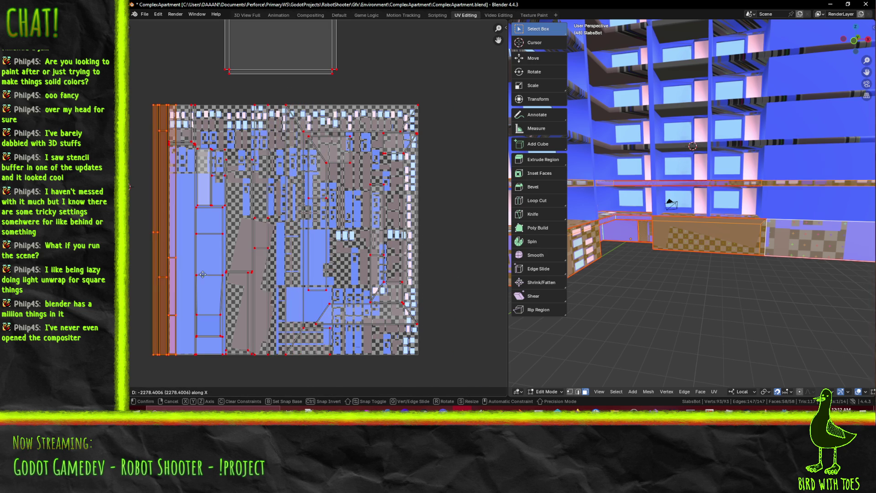
# Drop the strip left of the atlas and re-frame the view around it
pyautogui.click(275, 272)
pyautogui.moveTo(294, 273); pyautogui.dragTo(353, 299, button='middle')
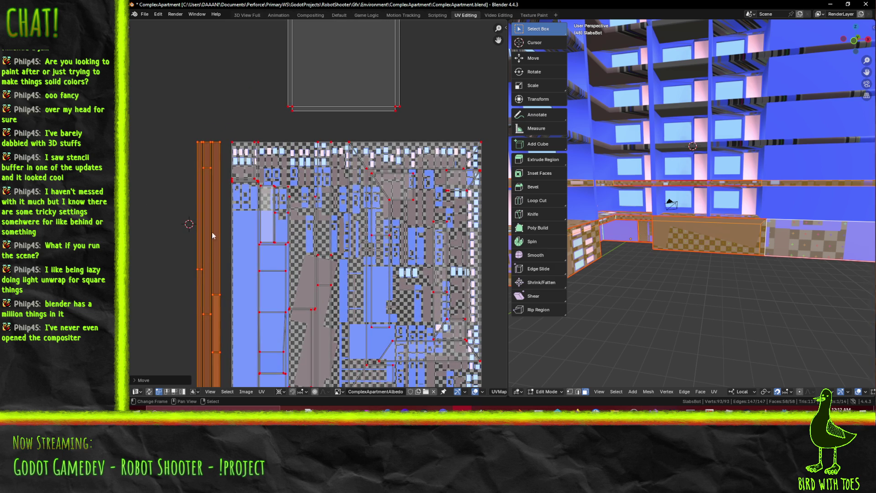
pyautogui.moveTo(231, 258)
pyautogui.mouseDown(button='middle')
pyautogui.moveTo(231, 186)
pyautogui.moveTo(230, 225)
pyautogui.moveTo(201, 241)
pyautogui.mouseUp(button='middle')
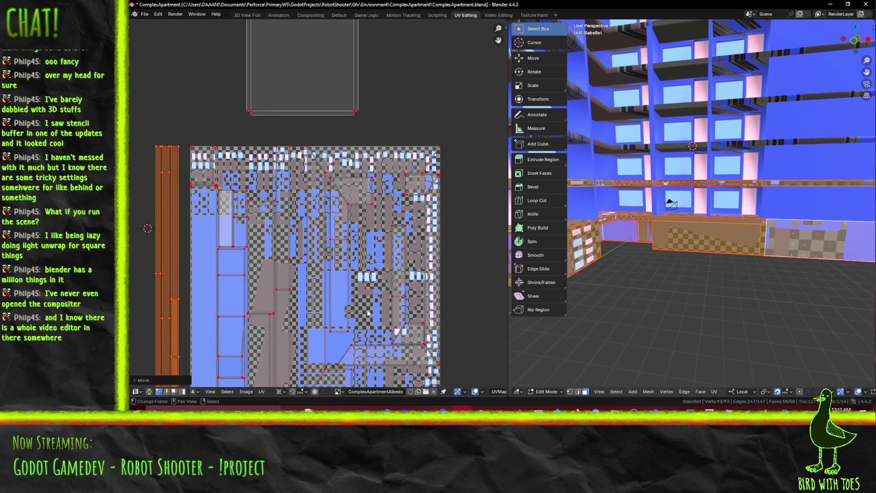
pyautogui.scroll(2, 279, 88)
pyautogui.scroll(-2, 292, 94)
pyautogui.moveTo(301, 130); pyautogui.dragTo(299, 100, button='middle')
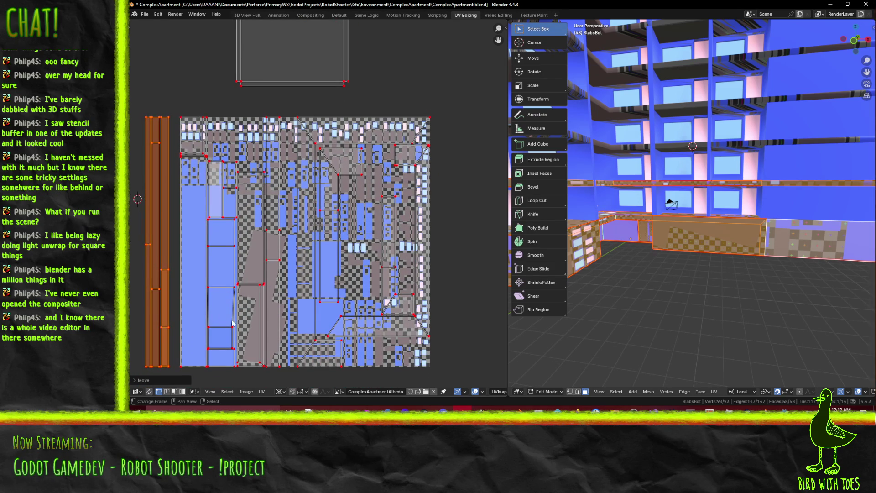
# Resize the tall orange strip and slide it horizontally into the atlas
pyautogui.press('s')
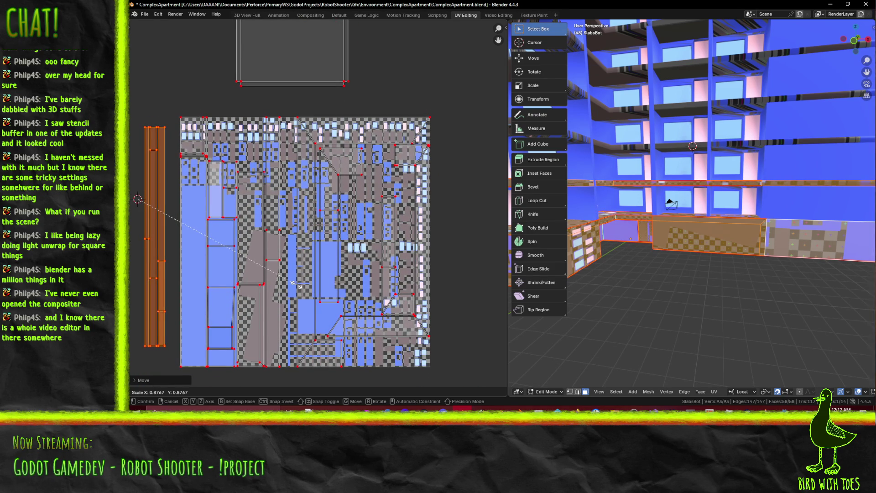
pyautogui.click(292, 283)
pyautogui.press('g')
pyautogui.press('x')
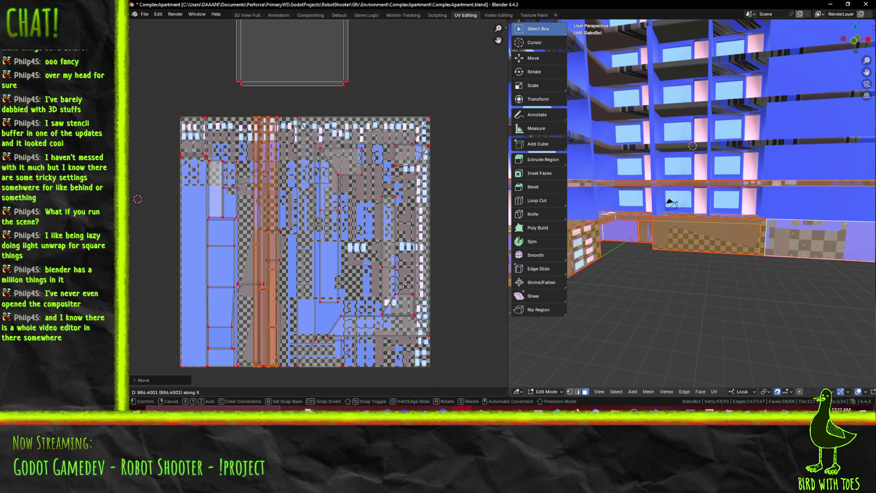
pyautogui.click(428, 291)
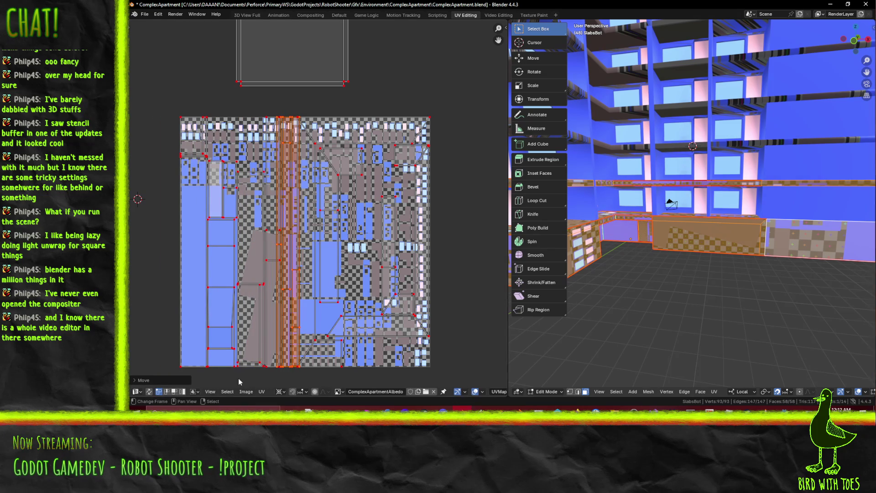
# Switch the pivot to Bounding Box Center and narrow the strip along X, to 0.722
pyautogui.click(285, 394)
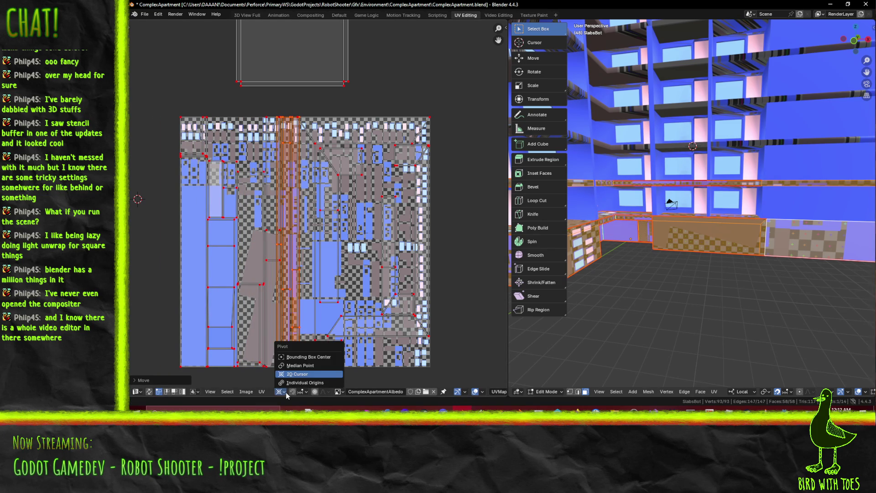
pyautogui.click(297, 357)
pyautogui.press('s')
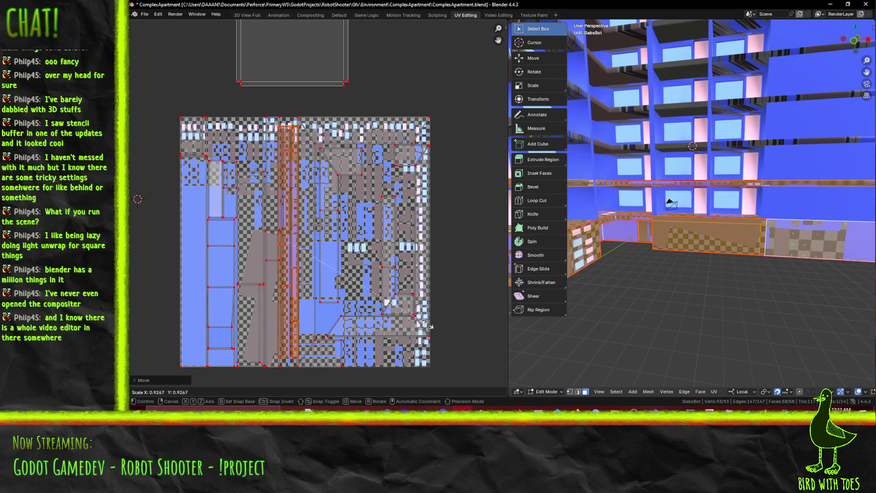
pyautogui.press('x')
pyautogui.click(436, 318)
pyautogui.press('s')
pyautogui.press('x')
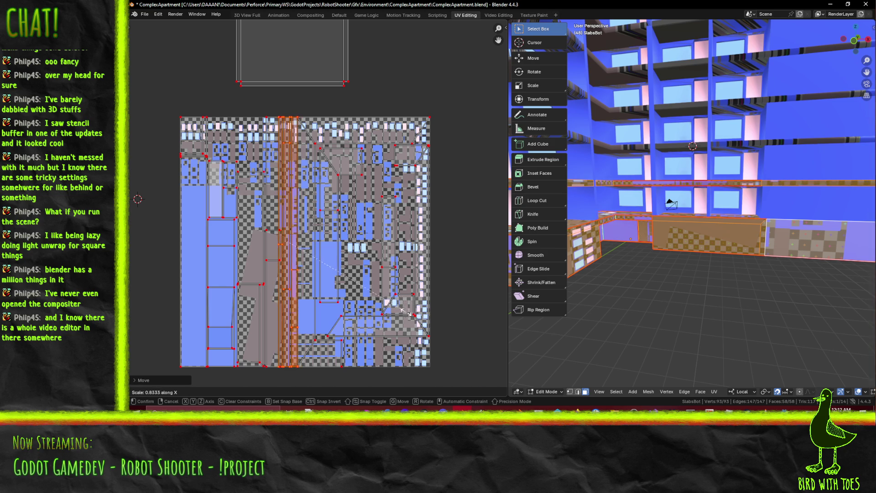
pyautogui.click(381, 315)
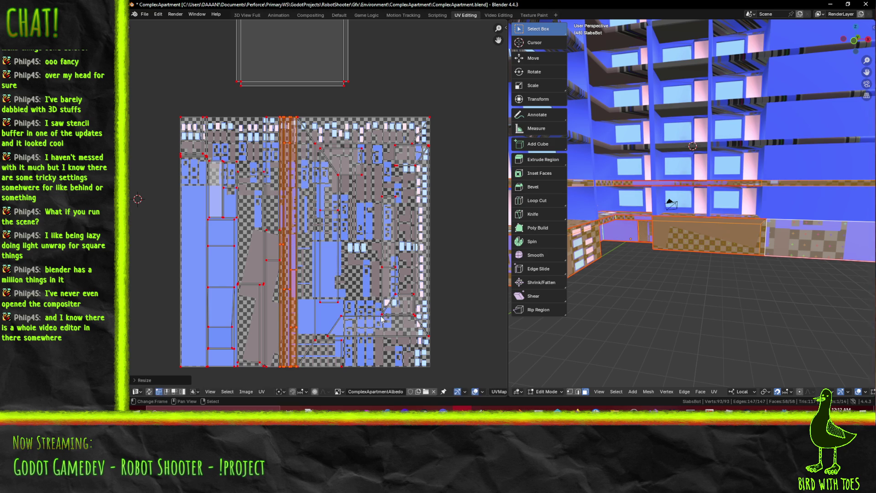
# Box-select the square UV island sitting above the atlas
pyautogui.scroll(4, 352, 270)
pyautogui.moveTo(352, 270)
pyautogui.mouseDown(button='middle')
pyautogui.moveTo(366, 164)
pyautogui.moveTo(366, 173)
pyautogui.mouseUp(button='middle')
pyautogui.scroll(-5, 339, 241)
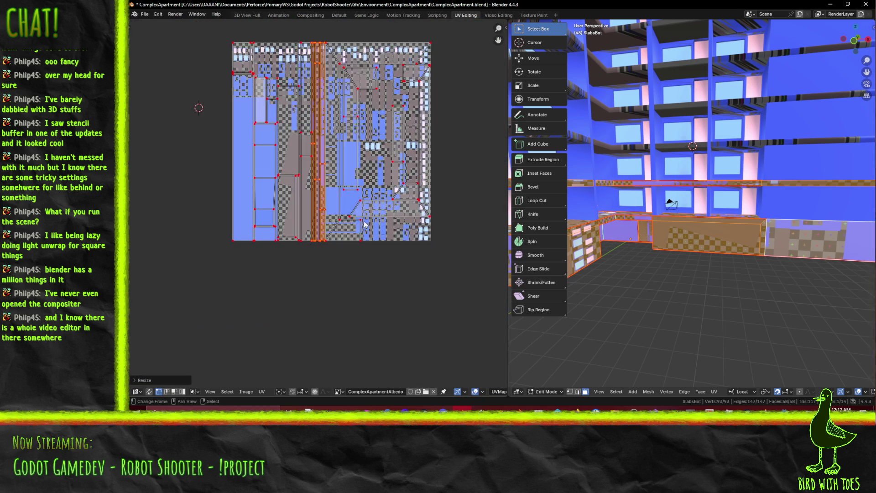
pyautogui.click(339, 241)
pyautogui.moveTo(339, 241); pyautogui.dragTo(333, 289, button='middle')
pyautogui.press('b')
pyautogui.moveTo(232, 67)
pyautogui.mouseDown()
pyautogui.moveTo(352, 135)
pyautogui.moveTo(379, 185)
pyautogui.mouseUp()
pyautogui.moveTo(277, 286)
pyautogui.mouseDown(button='middle')
pyautogui.moveTo(412, 288)
pyautogui.moveTo(282, 275)
pyautogui.mouseUp(button='middle')
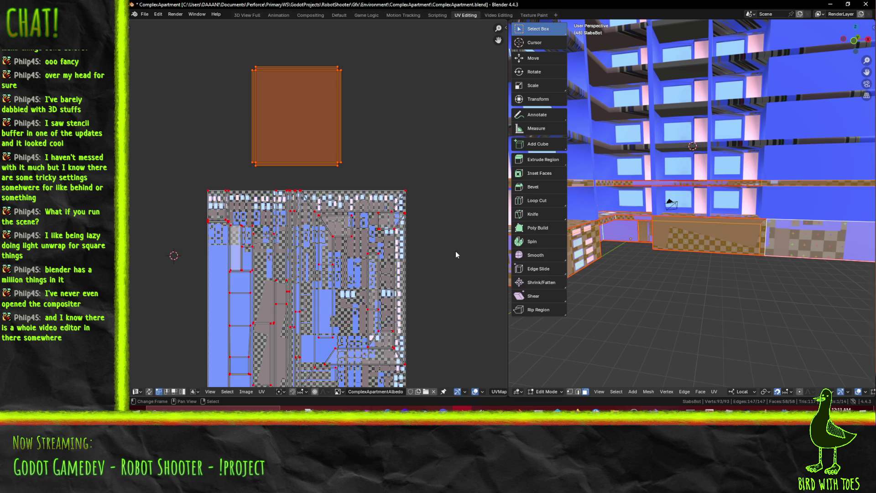
# Shrink the square island to about 70% and move it down-left into the atlas
pyautogui.press('s')
pyautogui.click(403, 177)
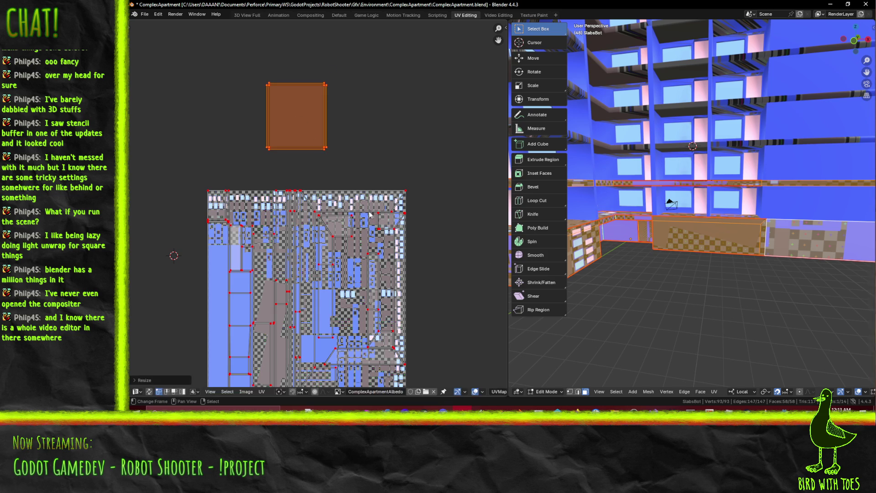
pyautogui.scroll(3, 388, 168)
pyautogui.press('g')
pyautogui.click(334, 279)
pyautogui.moveTo(334, 279); pyautogui.dragTo(401, 274, button='middle')
pyautogui.press('s')
pyautogui.click(362, 244)
pyautogui.press('g')
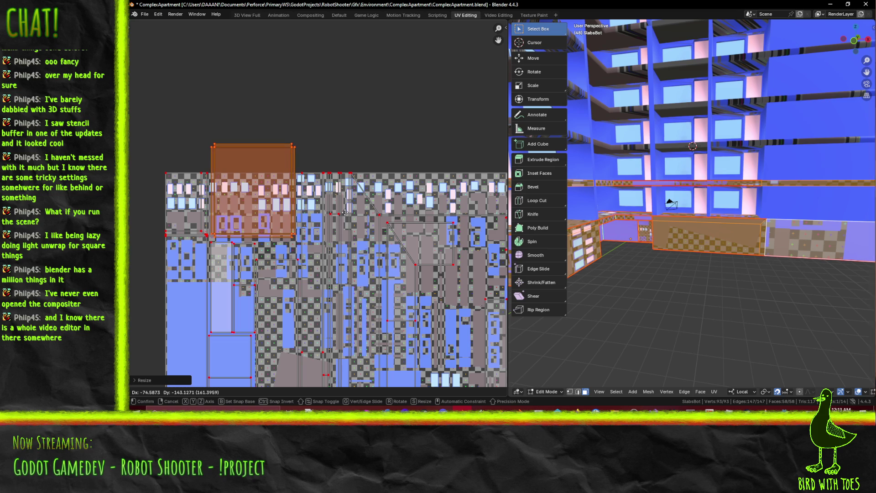
pyautogui.click(345, 215)
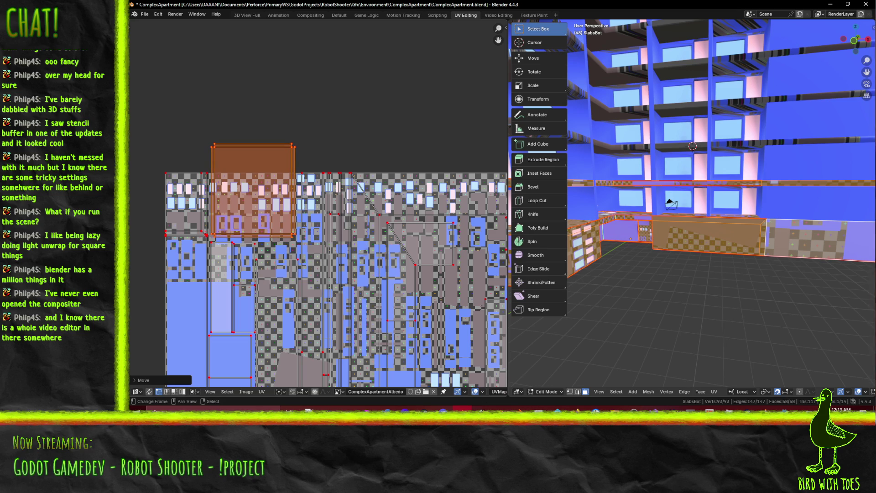
# Rotate the square island 90 degrees, shrink it and shift it lower
pyautogui.press('g')
pyautogui.rightClick(212, 269)
pyautogui.press('r')
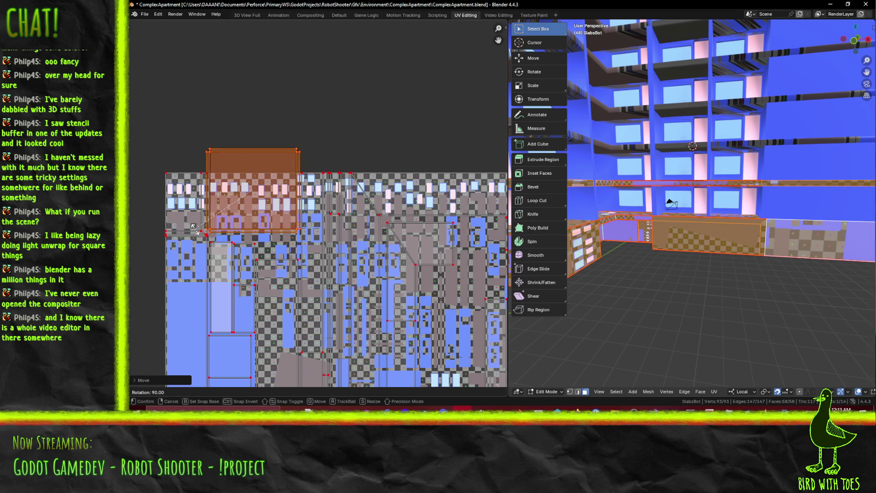
pyautogui.click(193, 227)
pyautogui.press('s')
pyautogui.click(348, 273)
pyautogui.press('g')
pyautogui.click(349, 270)
# Fine-tune the island's size and position near the atlas top-left, then save the blend file
pyautogui.press('s')
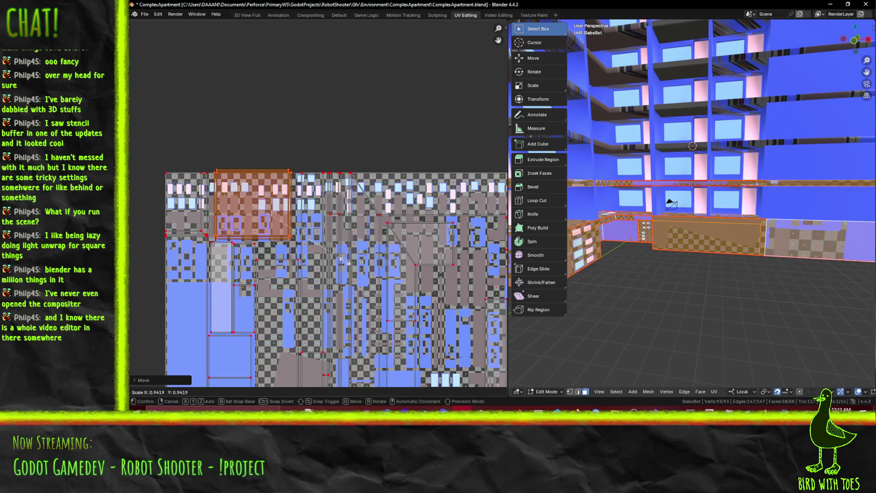
pyautogui.click(344, 262)
pyautogui.press('g')
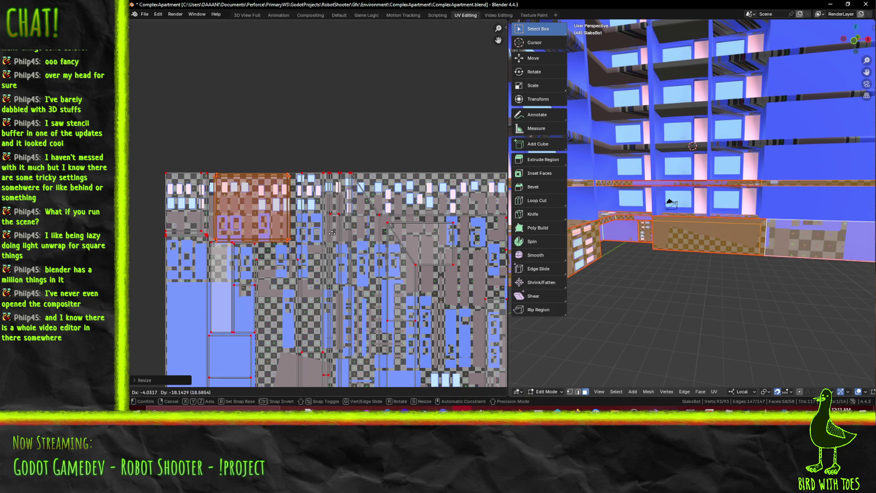
pyautogui.click(332, 233)
pyautogui.scroll(4, 424, 174)
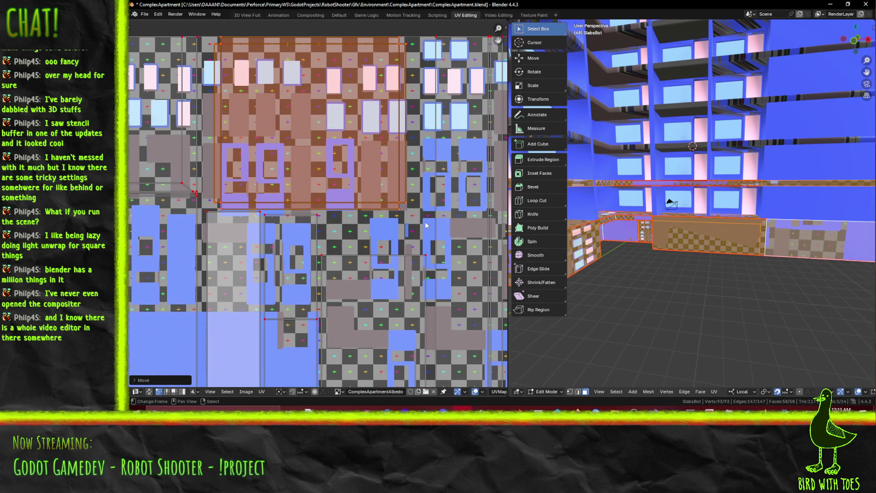
pyautogui.scroll(-5, 425, 224)
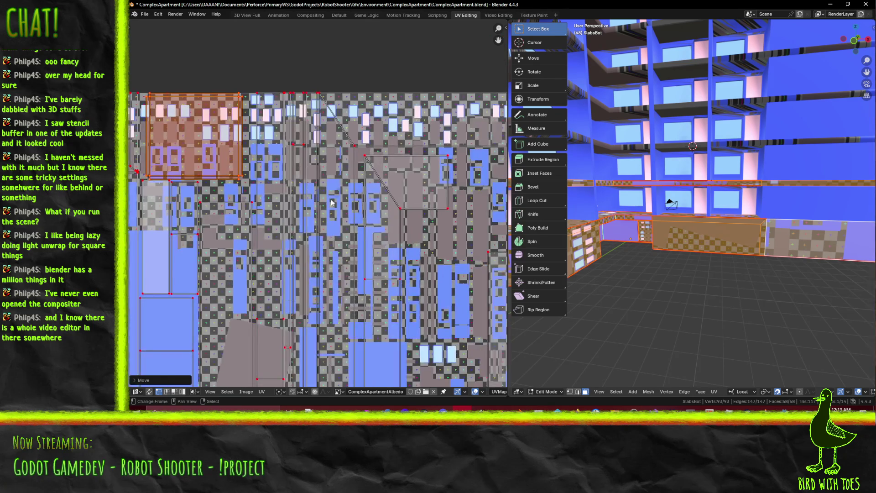
pyautogui.hotkey('ctrl', 's')
# Select the slab's wall face plus two thin corner faces, then switch to the Texture Paint workspace
pyautogui.moveTo(374, 257)
pyautogui.mouseDown(button='middle')
pyautogui.moveTo(366, 118)
pyautogui.moveTo(318, 189)
pyautogui.mouseUp(button='middle')
pyautogui.moveTo(675, 243)
pyautogui.mouseDown(button='middle')
pyautogui.moveTo(661, 258)
pyautogui.moveTo(732, 250)
pyautogui.moveTo(657, 248)
pyautogui.moveTo(676, 239)
pyautogui.mouseUp(button='middle')
pyautogui.click(730, 251)
pyautogui.scroll(3, 658, 248)
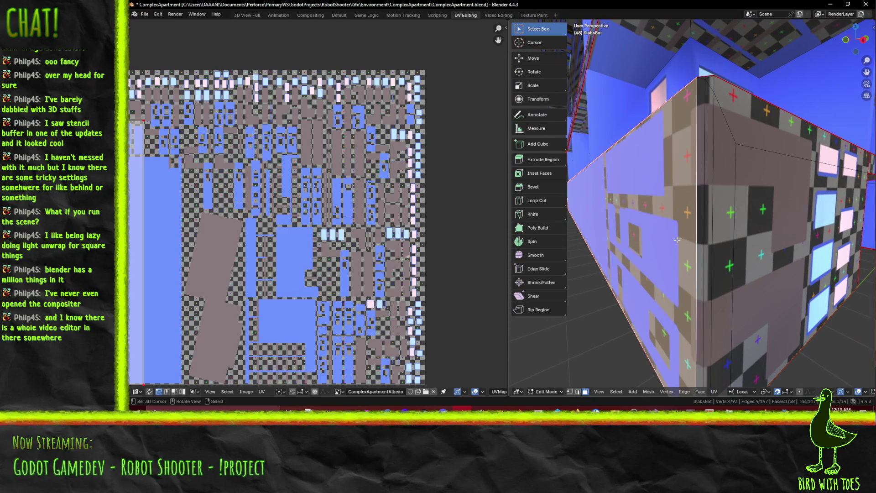
pyautogui.keyDown('shift'); pyautogui.click(706, 143); pyautogui.keyUp('shift')
pyautogui.keyDown('shift'); pyautogui.click(707, 79); pyautogui.keyUp('shift')
pyautogui.moveTo(731, 105)
pyautogui.mouseDown(button='middle')
pyautogui.moveTo(746, 156)
pyautogui.moveTo(771, 171)
pyautogui.mouseUp(button='middle')
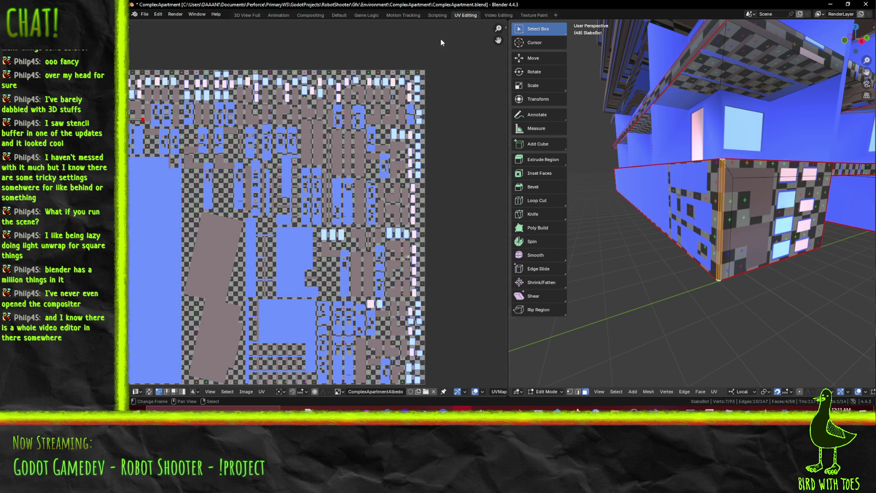
pyautogui.click(536, 16)
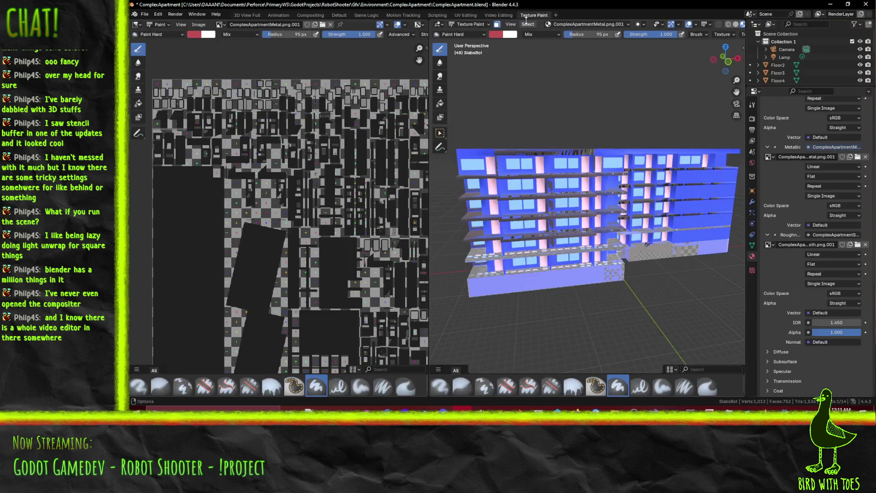
# Save the file and display the ComplexApartmentAlbedo image in the paint image view
pyautogui.hotkey('ctrl', 's')
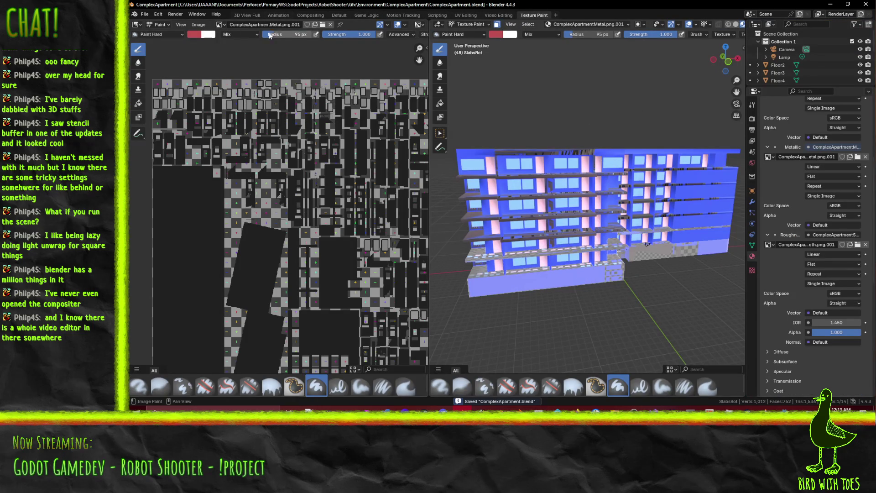
pyautogui.click(221, 24)
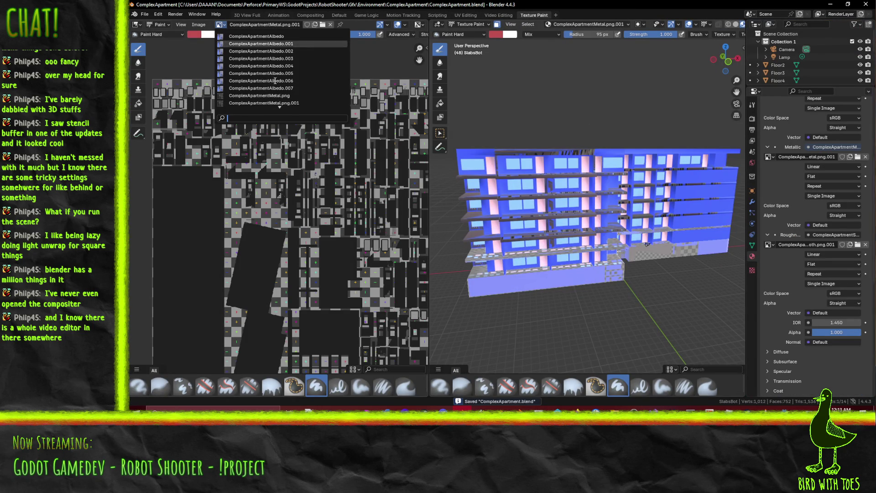
pyautogui.click(263, 37)
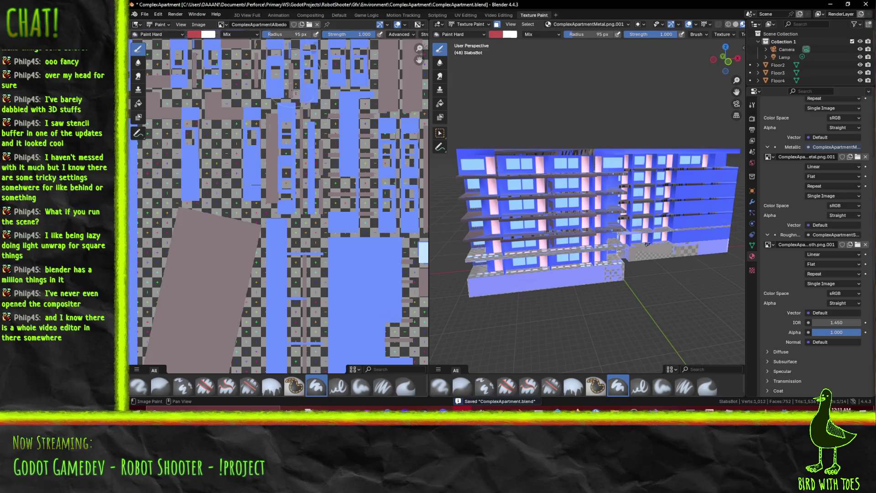
pyautogui.scroll(-4, 293, 169)
pyautogui.scroll(2, 292, 170)
pyautogui.moveTo(558, 287)
pyautogui.mouseDown(button='middle')
pyautogui.moveTo(534, 259)
pyautogui.moveTo(576, 215)
pyautogui.moveTo(602, 283)
pyautogui.mouseUp(button='middle')
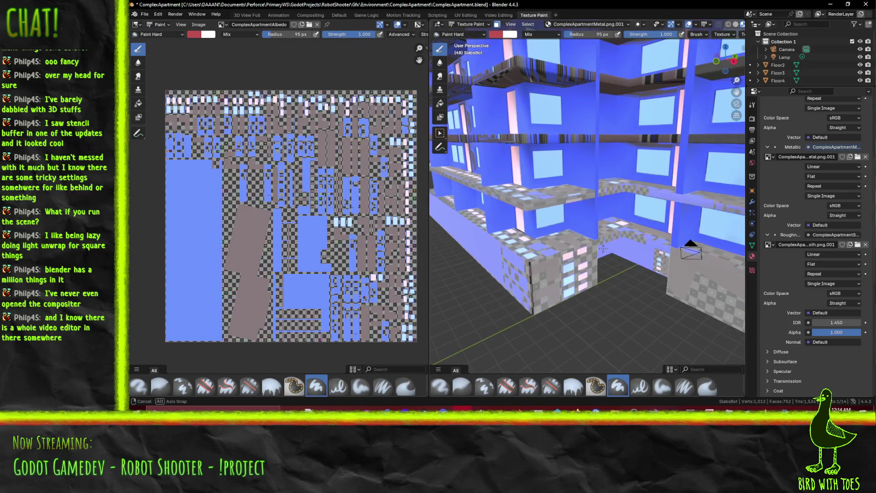
pyautogui.scroll(-5, 780, 55)
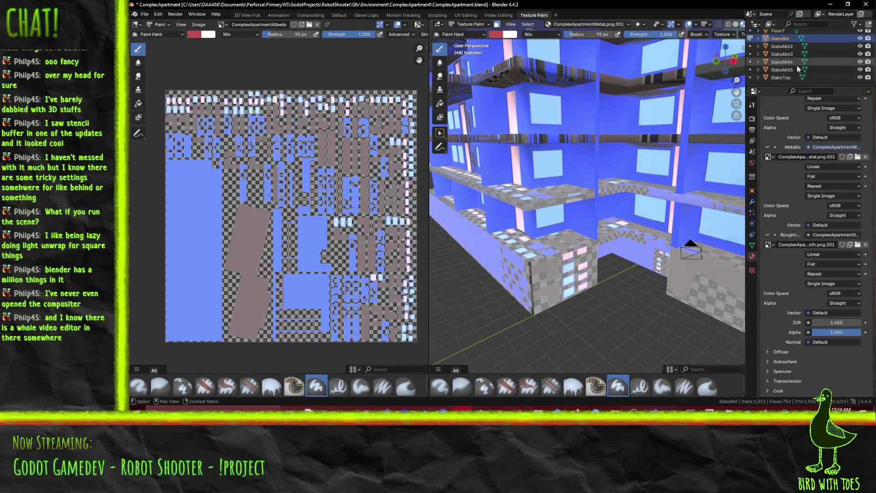
# Rename SlabsBot's material from ComplexApartmentMaterial.001 to SlabsBotMat in the Outliner
pyautogui.click(758, 39)
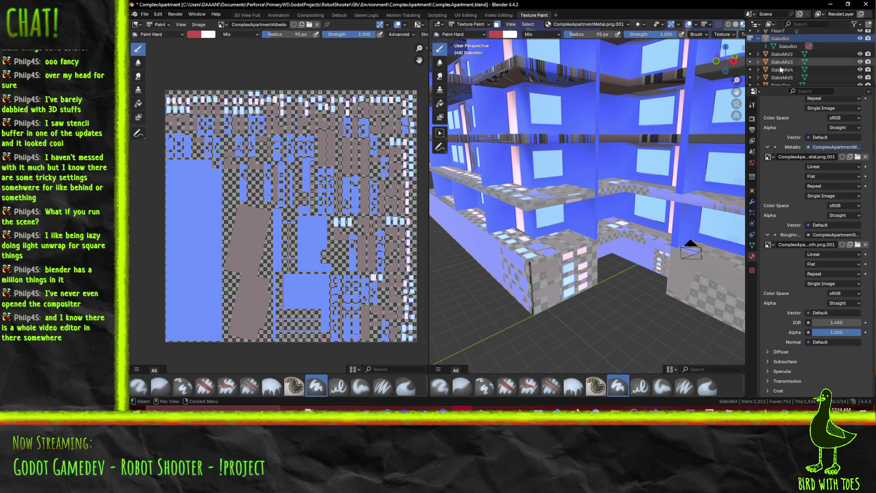
pyautogui.click(765, 46)
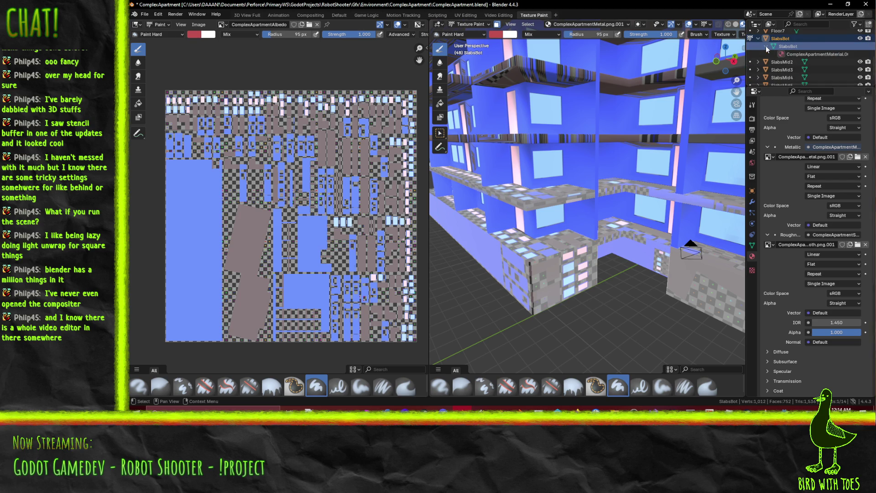
pyautogui.doubleClick(795, 54)
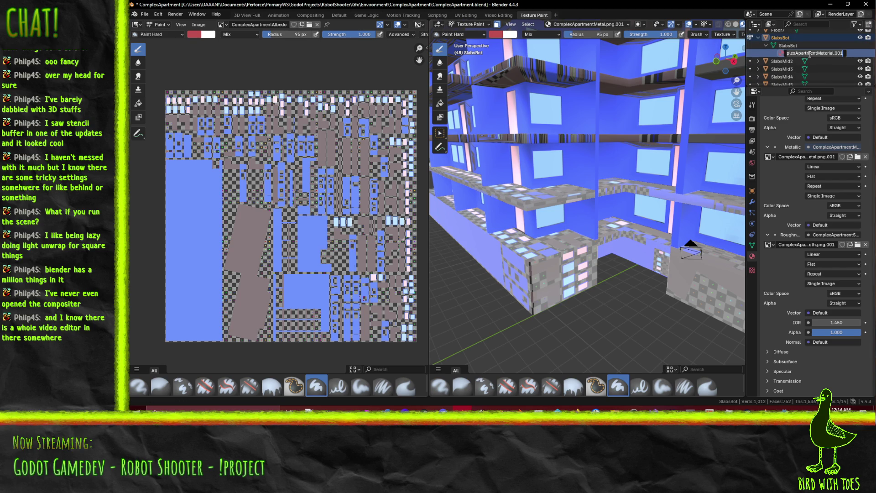
pyautogui.write('SlabsBotMat')
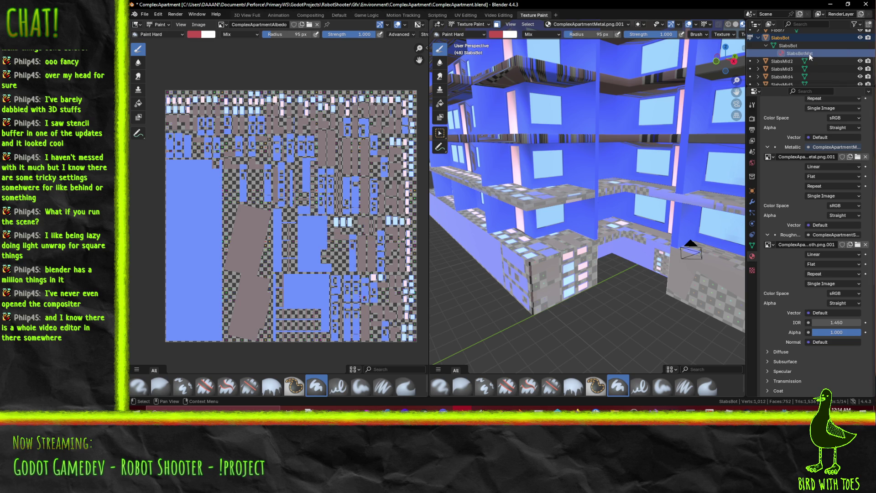
pyautogui.press('Return')
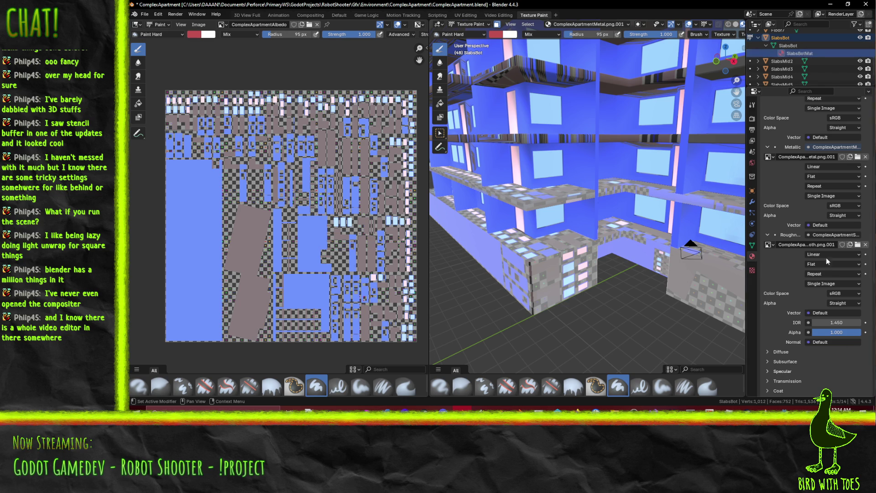
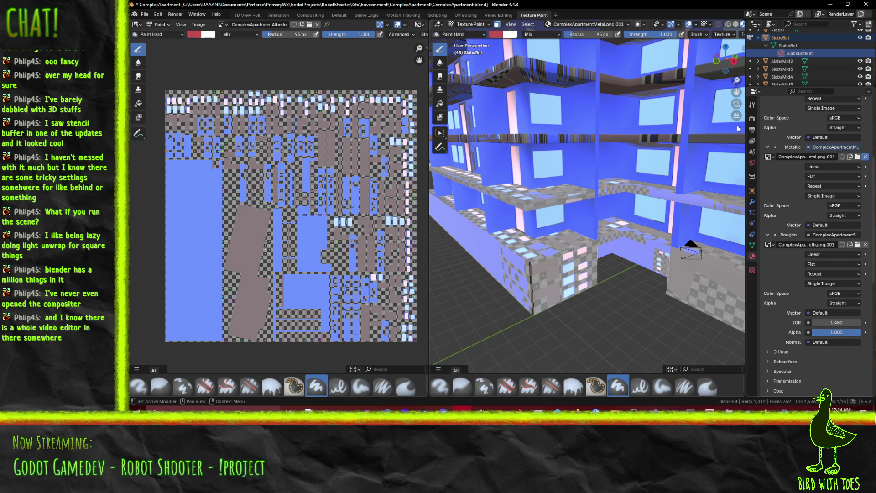
# Undo the image removals on the Metallic and Roughness textures and collapse the Roughness texture settings
pyautogui.hotkey('ctrl', 'z')
pyautogui.scroll(3, 845, 195)
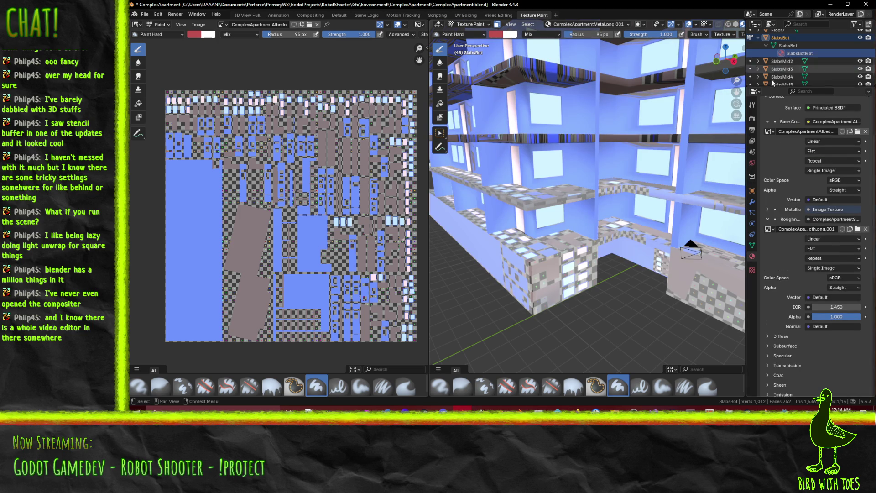
pyautogui.scroll(4, 804, 158)
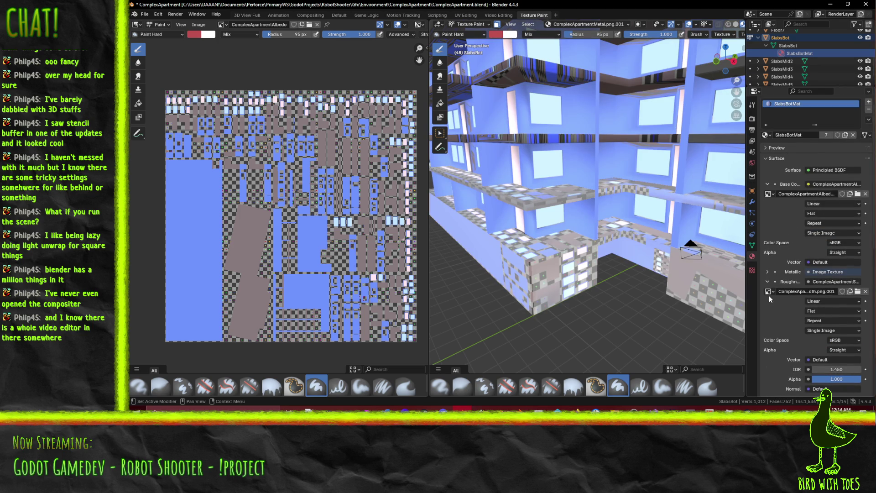
pyautogui.hotkey('ctrl', 'z')
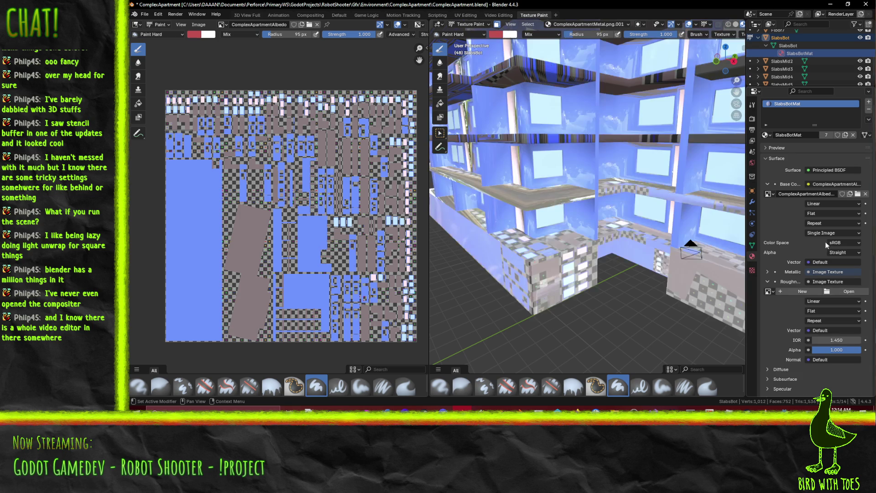
pyautogui.moveTo(588, 201)
pyautogui.mouseDown(button='middle')
pyautogui.moveTo(555, 207)
pyautogui.moveTo(582, 187)
pyautogui.mouseUp(button='middle')
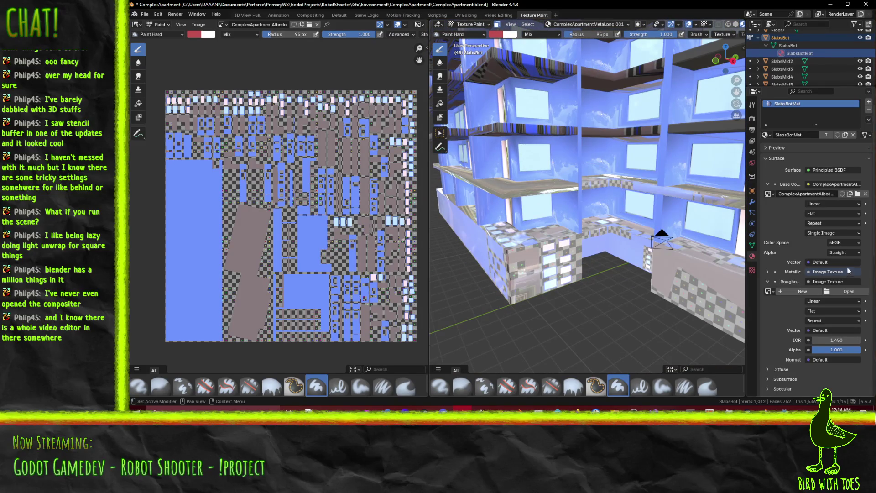
pyautogui.scroll(-5, 804, 242)
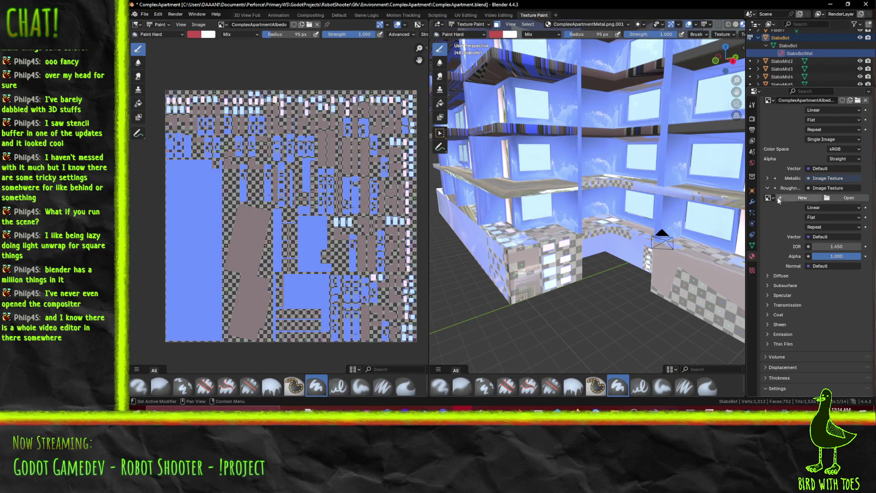
pyautogui.click(768, 188)
pyautogui.scroll(4, 789, 233)
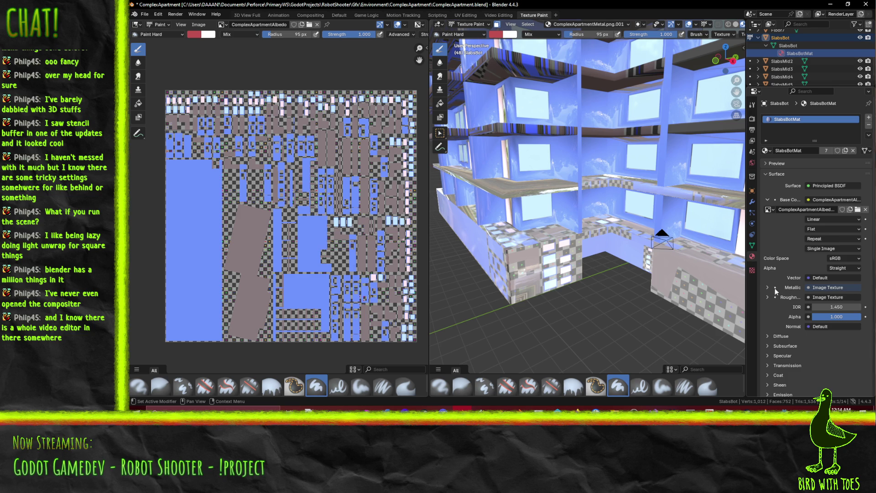
# Disconnect the Metallic and Roughness image textures, leaving plain values 0.000 and 0.500
pyautogui.click(814, 291)
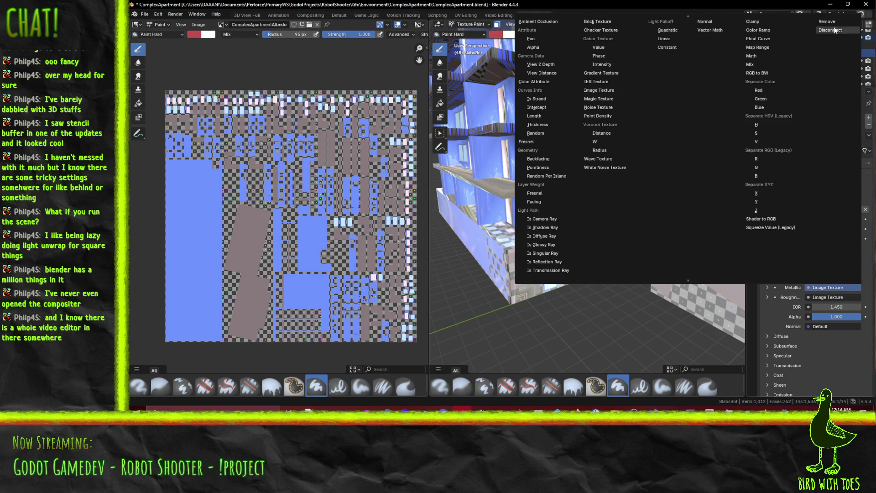
pyautogui.click(834, 28)
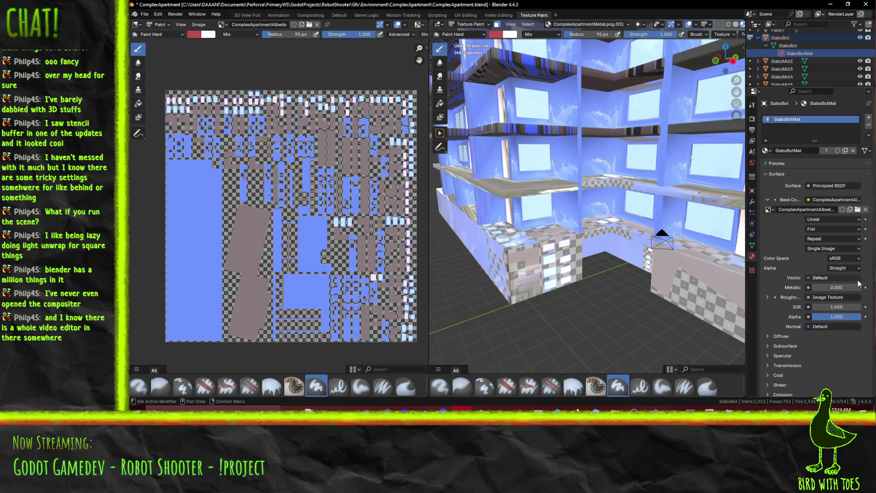
pyautogui.click(815, 297)
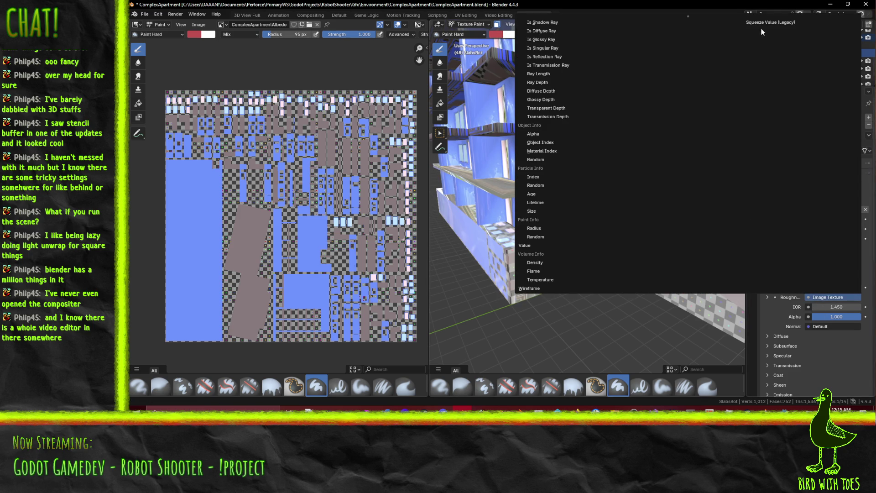
pyautogui.scroll(5, 731, 58)
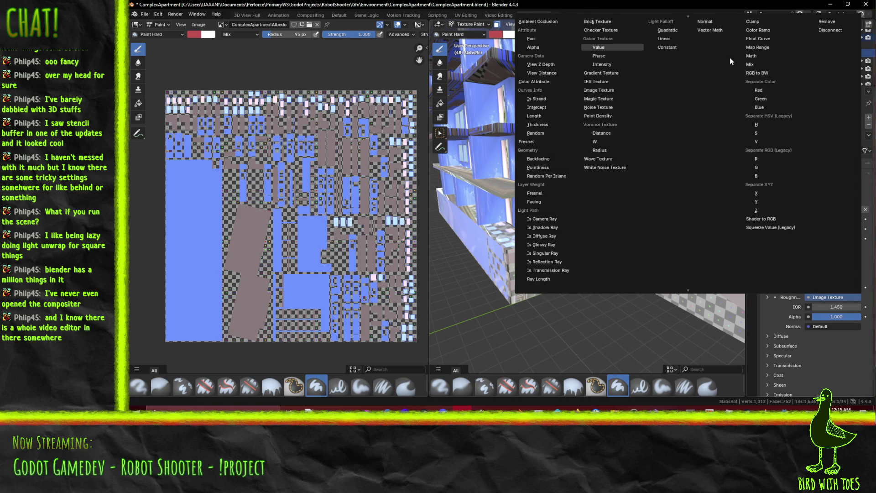
pyautogui.click(818, 30)
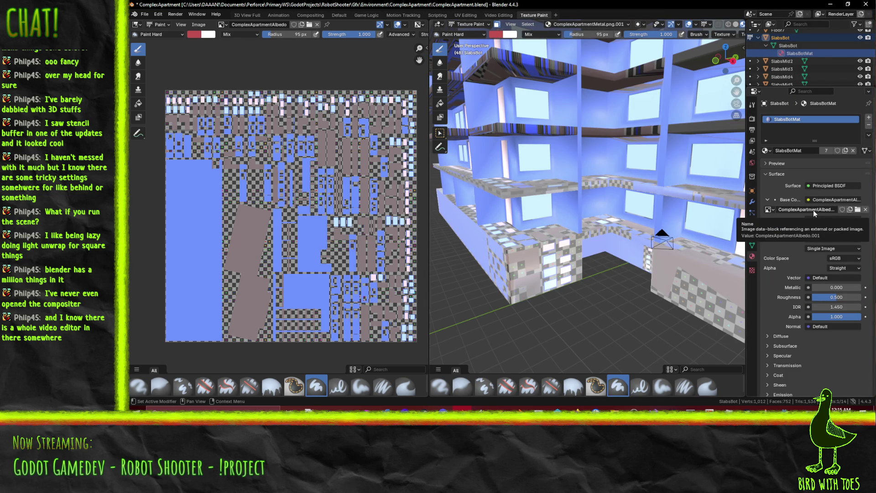
pyautogui.click(768, 209)
# Set ComplexApartmentAlbedo as the slab material's base colour image
pyautogui.click(775, 208)
pyautogui.press('Escape')
pyautogui.click(768, 209)
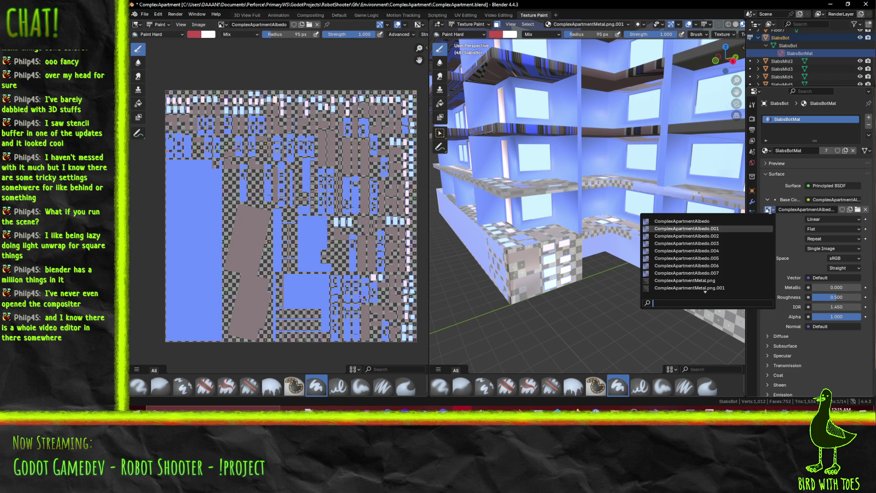
pyautogui.click(673, 221)
pyautogui.scroll(4, 507, 242)
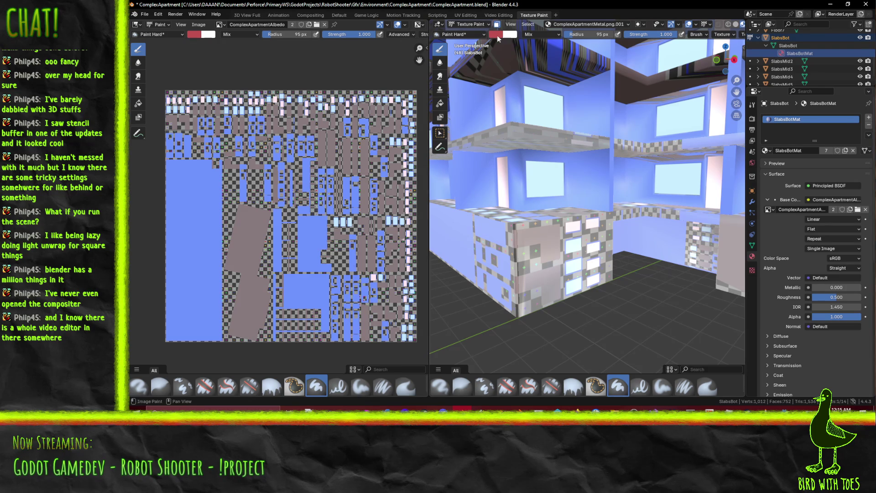
# Eyedrop the blue from the painted image as the brush colour and darken it slightly
pyautogui.click(497, 36)
pyautogui.click(561, 154)
pyautogui.click(194, 238)
pyautogui.click(495, 35)
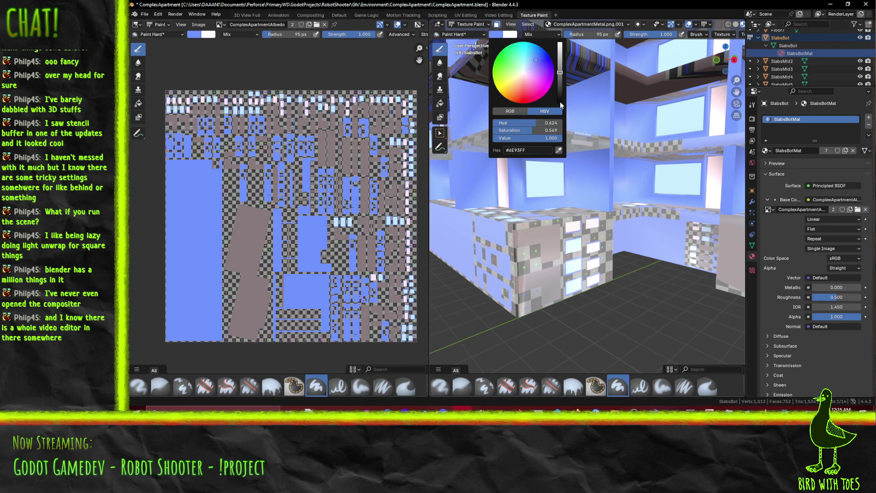
pyautogui.moveTo(559, 73); pyautogui.dragTo(553, 83)
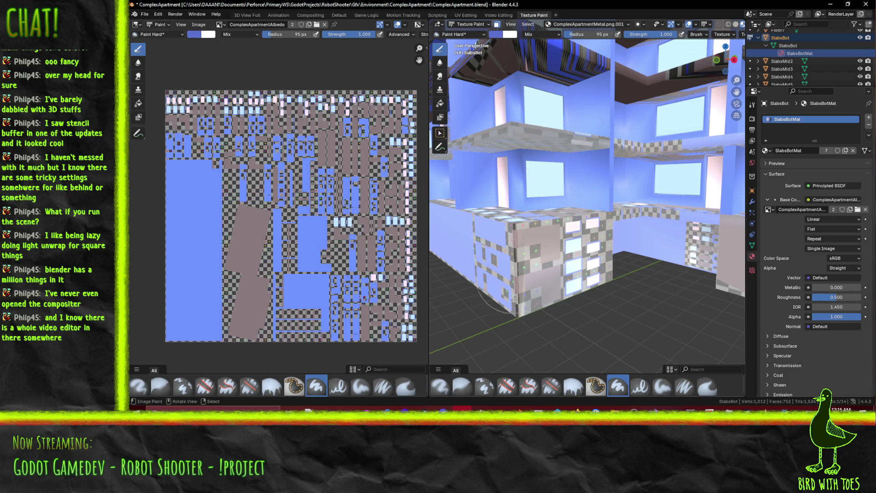
pyautogui.moveTo(584, 297)
pyautogui.mouseDown(button='middle')
pyautogui.moveTo(599, 293)
pyautogui.moveTo(595, 267)
pyautogui.mouseUp(button='middle')
pyautogui.scroll(3, 596, 266)
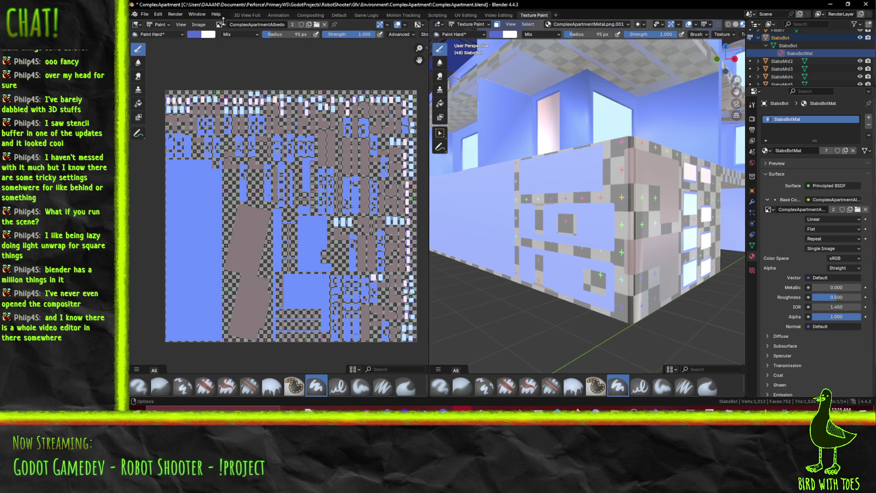
# Keep ComplexApartmentAlbedo as the base colour image and save ComplexApartment.blend
pyautogui.click(221, 25)
pyautogui.click(768, 210)
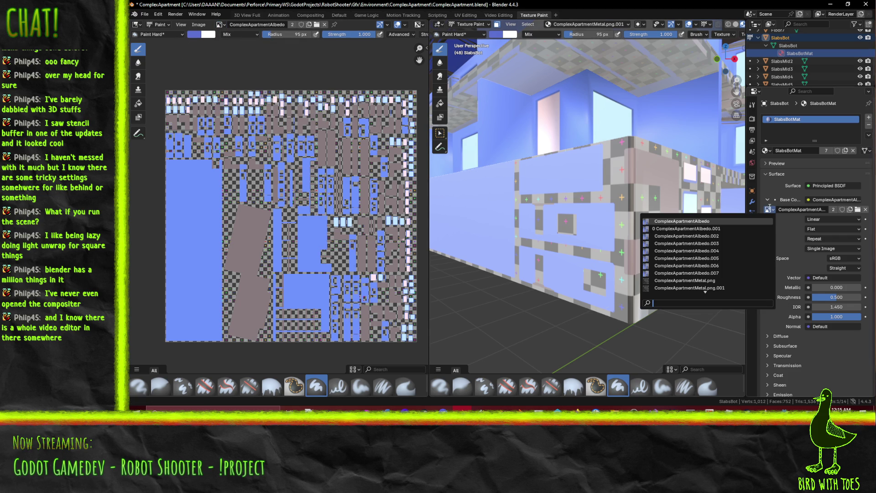
pyautogui.click(694, 221)
pyautogui.moveTo(694, 223); pyautogui.dragTo(710, 236, button='middle')
pyautogui.scroll(-3, 685, 232)
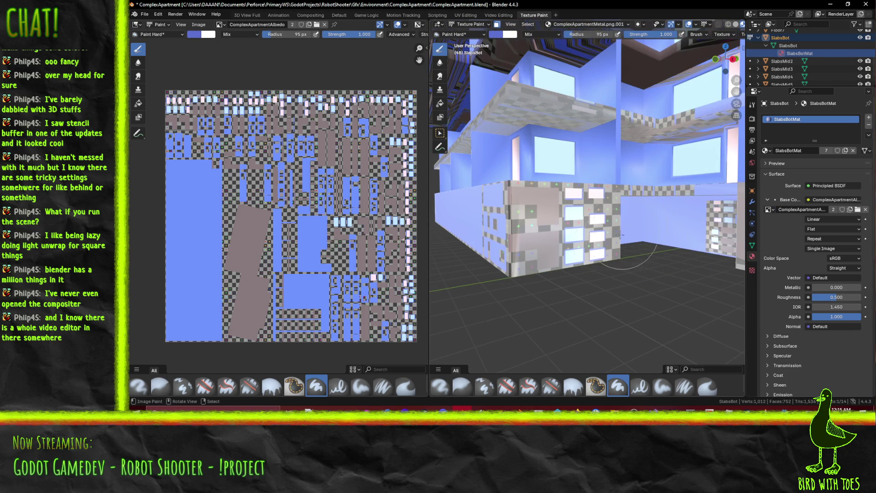
pyautogui.hotkey('ctrl', 's')
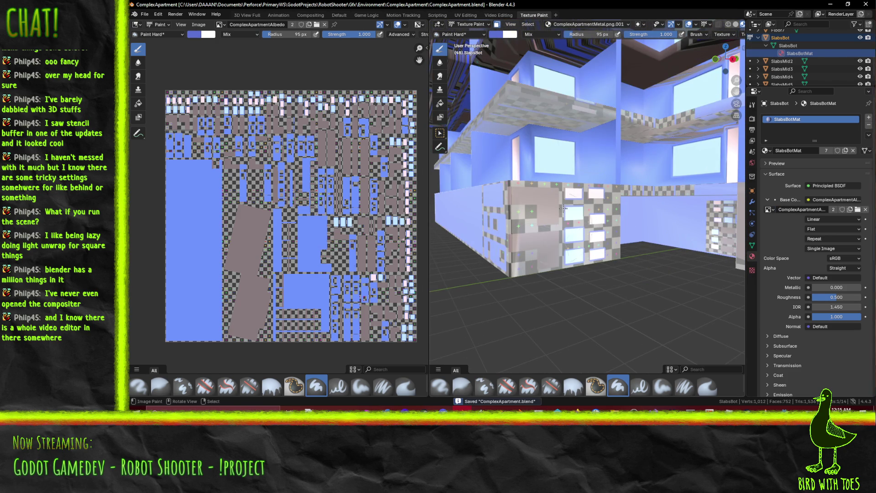
pyautogui.click(570, 24)
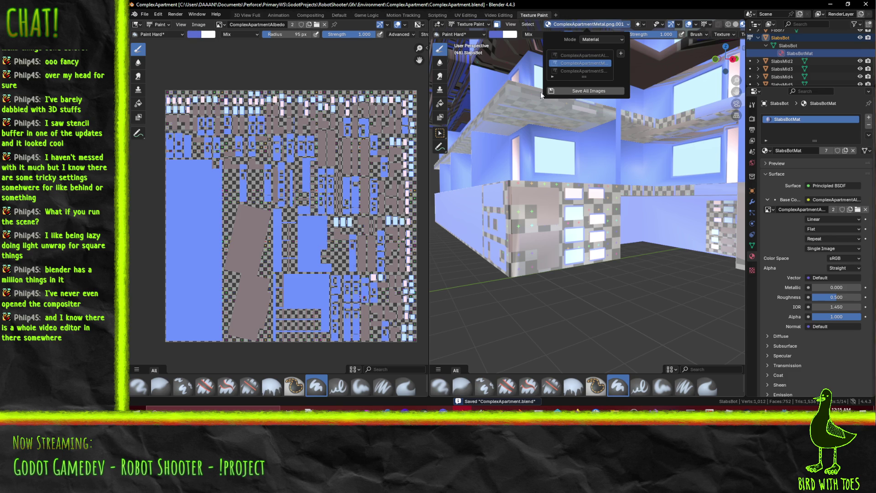
pyautogui.click(552, 76)
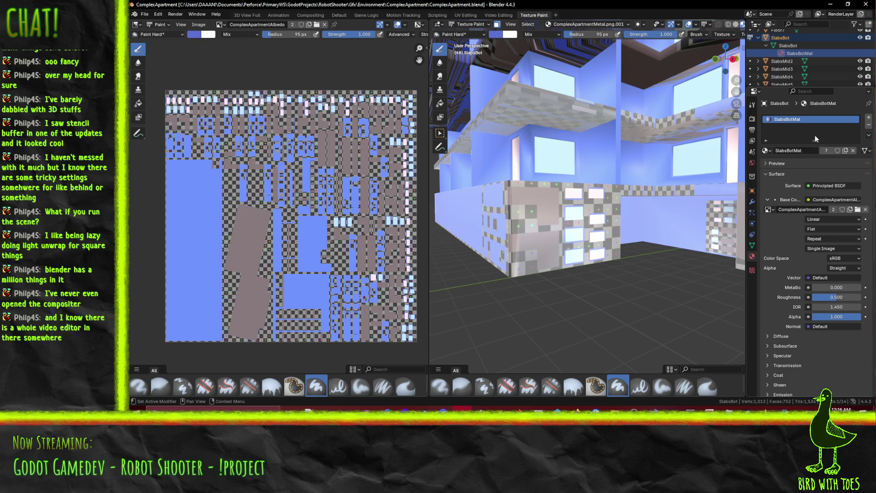
pyautogui.scroll(-4, 816, 155)
pyautogui.scroll(4, 831, 215)
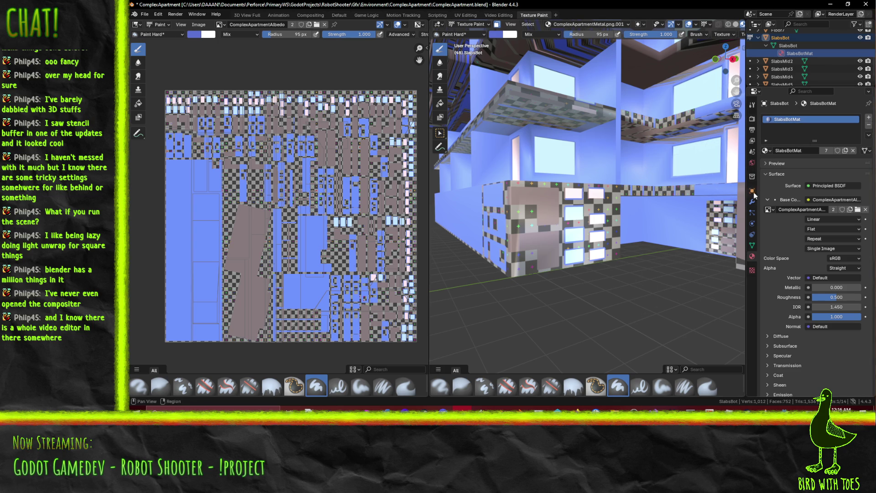
pyautogui.click(752, 247)
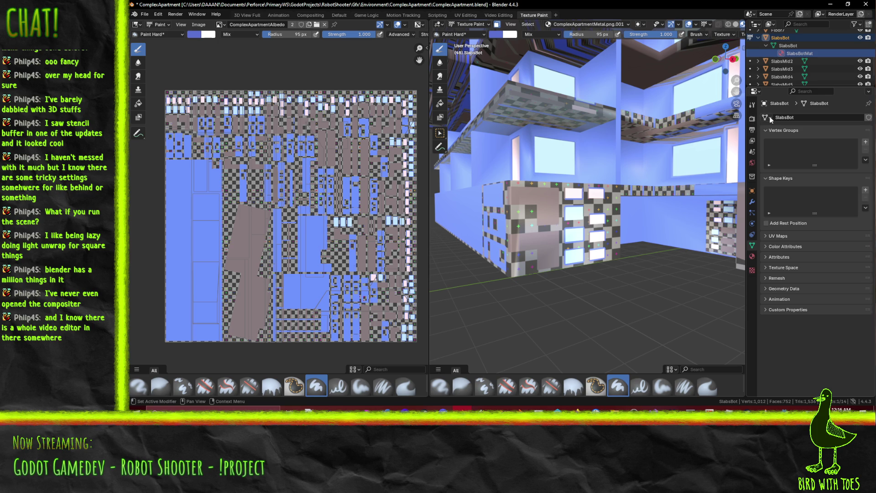
pyautogui.click(790, 234)
pyautogui.click(790, 234)
pyautogui.click(783, 256)
pyautogui.click(783, 257)
pyautogui.click(783, 256)
pyautogui.click(780, 254)
pyautogui.click(781, 256)
pyautogui.click(782, 257)
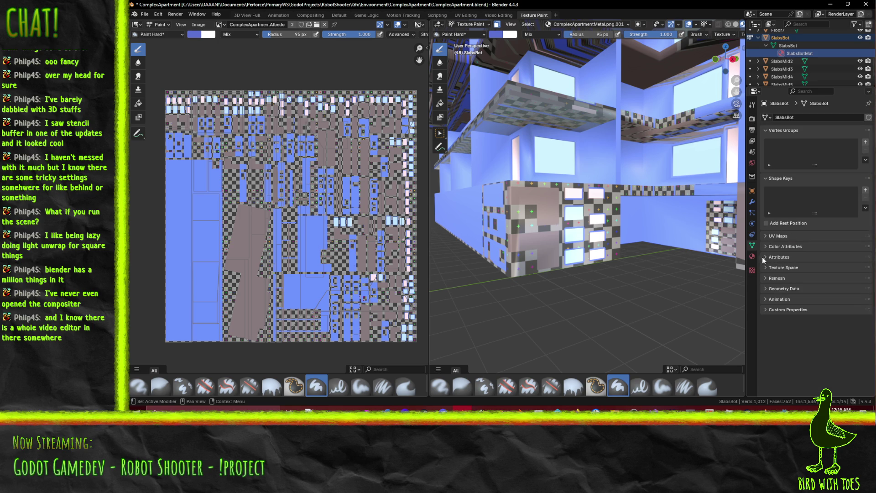
pyautogui.moveTo(757, 260); pyautogui.dragTo(749, 255)
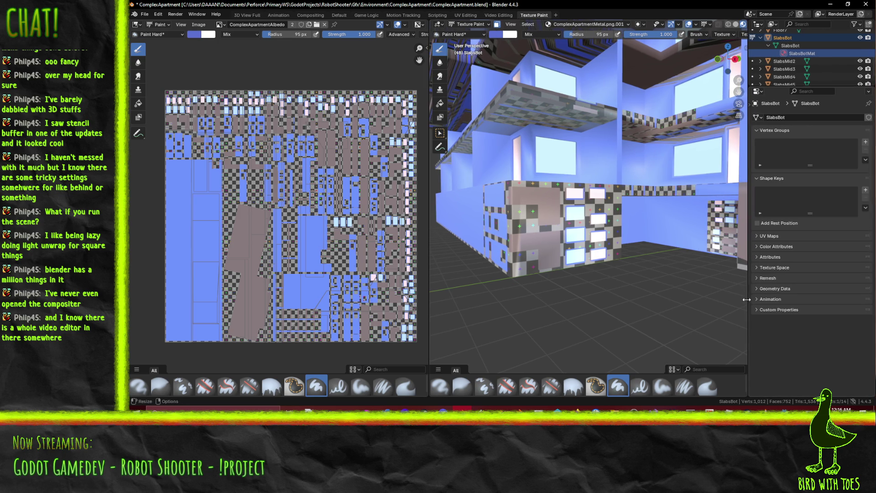
pyautogui.moveTo(749, 319); pyautogui.dragTo(751, 320)
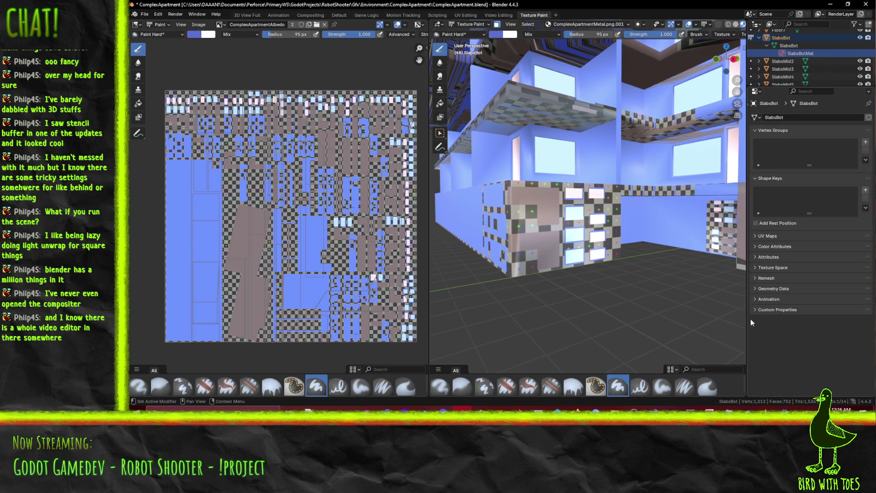
pyautogui.moveTo(746, 104); pyautogui.dragTo(748, 104)
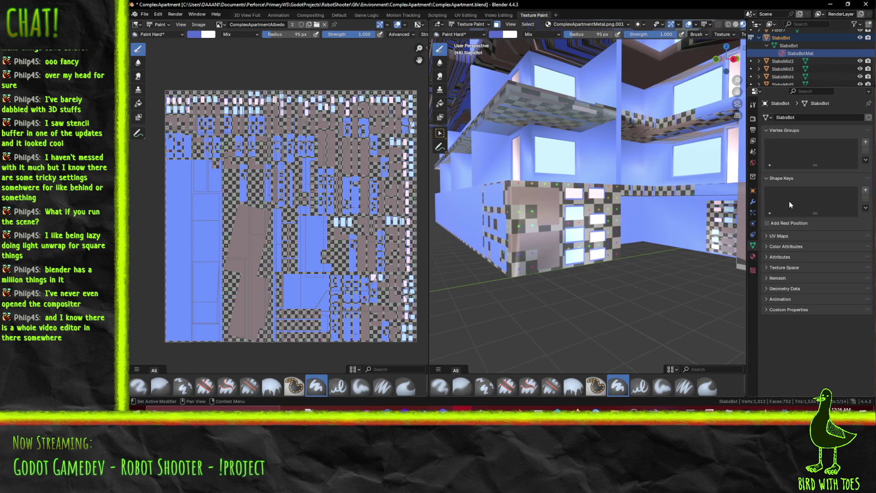
pyautogui.click(753, 257)
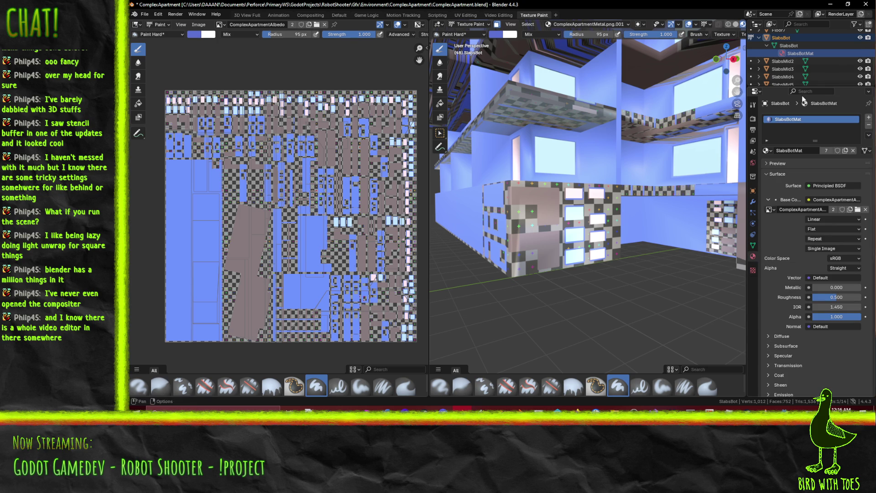
pyautogui.click(769, 165)
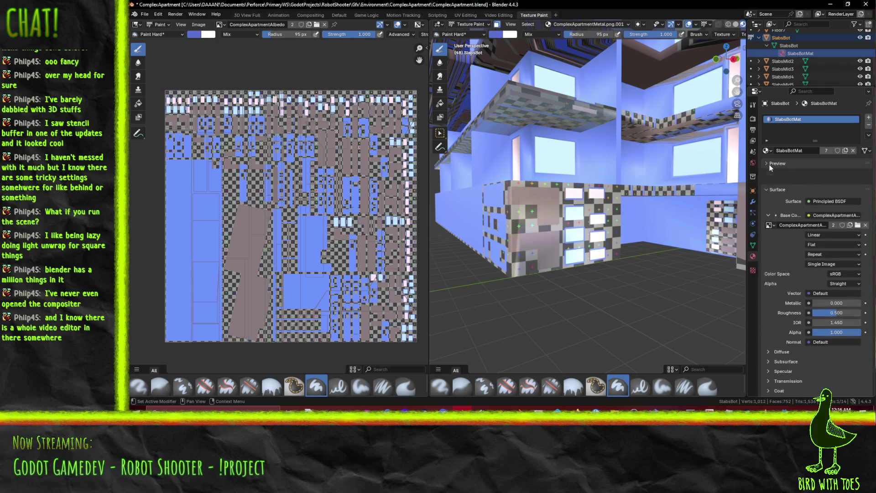
# Keep SlabsBotMat, cycle through the Metal and Smooth paint slots, and return to the Albedo texture
pyautogui.click(767, 153)
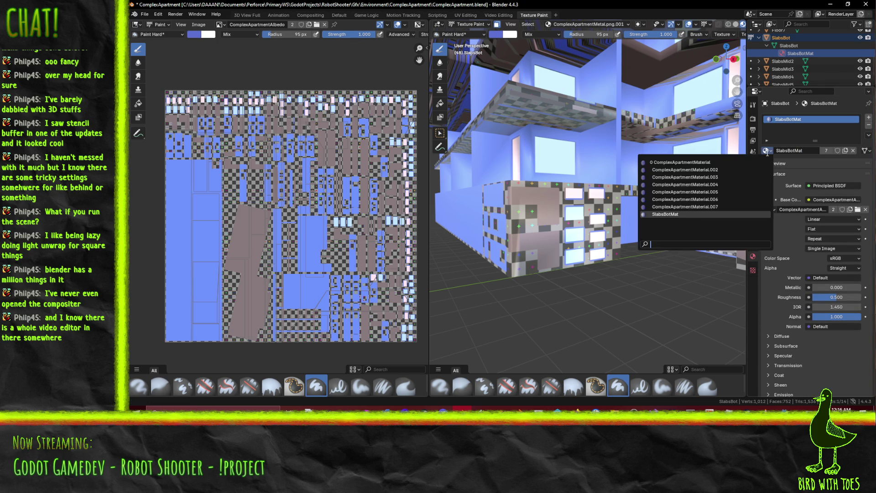
pyautogui.click(767, 155)
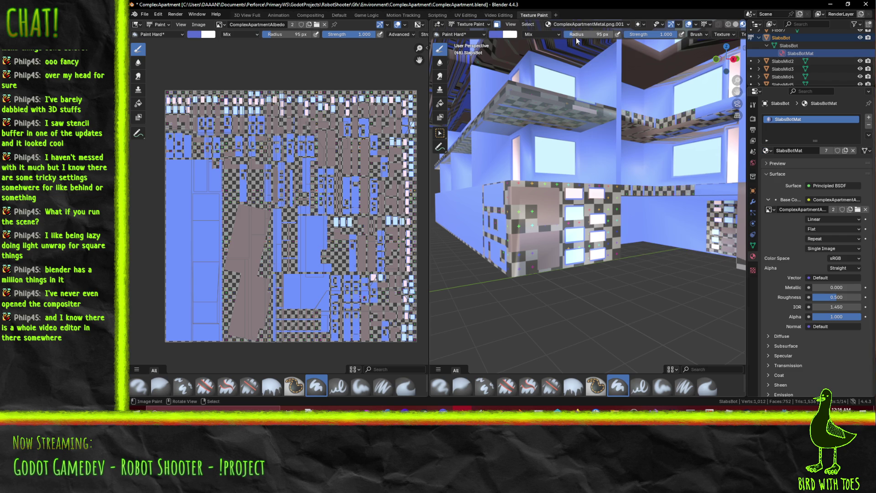
pyautogui.click(628, 26)
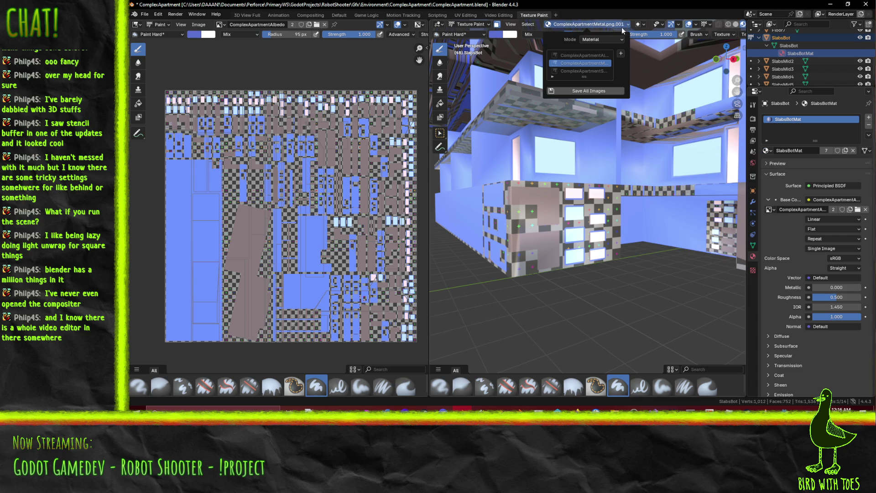
pyautogui.click(553, 76)
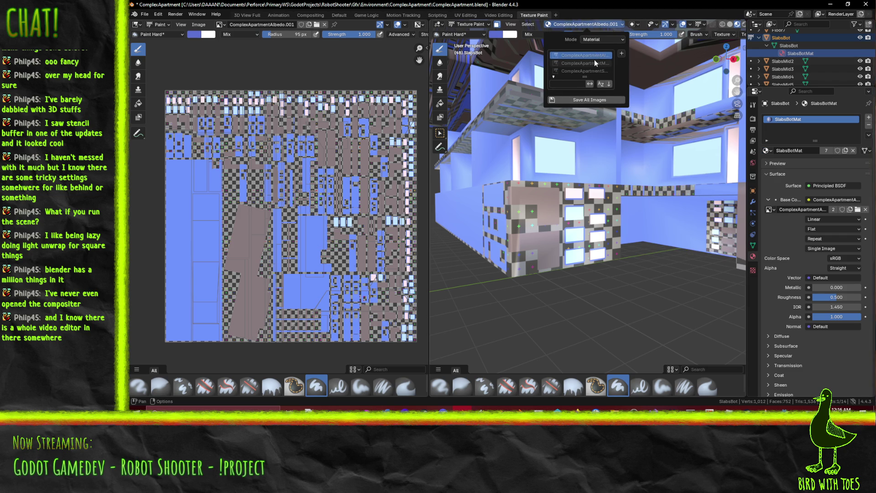
pyautogui.click(594, 61)
pyautogui.click(591, 69)
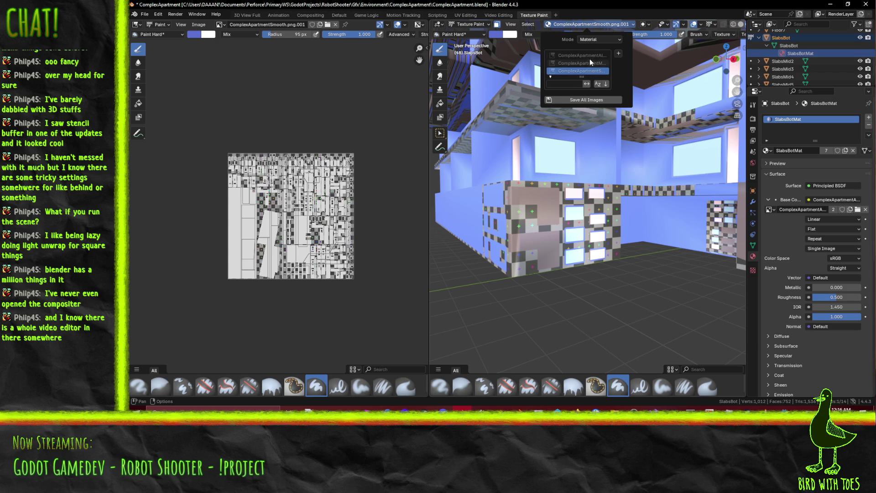
pyautogui.click(588, 53)
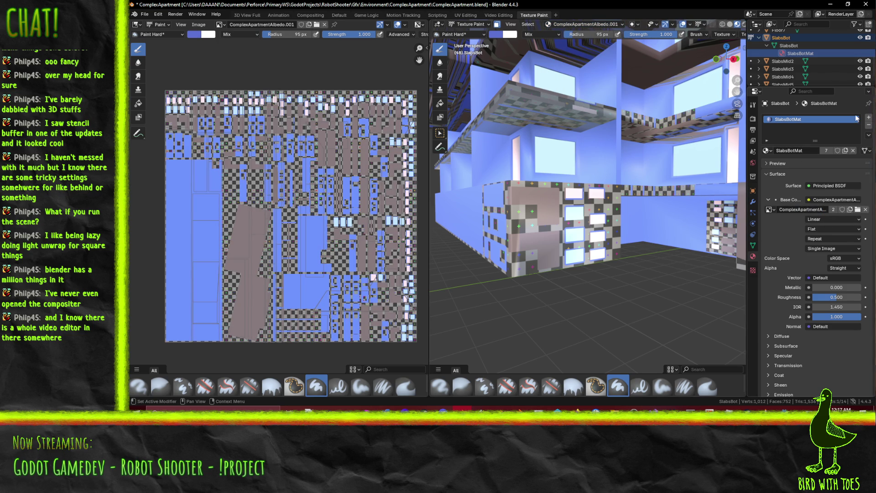
# Switch SlabsBotMat's link to Object and back to Data, then dab paint on the slab wall
pyautogui.click(868, 151)
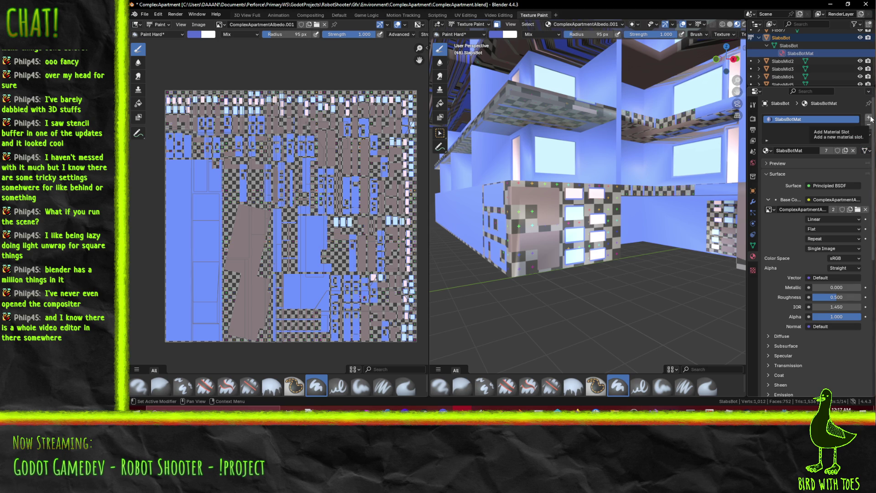
pyautogui.click(866, 151)
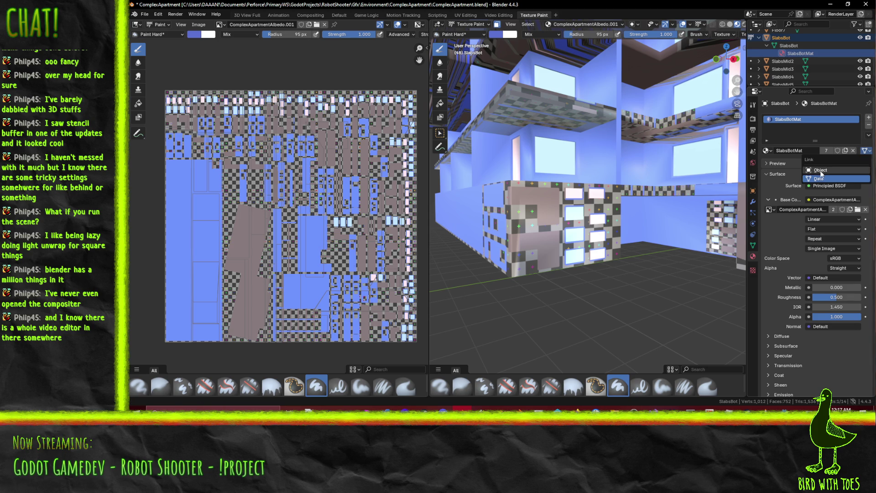
pyautogui.click(821, 171)
pyautogui.click(866, 151)
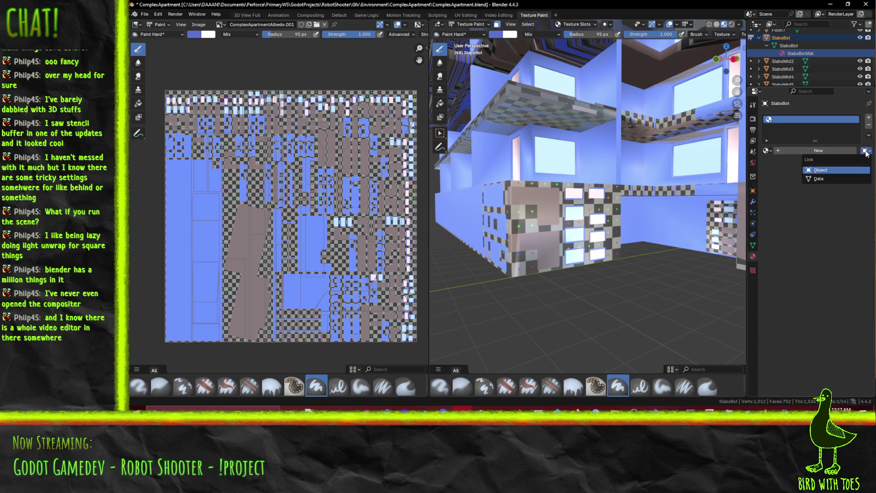
pyautogui.click(830, 179)
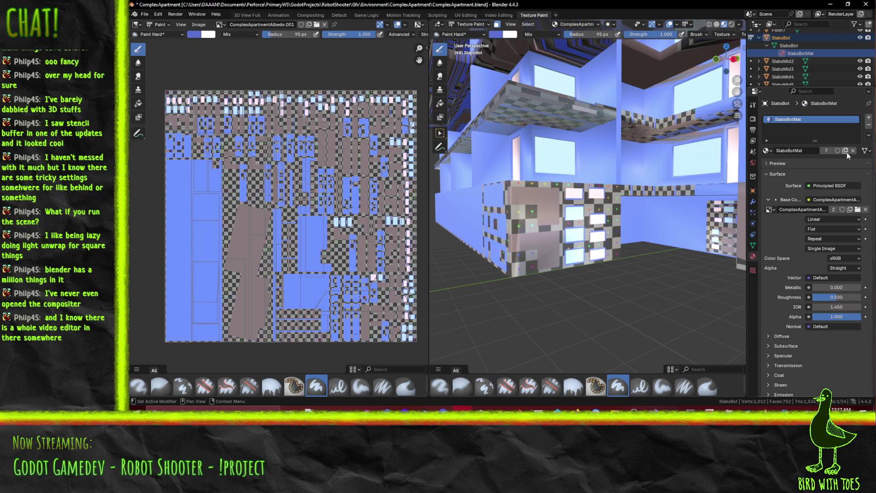
pyautogui.click(767, 150)
pyautogui.click(767, 149)
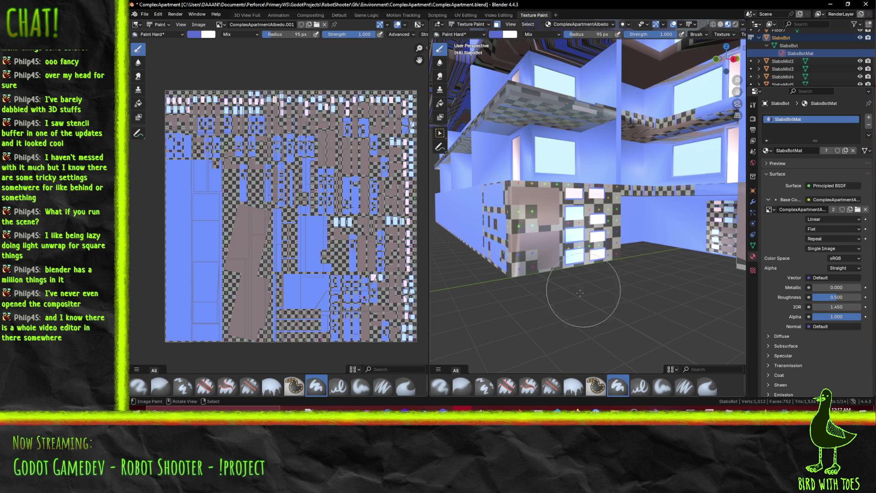
pyautogui.click(514, 233)
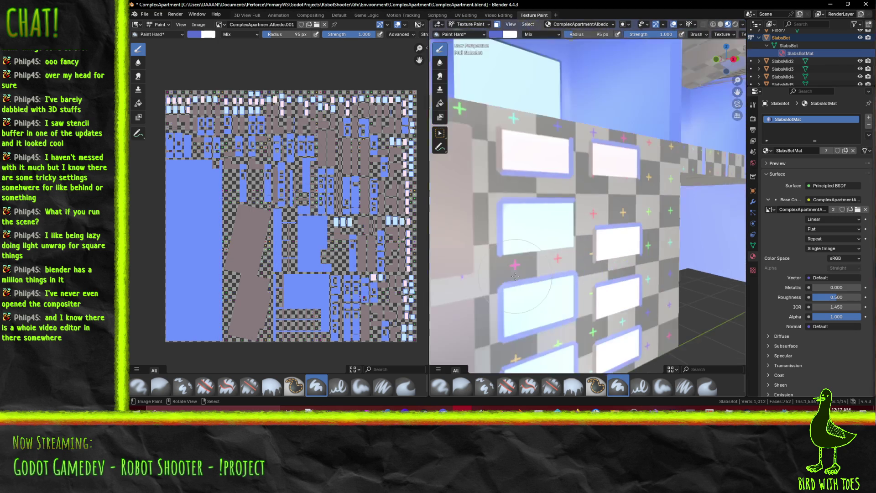
# Move in on the slab wall and show the Paint Hard brush settings and colour picker
pyautogui.moveTo(514, 276); pyautogui.dragTo(568, 256, button='middle')
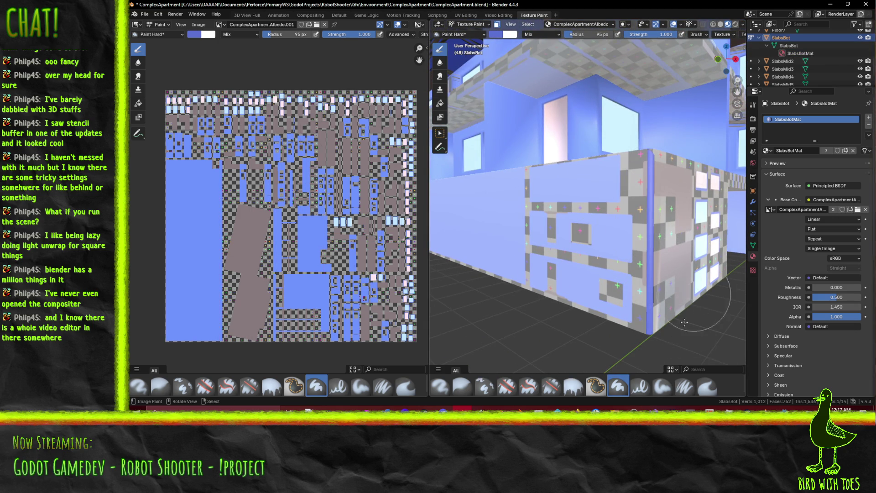
pyautogui.moveTo(602, 139); pyautogui.dragTo(617, 232, button='middle')
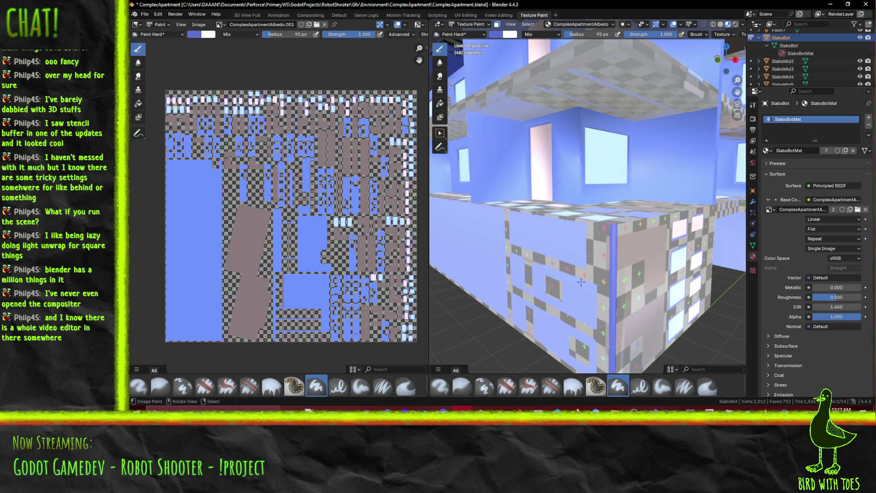
pyautogui.keyDown('shift'); pyautogui.moveTo(609, 239); pyautogui.dragTo(607, 191, button='middle'); pyautogui.keyUp('shift')
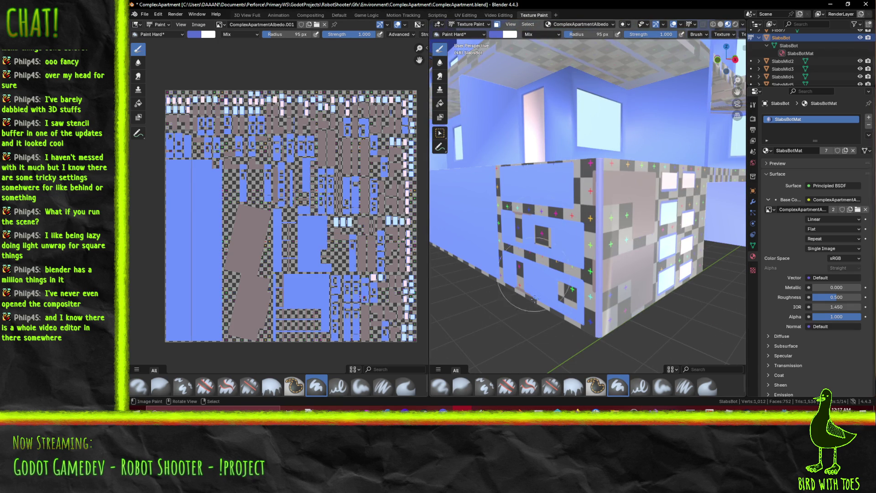
pyautogui.scroll(-4, 794, 258)
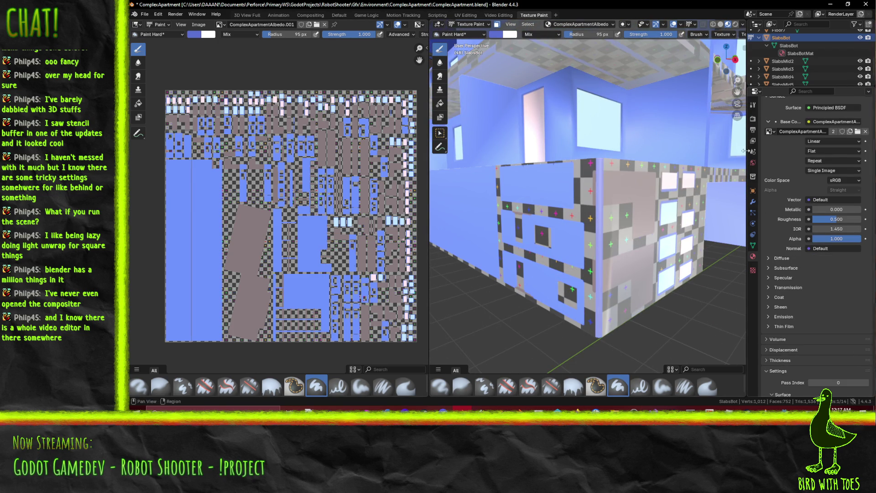
pyautogui.click(753, 106)
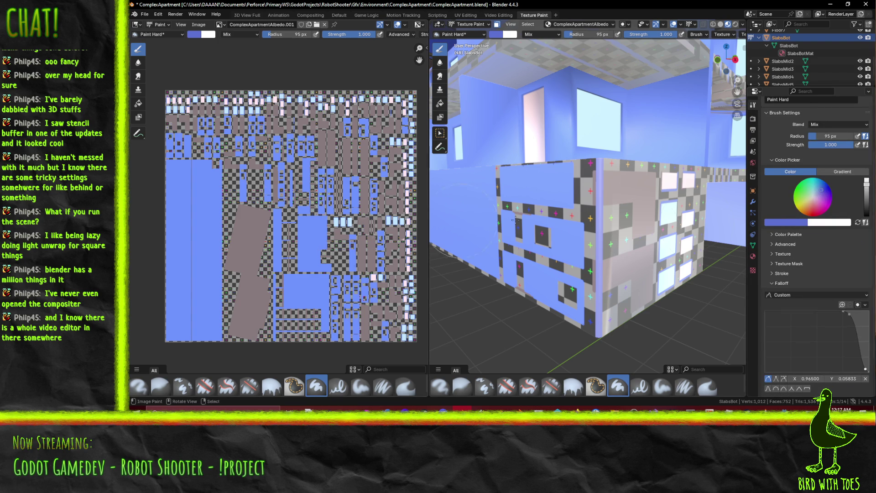
pyautogui.click(790, 222)
# Sample the slab blue into the brush and paint over the grey checker patch on a lower box face
pyautogui.click(800, 212)
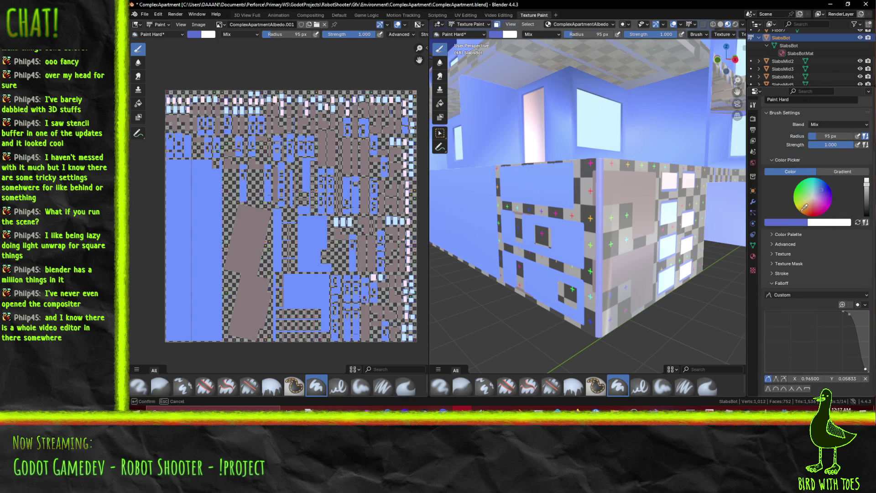
pyautogui.click(173, 210)
pyautogui.scroll(-5, 556, 231)
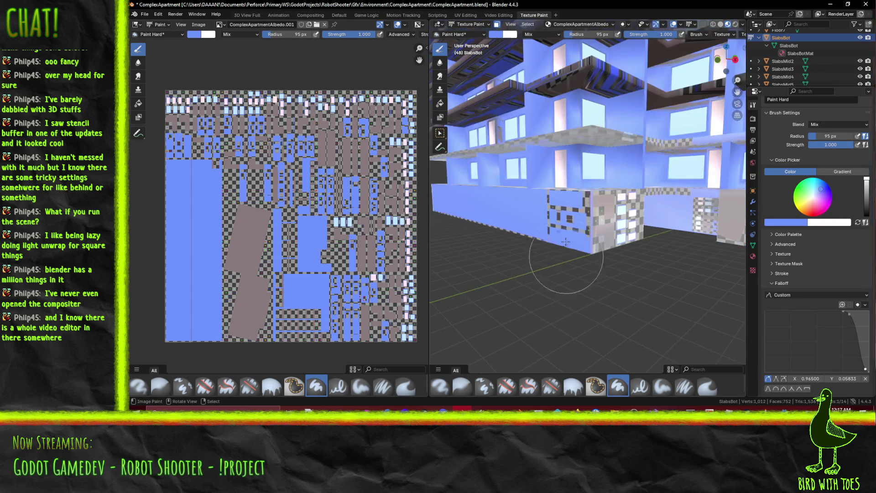
pyautogui.moveTo(593, 242); pyautogui.dragTo(684, 251, button='middle')
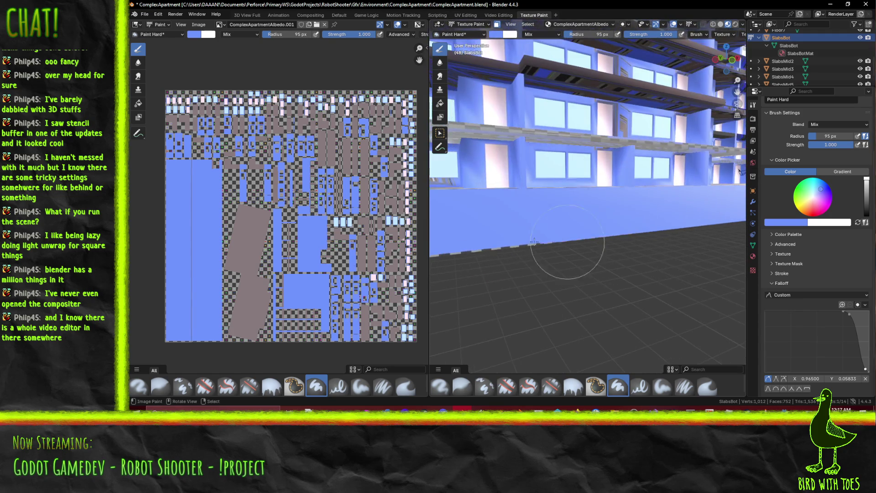
pyautogui.moveTo(527, 260)
pyautogui.mouseDown(button='middle')
pyautogui.moveTo(626, 220)
pyautogui.moveTo(628, 231)
pyautogui.mouseUp(button='middle')
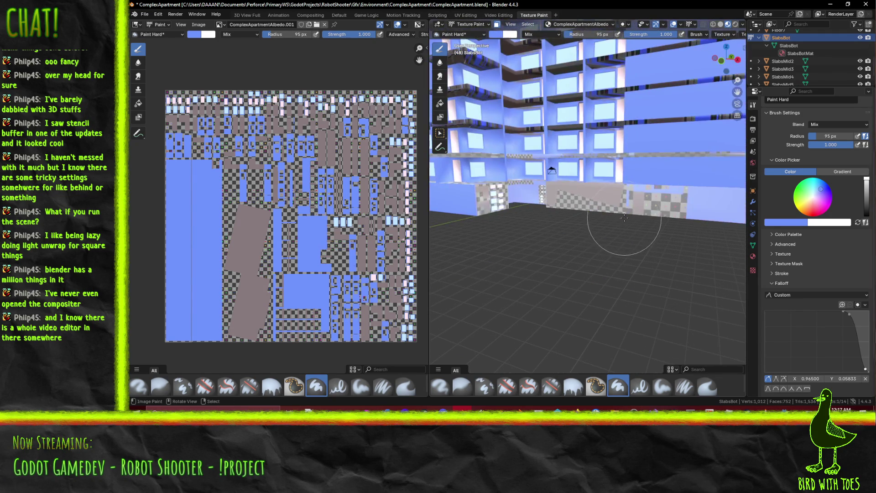
pyautogui.moveTo(556, 215); pyautogui.dragTo(623, 219, button='middle')
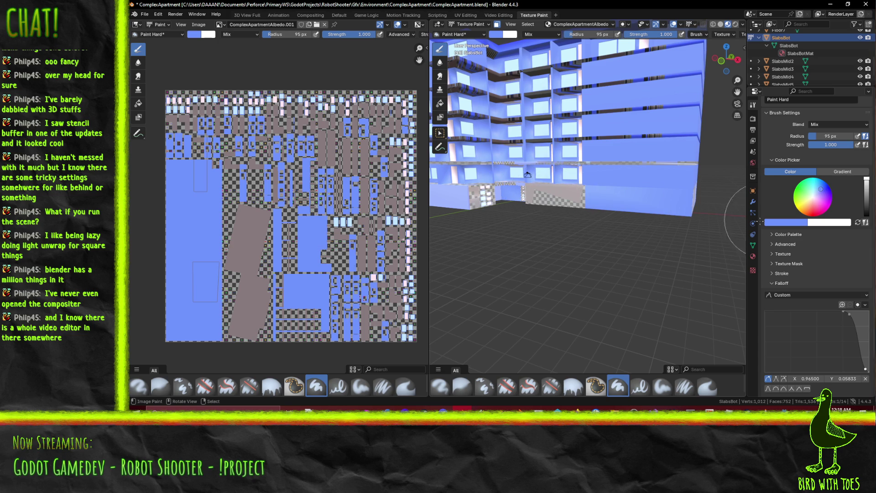
pyautogui.moveTo(547, 210); pyautogui.dragTo(622, 207, button='middle')
pyautogui.moveTo(621, 206); pyautogui.dragTo(533, 197)
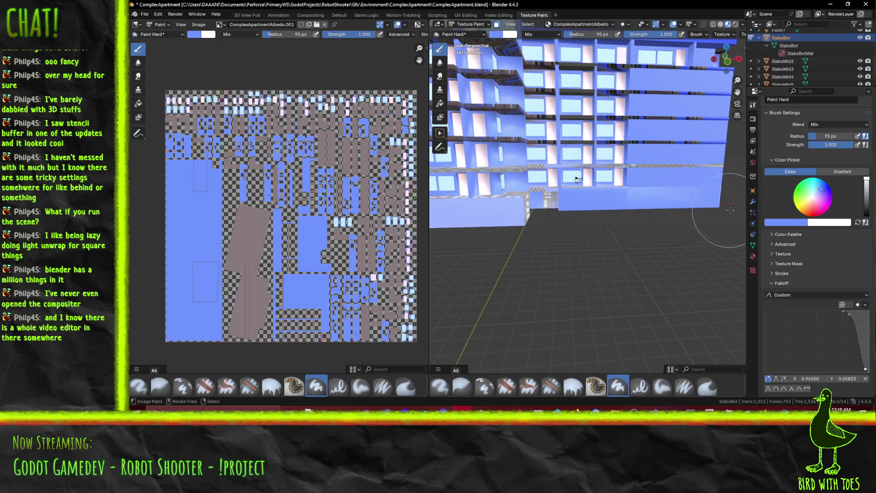
# Zoom and pan around the wall panel to inspect the painted area
pyautogui.scroll(2, 648, 205)
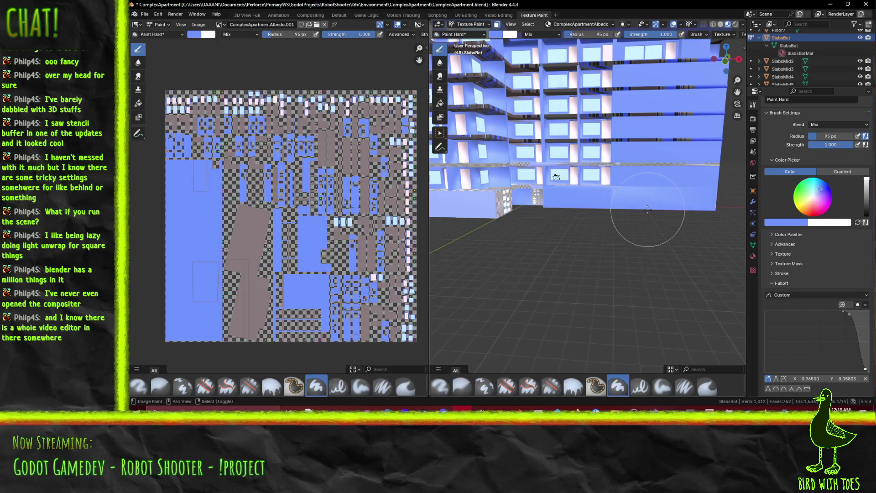
pyautogui.scroll(1, 596, 215)
pyautogui.scroll(6, 595, 215)
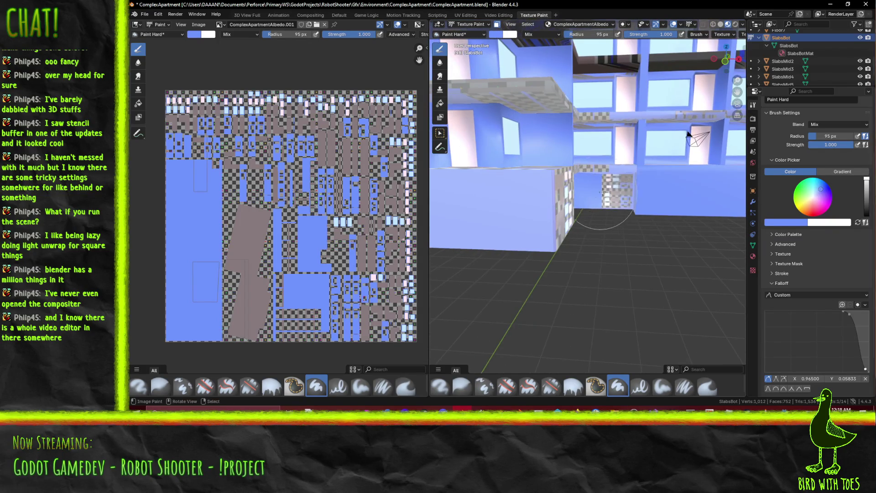
pyautogui.scroll(5, 614, 195)
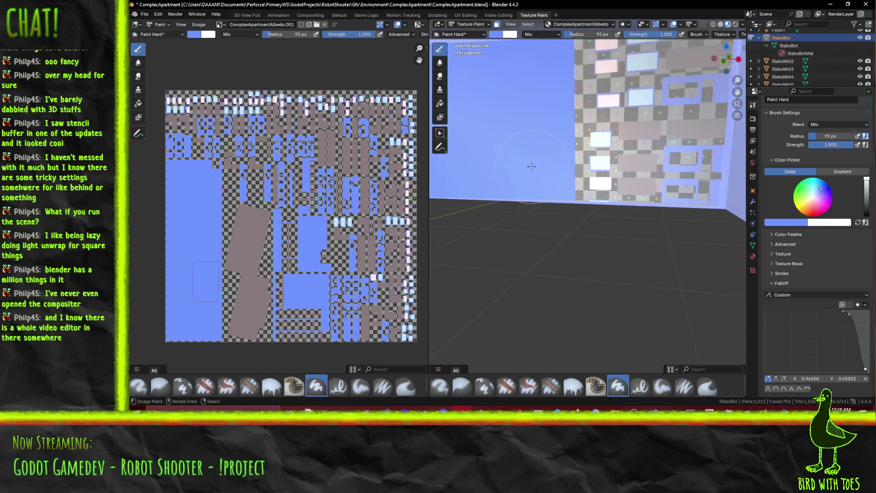
pyautogui.scroll(2, 568, 155)
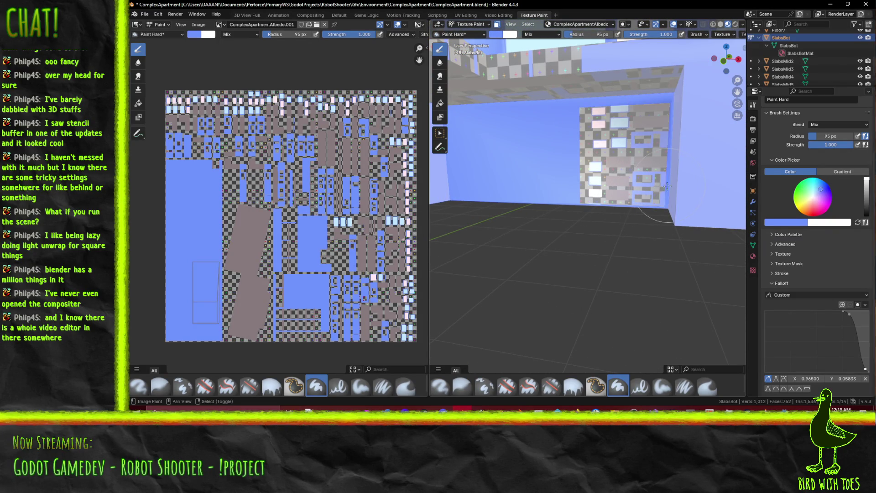
pyautogui.keyDown('shift'); pyautogui.moveTo(604, 180); pyautogui.dragTo(515, 240, button='middle'); pyautogui.keyUp('shift')
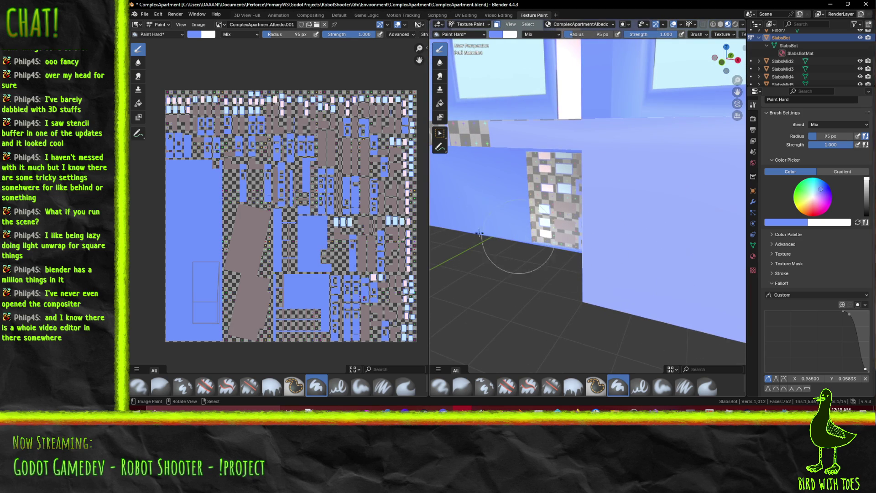
pyautogui.moveTo(527, 174)
pyautogui.mouseDown(button='middle')
pyautogui.moveTo(524, 111)
pyautogui.moveTo(605, 145)
pyautogui.mouseUp(button='middle')
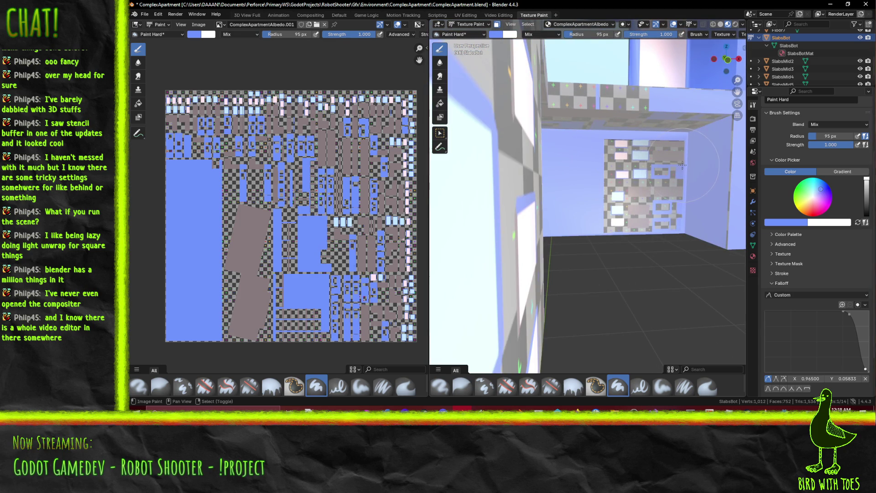
pyautogui.moveTo(683, 165)
pyautogui.keyDown('shift'); pyautogui.mouseDown(button='middle')
pyautogui.moveTo(570, 244)
pyautogui.moveTo(597, 238)
pyautogui.mouseUp(button='middle'); pyautogui.keyUp('shift')
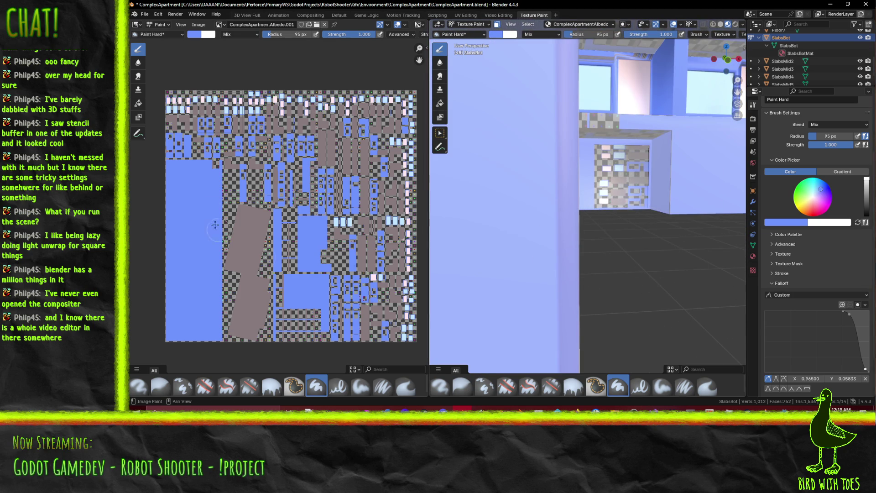
pyautogui.moveTo(591, 218)
pyautogui.keyDown('shift'); pyautogui.mouseDown(button='middle')
pyautogui.moveTo(576, 208)
pyautogui.moveTo(282, 245)
pyautogui.mouseUp(button='middle'); pyautogui.keyUp('shift')
# Check the brush blue (#6693FF) and frame the textured SlabsBot wall corner
pyautogui.scroll(4, 281, 245)
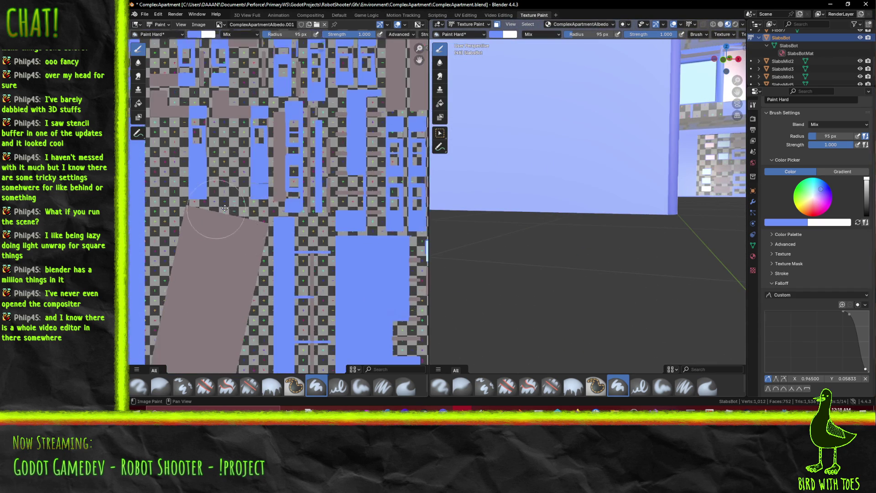
pyautogui.moveTo(391, 283); pyautogui.dragTo(401, 107, button='middle')
pyautogui.scroll(-5, 401, 107)
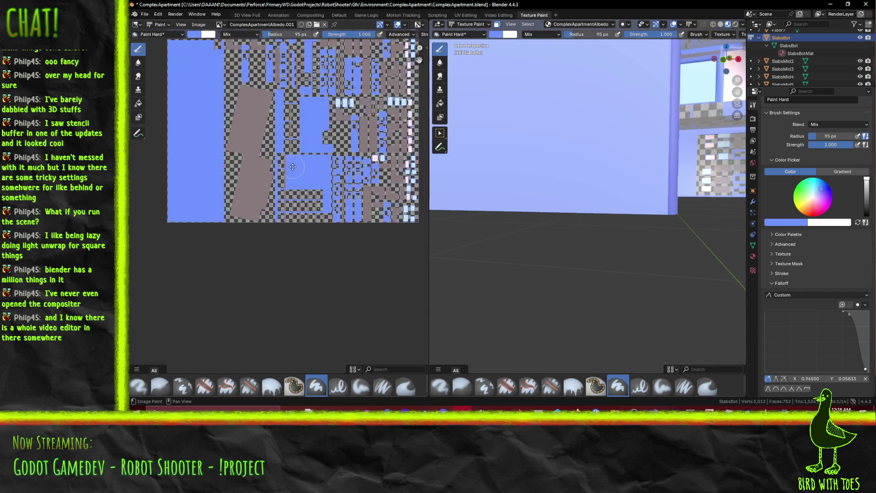
pyautogui.moveTo(656, 248)
pyautogui.mouseDown(button='middle')
pyautogui.moveTo(666, 239)
pyautogui.moveTo(646, 248)
pyautogui.moveTo(645, 239)
pyautogui.moveTo(652, 241)
pyautogui.mouseUp(button='middle')
pyautogui.click(801, 221)
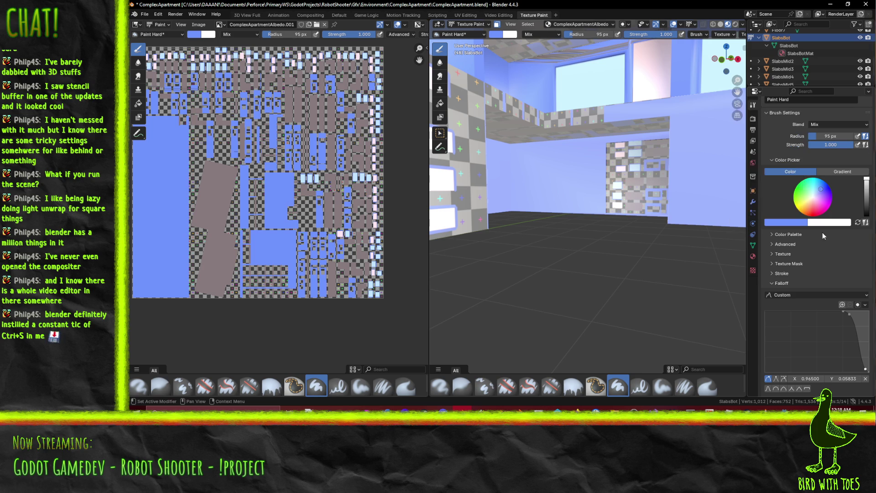
pyautogui.press('KP_Decimal')
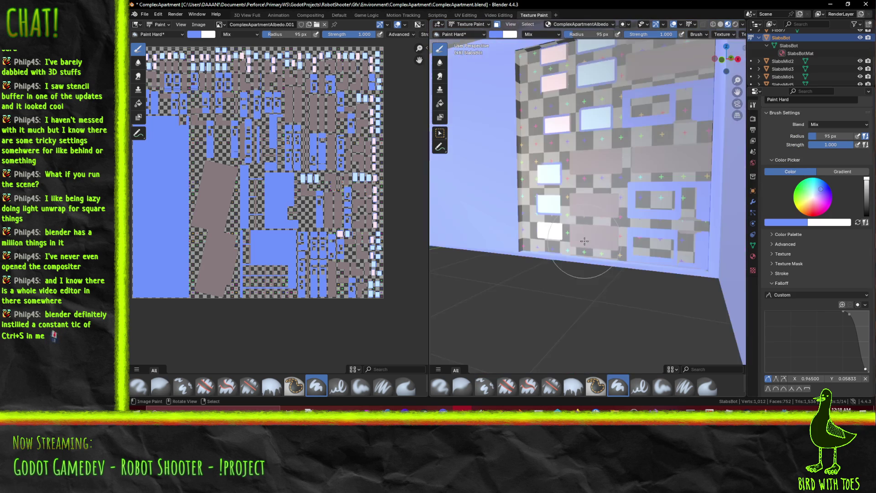
# Paint a blue stroke over the wall's checker strips, then undo it
pyautogui.moveTo(562, 239)
pyautogui.mouseDown(button='middle')
pyautogui.moveTo(470, 315)
pyautogui.moveTo(570, 247)
pyautogui.moveTo(613, 235)
pyautogui.moveTo(609, 244)
pyautogui.mouseUp(button='middle')
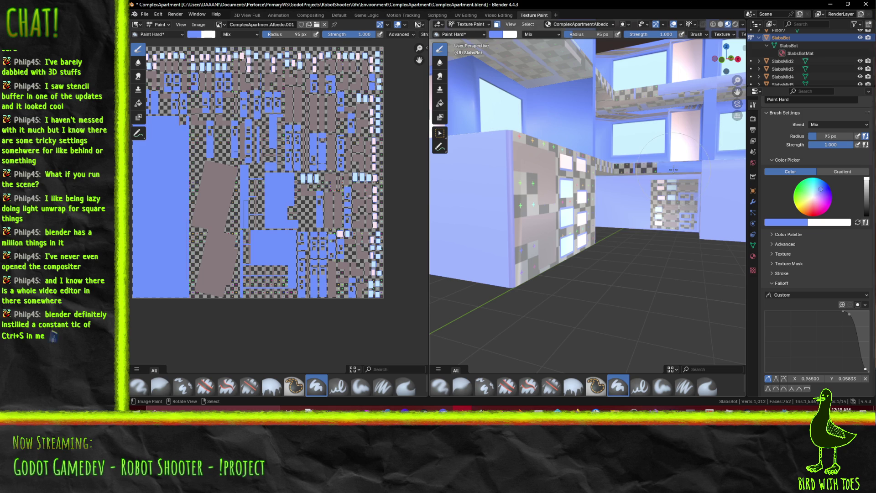
pyautogui.moveTo(711, 170); pyautogui.dragTo(701, 162)
pyautogui.hotkey('ctrl', 'z')
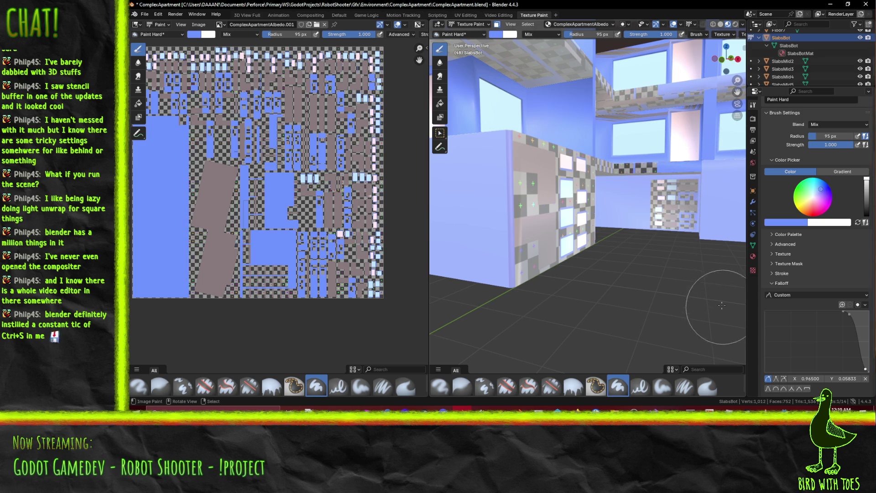
pyautogui.click(798, 223)
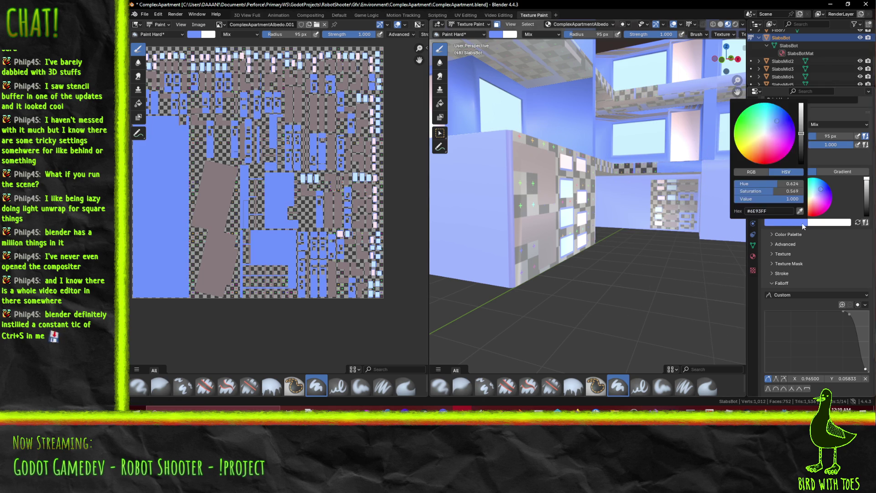
# Sample grey-brown from the texture, paint the checkered ledge strip, and darken the colour slightly
pyautogui.press('e')
pyautogui.click(226, 204)
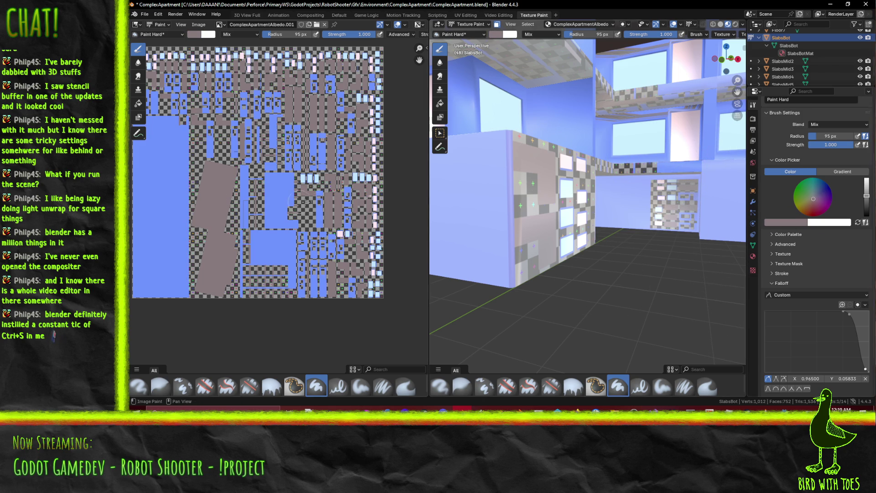
pyautogui.moveTo(650, 157); pyautogui.dragTo(581, 168)
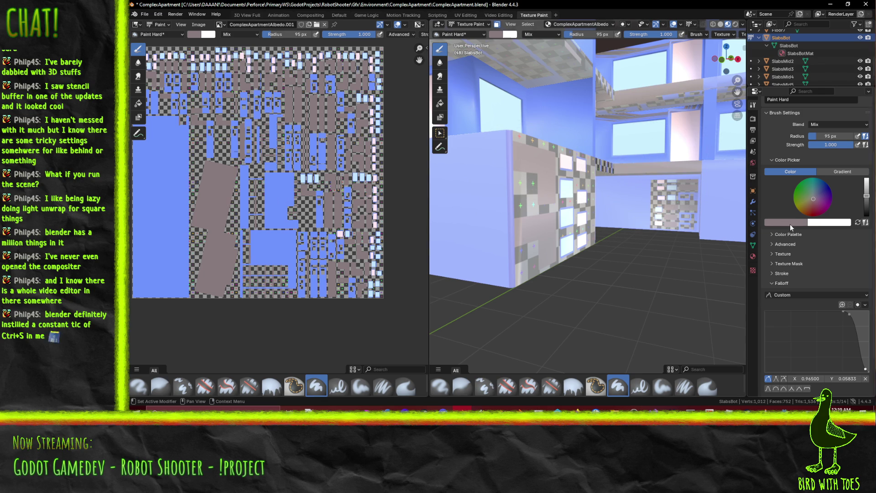
pyautogui.moveTo(866, 196); pyautogui.dragTo(866, 199)
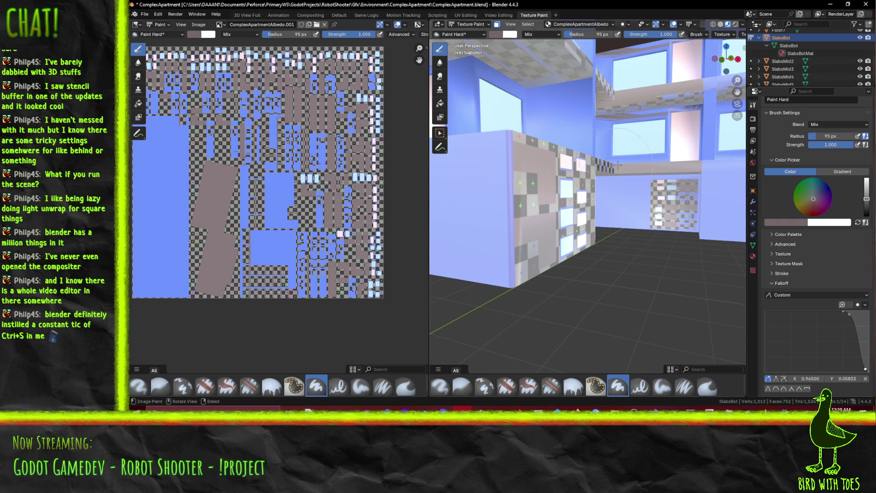
pyautogui.moveTo(607, 170); pyautogui.dragTo(510, 191, button='middle')
pyautogui.moveTo(479, 142); pyautogui.dragTo(552, 165, button='middle')
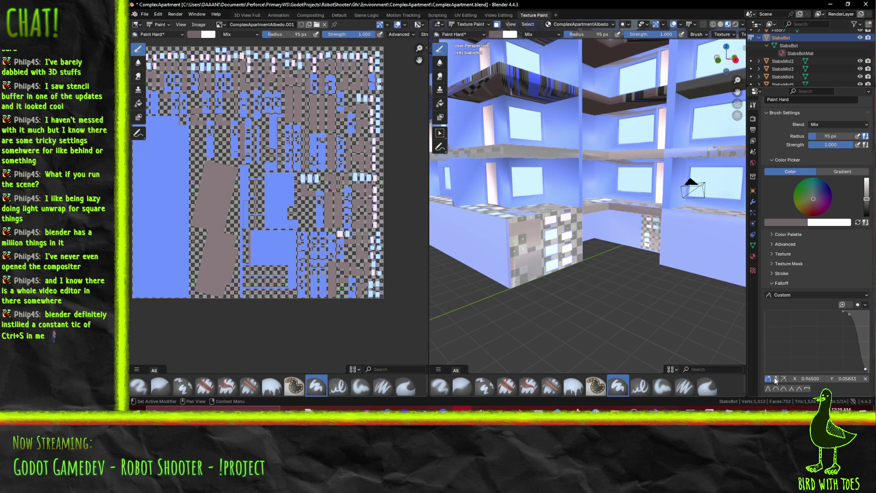
# Paint the thin ledge strip on the building front grey-brown
pyautogui.click(790, 222)
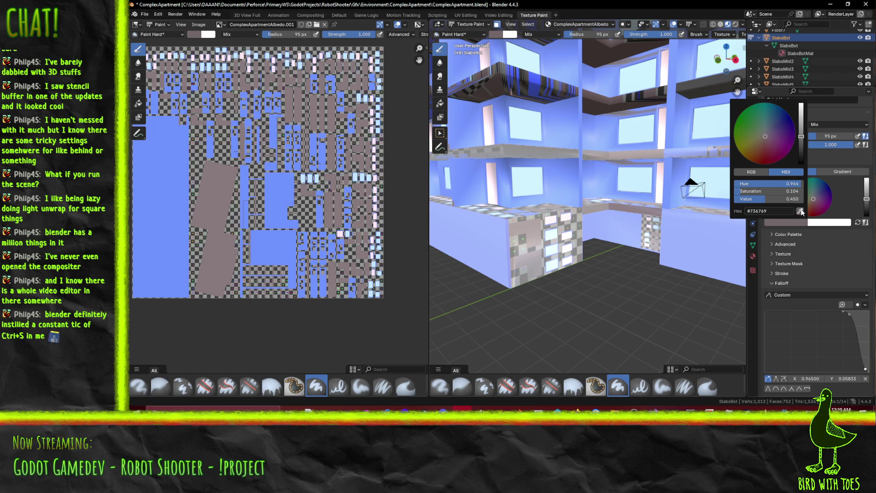
pyautogui.scroll(-3, 548, 251)
pyautogui.moveTo(548, 251); pyautogui.dragTo(552, 197, button='middle')
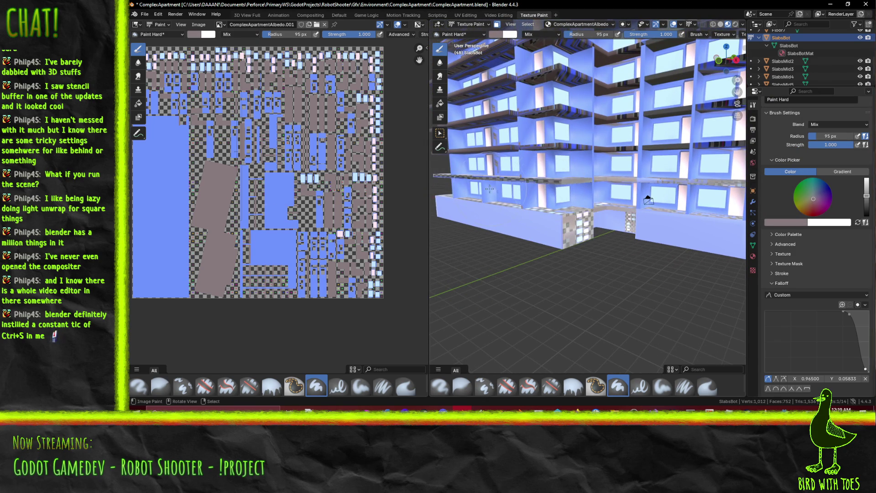
pyautogui.moveTo(648, 200)
pyautogui.mouseDown(button='middle')
pyautogui.moveTo(713, 202)
pyautogui.moveTo(569, 196)
pyautogui.moveTo(543, 165)
pyautogui.mouseUp(button='middle')
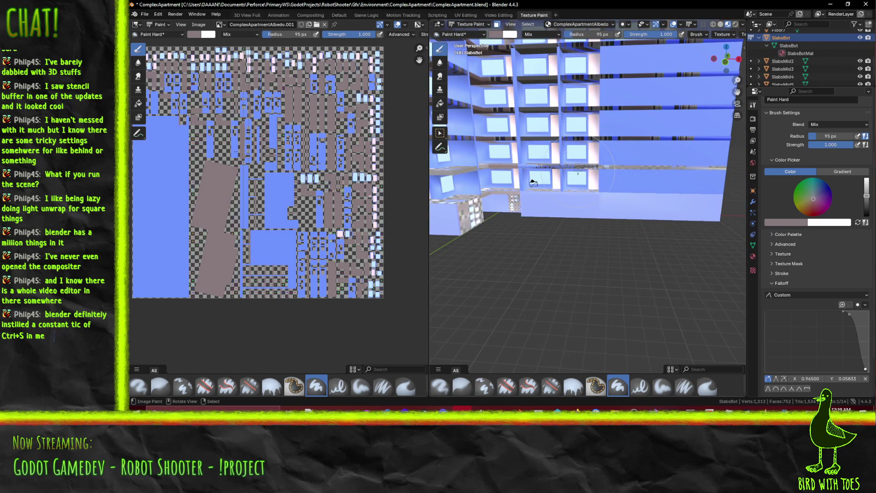
pyautogui.click(646, 168)
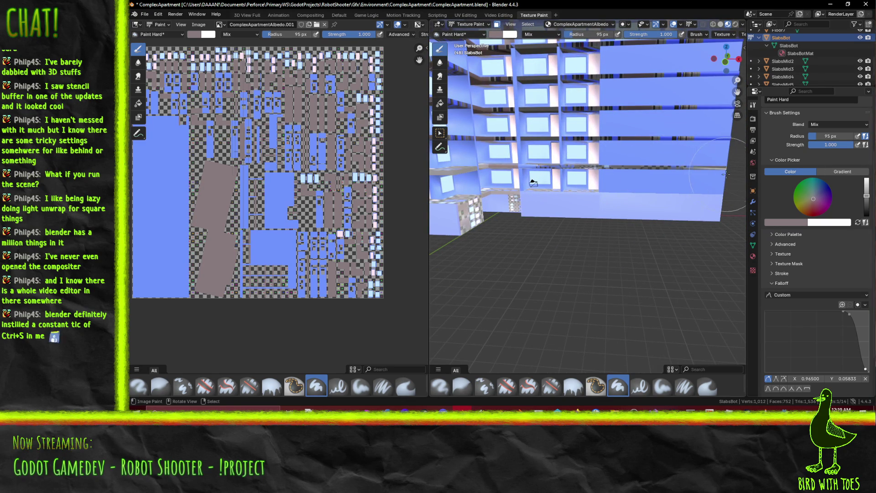
pyautogui.moveTo(564, 171); pyautogui.dragTo(587, 192, button='middle')
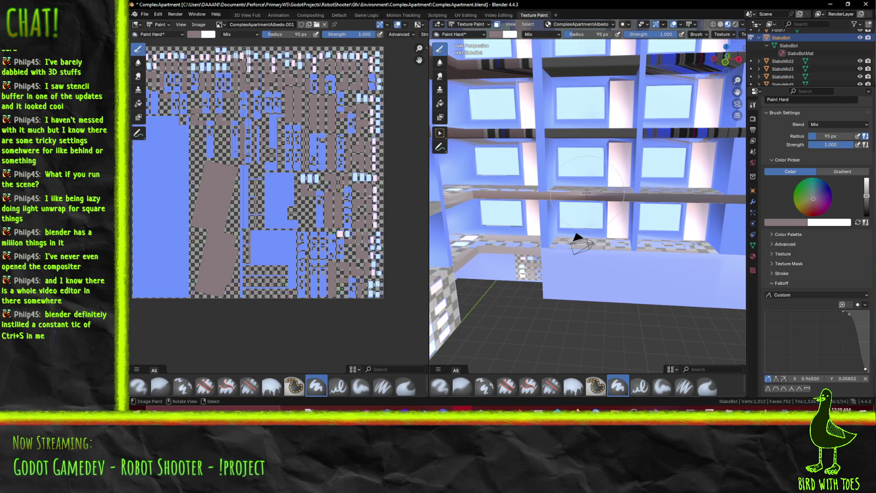
pyautogui.keyDown('ctrl'); pyautogui.moveTo(635, 210); pyautogui.dragTo(740, 269, button='middle'); pyautogui.keyUp('ctrl')
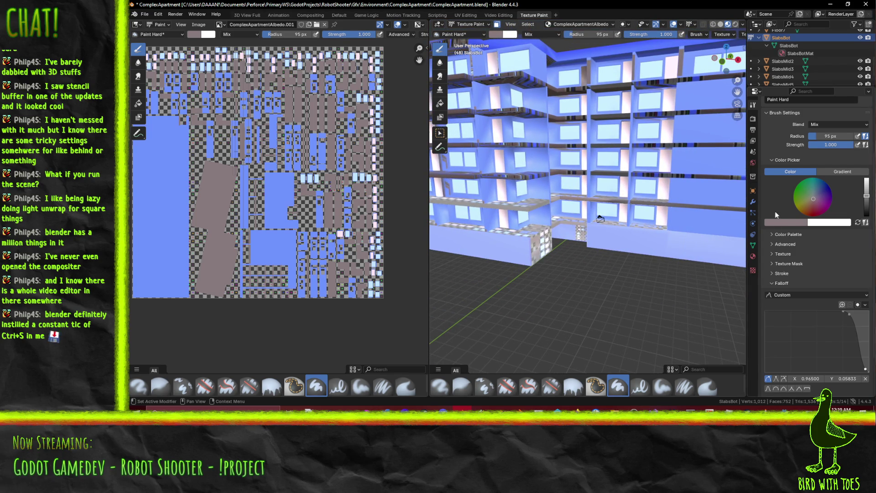
# Sample a lighter grey from the texture and paint the horizontal beam with it
pyautogui.click(787, 222)
pyautogui.click(801, 211)
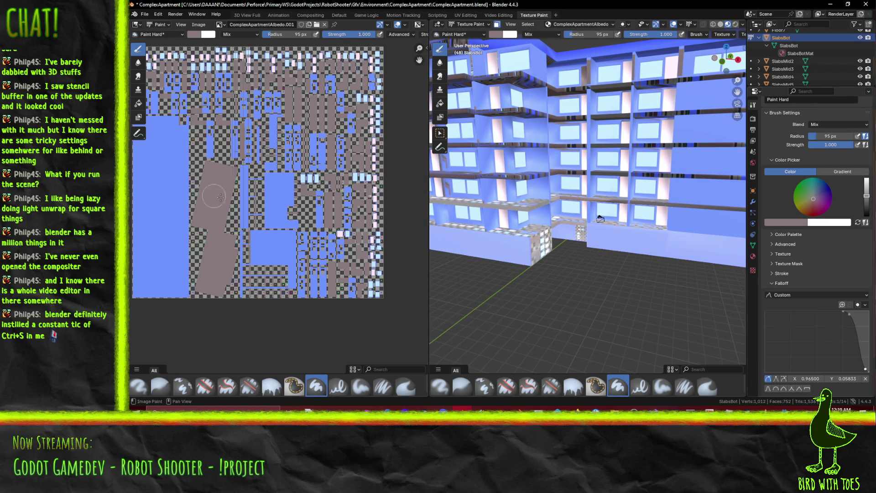
pyautogui.scroll(5, 708, 208)
pyautogui.moveTo(708, 208); pyautogui.dragTo(652, 206, button='middle')
pyautogui.moveTo(630, 168); pyautogui.dragTo(613, 165)
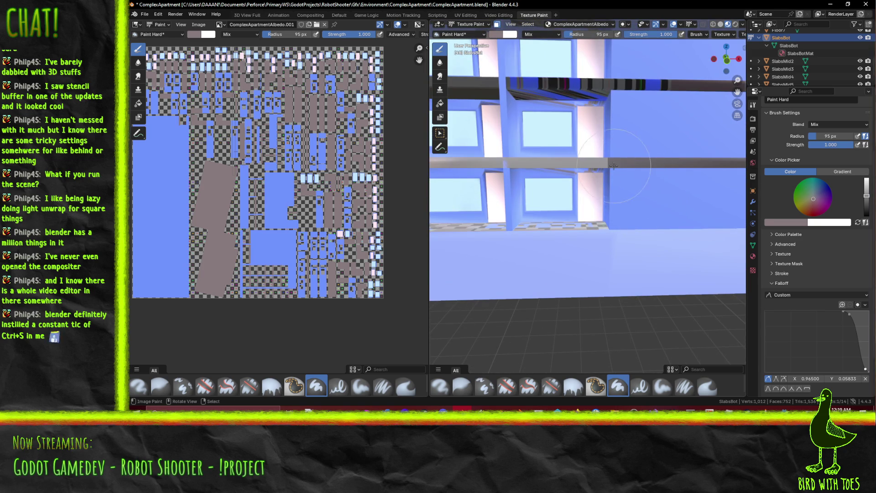
pyautogui.moveTo(615, 161); pyautogui.dragTo(570, 167, button='middle')
pyautogui.click(780, 223)
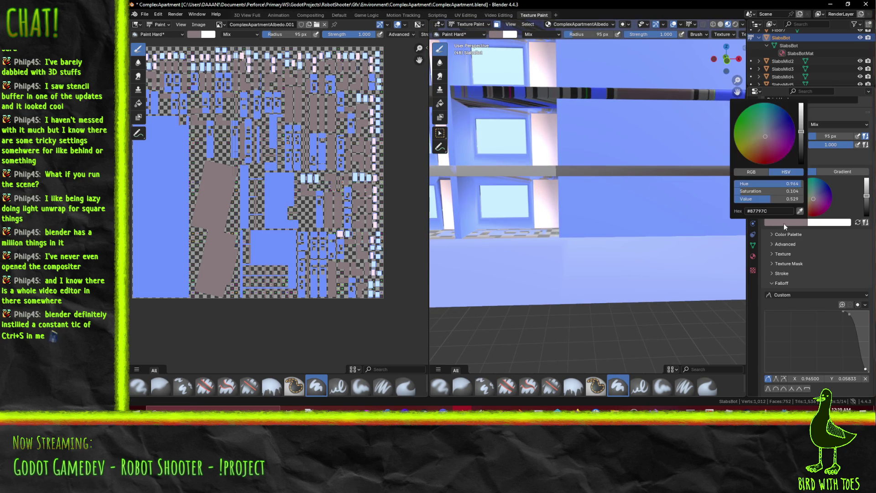
# Sample blue from the texture and undo the stray blue stroke on the beam
pyautogui.click(800, 211)
pyautogui.click(272, 189)
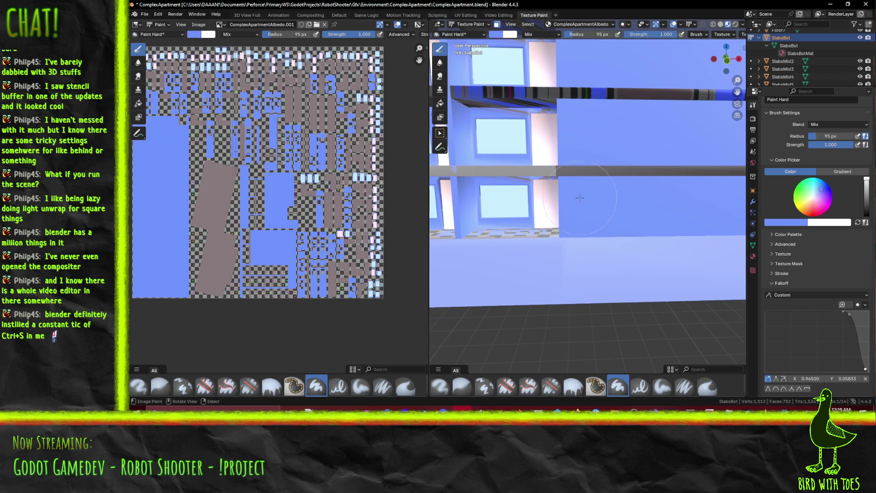
pyautogui.scroll(-3, 475, 213)
pyautogui.scroll(1, 589, 209)
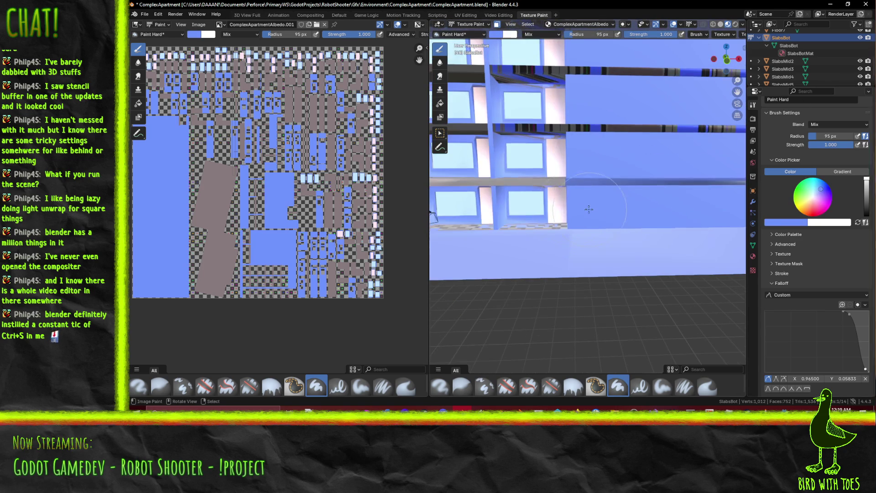
pyautogui.hotkey('ctrl', 'z')
# Save ComplexApartment.blend and the painted ComplexApartmentAlbedo.png image
pyautogui.moveTo(488, 186)
pyautogui.mouseDown(button='middle')
pyautogui.moveTo(618, 205)
pyautogui.moveTo(570, 201)
pyautogui.mouseUp(button='middle')
pyautogui.scroll(4, 548, 196)
pyautogui.scroll(3, 538, 199)
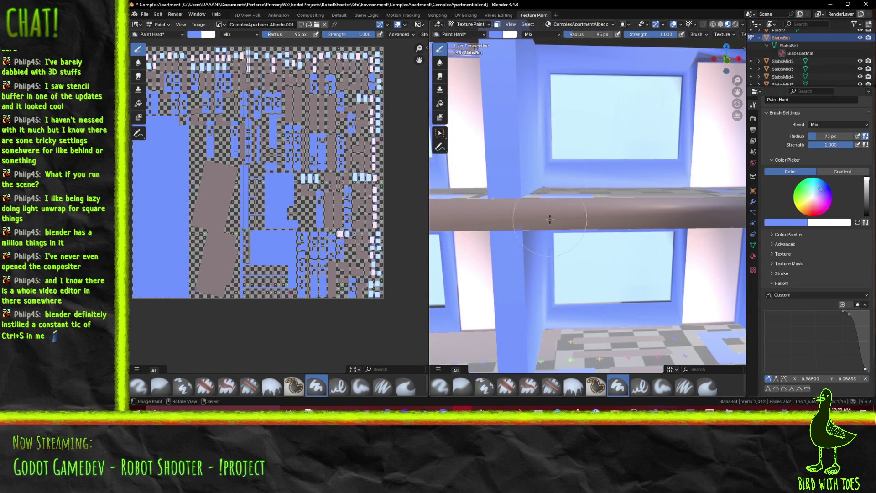
pyautogui.scroll(-4, 558, 220)
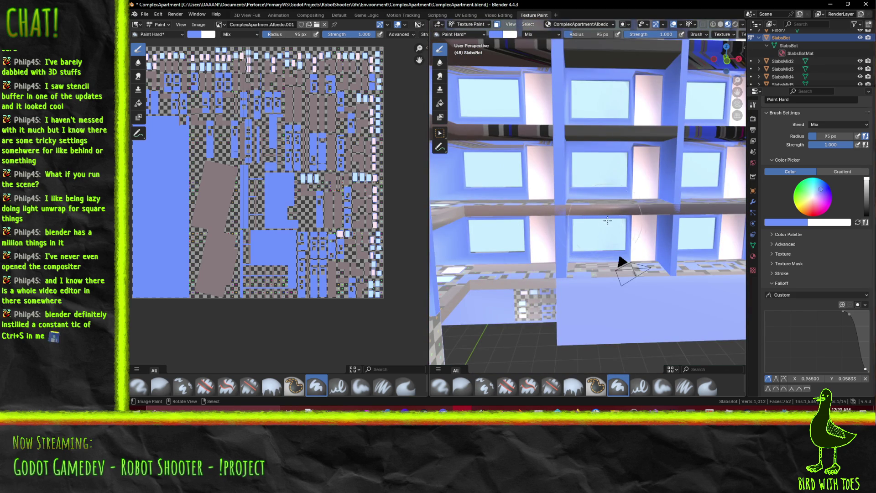
pyautogui.hotkey('ctrl', 's')
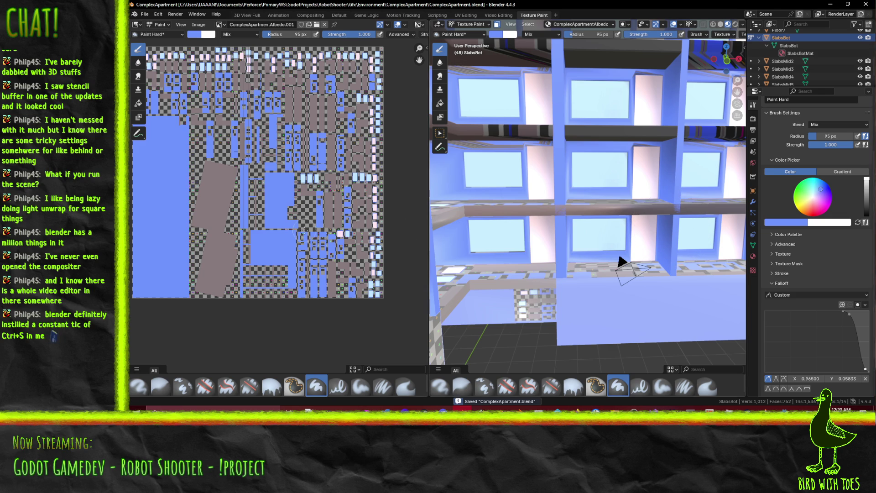
pyautogui.hotkey('alt', 's')
pyautogui.moveTo(601, 270); pyautogui.dragTo(603, 286, button='middle')
pyautogui.moveTo(484, 256)
pyautogui.keyDown('shift'); pyautogui.mouseDown(button='middle')
pyautogui.moveTo(533, 259)
pyautogui.moveTo(531, 270)
pyautogui.mouseUp(button='middle'); pyautogui.keyUp('shift')
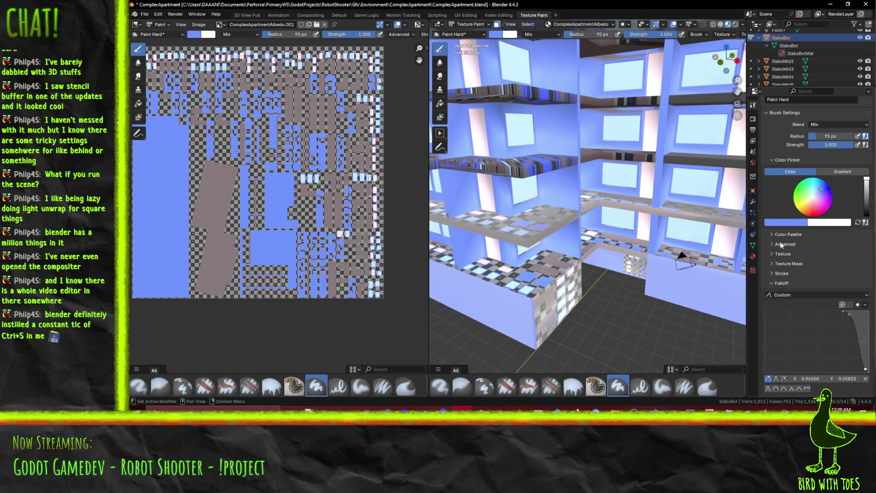
# Sample the grey island colour from the texture as the brush colour
pyautogui.click(791, 224)
pyautogui.click(800, 211)
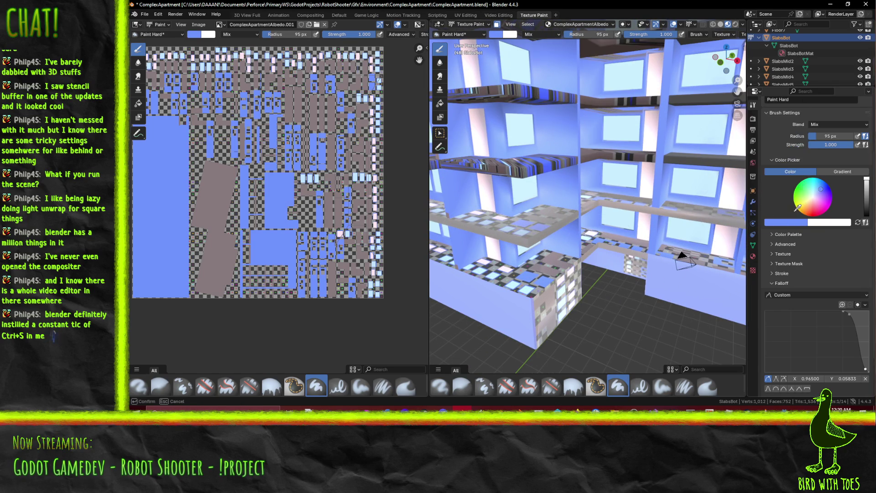
pyautogui.click(221, 188)
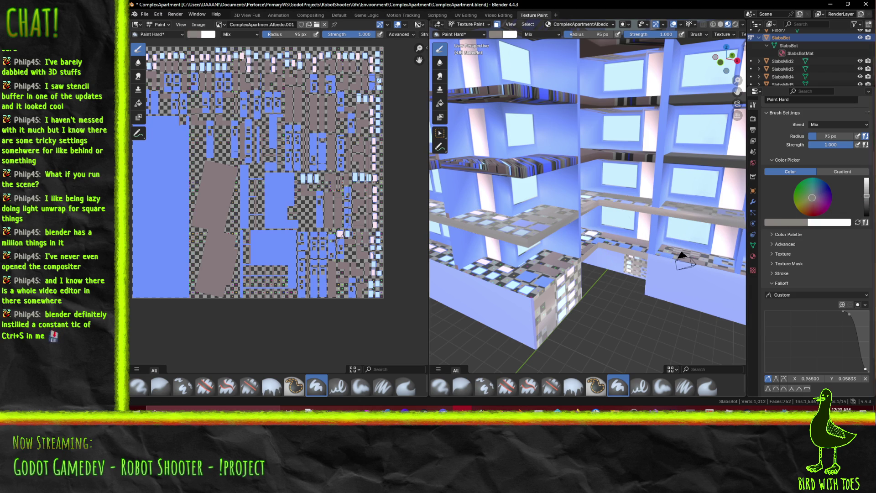
pyautogui.moveTo(588, 205); pyautogui.dragTo(616, 187, button='middle')
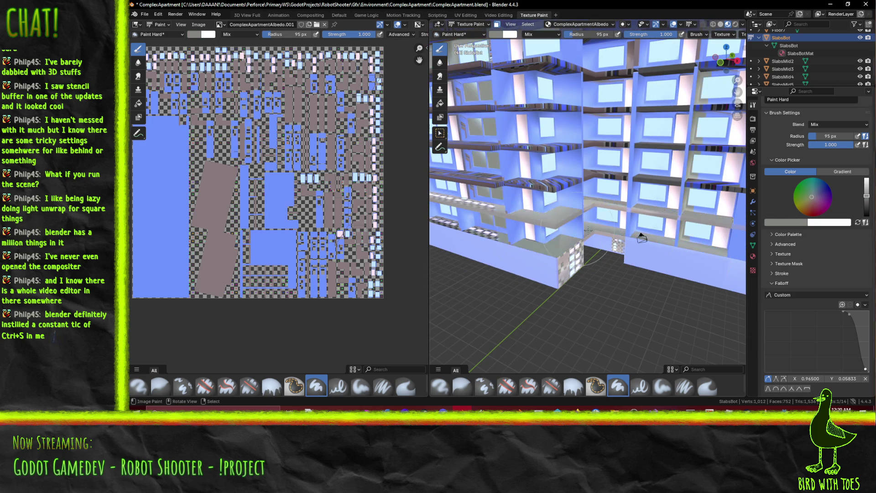
pyautogui.moveTo(462, 240)
pyautogui.mouseDown(button='middle')
pyautogui.moveTo(488, 234)
pyautogui.moveTo(614, 269)
pyautogui.moveTo(593, 274)
pyautogui.mouseUp(button='middle')
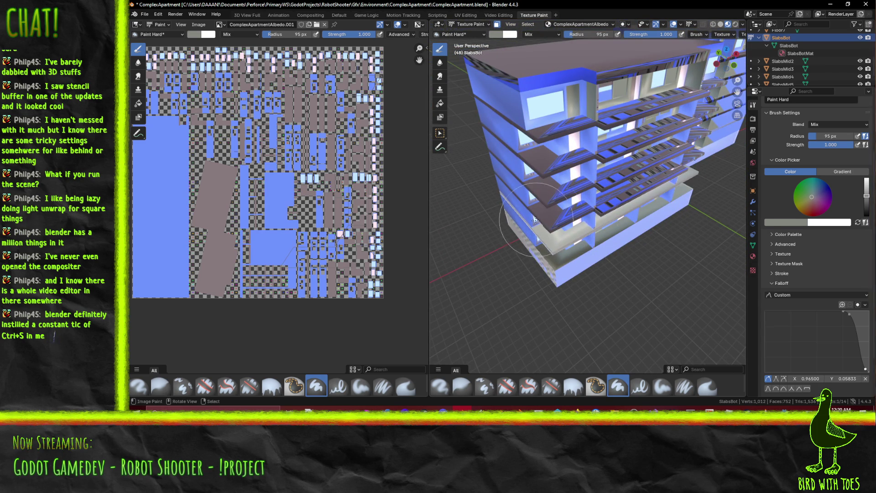
pyautogui.moveTo(700, 196)
pyautogui.mouseDown(button='middle')
pyautogui.moveTo(607, 126)
pyautogui.moveTo(538, 217)
pyautogui.mouseUp(button='middle')
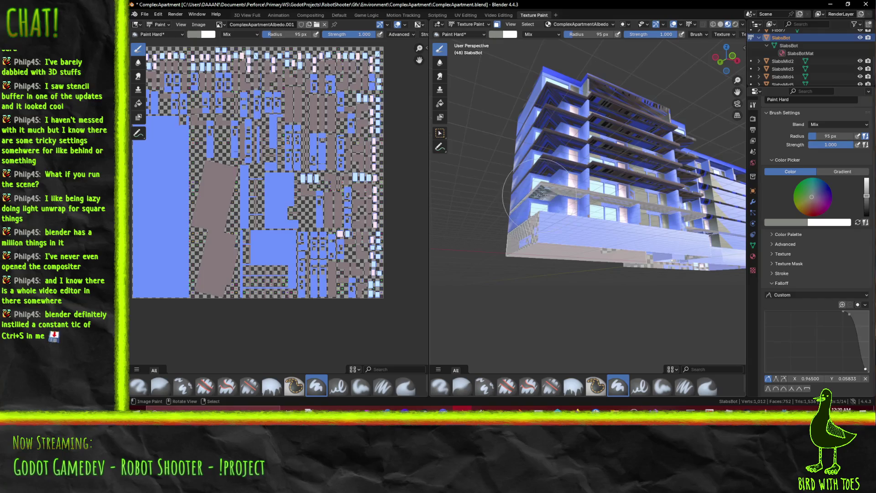
pyautogui.scroll(6, 538, 195)
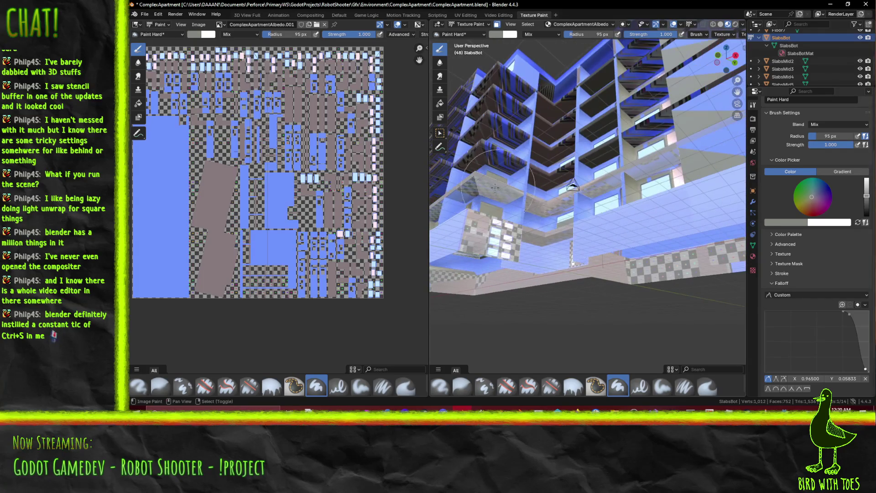
pyautogui.moveTo(630, 188); pyautogui.dragTo(618, 214, button='middle')
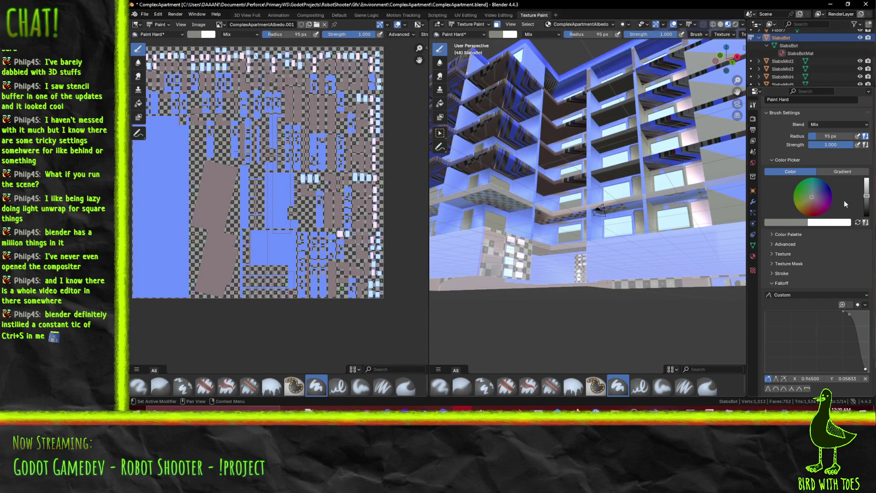
# Darken the brush slightly and paint the checkered ledge underside grey
pyautogui.moveTo(866, 202); pyautogui.dragTo(866, 204)
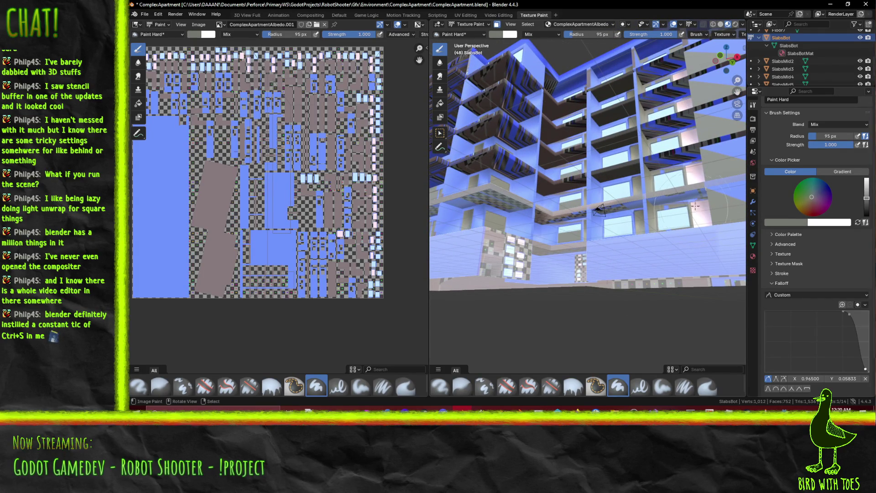
pyautogui.moveTo(599, 211); pyautogui.dragTo(695, 212, button='middle')
pyautogui.moveTo(634, 168); pyautogui.dragTo(570, 160)
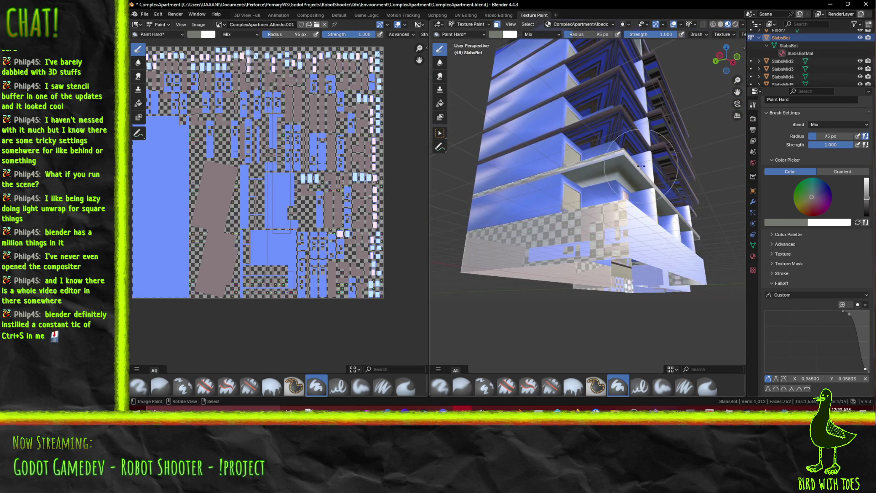
pyautogui.scroll(8, 641, 166)
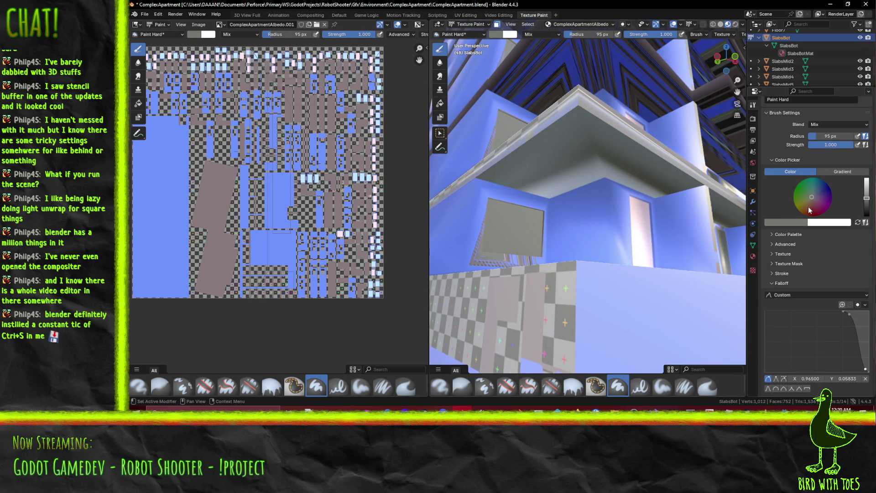
# Shift the brush colour toward a darker neutral grey and fine-tune its hue
pyautogui.moveTo(810, 210); pyautogui.dragTo(810, 199)
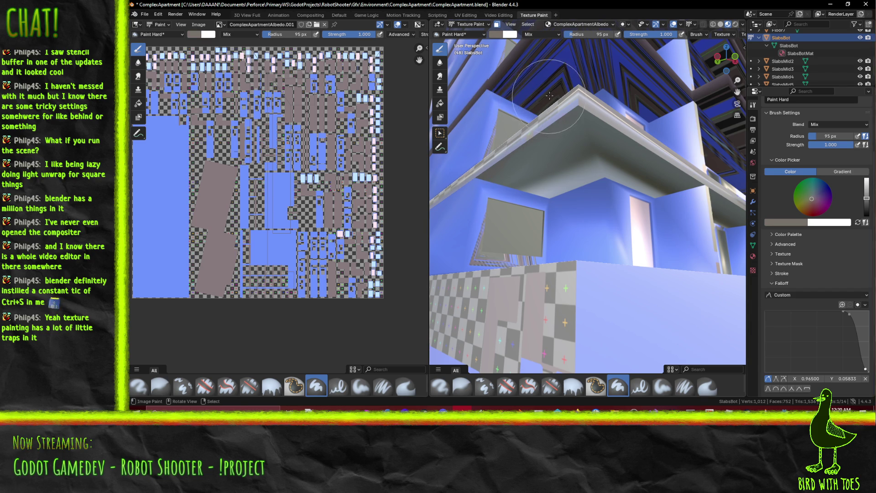
pyautogui.click(866, 199)
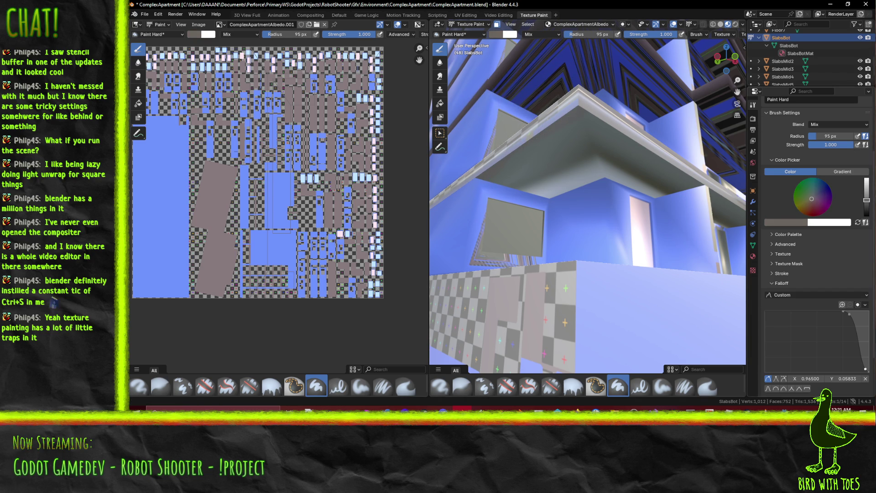
pyautogui.click(810, 200)
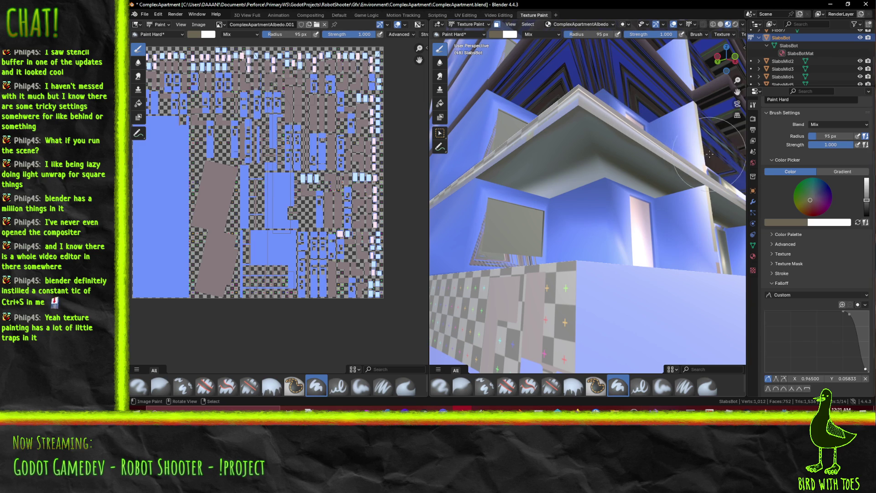
pyautogui.moveTo(712, 156)
pyautogui.mouseDown(button='middle')
pyautogui.moveTo(589, 139)
pyautogui.moveTo(600, 155)
pyautogui.moveTo(636, 163)
pyautogui.moveTo(514, 113)
pyautogui.mouseUp(button='middle')
# Inspect the beam, wall and shelf undersides, then switch SlabsBot into Edit Mode
pyautogui.scroll(3, 514, 113)
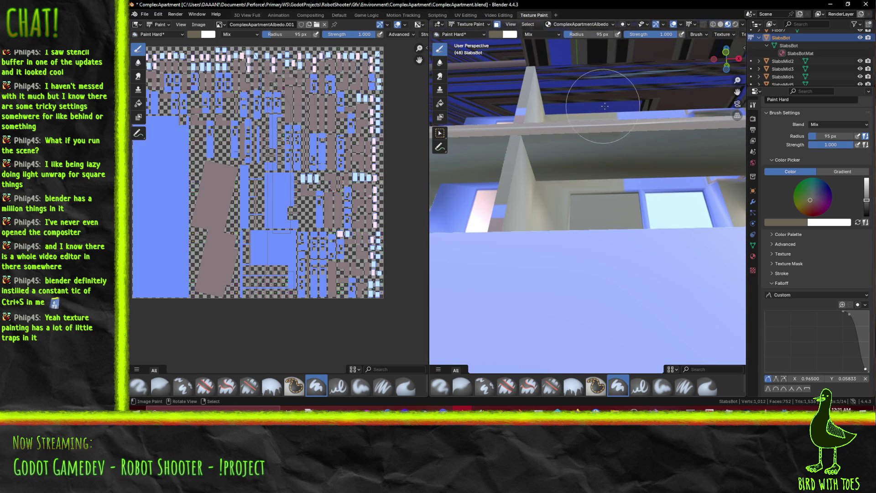
pyautogui.moveTo(638, 106); pyautogui.dragTo(608, 102, button='middle')
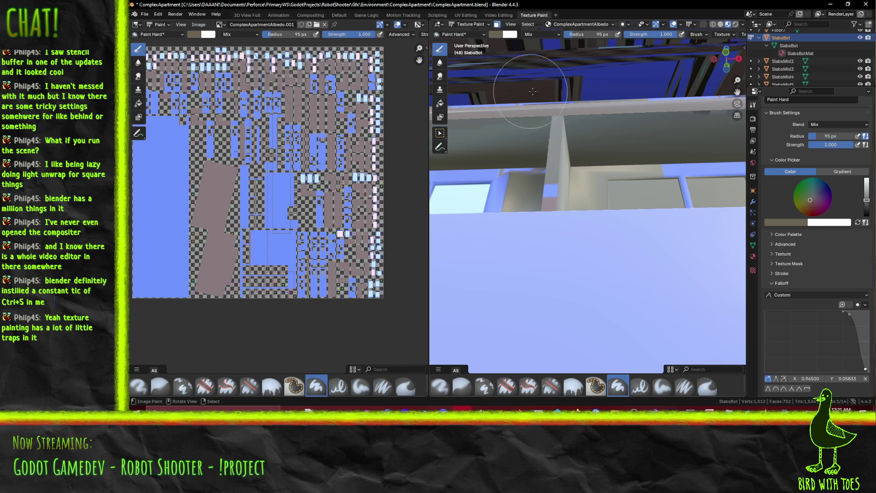
pyautogui.moveTo(604, 85); pyautogui.dragTo(636, 82, button='middle')
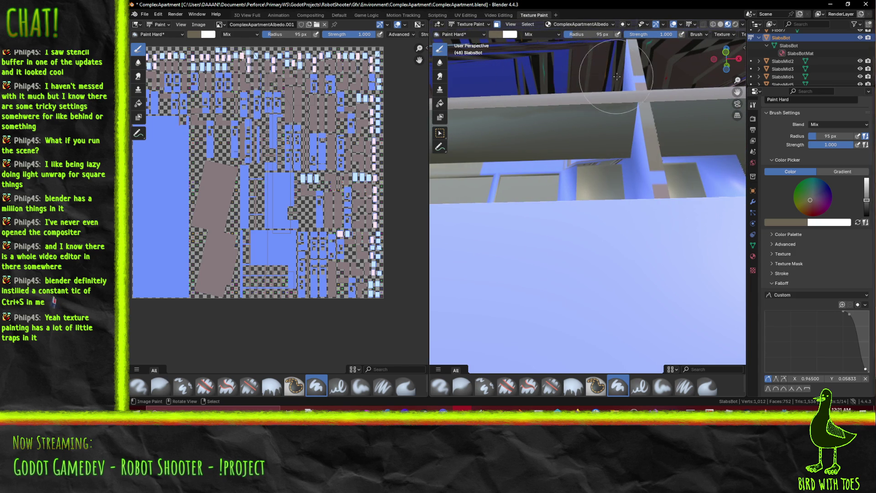
pyautogui.moveTo(643, 77); pyautogui.dragTo(587, 77, button='middle')
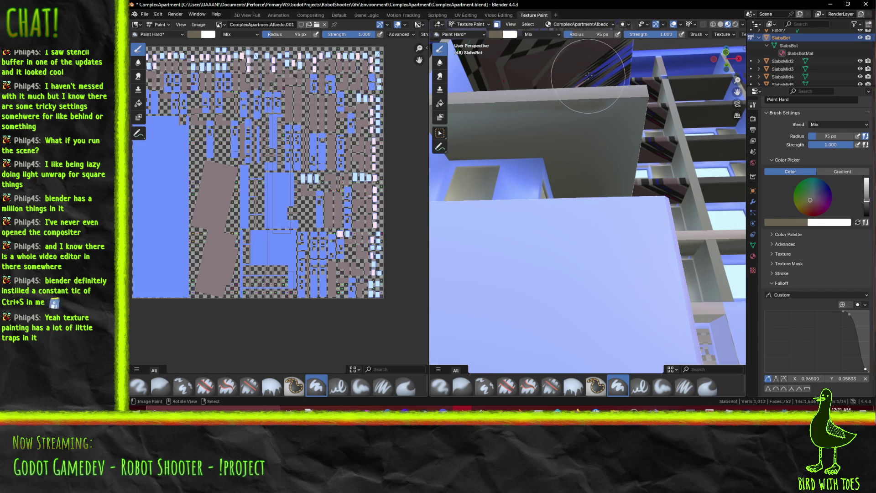
pyautogui.moveTo(641, 69); pyautogui.dragTo(635, 70, button='middle')
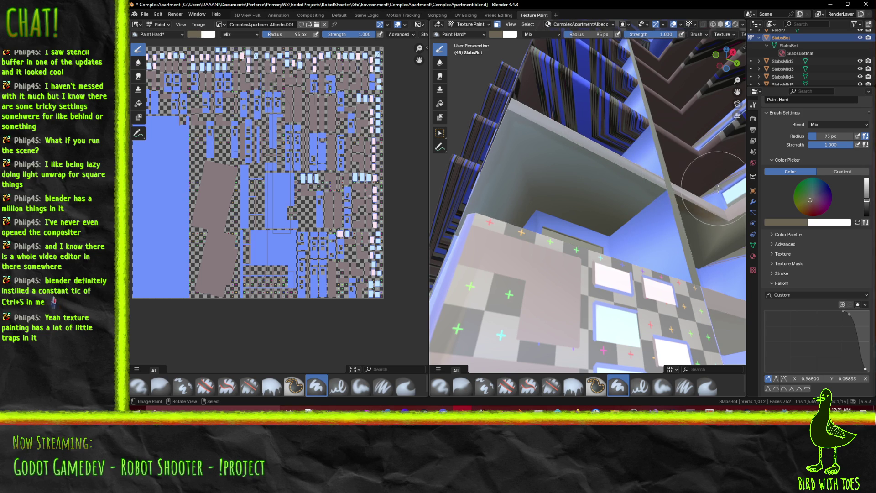
pyautogui.moveTo(734, 186)
pyautogui.mouseDown(button='middle')
pyautogui.moveTo(703, 172)
pyautogui.moveTo(488, 179)
pyautogui.mouseUp(button='middle')
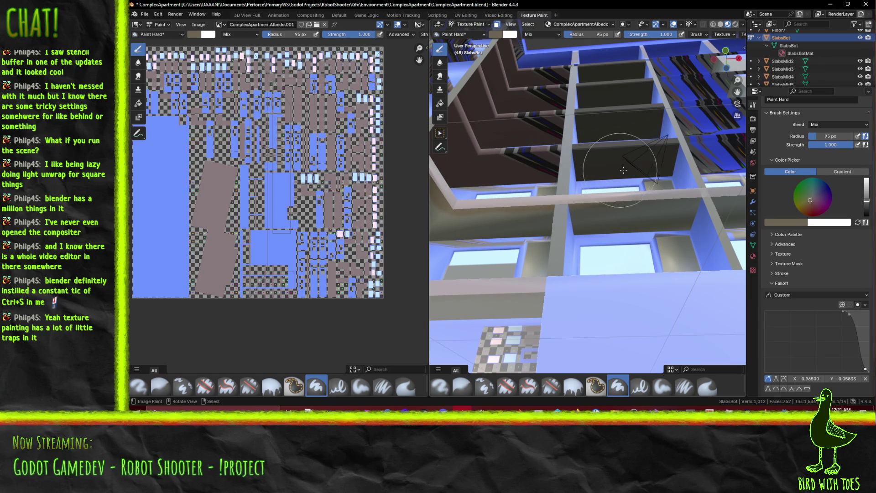
pyautogui.moveTo(663, 170); pyautogui.dragTo(520, 167, button='middle')
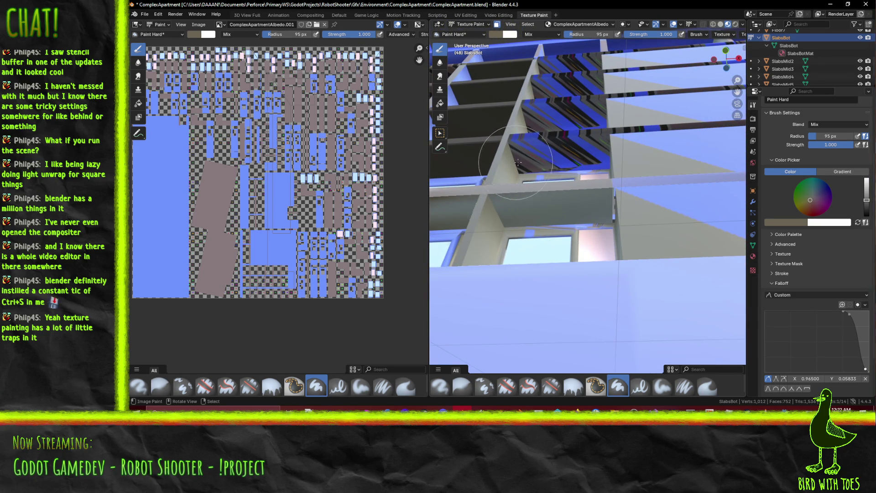
pyautogui.moveTo(667, 170)
pyautogui.mouseDown(button='middle')
pyautogui.moveTo(615, 151)
pyautogui.moveTo(635, 191)
pyautogui.mouseUp(button='middle')
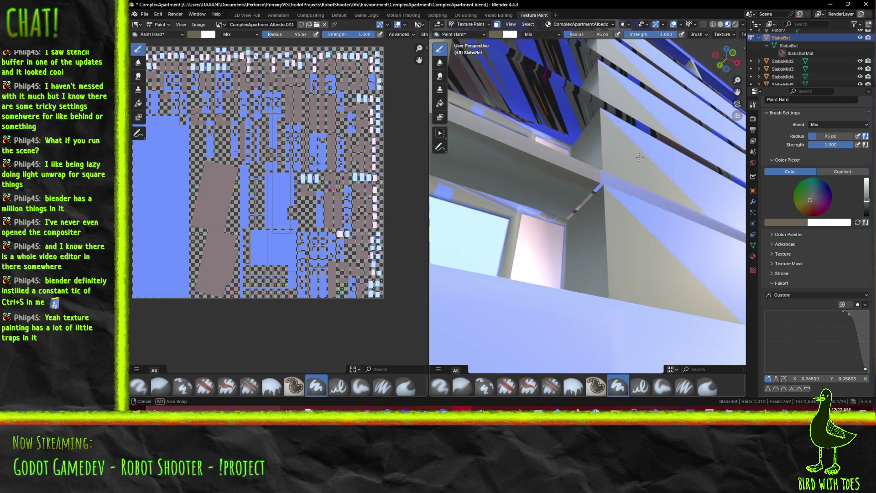
pyautogui.press('Tab')
# Slide a single shelf face along local X, then add a second shelf face to the selection
pyautogui.click(591, 193)
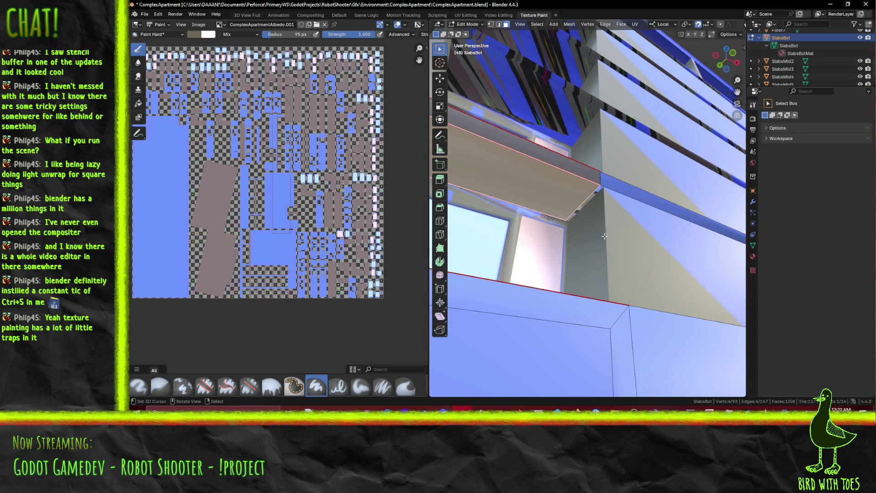
pyautogui.press('g')
pyautogui.press('x')
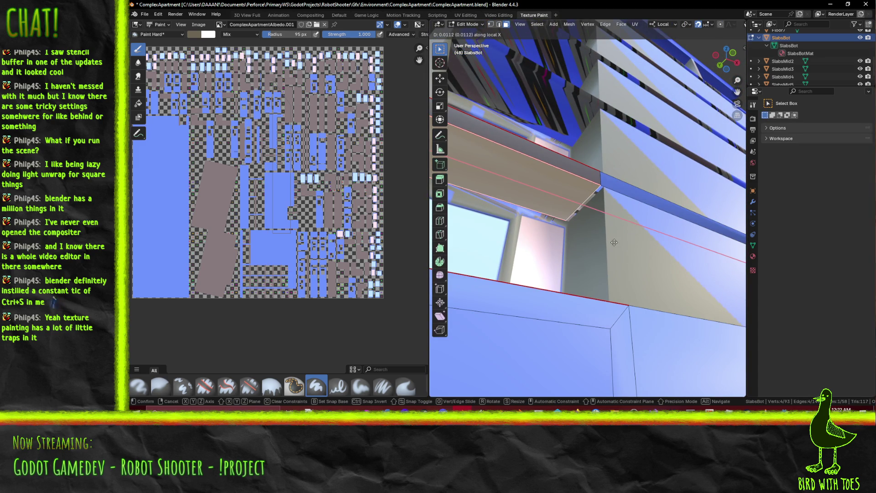
pyautogui.click(614, 242)
pyautogui.moveTo(614, 243)
pyautogui.mouseDown(button='middle')
pyautogui.moveTo(614, 316)
pyautogui.moveTo(546, 257)
pyautogui.mouseUp(button='middle')
pyautogui.keyDown('shift'); pyautogui.click(611, 313); pyautogui.keyUp('shift')
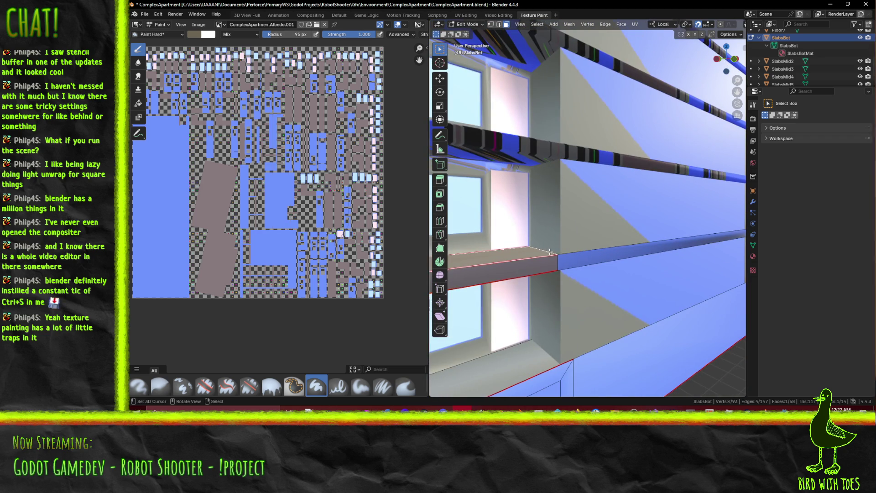
pyautogui.scroll(3, 548, 251)
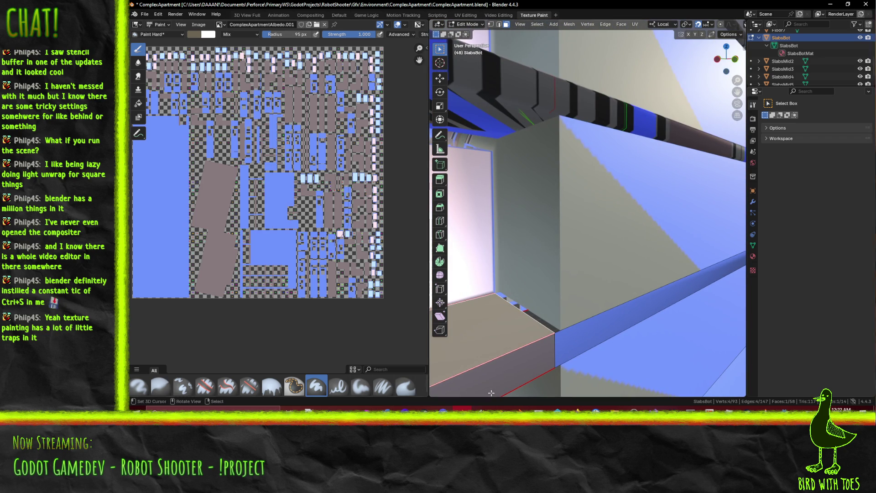
# In edge select mode, slide a single shelf edge along local X
pyautogui.click(499, 25)
pyautogui.click(522, 313)
pyautogui.moveTo(533, 315); pyautogui.dragTo(550, 210, button='middle')
pyautogui.moveTo(532, 117)
pyautogui.mouseDown(button='middle')
pyautogui.moveTo(543, 161)
pyautogui.moveTo(698, 273)
pyautogui.mouseUp(button='middle')
pyautogui.scroll(5, 543, 161)
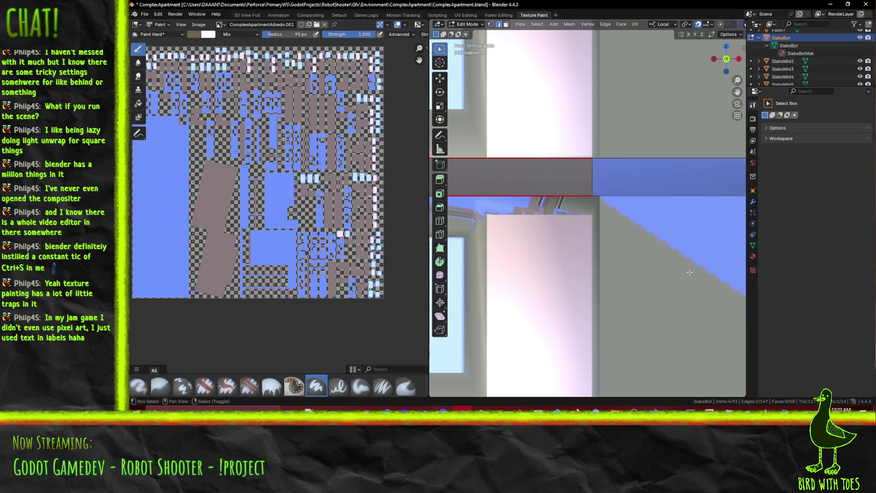
pyautogui.press('g')
pyautogui.press('x')
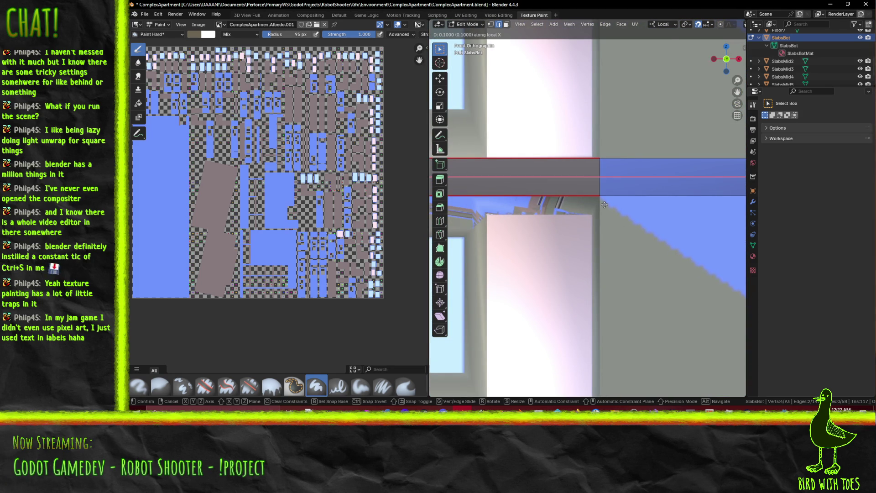
pyautogui.click(604, 205)
pyautogui.scroll(-4, 604, 205)
# Save ComplexApartment.blend and the ComplexApartmentAlbedo.png image
pyautogui.hotkey('ctrl', 's')
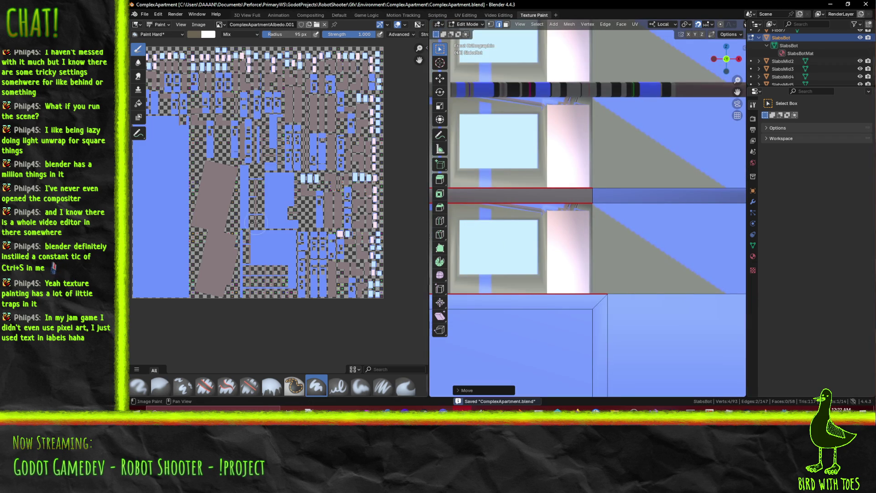
pyautogui.hotkey('alt', 's')
pyautogui.moveTo(561, 273); pyautogui.dragTo(586, 272, button='middle')
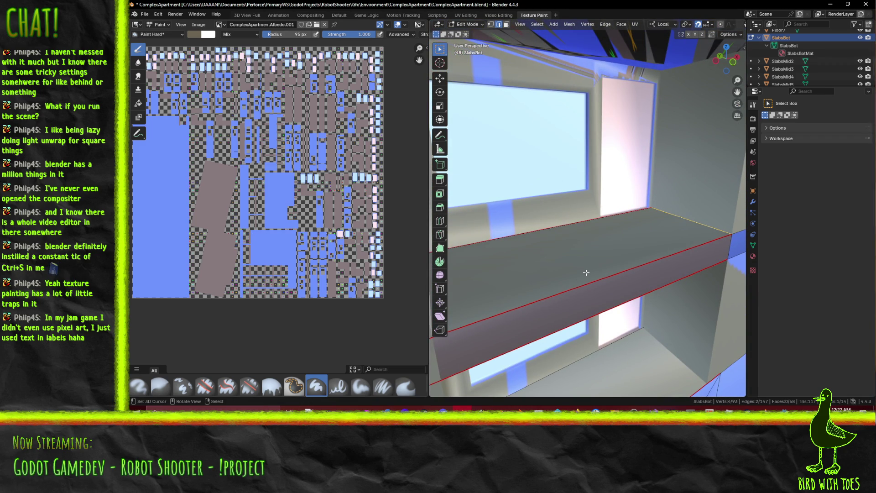
pyautogui.hotkey('ctrl', 'z')
pyautogui.hotkey('ctrl', 'z')
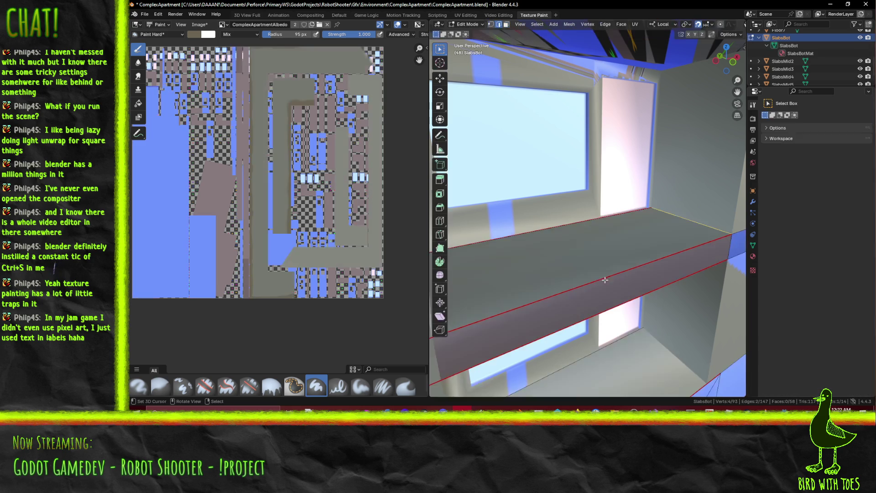
# Switch to face select and put the slab back in Texture Paint mode, facing the checkered wall
pyautogui.scroll(-2, 624, 288)
pyautogui.moveTo(599, 227)
pyautogui.mouseDown(button='middle')
pyautogui.moveTo(671, 247)
pyautogui.moveTo(653, 234)
pyautogui.moveTo(631, 279)
pyautogui.moveTo(618, 259)
pyautogui.moveTo(683, 230)
pyautogui.mouseUp(button='middle')
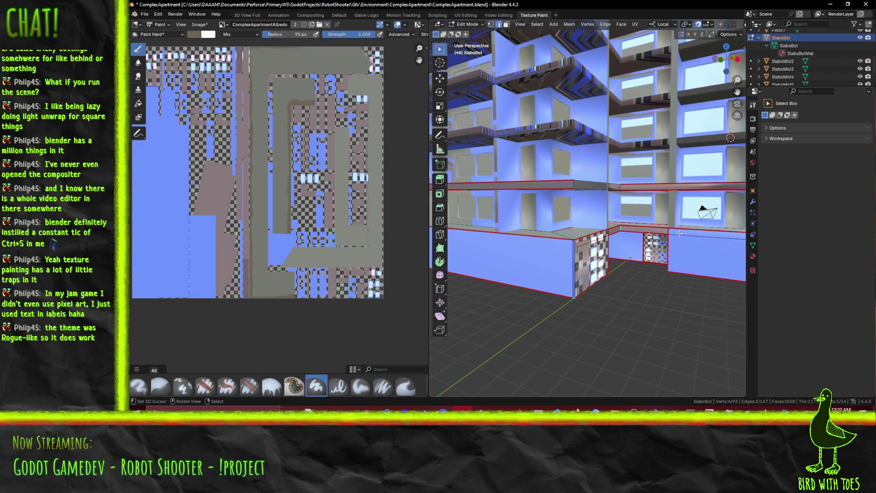
pyautogui.moveTo(676, 246)
pyautogui.mouseDown(button='middle')
pyautogui.moveTo(654, 277)
pyautogui.moveTo(593, 233)
pyautogui.moveTo(566, 194)
pyautogui.moveTo(512, 209)
pyautogui.mouseUp(button='middle')
pyautogui.scroll(5, 512, 209)
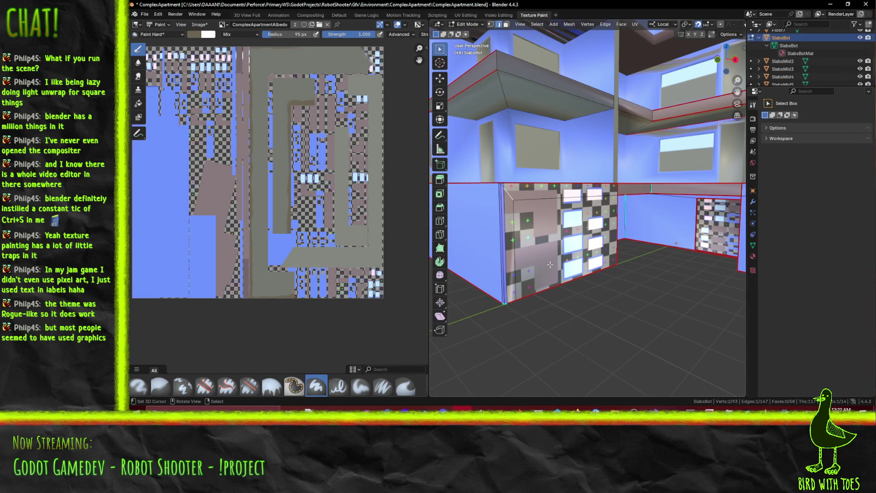
pyautogui.click(506, 25)
pyautogui.moveTo(579, 235); pyautogui.dragTo(599, 240, button='middle')
pyautogui.click(465, 24)
pyautogui.click(466, 24)
pyautogui.click(466, 76)
pyautogui.moveTo(570, 233)
pyautogui.mouseDown(button='middle')
pyautogui.moveTo(511, 233)
pyautogui.moveTo(590, 232)
pyautogui.moveTo(567, 218)
pyautogui.moveTo(537, 224)
pyautogui.mouseUp(button='middle')
pyautogui.click(784, 300)
# Sample the texture's blue with the eyedropper, darken it, and paint the checkered lower walls
pyautogui.click(799, 290)
pyautogui.click(168, 158)
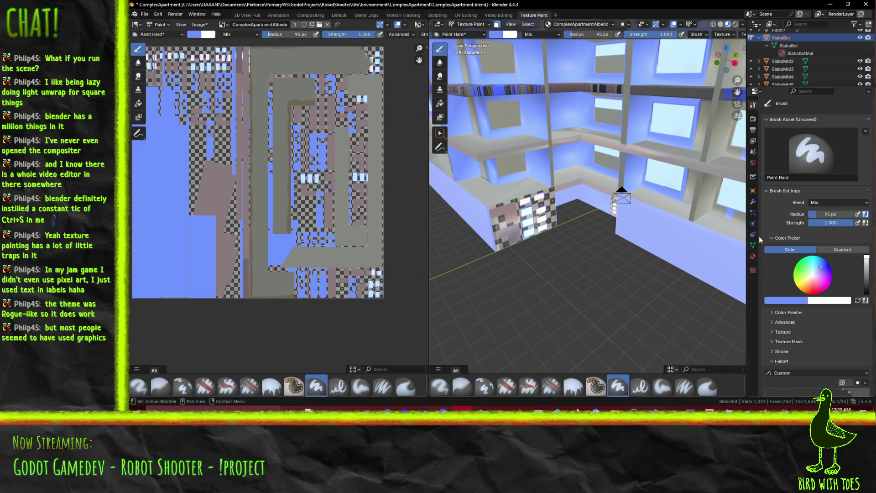
pyautogui.click(866, 266)
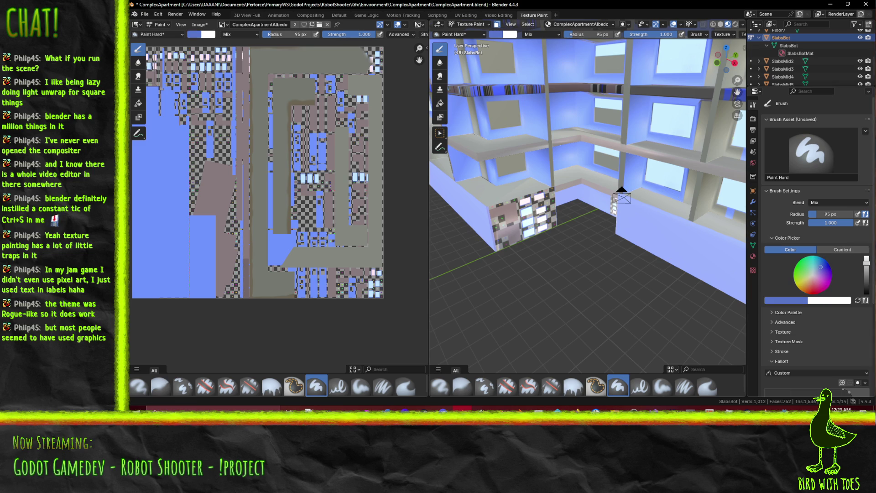
pyautogui.moveTo(506, 228); pyautogui.dragTo(543, 219)
pyautogui.moveTo(515, 230)
pyautogui.mouseDown(button='middle')
pyautogui.moveTo(470, 192)
pyautogui.moveTo(674, 259)
pyautogui.moveTo(636, 216)
pyautogui.mouseUp(button='middle')
pyautogui.click(637, 203)
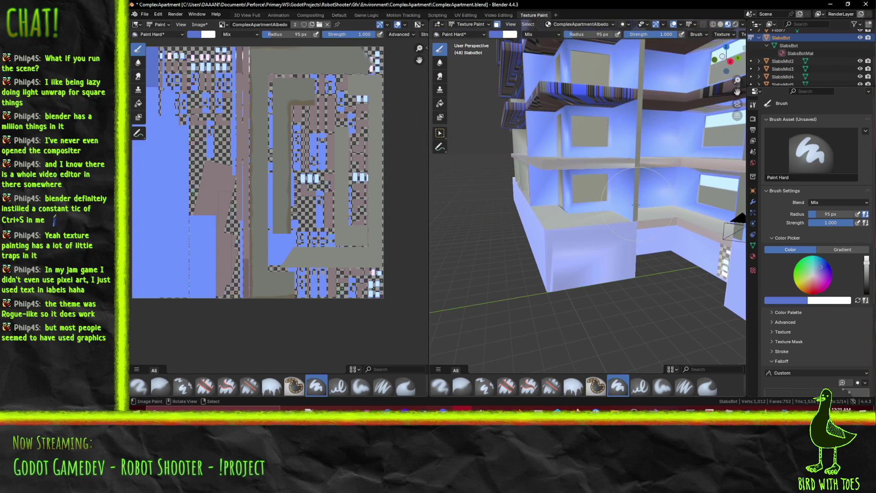
pyautogui.moveTo(542, 185)
pyautogui.mouseDown(button='middle')
pyautogui.moveTo(641, 242)
pyautogui.moveTo(661, 222)
pyautogui.moveTo(721, 221)
pyautogui.moveTo(632, 225)
pyautogui.mouseUp(button='middle')
pyautogui.click(640, 224)
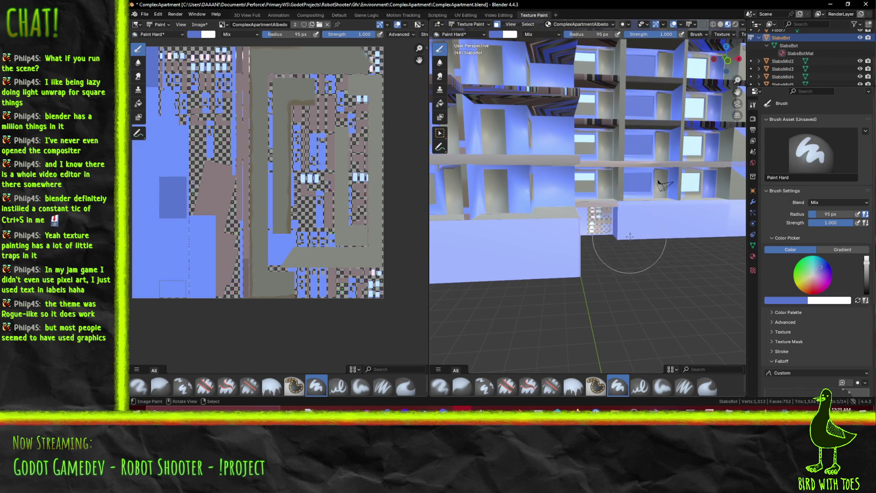
# Inspect the painted walls, check the brush colour #5977CF, and save the albedo image
pyautogui.scroll(-8, 678, 196)
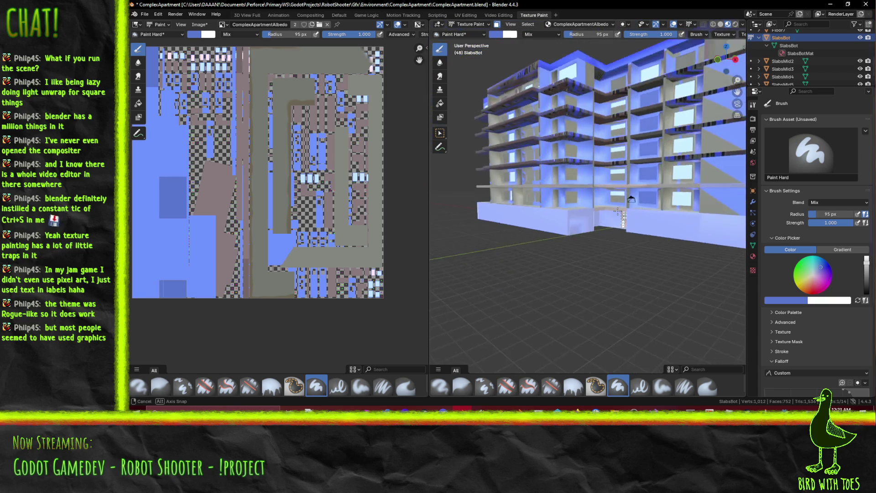
pyautogui.moveTo(605, 214)
pyautogui.mouseDown(button='middle')
pyautogui.moveTo(577, 207)
pyautogui.moveTo(654, 234)
pyautogui.mouseUp(button='middle')
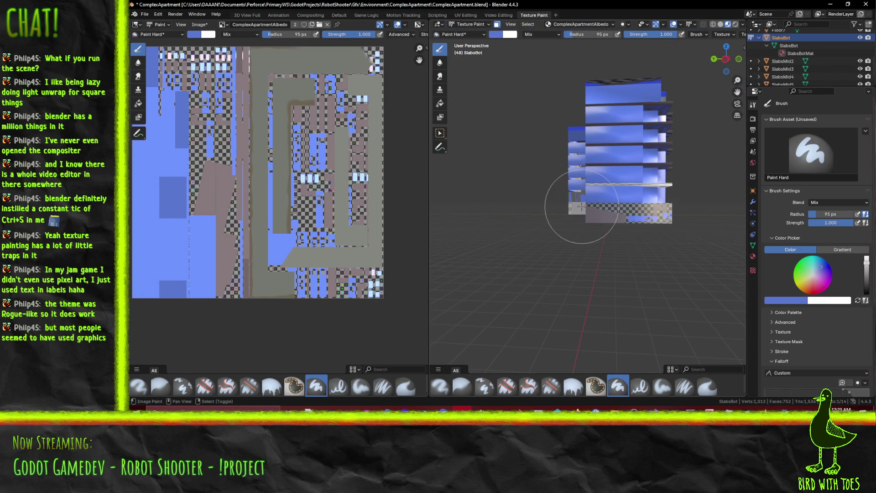
pyautogui.moveTo(707, 234); pyautogui.dragTo(598, 214, button='middle')
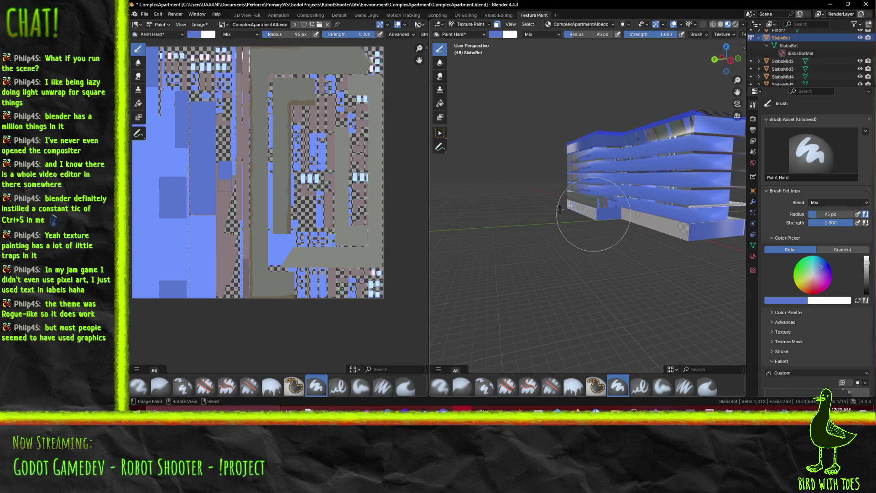
pyautogui.moveTo(655, 220); pyautogui.dragTo(593, 211, button='middle')
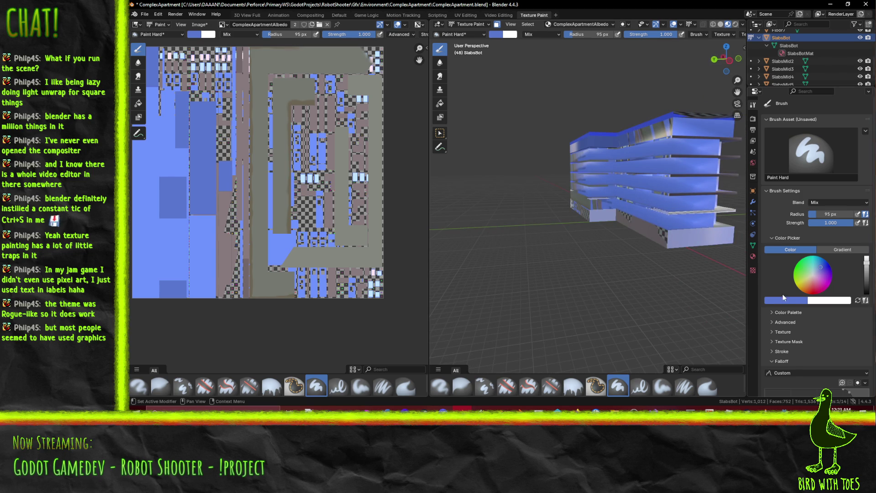
pyautogui.click(806, 301)
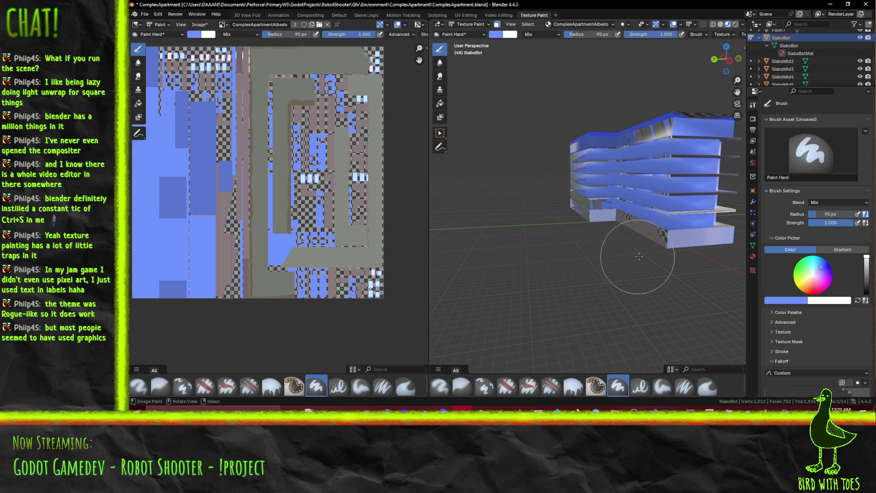
pyautogui.moveTo(653, 233); pyautogui.dragTo(620, 231, button='middle')
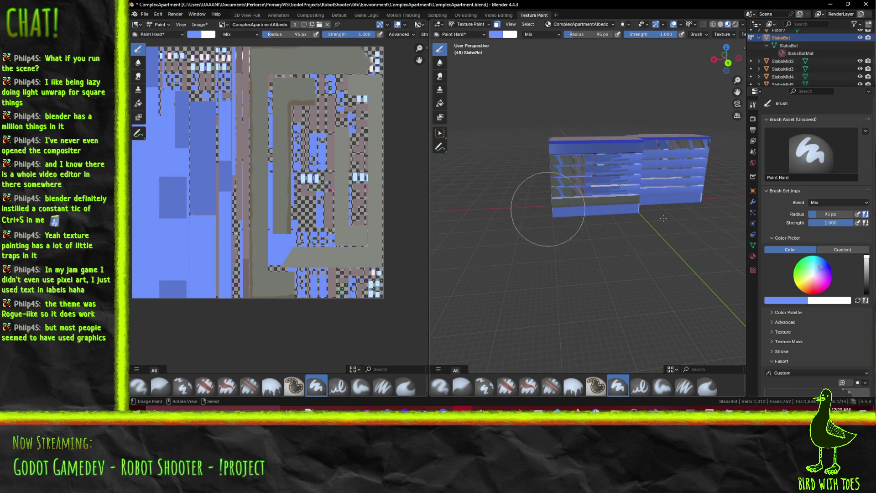
pyautogui.moveTo(671, 217); pyautogui.dragTo(657, 248, button='middle')
pyautogui.hotkey('alt', 's')
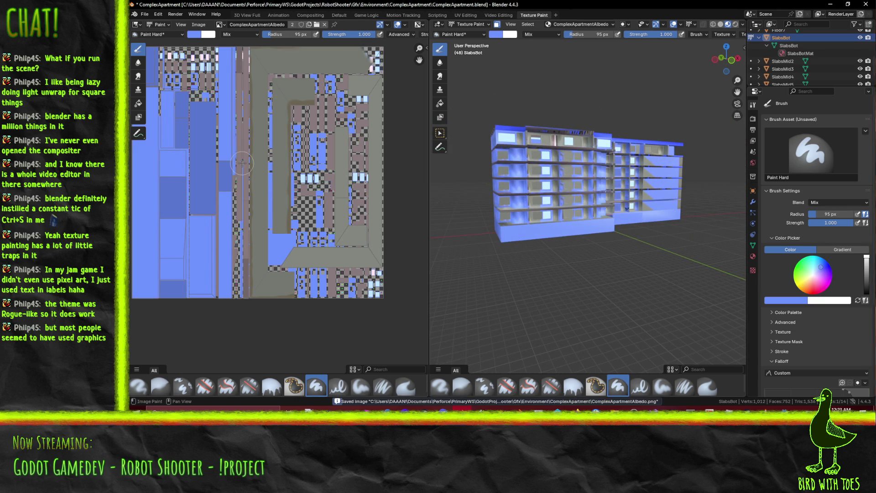
# Inspect the building's side and corner in and out of Edit Mode, then undo to restore an even lighter blue
pyautogui.moveTo(457, 205)
pyautogui.mouseDown(button='middle')
pyautogui.moveTo(577, 254)
pyautogui.moveTo(588, 254)
pyautogui.moveTo(586, 236)
pyautogui.mouseUp(button='middle')
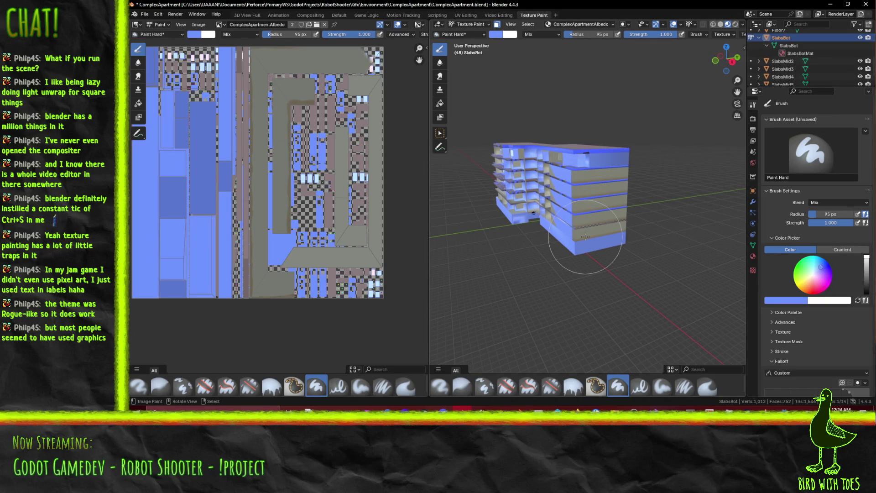
pyautogui.moveTo(532, 237)
pyautogui.mouseDown(button='middle')
pyautogui.moveTo(557, 223)
pyautogui.moveTo(575, 197)
pyautogui.moveTo(568, 186)
pyautogui.moveTo(657, 214)
pyautogui.moveTo(619, 211)
pyautogui.mouseUp(button='middle')
pyautogui.scroll(10, 581, 208)
pyautogui.scroll(-5, 580, 208)
pyautogui.press('Tab')
pyautogui.press('Tab')
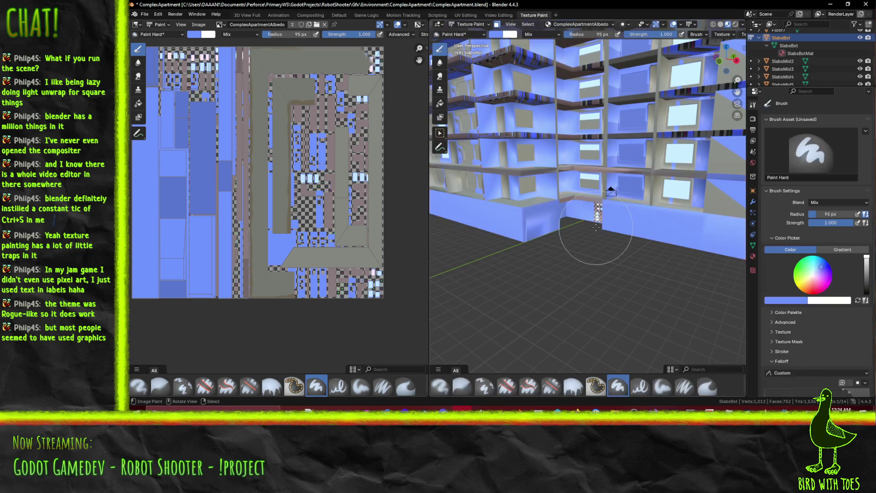
pyautogui.scroll(8, 645, 247)
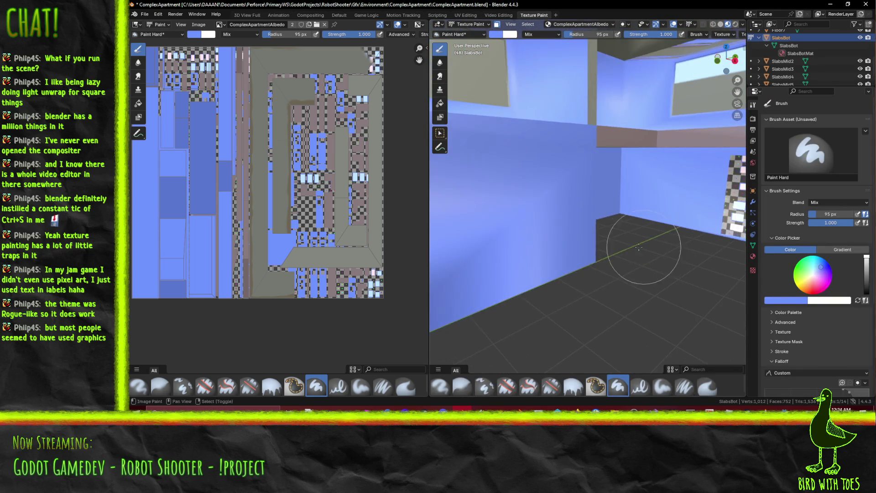
pyautogui.scroll(-6, 645, 247)
pyautogui.moveTo(643, 247); pyautogui.dragTo(614, 235, button='middle')
pyautogui.moveTo(583, 204); pyautogui.dragTo(637, 225, button='middle')
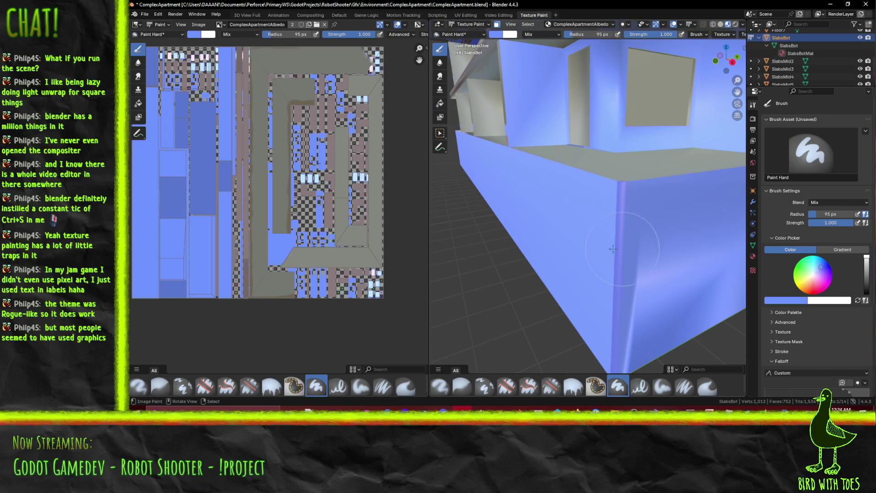
pyautogui.hotkey('ctrl', 'z')
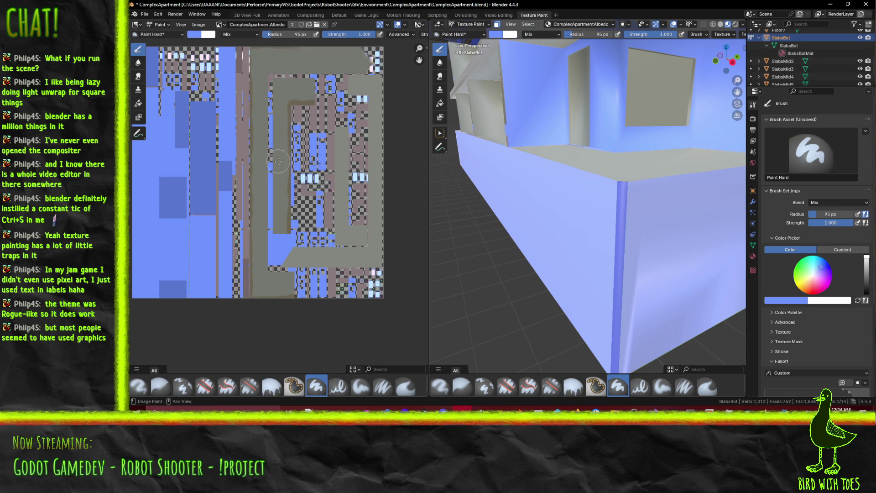
# Sample the wall colour and adjust it to a lighter, greyer blue on the colour wheel
pyautogui.click(782, 301)
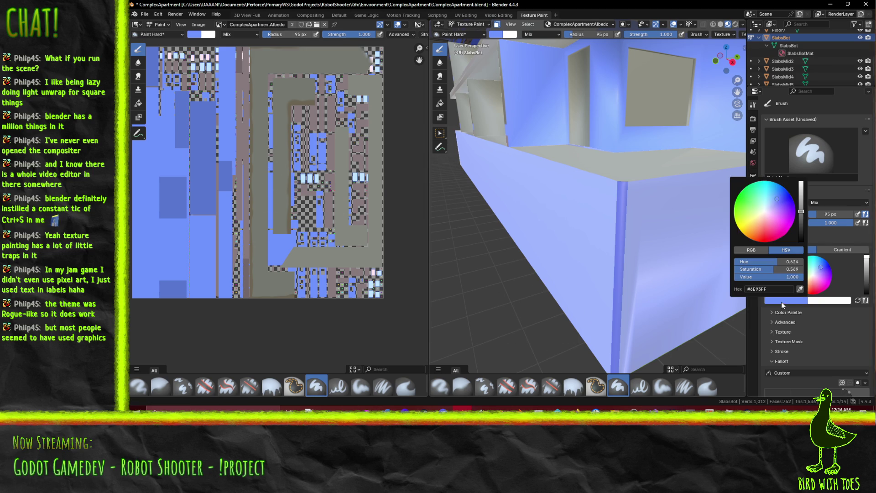
pyautogui.click(799, 283)
pyautogui.click(194, 122)
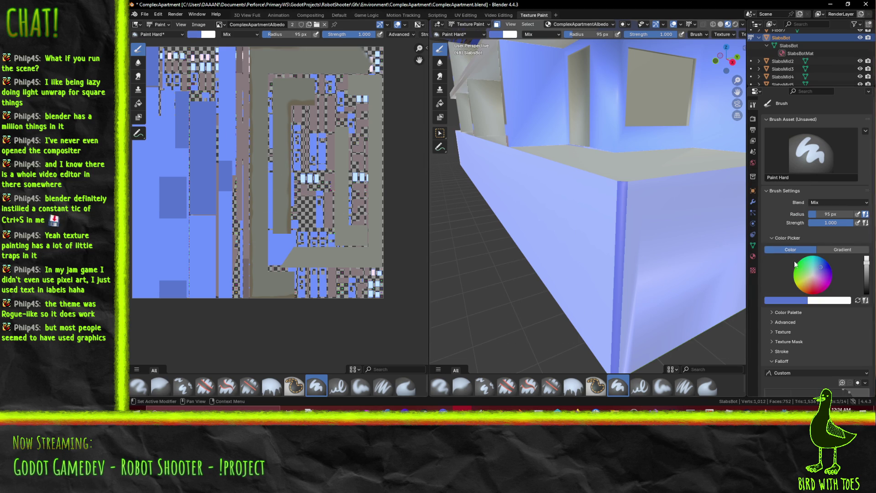
pyautogui.click(820, 266)
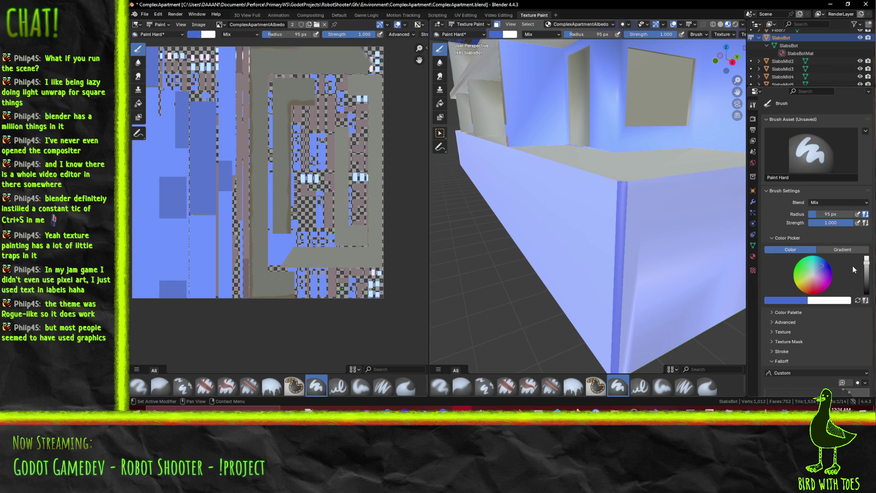
pyautogui.click(817, 267)
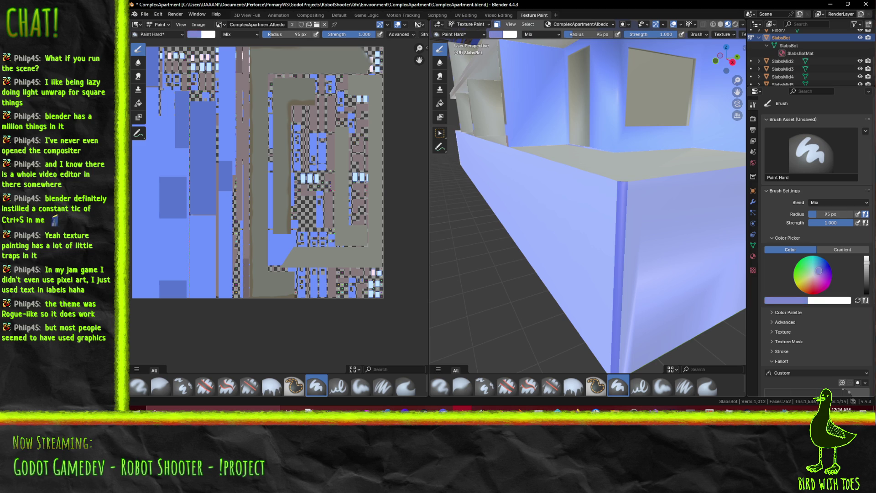
pyautogui.moveTo(818, 271)
pyautogui.mouseDown()
pyautogui.moveTo(866, 274)
pyautogui.moveTo(866, 266)
pyautogui.mouseUp()
pyautogui.scroll(-4, 597, 265)
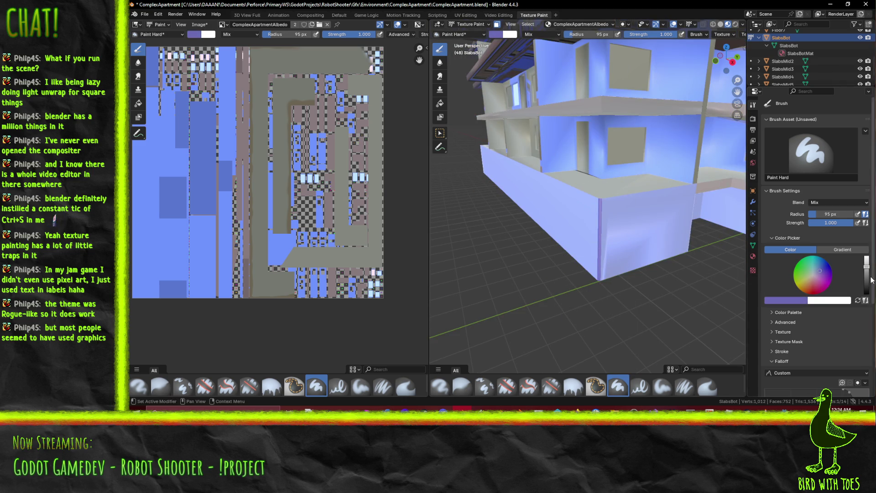
pyautogui.moveTo(866, 266); pyautogui.dragTo(868, 273)
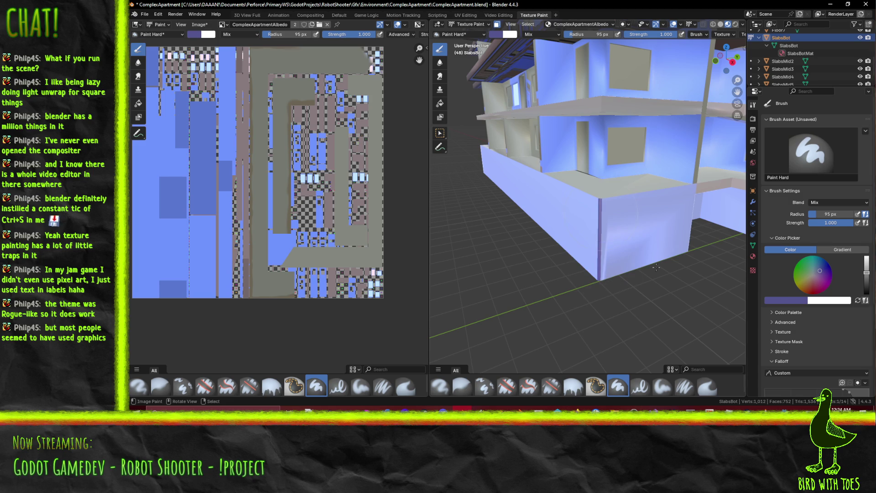
pyautogui.moveTo(817, 271); pyautogui.dragTo(818, 270)
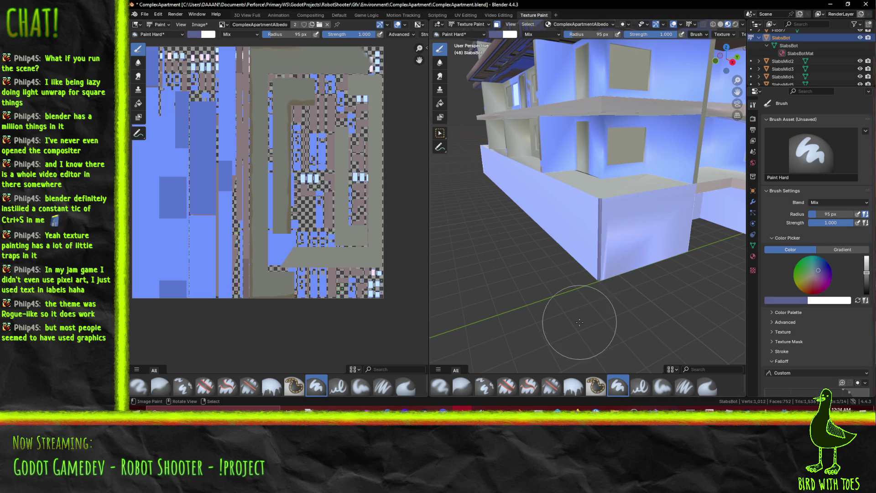
# Paint the front wall and ledge with the new blue and save the albedo image
pyautogui.moveTo(564, 258); pyautogui.dragTo(669, 270)
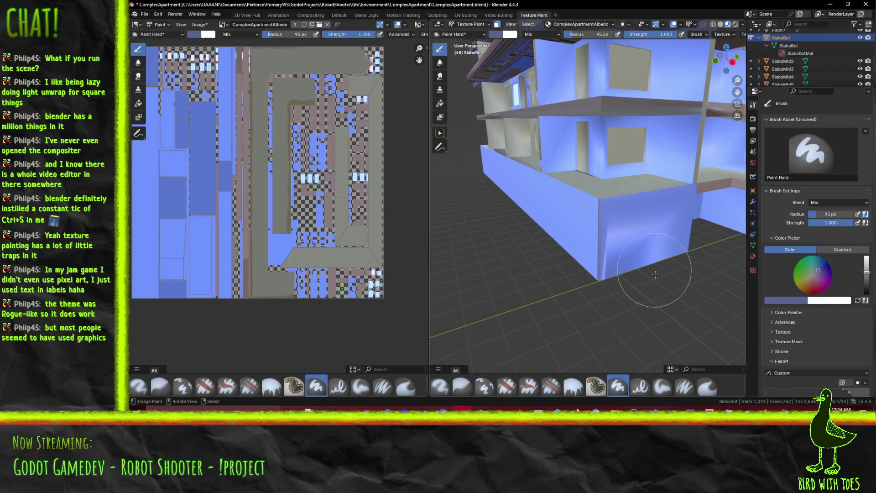
pyautogui.hotkey('alt', 's')
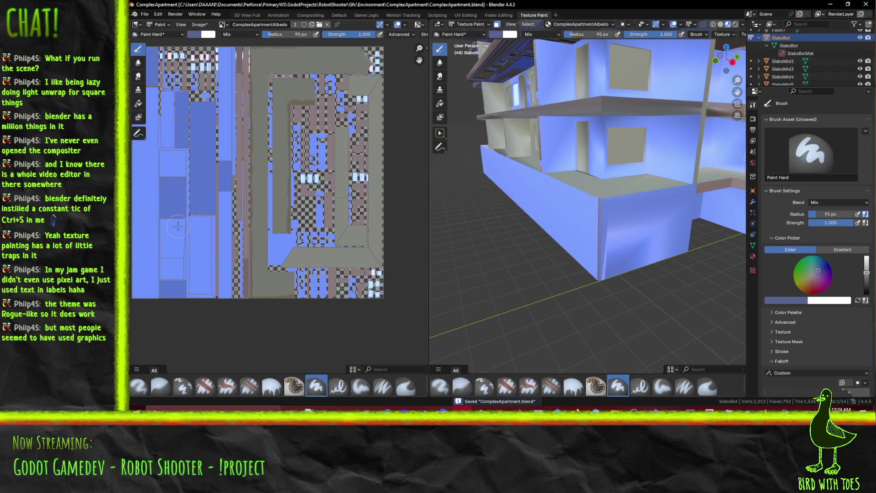
pyautogui.moveTo(511, 279)
pyautogui.mouseDown(button='middle')
pyautogui.moveTo(615, 232)
pyautogui.moveTo(576, 241)
pyautogui.moveTo(592, 218)
pyautogui.moveTo(583, 209)
pyautogui.mouseUp(button='middle')
pyautogui.scroll(-3, 593, 217)
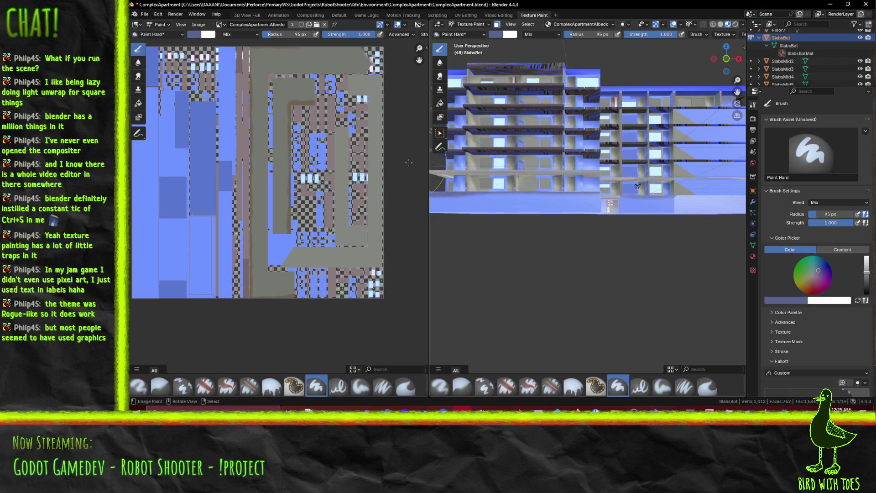
# Inspect the painted facade from several angles and save ComplexApartment.blend
pyautogui.keyDown('shift'); pyautogui.moveTo(507, 153); pyautogui.dragTo(519, 153, button='middle'); pyautogui.keyUp('shift')
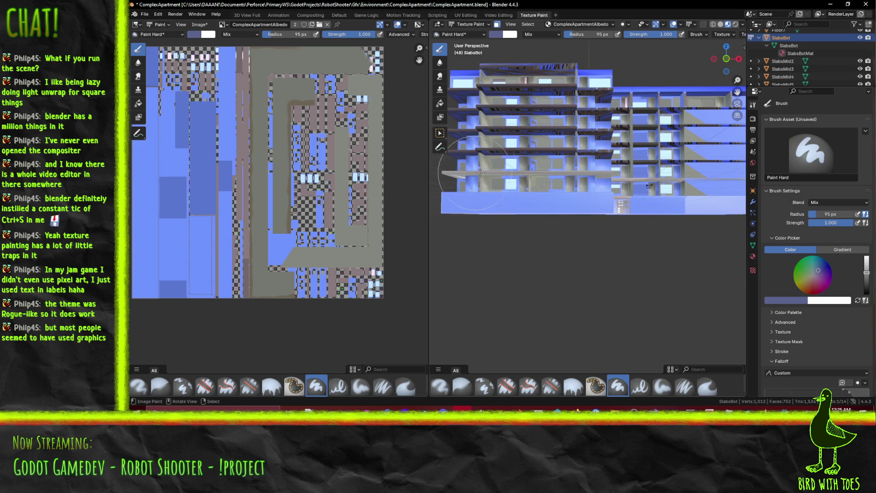
pyautogui.moveTo(474, 172); pyautogui.dragTo(480, 172, button='middle')
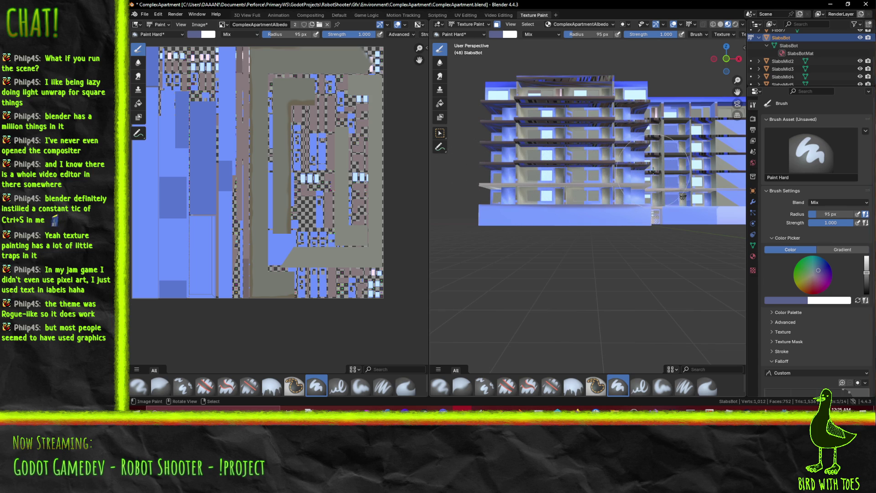
pyautogui.moveTo(651, 170); pyautogui.dragTo(538, 160, button='middle')
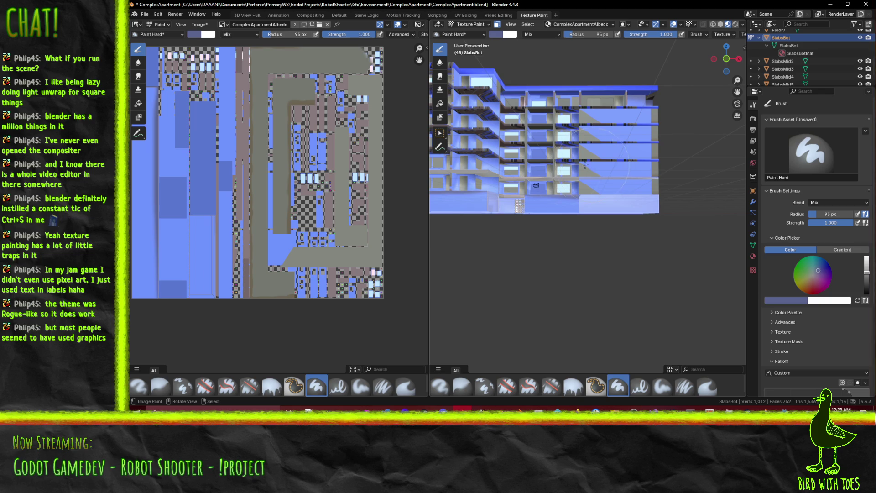
pyautogui.scroll(1, 514, 153)
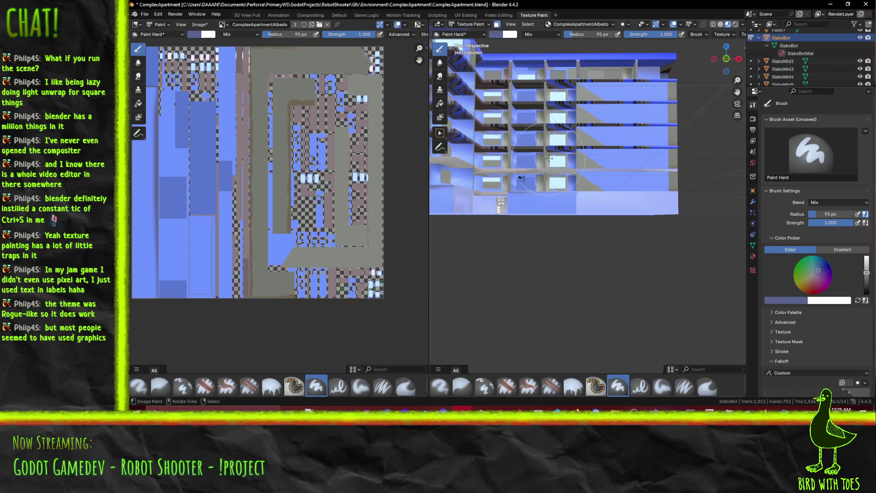
pyautogui.moveTo(575, 158)
pyautogui.mouseDown(button='middle')
pyautogui.moveTo(636, 200)
pyautogui.moveTo(630, 213)
pyautogui.moveTo(648, 223)
pyautogui.moveTo(634, 215)
pyautogui.moveTo(638, 203)
pyautogui.moveTo(537, 214)
pyautogui.moveTo(560, 223)
pyautogui.mouseUp(button='middle')
pyautogui.scroll(4, 637, 200)
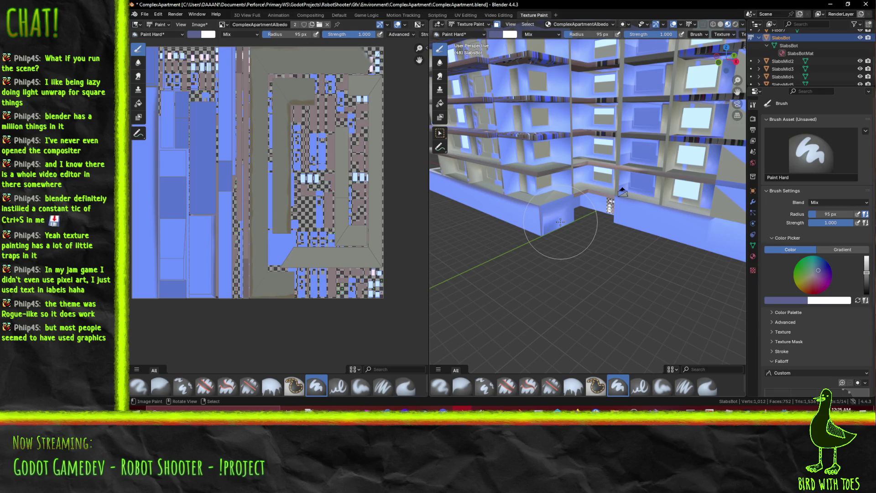
pyautogui.hotkey('ctrl', 's')
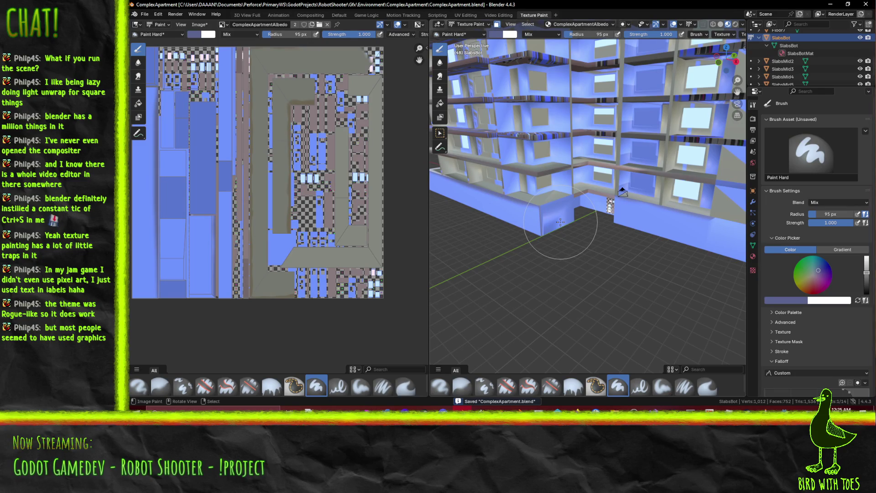
# Enter Edit Mode briefly, then switch the slab to Object Mode
pyautogui.moveTo(515, 204); pyautogui.dragTo(560, 218, button='middle')
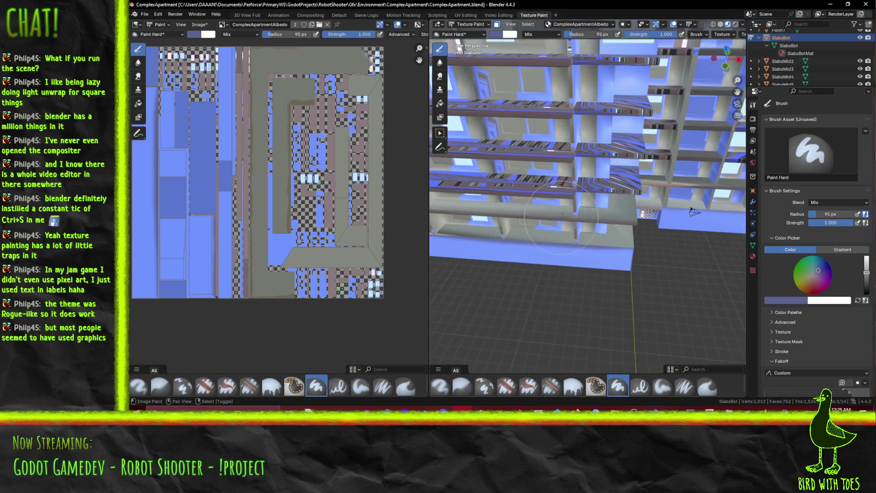
pyautogui.press('Tab')
pyautogui.scroll(-6, 588, 218)
pyautogui.click(468, 24)
pyautogui.click(467, 33)
pyautogui.moveTo(664, 224)
pyautogui.mouseDown(button='middle')
pyautogui.moveTo(622, 209)
pyautogui.moveTo(578, 210)
pyautogui.moveTo(616, 218)
pyautogui.moveTo(634, 185)
pyautogui.mouseUp(button='middle')
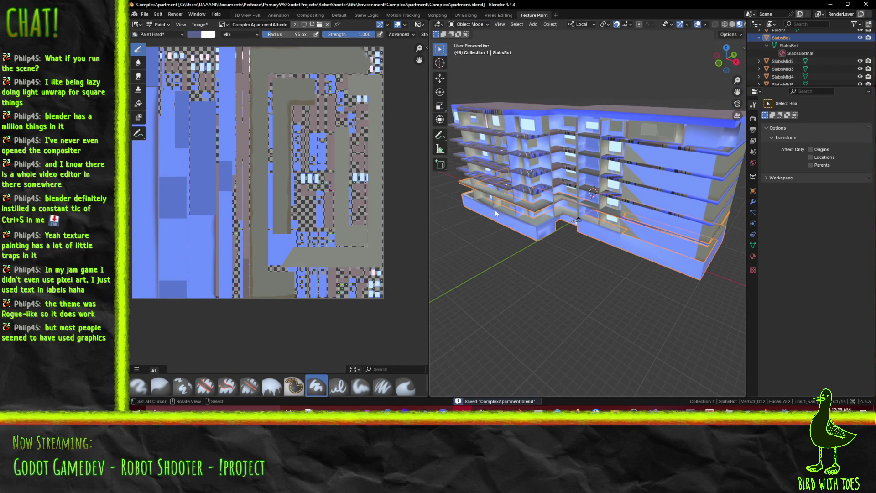
# Save the ComplexApartmentAlbedo image and toggle the slabs in and out of Edit Mode
pyautogui.hotkey('alt', 's')
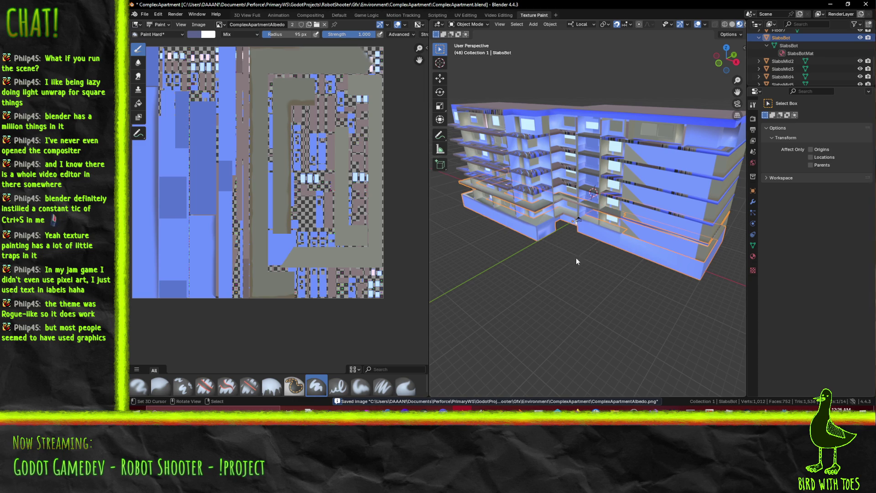
pyautogui.moveTo(256, 183); pyautogui.dragTo(257, 211, button='middle')
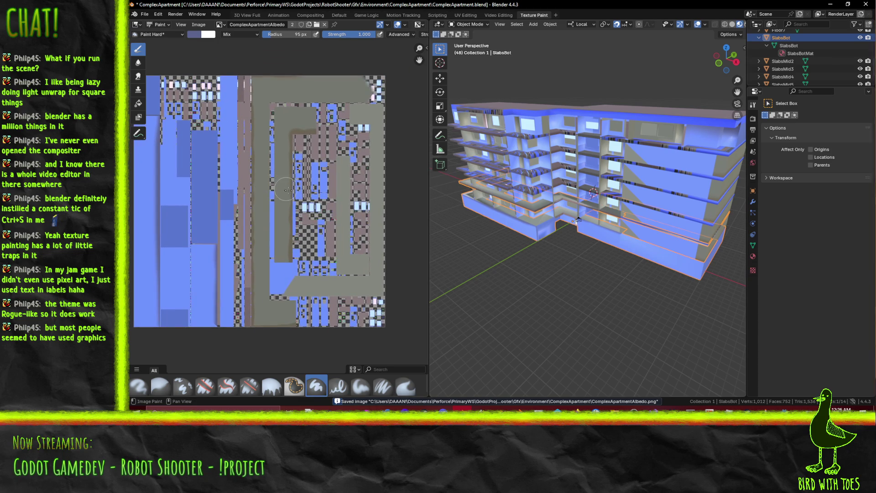
pyautogui.moveTo(571, 245)
pyautogui.mouseDown(button='middle')
pyautogui.moveTo(595, 233)
pyautogui.moveTo(599, 259)
pyautogui.mouseUp(button='middle')
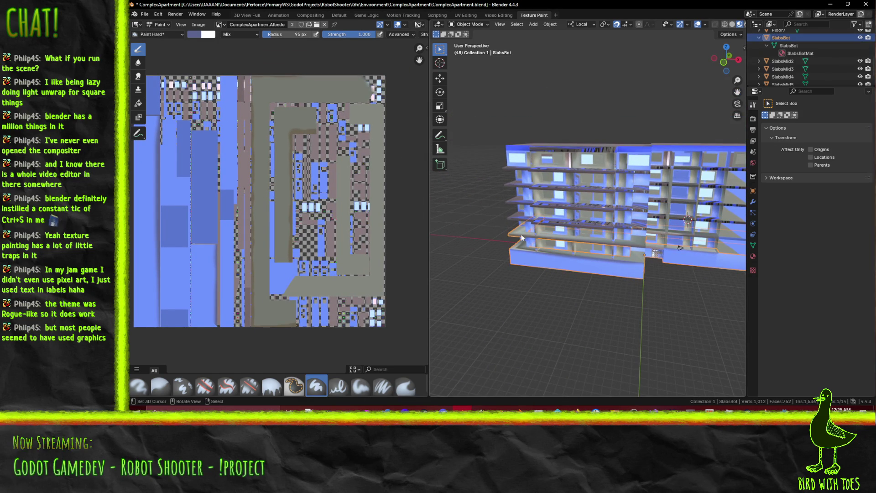
pyautogui.scroll(3, 521, 238)
pyautogui.press('Tab')
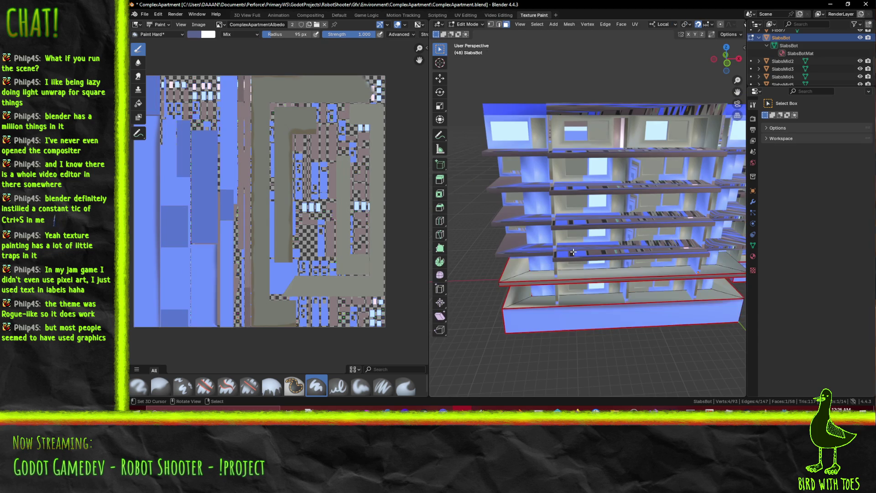
pyautogui.press('Tab')
# Select SlabsMid2, Floor2, then SlabsBot again, and bring up the image list
pyautogui.click(573, 253)
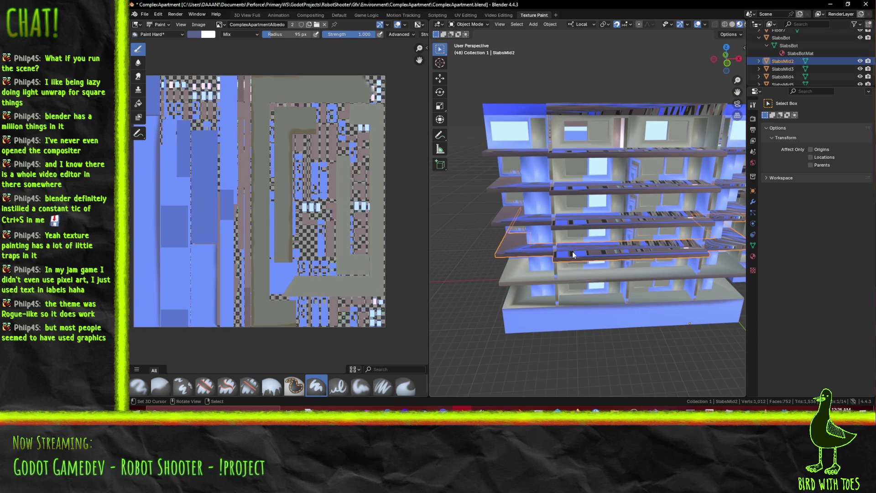
pyautogui.click(584, 294)
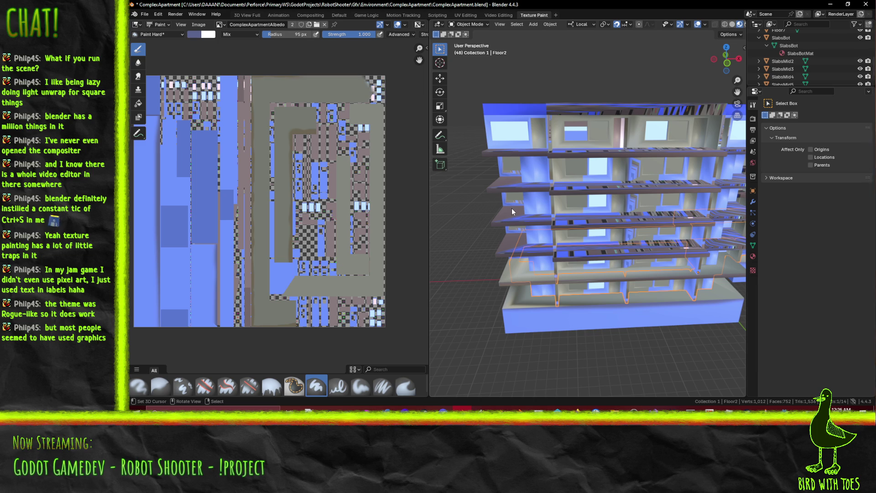
pyautogui.click(632, 315)
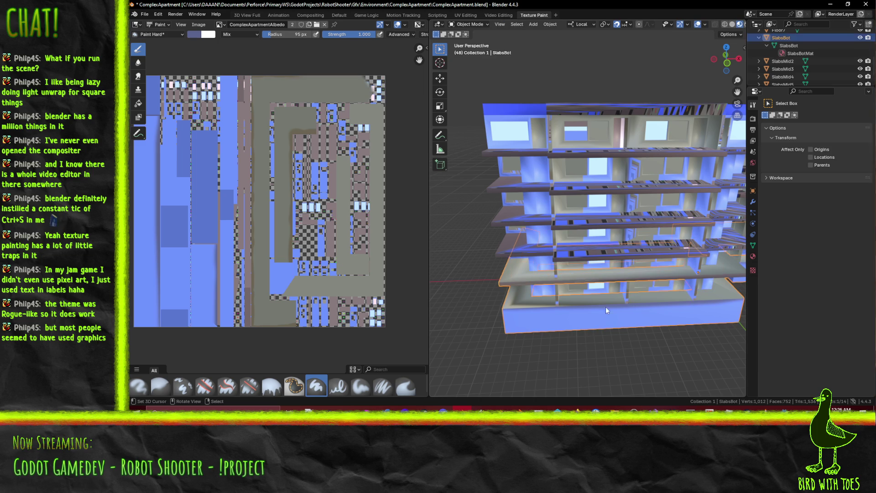
pyautogui.click(222, 24)
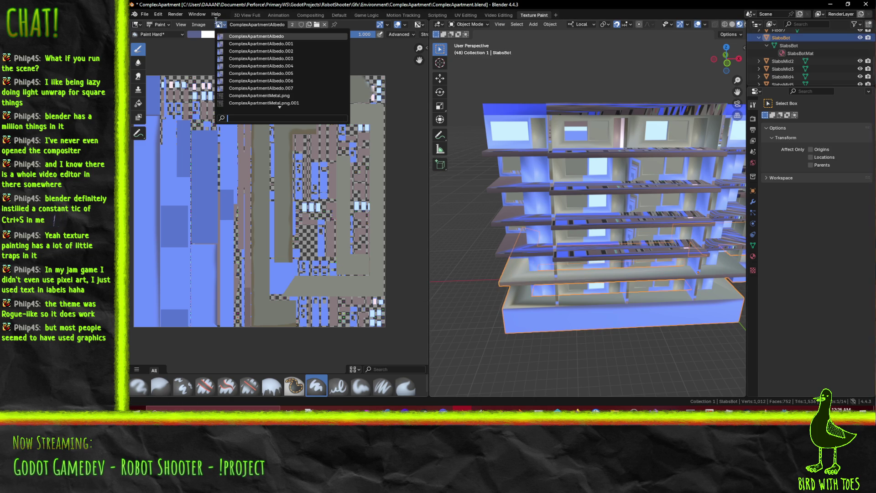
# Save a copy of the bottom-slab texture as SlabsBotAlbedo.png via Save As Image
pyautogui.click(193, 26)
pyautogui.click(210, 112)
pyautogui.write('SlabsBotAlbedo.png')
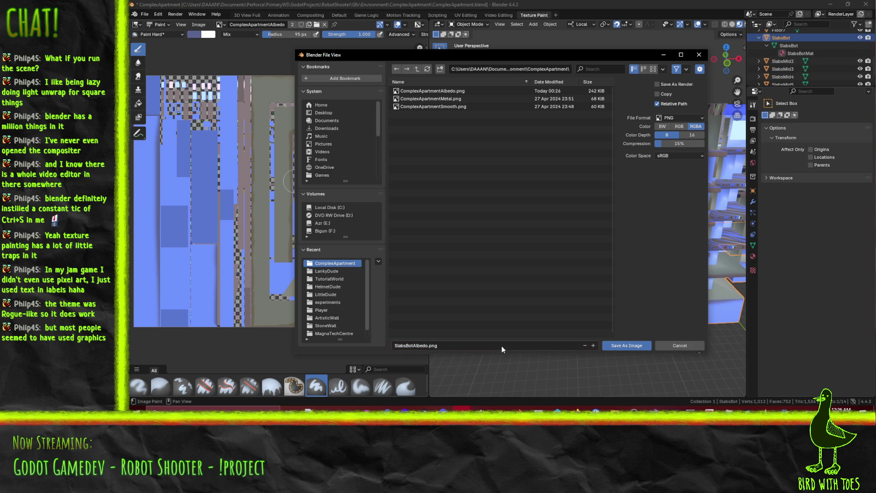
pyautogui.click(627, 345)
pyautogui.moveTo(645, 306)
pyautogui.mouseDown(button='middle')
pyautogui.moveTo(593, 299)
pyautogui.moveTo(594, 291)
pyautogui.mouseUp(button='middle')
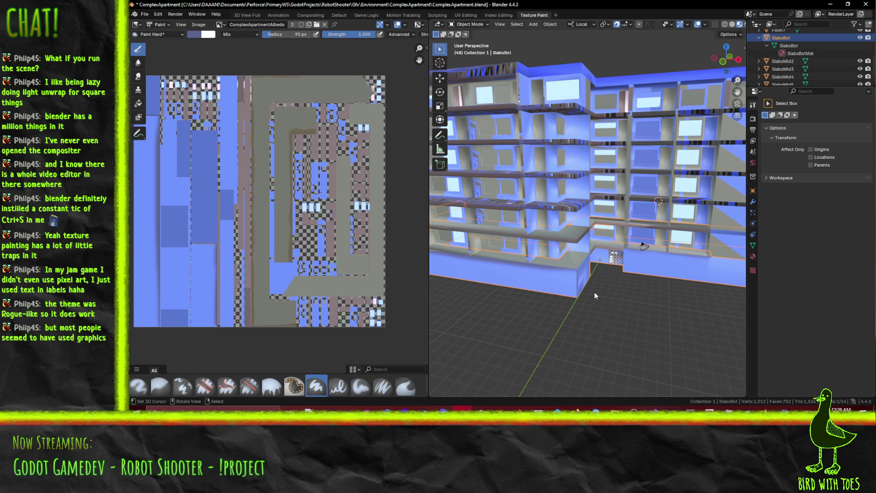
# Rename SlabsBotMat's Base Color image to SlabsBotAlbedo and save the blend file
pyautogui.click(221, 24)
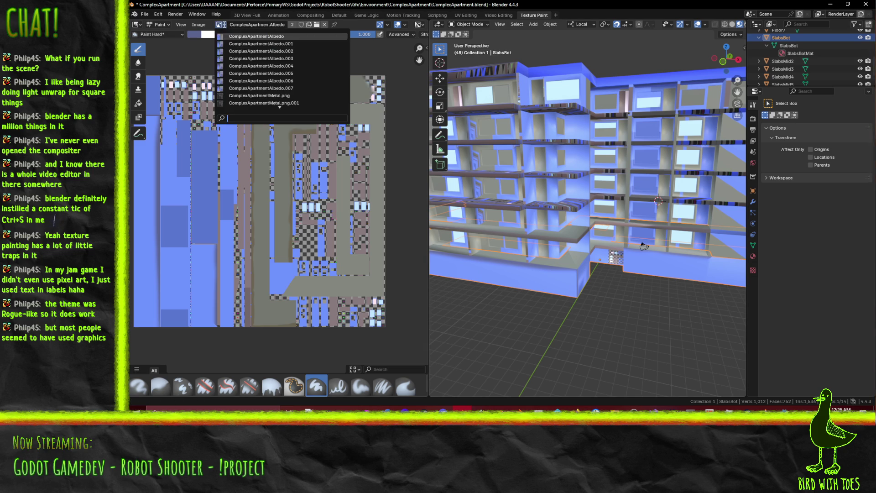
pyautogui.scroll(-18, 281, 75)
pyautogui.scroll(9, 280, 74)
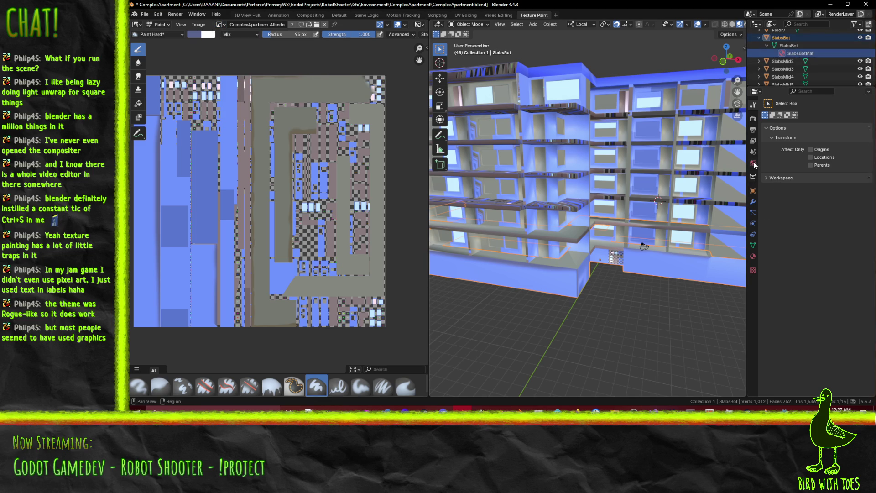
pyautogui.click(753, 257)
pyautogui.doubleClick(810, 208)
pyautogui.write('Slab')
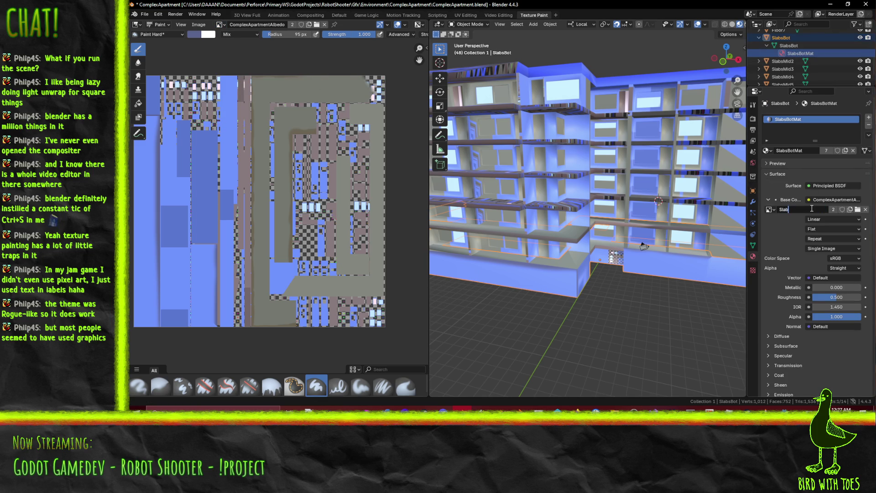
pyautogui.write('sBotAlb')
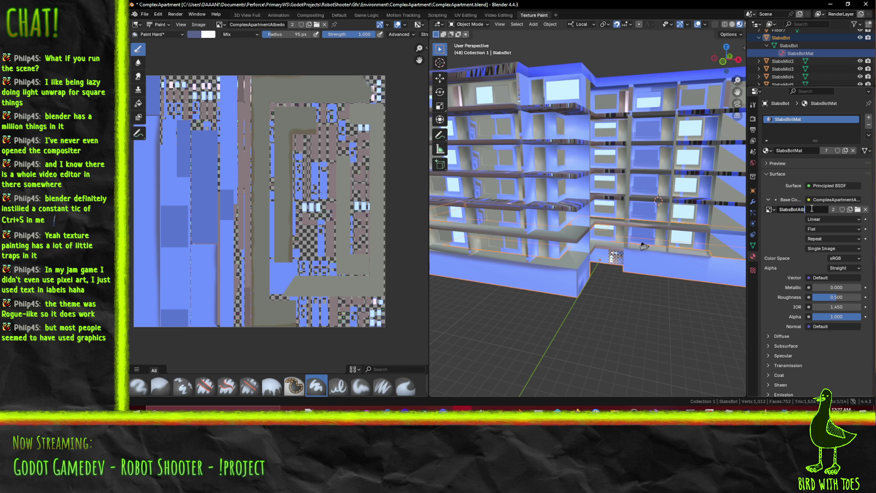
pyautogui.write('edo')
pyautogui.press('Return')
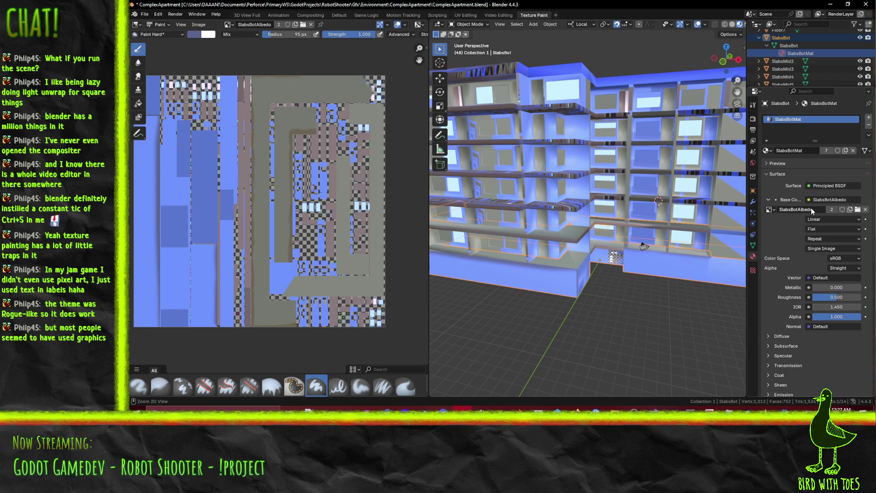
pyautogui.hotkey('ctrl', 's')
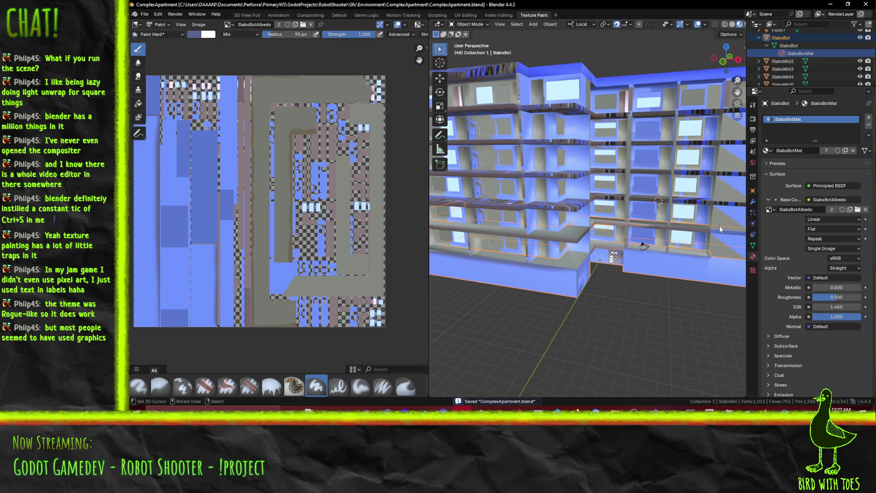
pyautogui.moveTo(546, 213); pyautogui.dragTo(545, 273, button='middle')
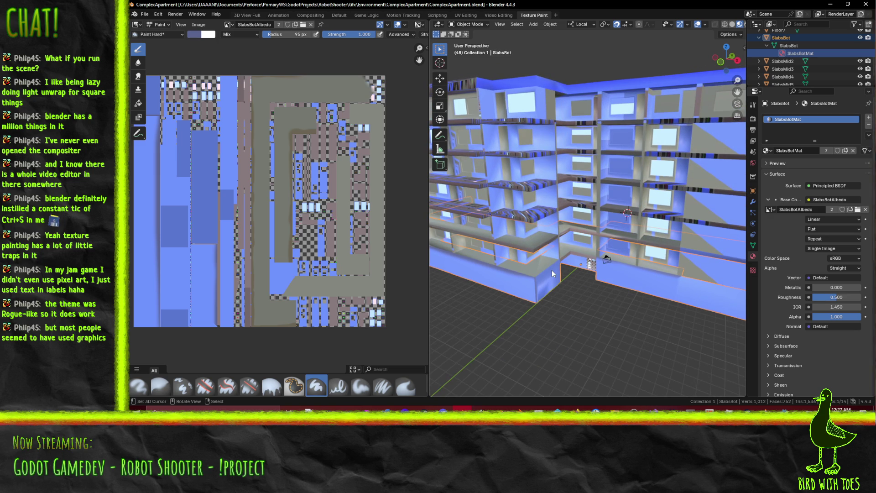
pyautogui.moveTo(634, 278); pyautogui.dragTo(570, 228, button='middle')
# Make SlabsMid2 active and rename its Base Color image to SlabsMidAlbedo
pyautogui.click(570, 228)
pyautogui.press('Tab')
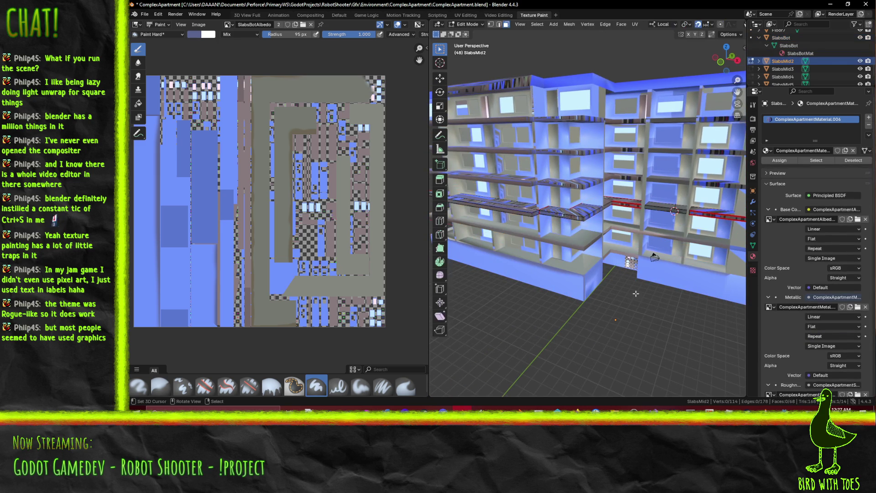
pyautogui.scroll(2, 734, 311)
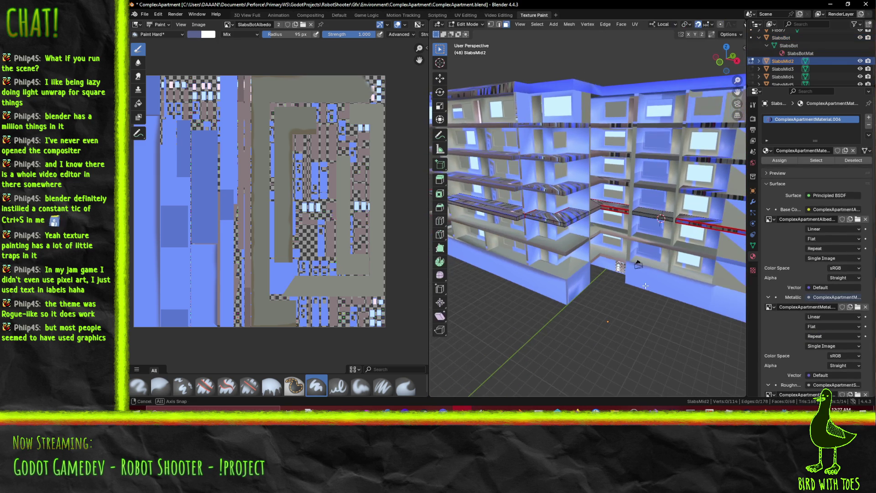
pyautogui.click(797, 219)
pyautogui.write('SlabsMidAlbedo')
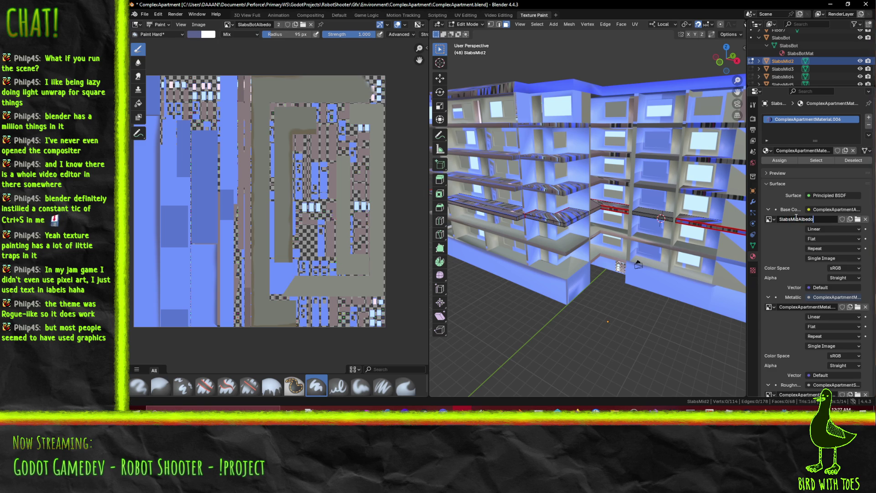
pyautogui.press('Return')
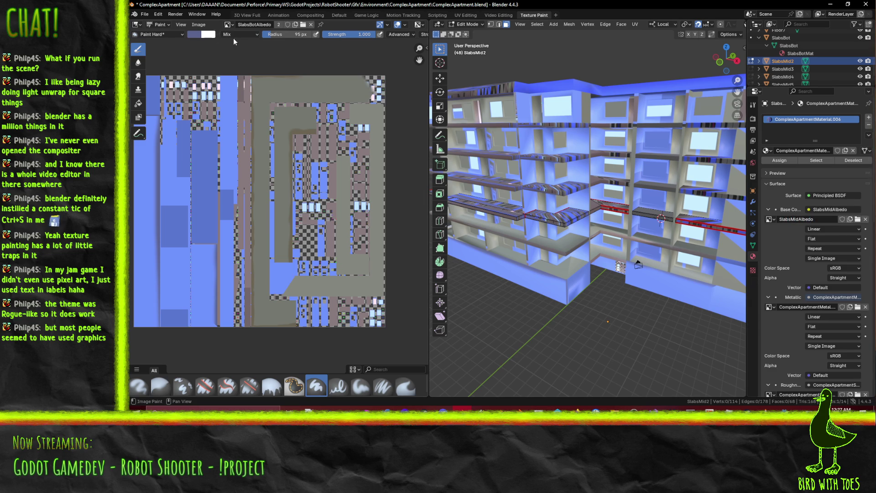
pyautogui.click(231, 24)
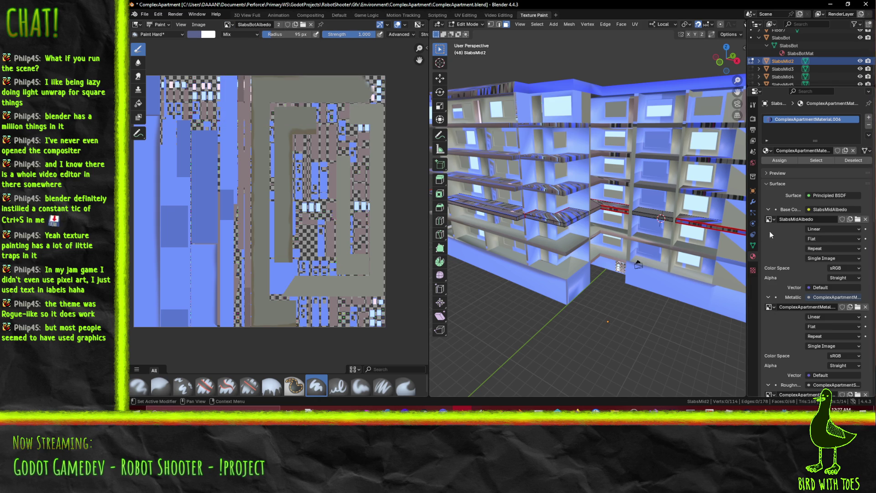
pyautogui.keyDown('ctrl'); pyautogui.scroll(-2, 772, 223); pyautogui.keyUp('ctrl')
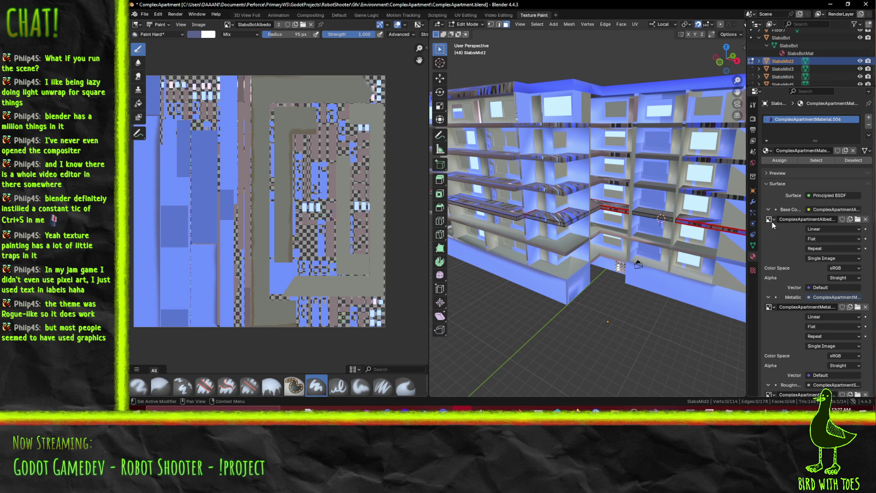
pyautogui.keyDown('ctrl'); pyautogui.scroll(2, 774, 221); pyautogui.keyUp('ctrl')
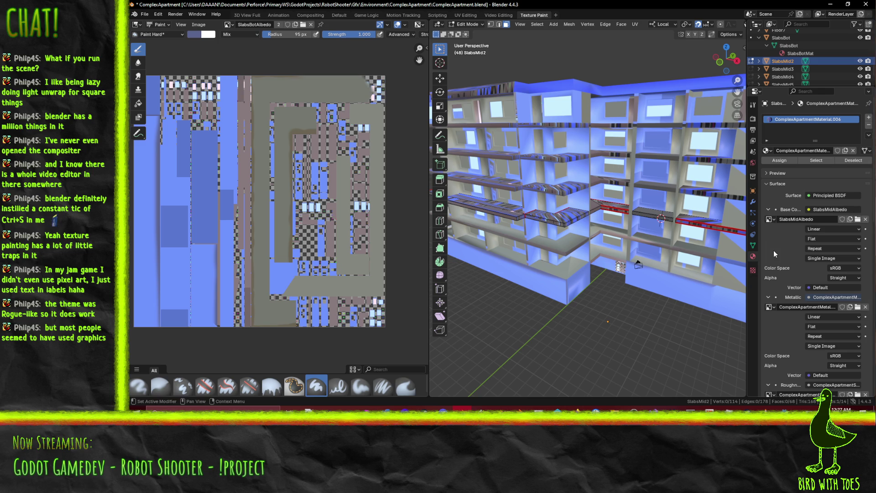
# Remove the Metallic and Roughness textures, leaving plain values 0.000 and 0.500
pyautogui.click(773, 307)
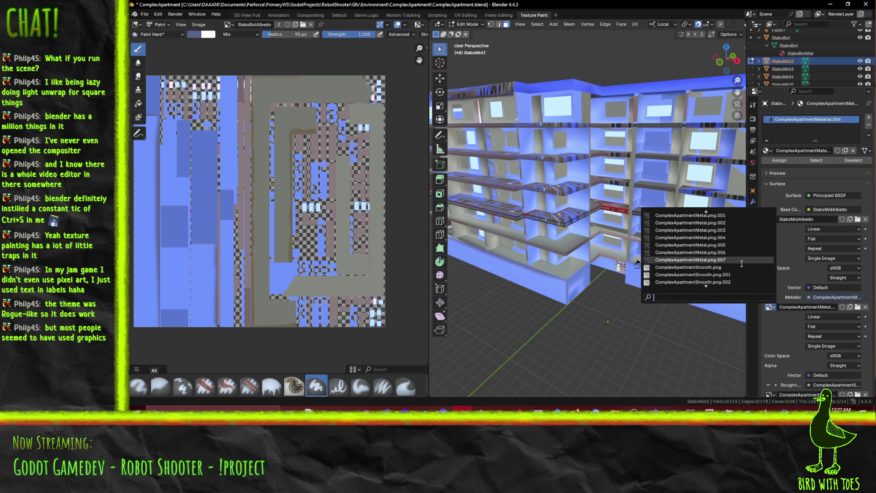
pyautogui.scroll(-2, 757, 334)
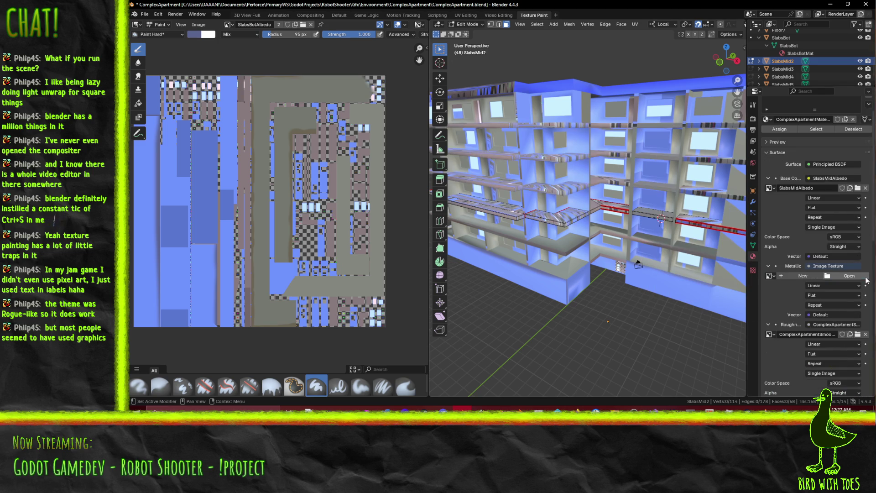
pyautogui.click(812, 267)
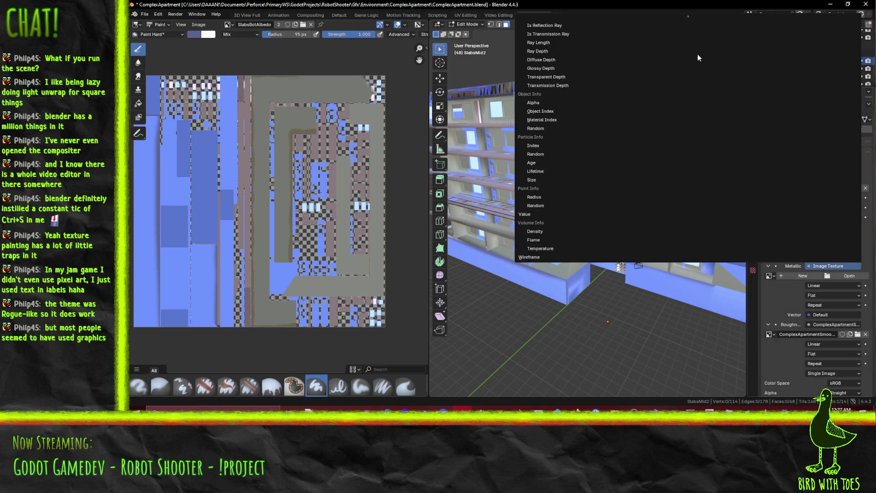
pyautogui.click(826, 21)
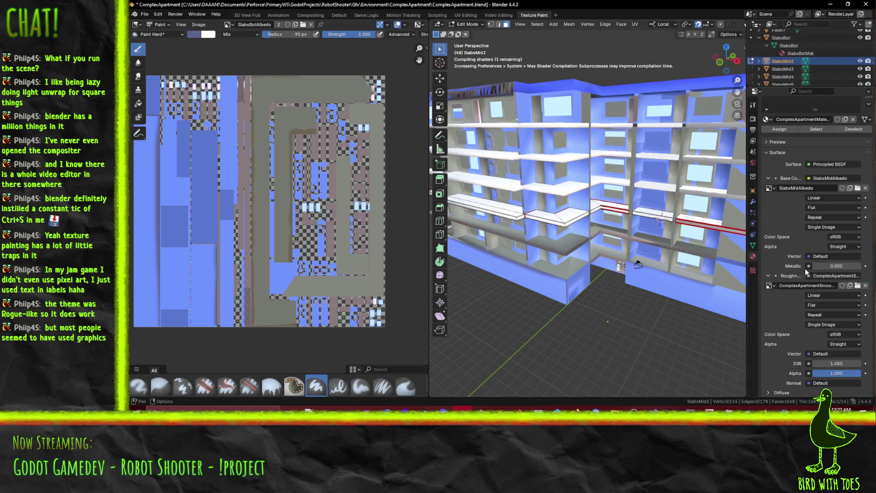
pyautogui.click(776, 238)
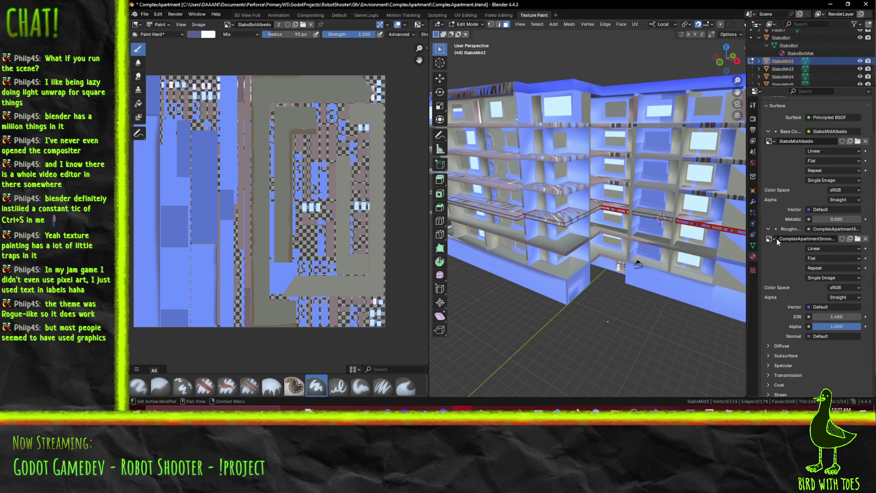
pyautogui.click(812, 229)
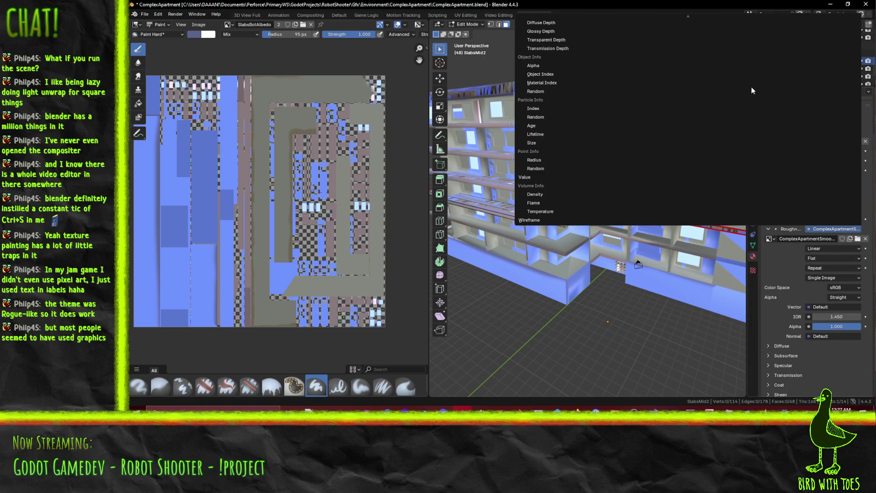
pyautogui.scroll(10, 751, 82)
pyautogui.scroll(-17, 825, 23)
pyautogui.scroll(19, 825, 22)
pyautogui.click(831, 24)
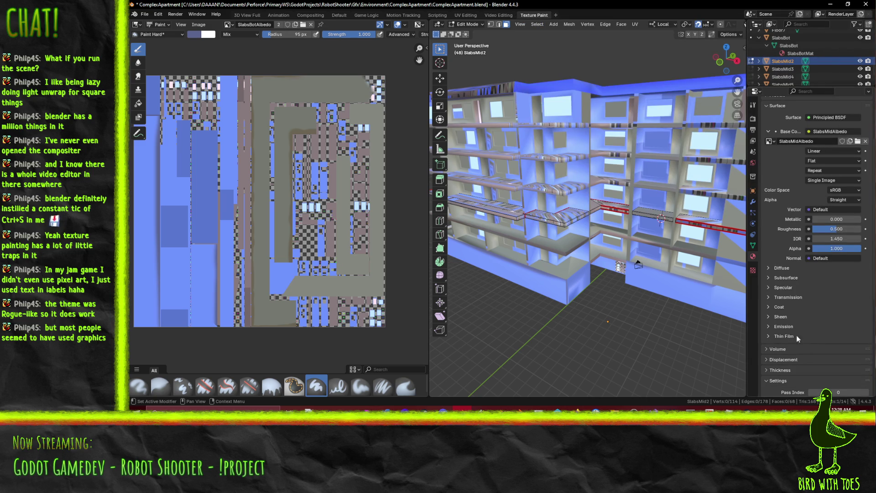
pyautogui.moveTo(593, 256)
pyautogui.mouseDown(button='middle')
pyautogui.moveTo(620, 264)
pyautogui.moveTo(563, 253)
pyautogui.mouseUp(button='middle')
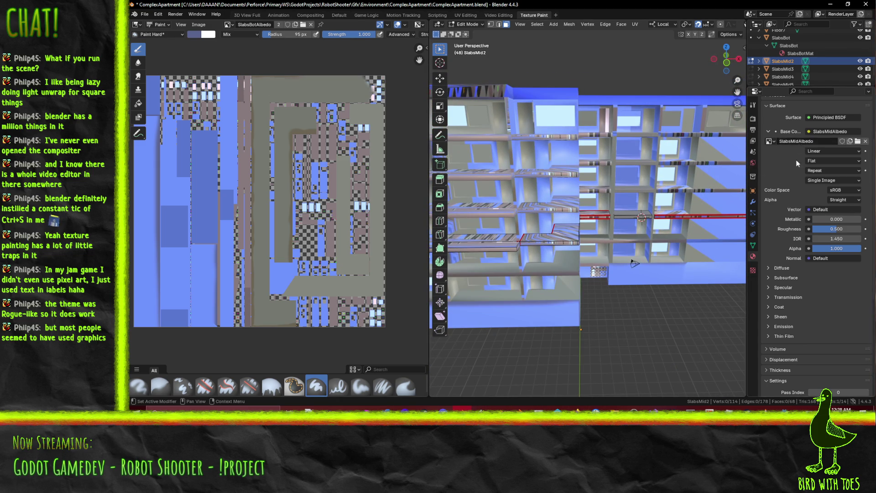
# Display the SlabsMidAlbedo texture in the image editor, fully in view
pyautogui.click(230, 25)
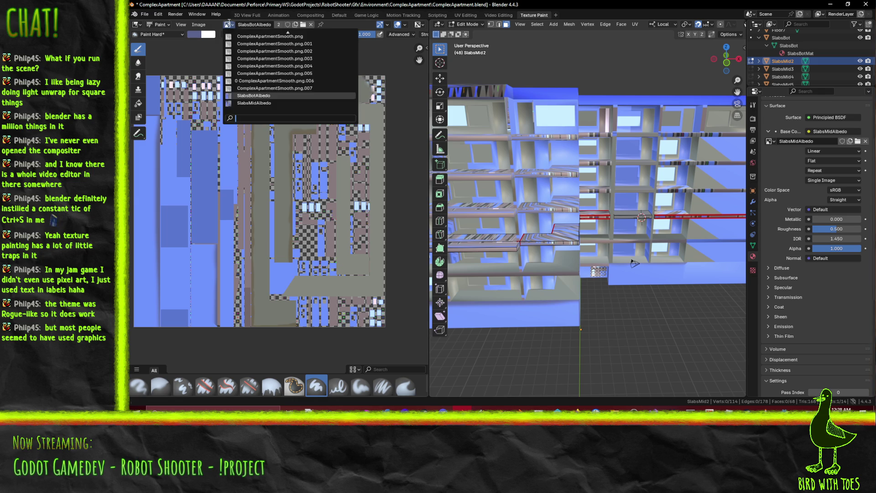
pyautogui.click(267, 103)
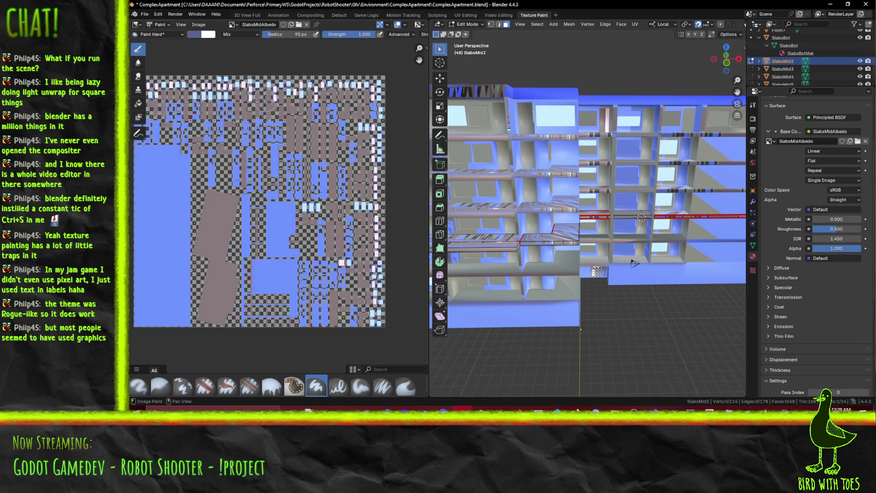
pyautogui.moveTo(285, 150); pyautogui.dragTo(334, 151, button='middle')
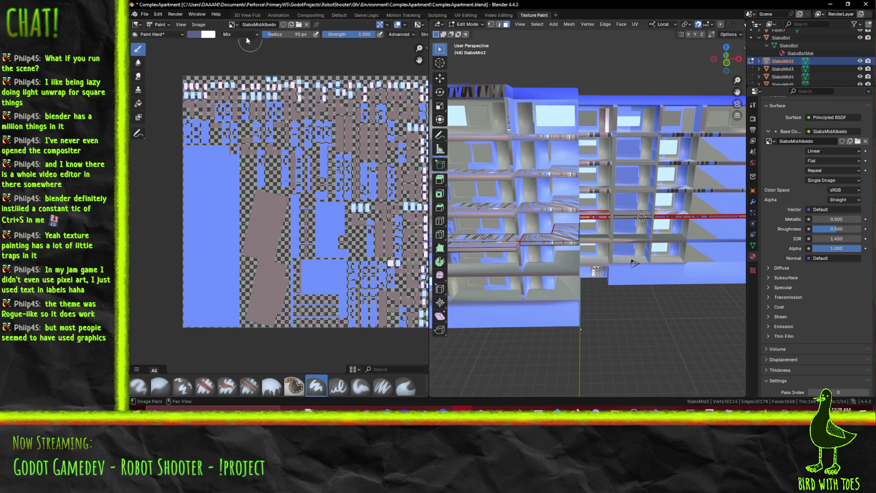
# Save a copy of the texture to disk as SlabsMidAlbedo.png
pyautogui.click(232, 25)
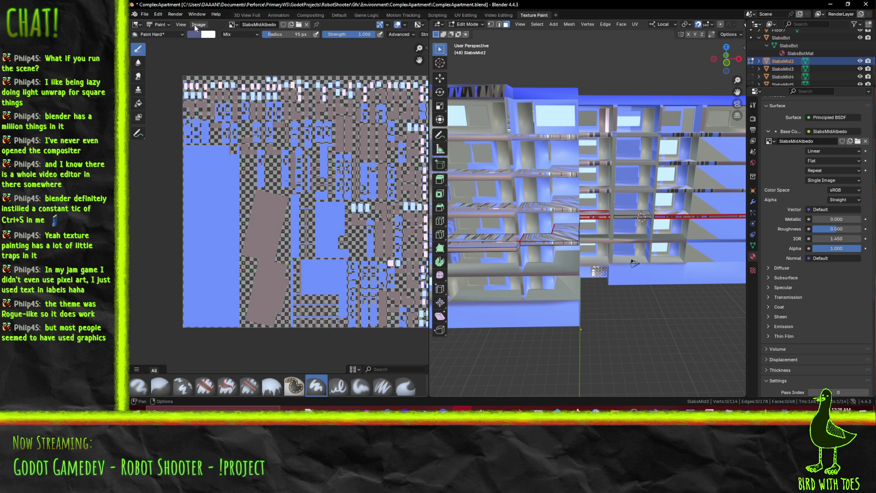
pyautogui.click(196, 25)
pyautogui.click(215, 119)
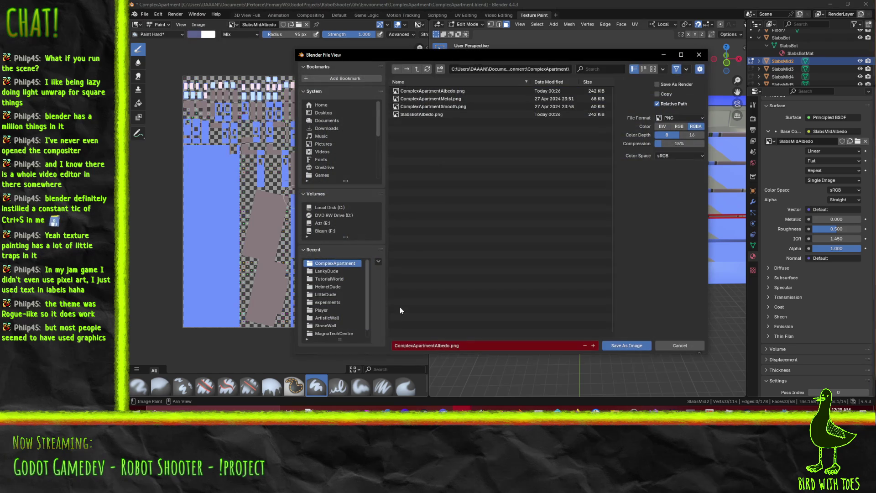
pyautogui.click(424, 114)
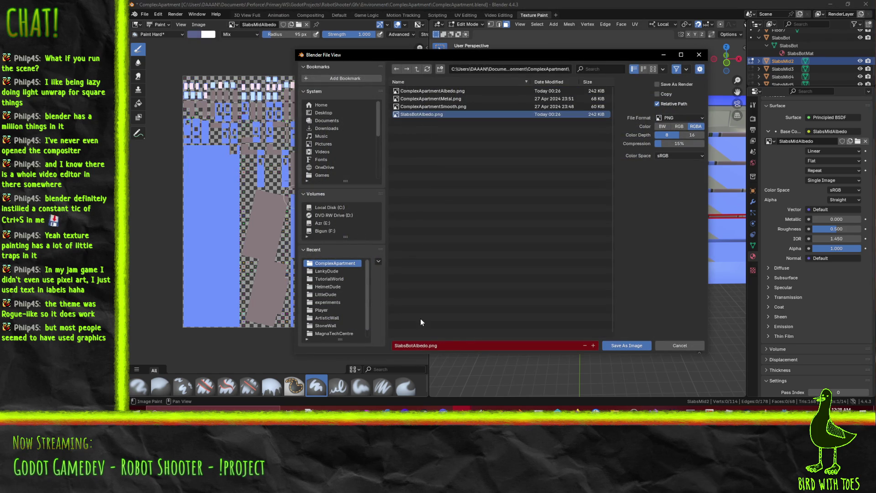
pyautogui.click(415, 347)
pyautogui.press('Home')
pyautogui.click(623, 346)
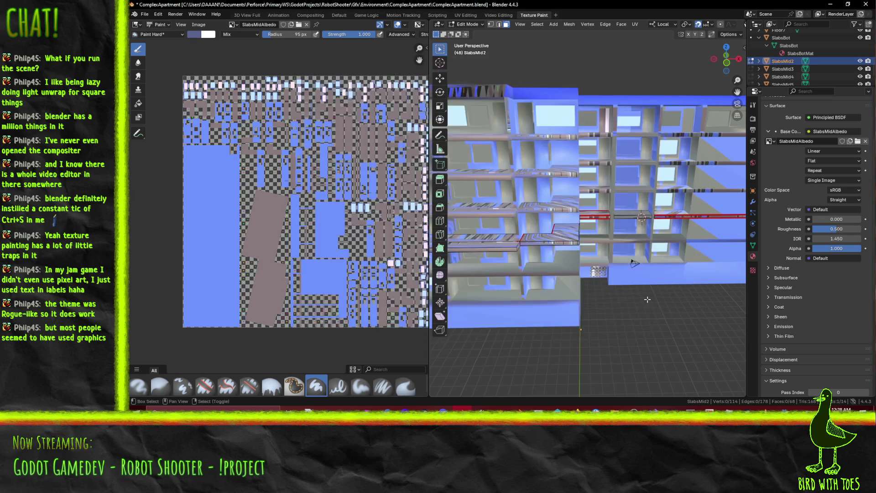
# Make SlabsBot active by selecting one of its rail faces, then snap to an orthographic side view
pyautogui.moveTo(613, 298); pyautogui.dragTo(626, 294, button='middle')
pyautogui.moveTo(502, 258)
pyautogui.mouseDown(button='middle')
pyautogui.moveTo(634, 265)
pyautogui.moveTo(648, 237)
pyautogui.moveTo(598, 225)
pyautogui.mouseUp(button='middle')
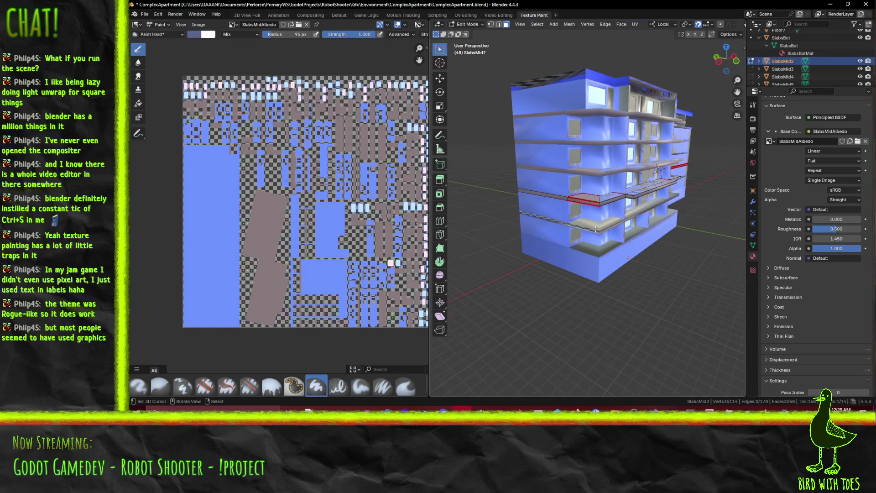
pyautogui.scroll(5, 593, 246)
pyautogui.click(587, 261)
pyautogui.click(615, 266)
pyautogui.moveTo(616, 266)
pyautogui.keyDown('alt'); pyautogui.mouseDown(button='middle')
pyautogui.moveTo(642, 254)
pyautogui.moveTo(648, 230)
pyautogui.moveTo(506, 270)
pyautogui.mouseUp(button='middle'); pyautogui.keyUp('alt')
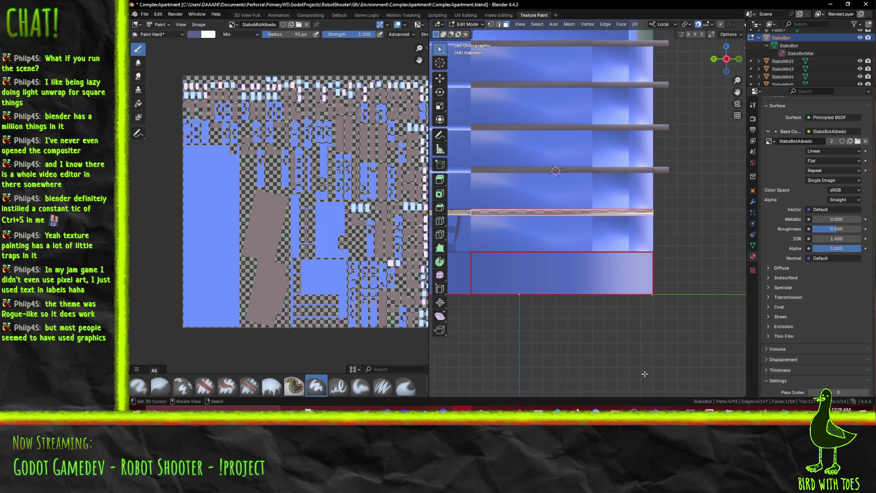
# Show SlabsBotAlbedo in the image editor and switch SlabsBot to Texture Paint in a perspective view
pyautogui.click(233, 25)
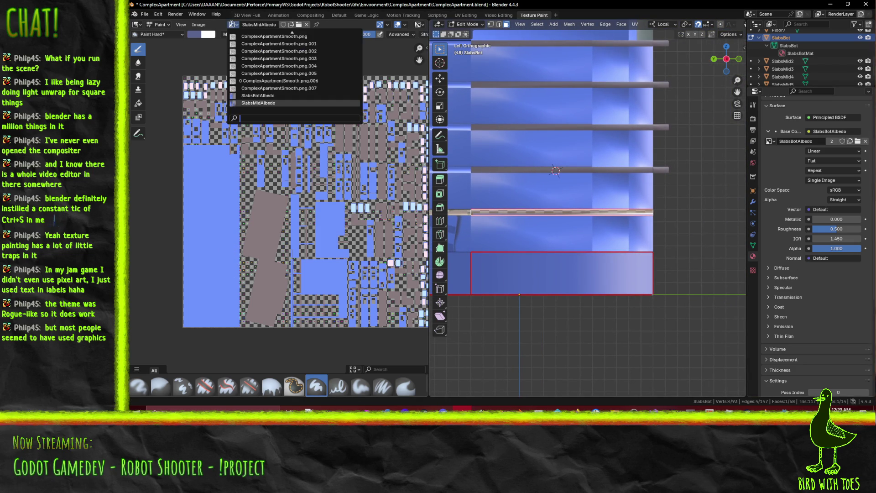
pyautogui.click(273, 95)
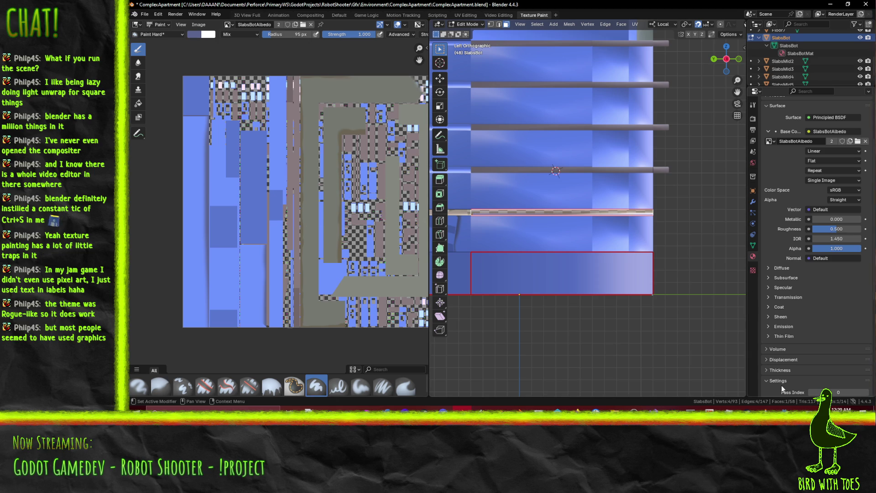
pyautogui.click(754, 105)
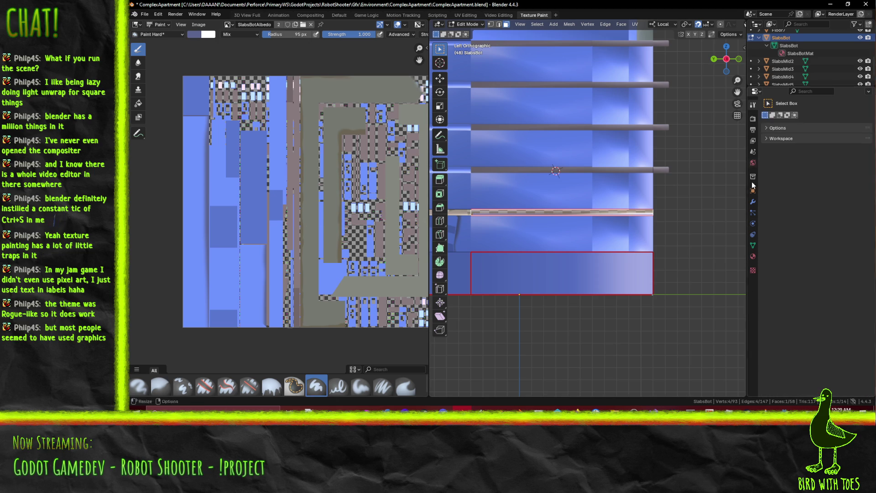
pyautogui.click(461, 26)
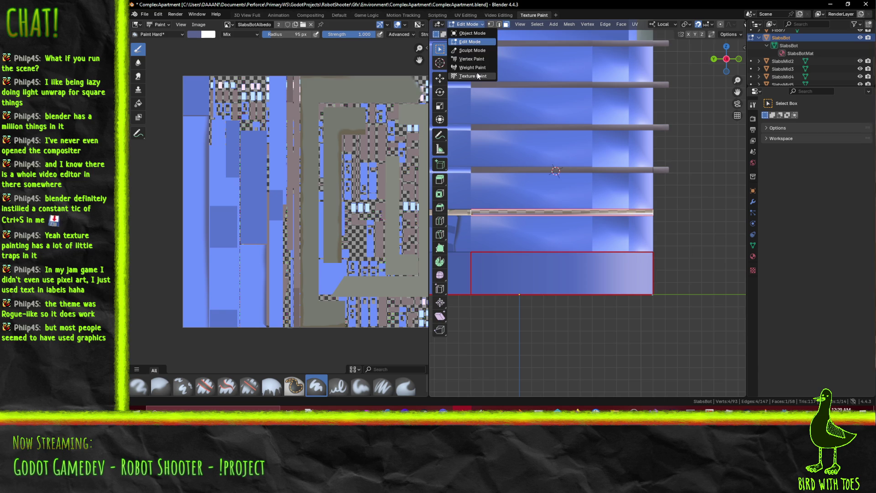
pyautogui.click(473, 76)
pyautogui.moveTo(571, 248); pyautogui.dragTo(664, 225, button='middle')
pyautogui.scroll(2, 664, 225)
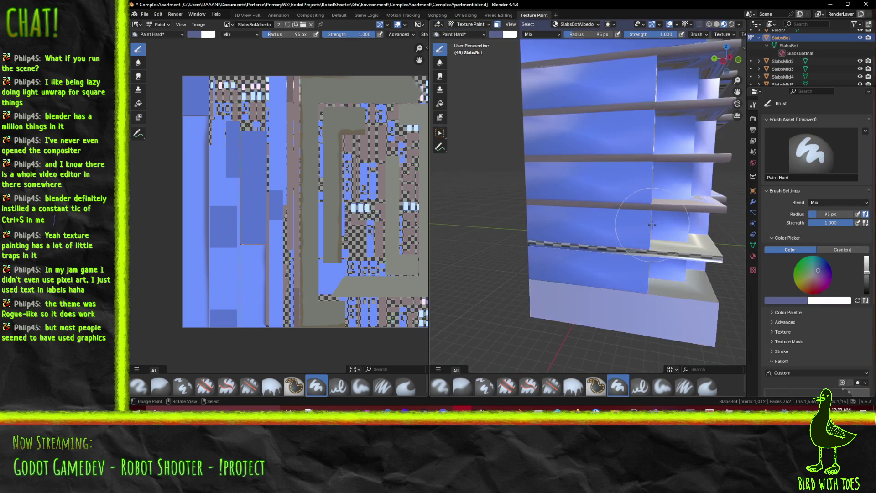
# Undo a test stroke, sample a brighter blue from the model, and paint the checkered ledge blue
pyautogui.scroll(2, 502, 186)
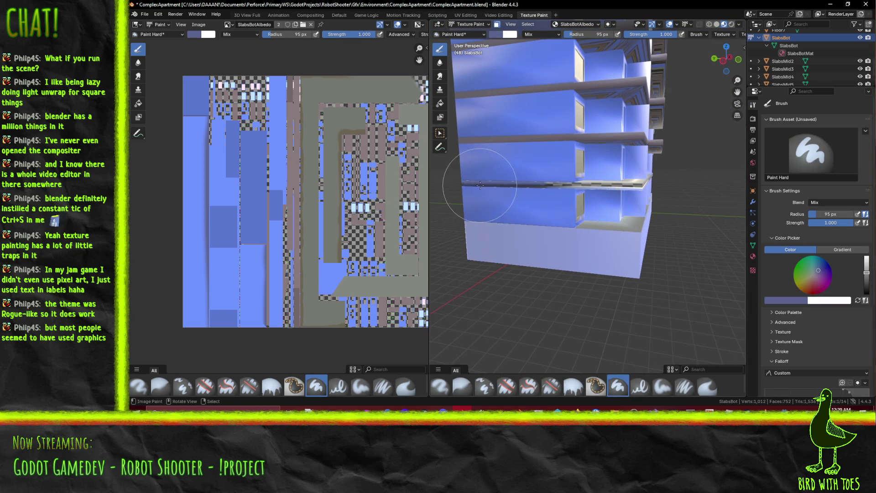
pyautogui.click(536, 185)
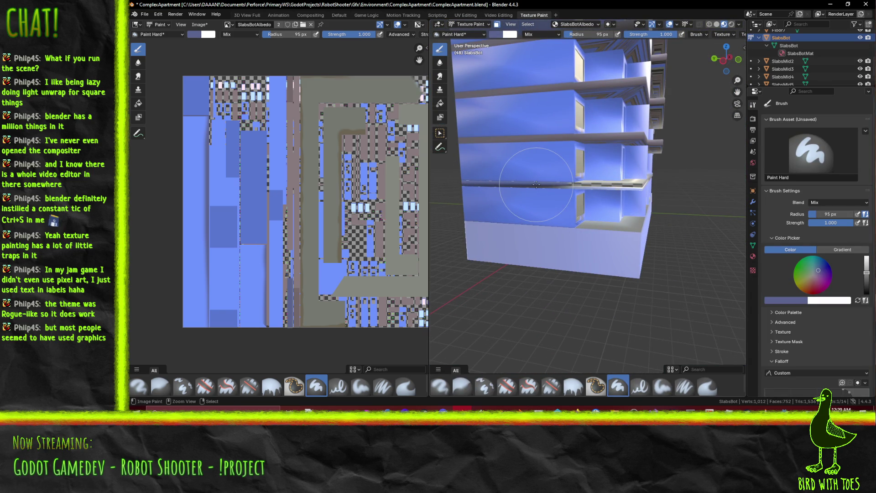
pyautogui.hotkey('ctrl', 'z')
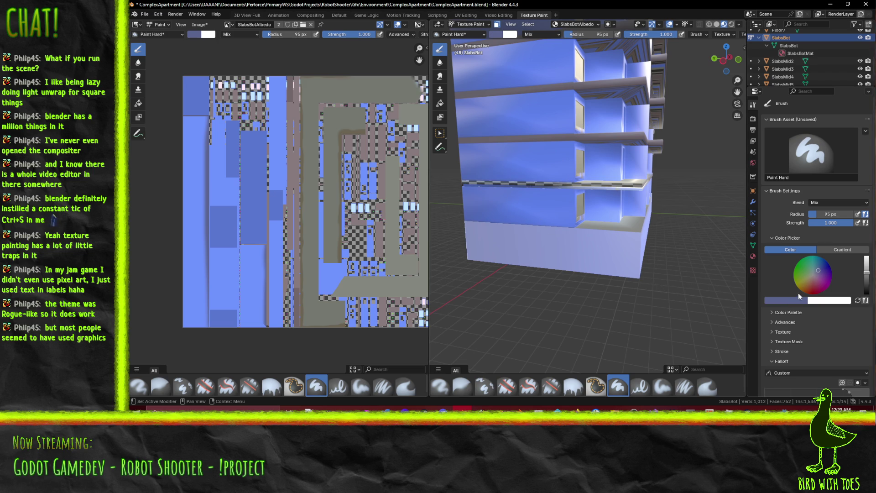
pyautogui.click(785, 299)
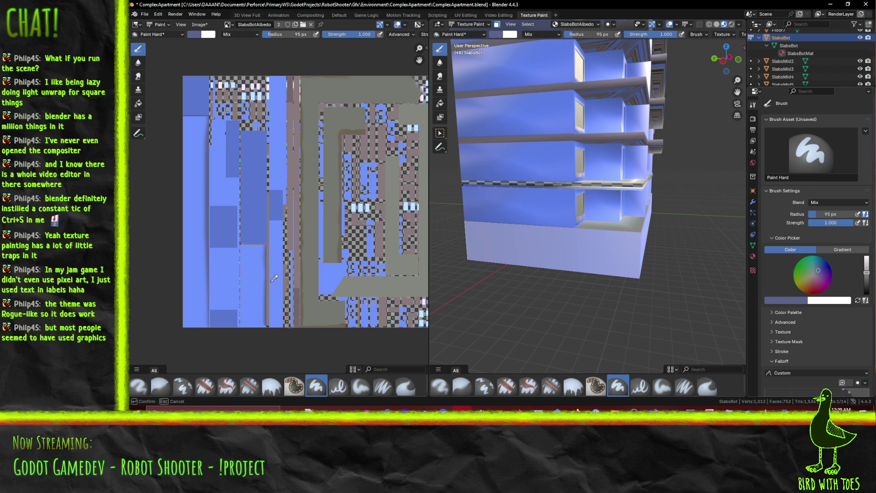
pyautogui.click(221, 231)
pyautogui.moveTo(470, 186); pyautogui.dragTo(528, 186)
pyautogui.scroll(2, 528, 187)
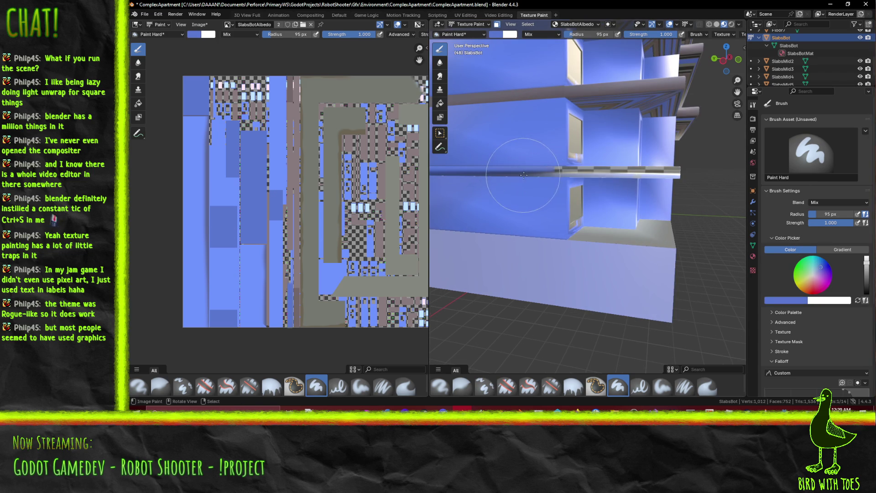
pyautogui.scroll(4, 524, 176)
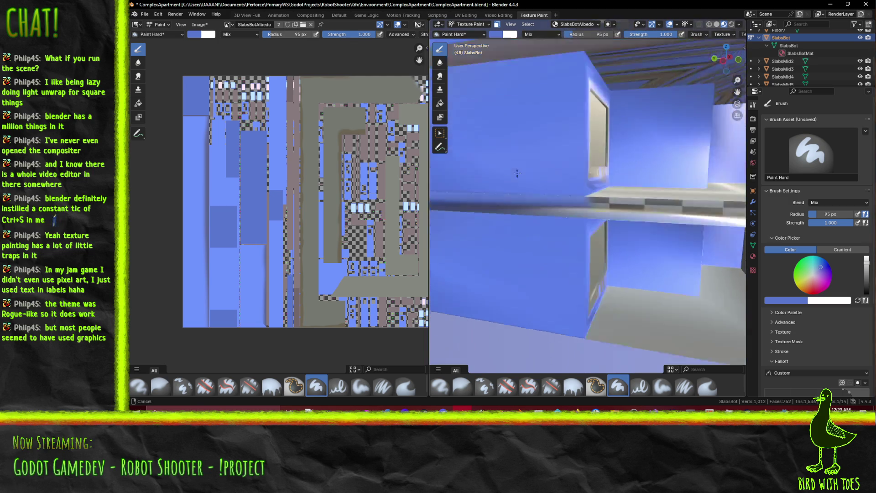
pyautogui.scroll(-4, 593, 232)
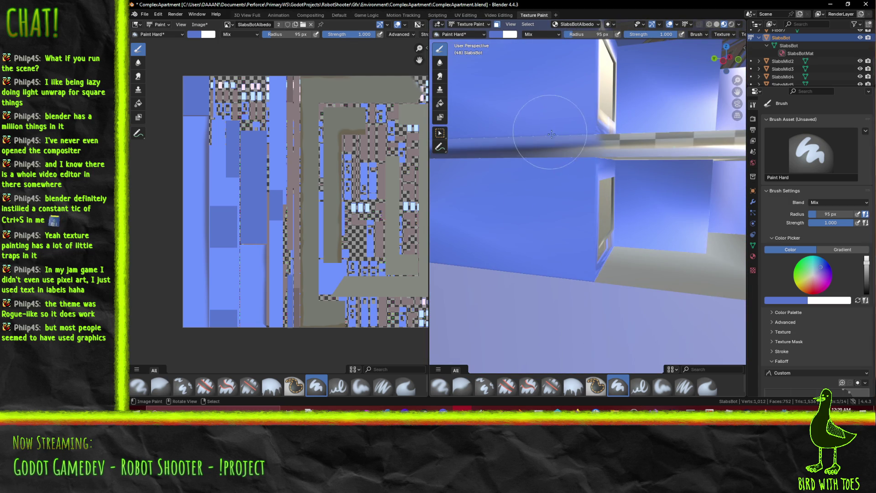
pyautogui.moveTo(545, 201)
pyautogui.mouseDown(button='middle')
pyautogui.moveTo(574, 209)
pyautogui.moveTo(568, 220)
pyautogui.moveTo(629, 230)
pyautogui.mouseUp(button='middle')
pyautogui.scroll(5, 629, 231)
# Sample the mauve-grey texture colour with the eyedropper and paint the ledge with it
pyautogui.click(778, 301)
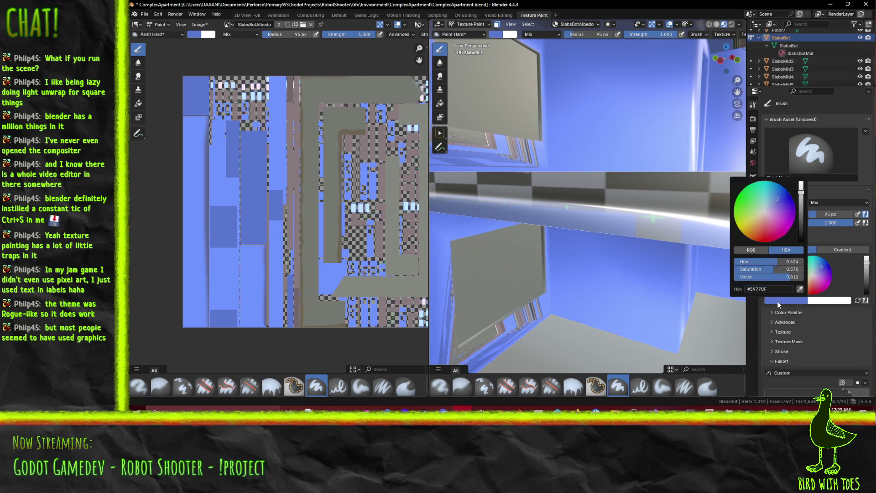
pyautogui.click(800, 289)
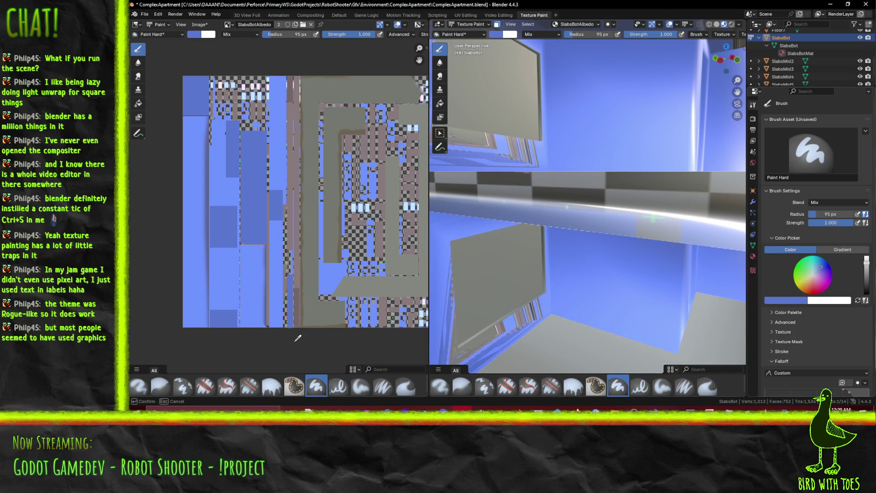
pyautogui.click(293, 86)
pyautogui.moveTo(456, 183)
pyautogui.mouseDown()
pyautogui.moveTo(475, 194)
pyautogui.moveTo(638, 205)
pyautogui.mouseUp()
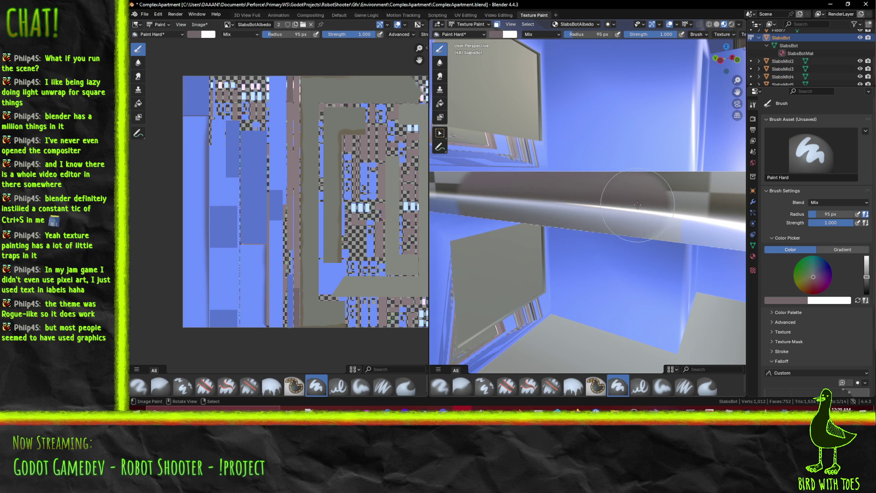
pyautogui.moveTo(565, 208)
pyautogui.mouseDown(button='middle')
pyautogui.moveTo(600, 196)
pyautogui.moveTo(610, 202)
pyautogui.moveTo(568, 202)
pyautogui.moveTo(601, 194)
pyautogui.moveTo(569, 205)
pyautogui.moveTo(602, 218)
pyautogui.moveTo(591, 192)
pyautogui.mouseUp(button='middle')
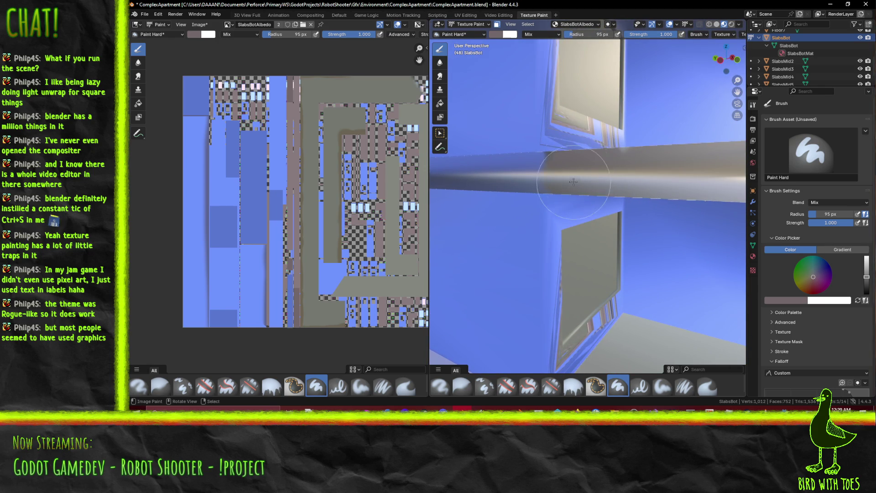
pyautogui.moveTo(613, 153); pyautogui.dragTo(592, 286, button='middle')
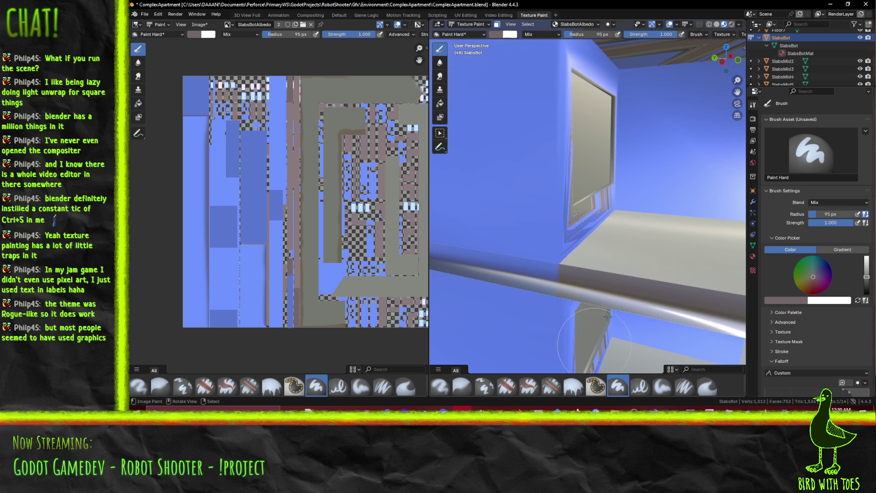
pyautogui.scroll(-10, 540, 263)
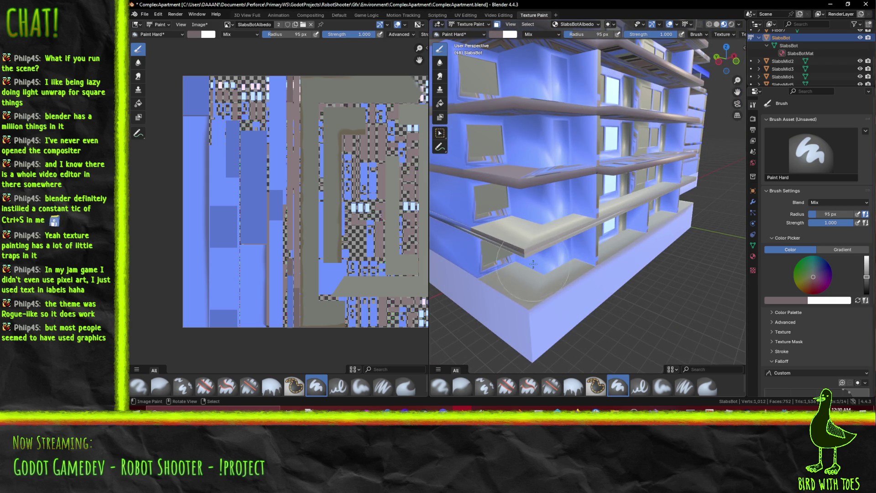
# Save the blend file with Ctrl+S and dab more paint onto the ledge
pyautogui.moveTo(524, 269)
pyautogui.mouseDown(button='middle')
pyautogui.moveTo(588, 232)
pyautogui.moveTo(531, 193)
pyautogui.moveTo(609, 226)
pyautogui.mouseUp(button='middle')
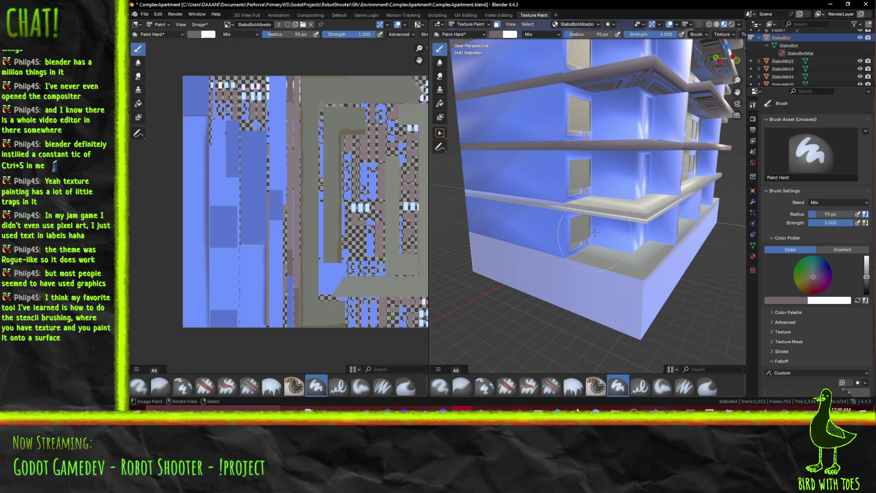
pyautogui.hotkey('ctrl', 's')
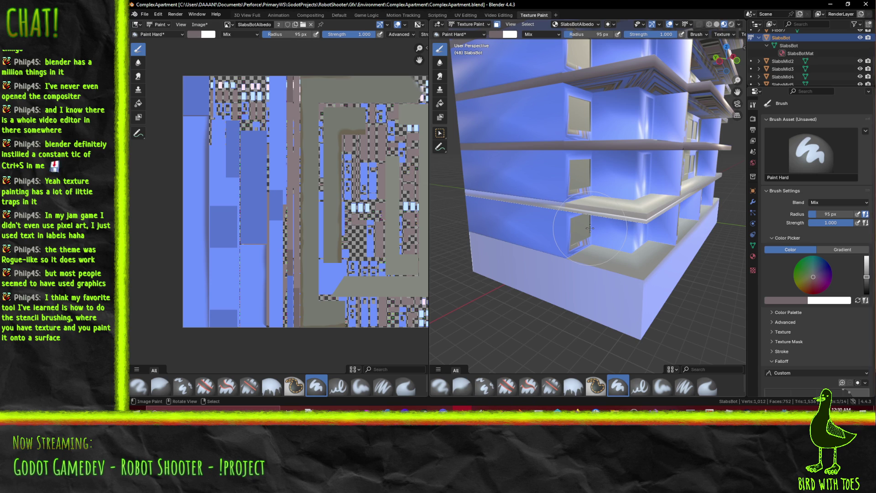
pyautogui.click(581, 213)
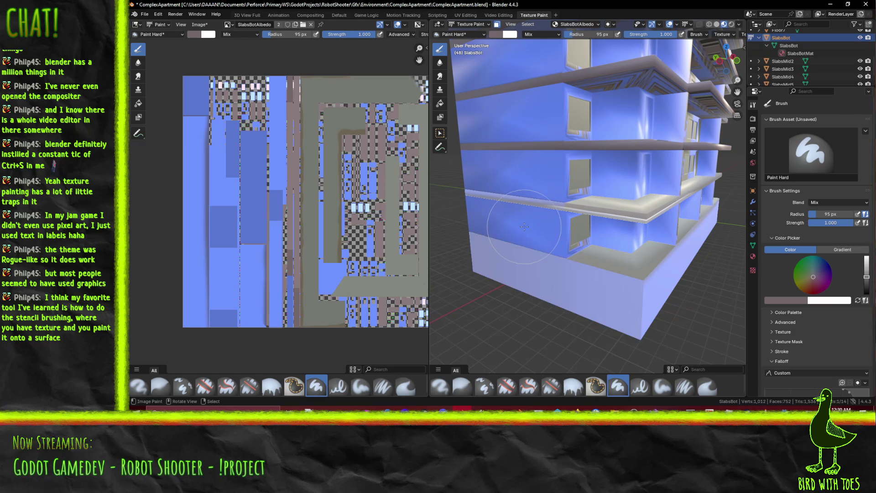
pyautogui.moveTo(550, 271); pyautogui.dragTo(529, 259, button='middle')
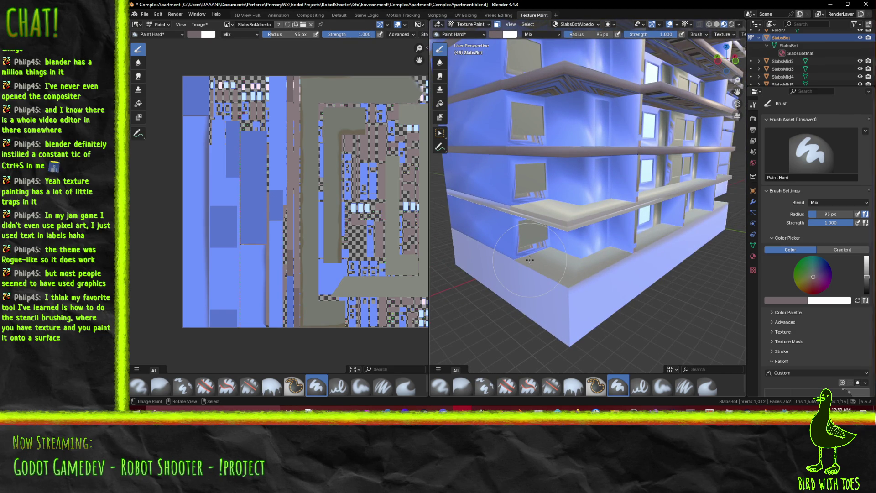
pyautogui.moveTo(529, 217); pyautogui.dragTo(545, 220, button='middle')
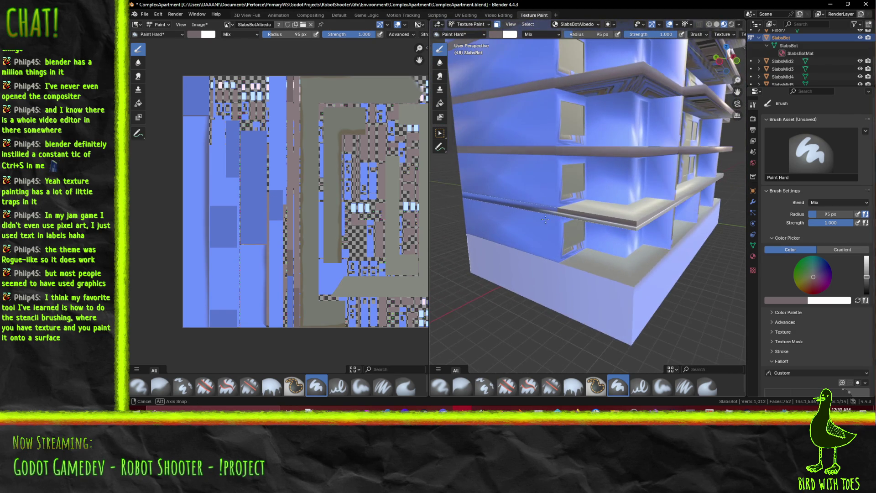
# Switch the image to SlabsMidAlbedo, paint the shelf darker grey, and return to Edit Mode
pyautogui.click(228, 25)
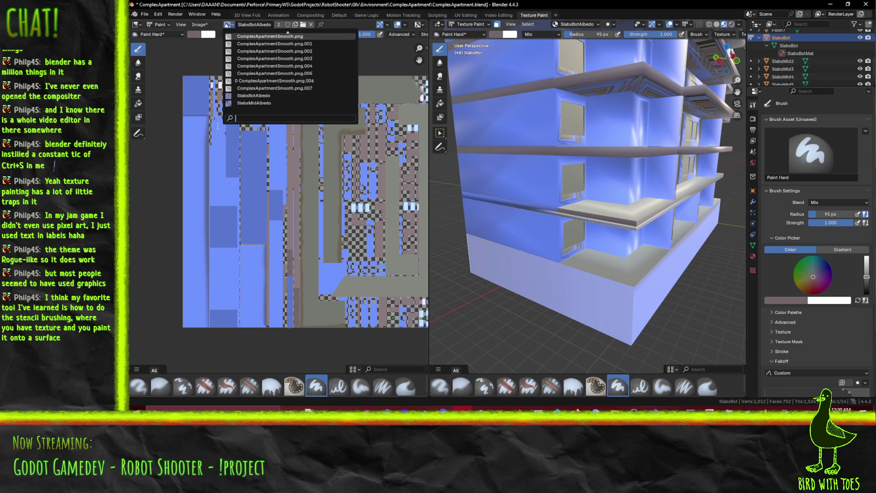
pyautogui.click(265, 101)
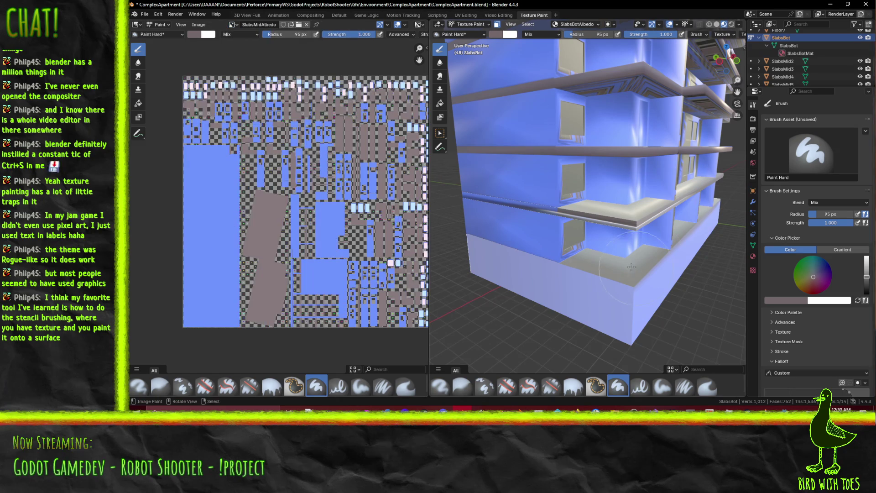
pyautogui.moveTo(565, 228)
pyautogui.mouseDown(button='middle')
pyautogui.moveTo(544, 242)
pyautogui.moveTo(570, 239)
pyautogui.moveTo(532, 228)
pyautogui.mouseUp(button='middle')
pyautogui.moveTo(532, 228); pyautogui.dragTo(595, 210)
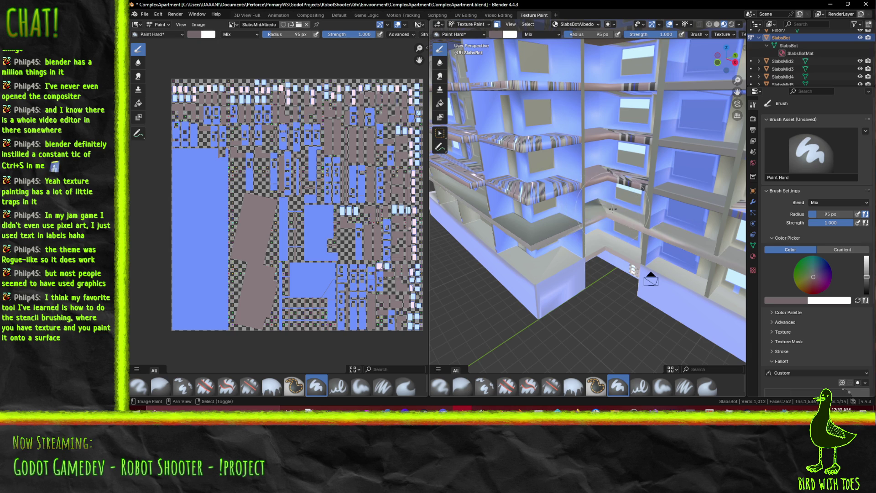
pyautogui.scroll(-2, 204, 184)
pyautogui.scroll(3, 643, 241)
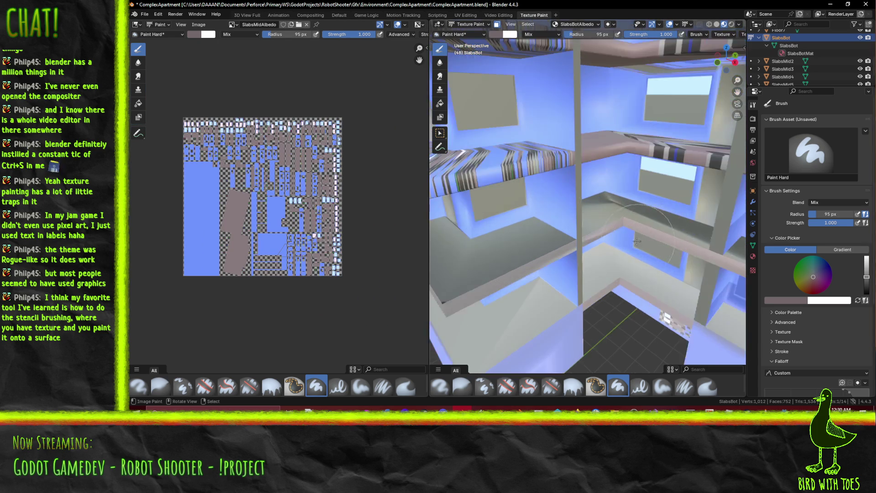
pyautogui.scroll(-5, 643, 240)
pyautogui.press('Tab')
pyautogui.moveTo(630, 246); pyautogui.dragTo(611, 254, button='middle')
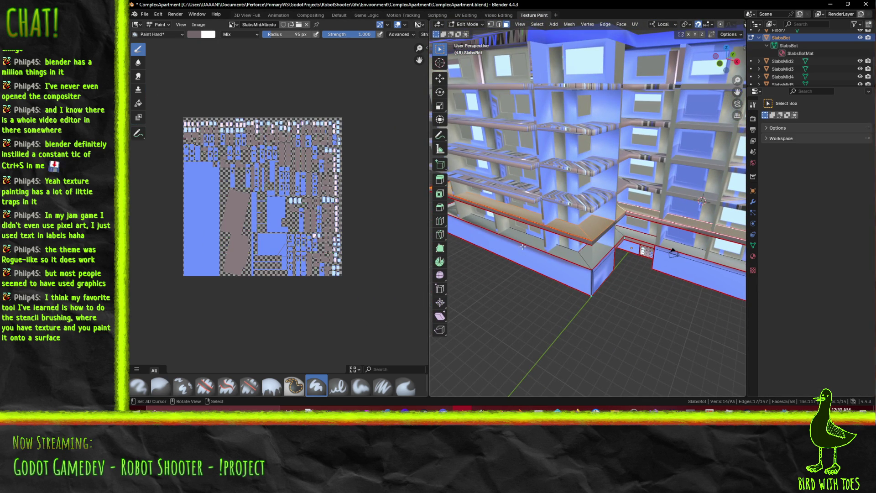
# Switch to the UV Editing workspace and look up under the building's floors
pyautogui.moveTo(685, 254)
pyautogui.mouseDown(button='middle')
pyautogui.moveTo(643, 235)
pyautogui.moveTo(444, 27)
pyautogui.mouseUp(button='middle')
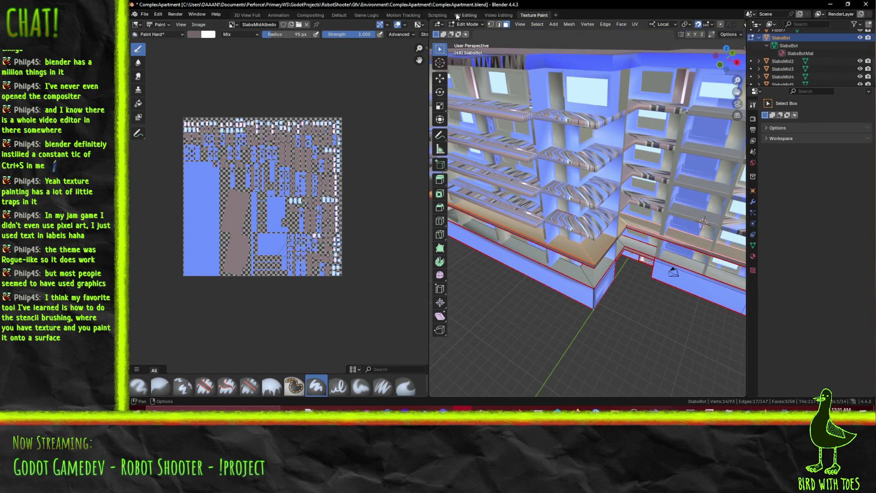
pyautogui.click(457, 15)
pyautogui.moveTo(597, 210); pyautogui.dragTo(650, 241, button='middle')
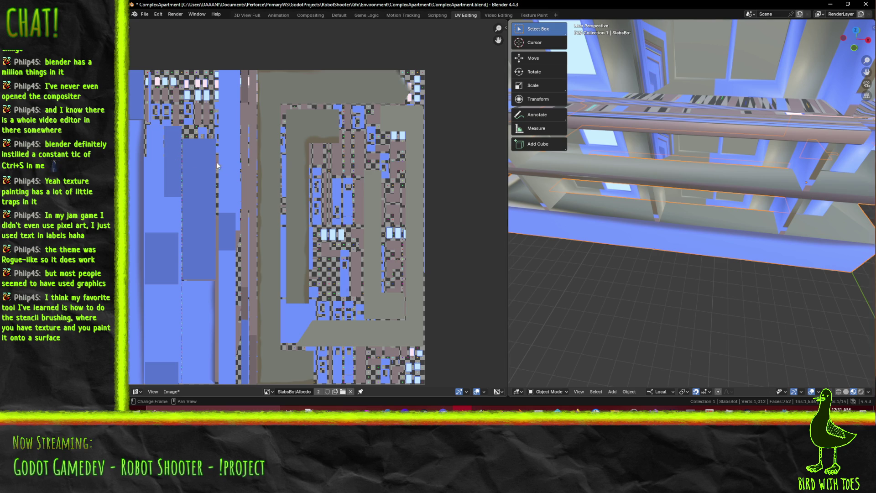
# Cancel the accidental move so the floor slab stays in its original place
pyautogui.scroll(-4, 194, 162)
pyautogui.scroll(2, 290, 193)
pyautogui.press('g')
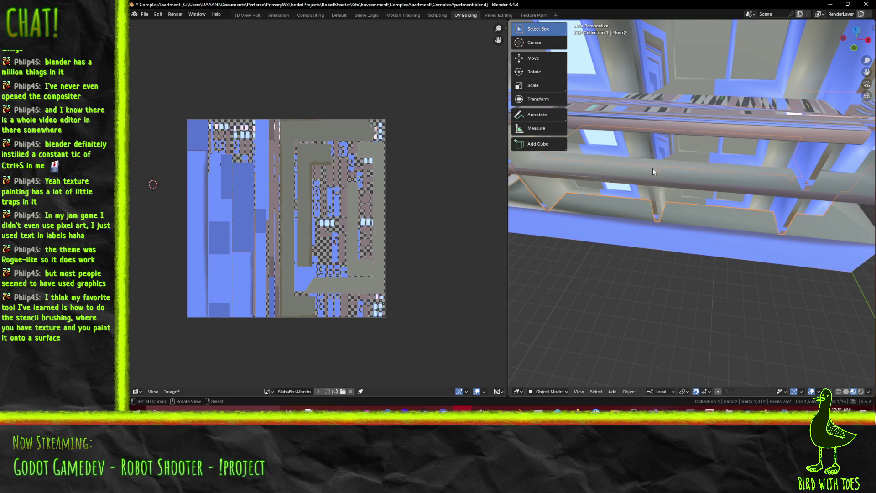
pyautogui.rightClick(685, 166)
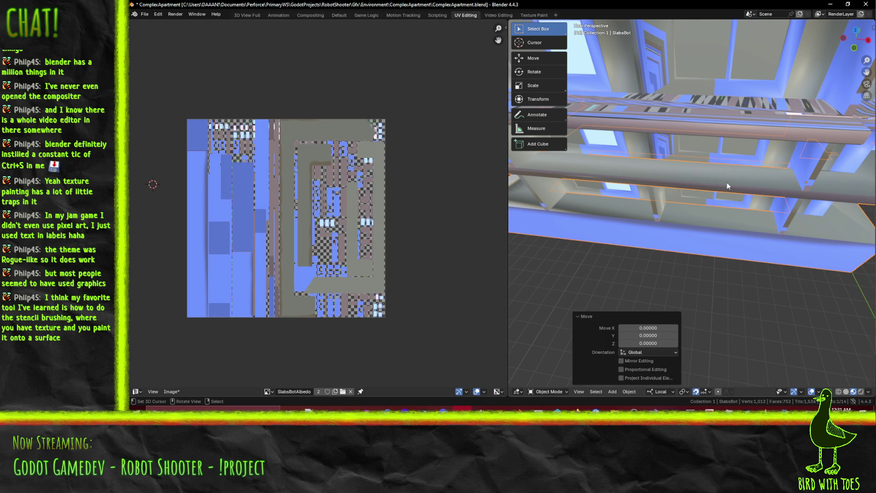
pyautogui.click(751, 215)
# Make SlabsMid2 active and enter Edit Mode on its mesh
pyautogui.moveTo(733, 177)
pyautogui.mouseDown(button='middle')
pyautogui.moveTo(768, 199)
pyautogui.moveTo(760, 168)
pyautogui.mouseUp(button='middle')
pyautogui.click(761, 168)
pyautogui.press('Tab')
pyautogui.moveTo(660, 195); pyautogui.dragTo(724, 208, button='middle')
pyautogui.moveTo(639, 274)
pyautogui.mouseDown(button='middle')
pyautogui.moveTo(791, 262)
pyautogui.moveTo(762, 247)
pyautogui.moveTo(687, 262)
pyautogui.mouseUp(button='middle')
pyautogui.scroll(5, 599, 217)
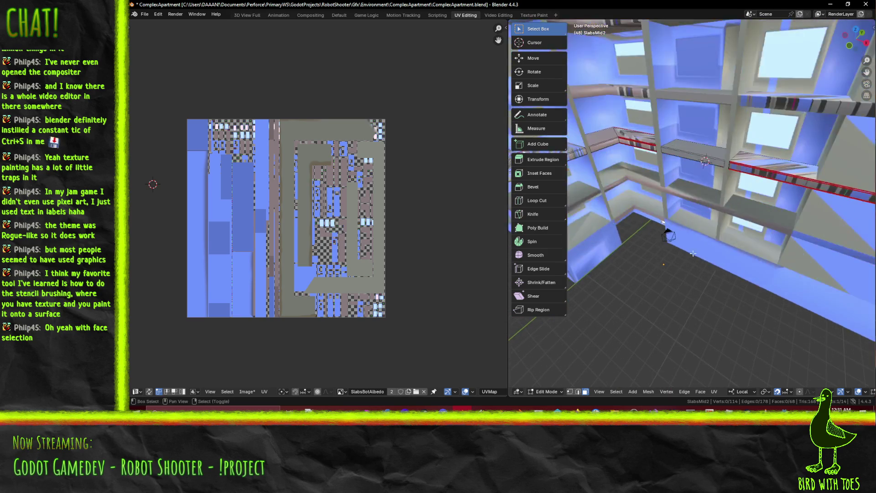
# Select several shelf faces on the slab ledge to inspect their UVs, then deselect all
pyautogui.moveTo(599, 218); pyautogui.dragTo(706, 264, button='middle')
pyautogui.click(640, 193)
pyautogui.hotkey('alt', 'a')
pyautogui.moveTo(613, 200)
pyautogui.mouseDown(button='middle')
pyautogui.moveTo(703, 204)
pyautogui.moveTo(659, 195)
pyautogui.mouseUp(button='middle')
pyautogui.click(698, 203)
pyautogui.keyDown('shift'); pyautogui.click(660, 195); pyautogui.keyUp('shift')
pyautogui.keyDown('shift'); pyautogui.click(598, 207); pyautogui.keyUp('shift')
pyautogui.moveTo(598, 207); pyautogui.dragTo(669, 199, button='middle')
pyautogui.hotkey('alt', 'a')
pyautogui.scroll(5, 662, 219)
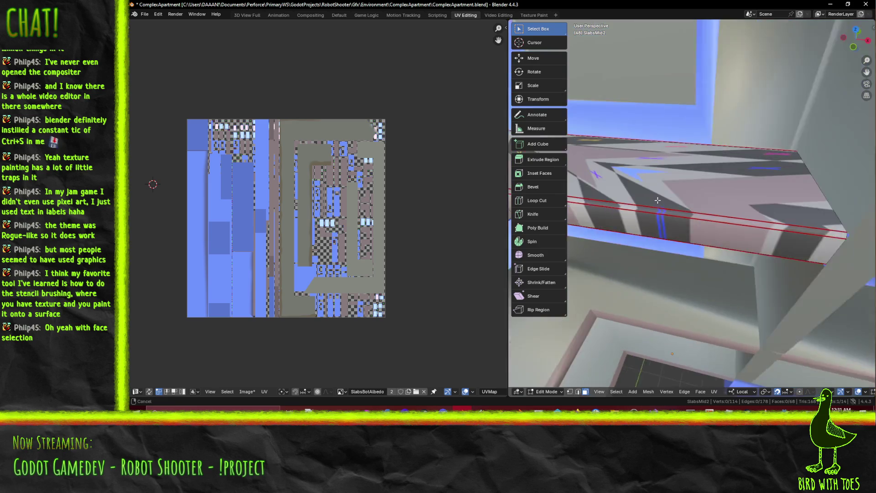
# In edge select mode, select the long shelf and slab edges
pyautogui.press('2')
pyautogui.click(628, 247)
pyautogui.moveTo(627, 247)
pyautogui.keyDown('shift'); pyautogui.mouseDown(button='middle')
pyautogui.moveTo(627, 183)
pyautogui.moveTo(618, 188)
pyautogui.moveTo(641, 203)
pyautogui.moveTo(629, 173)
pyautogui.moveTo(671, 170)
pyautogui.mouseUp(button='middle'); pyautogui.keyUp('shift')
pyautogui.hotkey('shift', 'g')
pyautogui.click(628, 188)
pyautogui.click(645, 213)
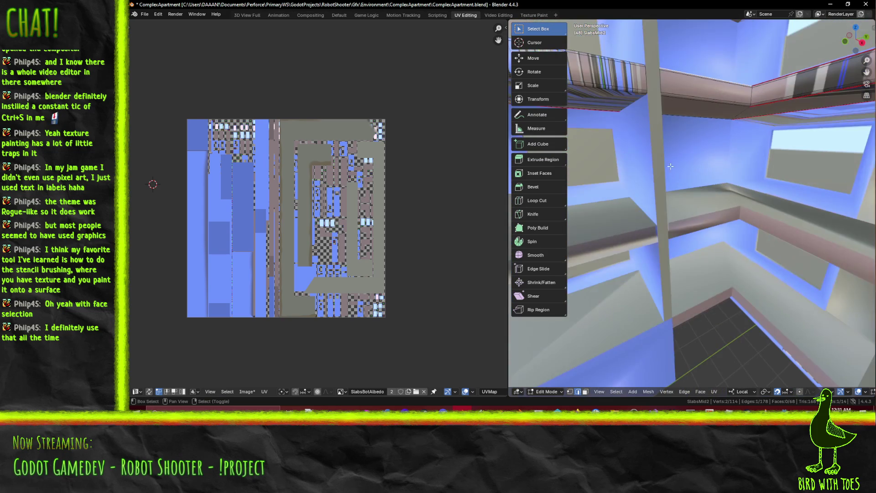
pyautogui.moveTo(613, 90); pyautogui.dragTo(689, 201, button='middle')
pyautogui.keyDown('shift'); pyautogui.click(659, 157); pyautogui.keyUp('shift')
pyautogui.keyDown('shift'); pyautogui.click(658, 157); pyautogui.keyUp('shift')
pyautogui.keyDown('shift'); pyautogui.click(683, 156); pyautogui.keyUp('shift')
pyautogui.moveTo(683, 156); pyautogui.dragTo(688, 204, button='middle')
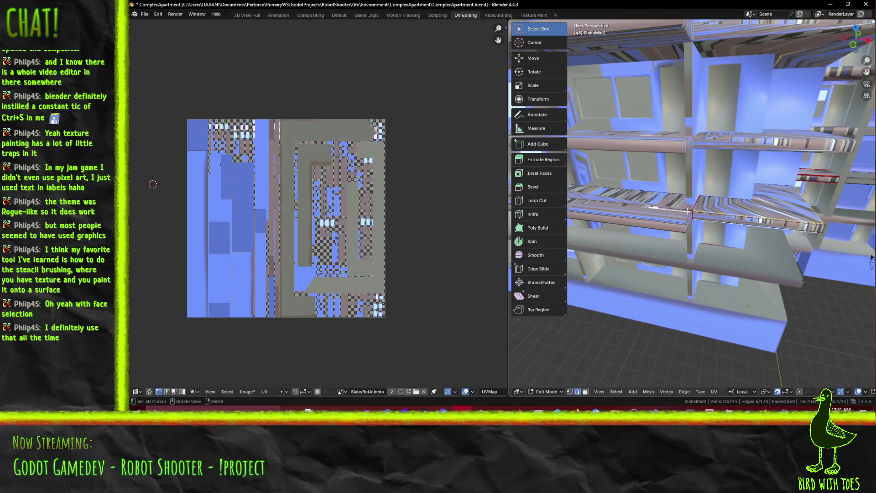
pyautogui.scroll(5, 688, 204)
pyautogui.press('shift')
pyautogui.moveTo(698, 229); pyautogui.dragTo(711, 231, button='middle')
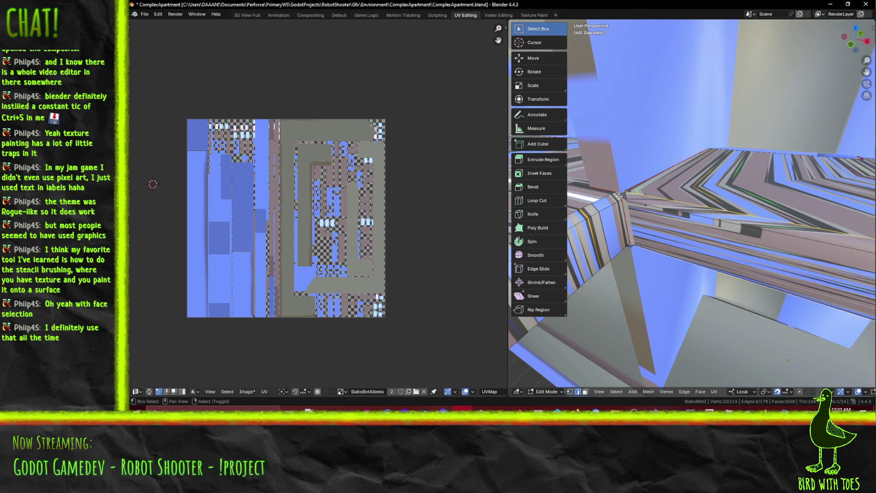
pyautogui.keyDown('shift'); pyautogui.click(616, 194); pyautogui.keyUp('shift')
# Mark the selected edges as UV seams using F3 search
pyautogui.press('F3')
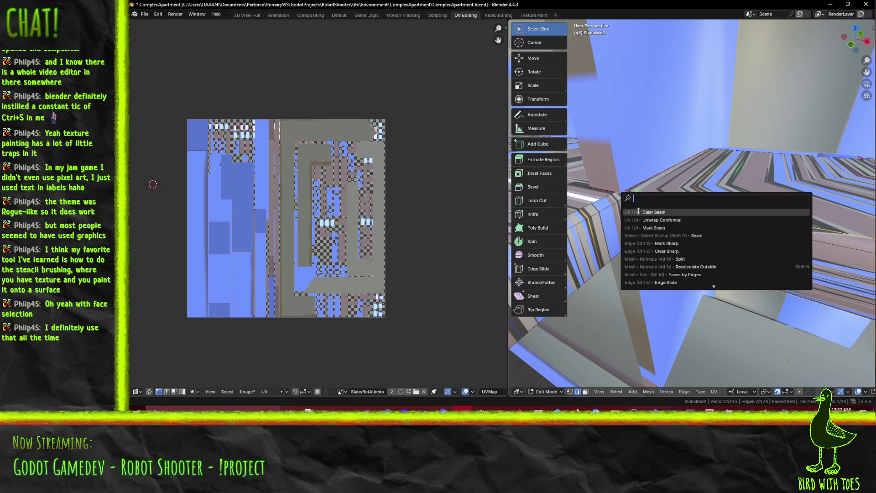
pyautogui.click(653, 227)
pyautogui.moveTo(654, 228)
pyautogui.mouseDown(button='middle')
pyautogui.moveTo(802, 258)
pyautogui.moveTo(766, 237)
pyautogui.moveTo(775, 240)
pyautogui.mouseUp(button='middle')
pyautogui.press('F3')
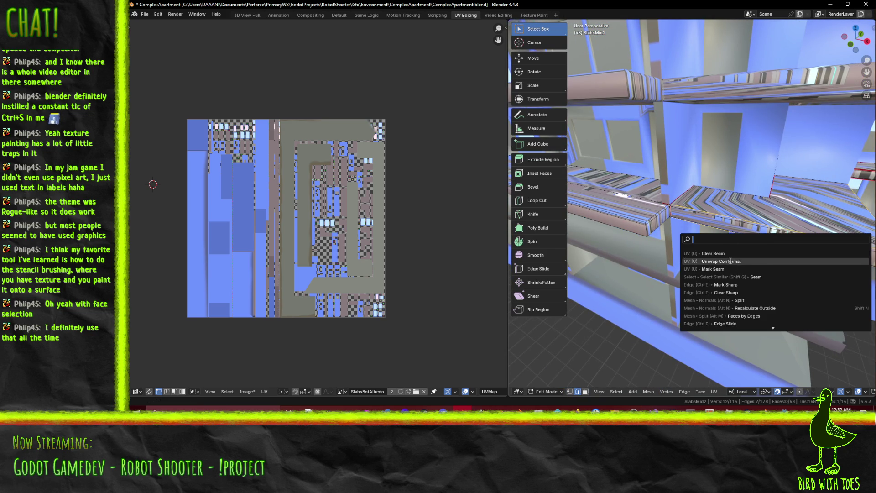
pyautogui.click(733, 268)
pyautogui.moveTo(732, 267)
pyautogui.mouseDown(button='middle')
pyautogui.moveTo(638, 226)
pyautogui.moveTo(682, 245)
pyautogui.moveTo(612, 258)
pyautogui.mouseUp(button='middle')
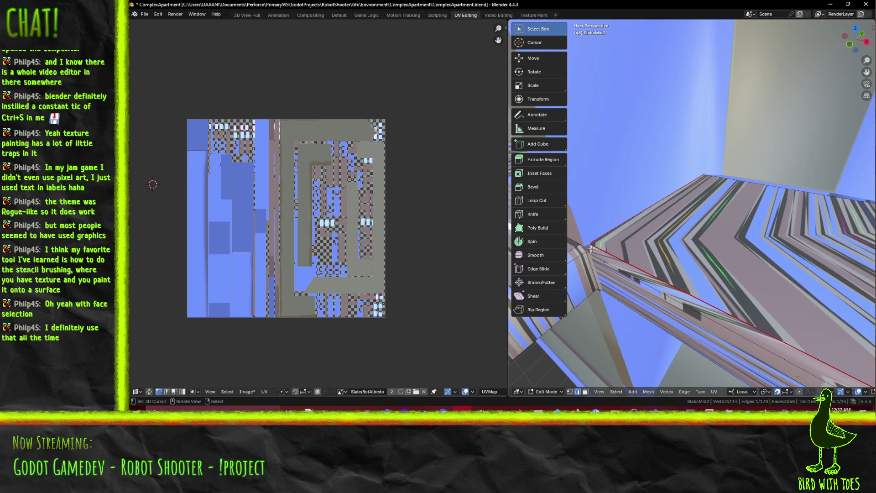
# Delete the long triangular slab face and fill a new face across the gap
pyautogui.click(585, 391)
pyautogui.click(595, 265)
pyautogui.click(586, 245)
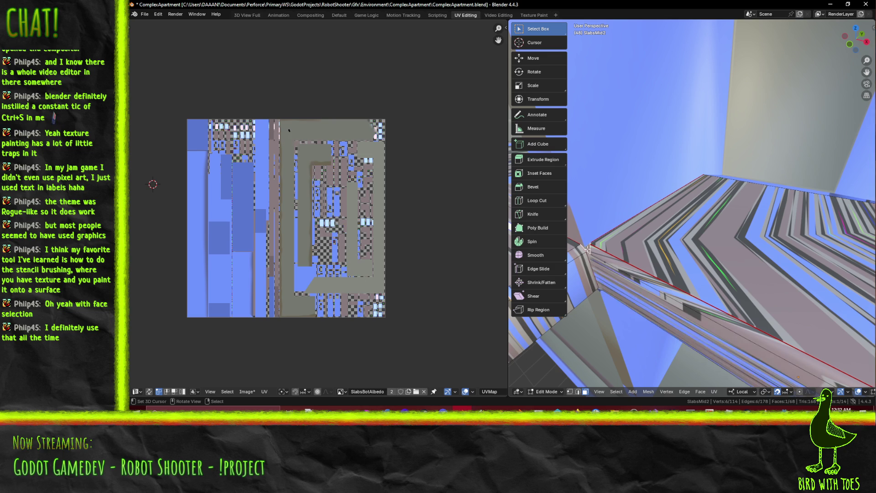
pyautogui.click(587, 269)
pyautogui.moveTo(588, 268)
pyautogui.mouseDown(button='middle')
pyautogui.moveTo(640, 259)
pyautogui.moveTo(712, 263)
pyautogui.moveTo(616, 233)
pyautogui.mouseUp(button='middle')
pyautogui.press('x')
pyautogui.click(695, 264)
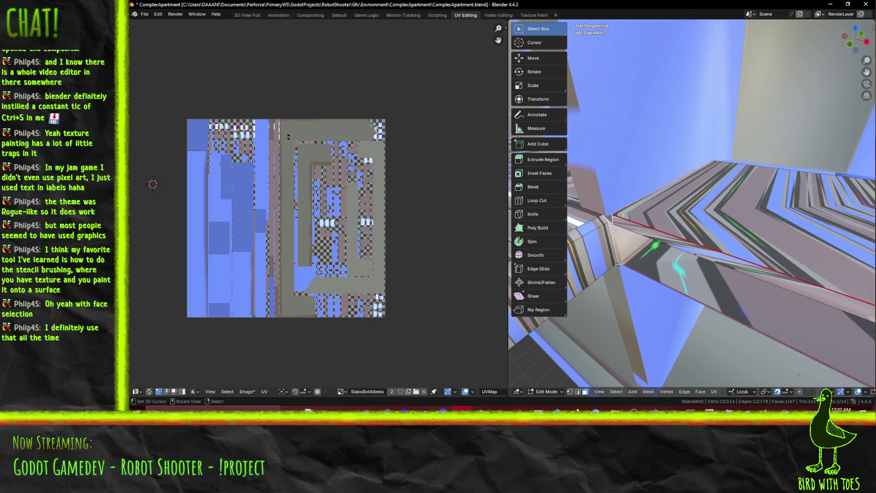
pyautogui.rightClick(634, 242)
pyautogui.click(620, 242)
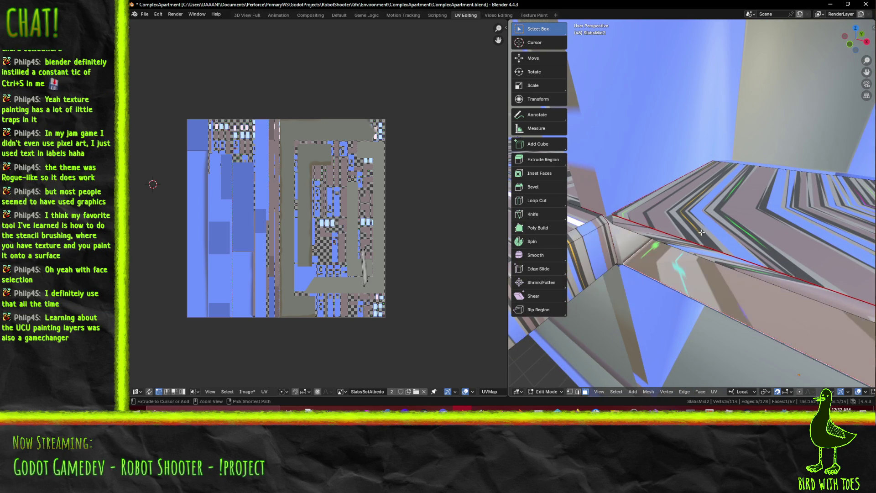
# Delete several more stray faces on and under the slab
pyautogui.click(610, 217)
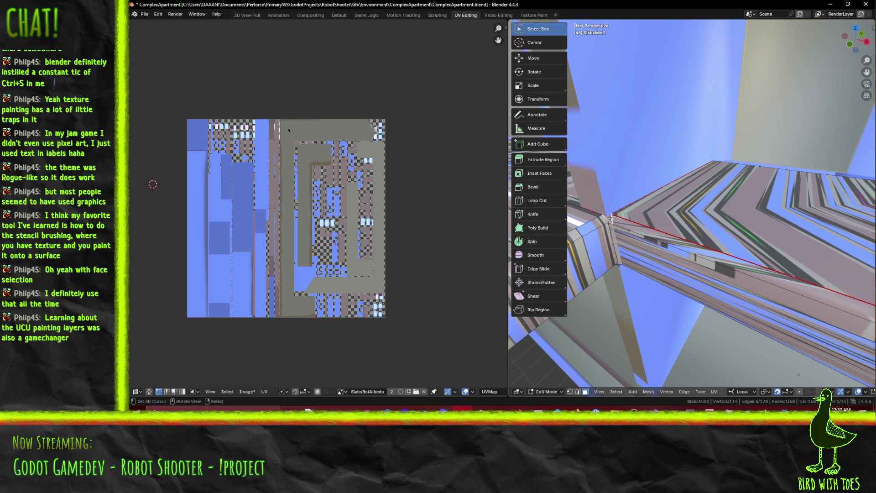
pyautogui.press('x')
pyautogui.click(604, 221)
pyautogui.moveTo(611, 221); pyautogui.dragTo(645, 243, button='middle')
pyautogui.press('x')
pyautogui.click(645, 243)
pyautogui.press('x')
pyautogui.click(649, 241)
pyautogui.moveTo(649, 240); pyautogui.dragTo(647, 202, button='middle')
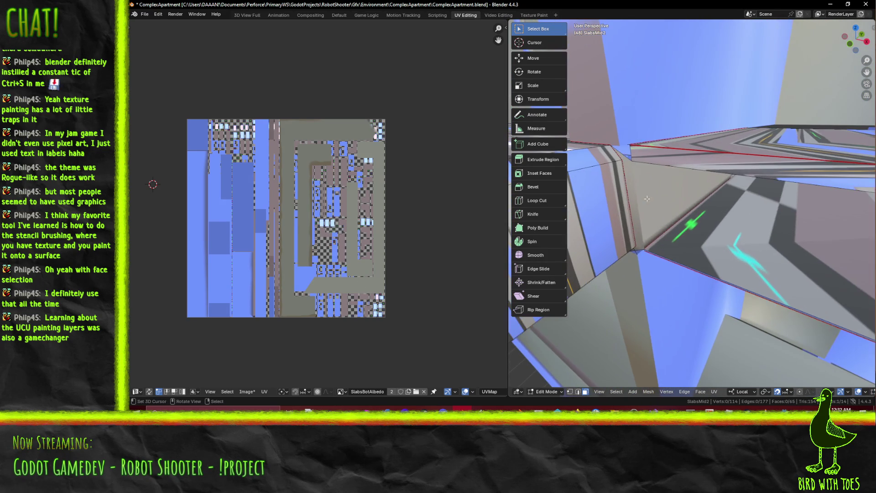
pyautogui.click(646, 200)
pyautogui.press('x')
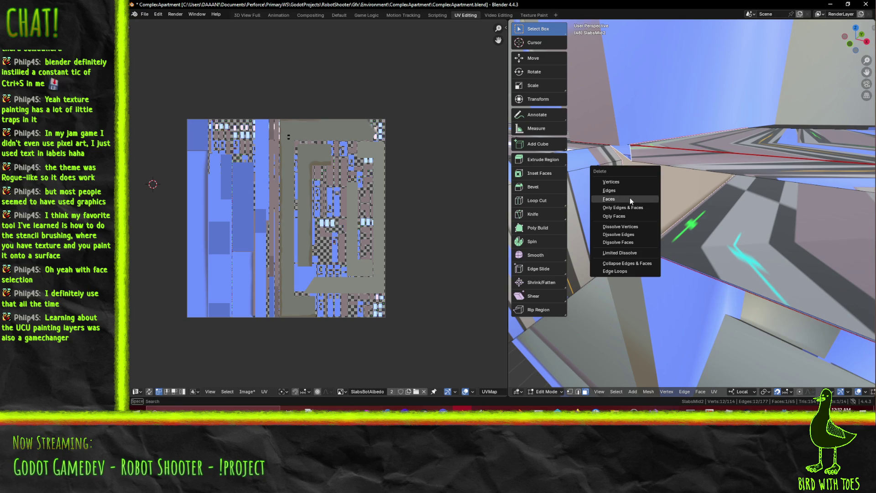
pyautogui.click(630, 198)
pyautogui.scroll(2, 634, 202)
pyautogui.moveTo(634, 202)
pyautogui.mouseDown(button='middle')
pyautogui.moveTo(620, 187)
pyautogui.moveTo(710, 154)
pyautogui.moveTo(695, 153)
pyautogui.moveTo(709, 140)
pyautogui.moveTo(715, 156)
pyautogui.moveTo(704, 164)
pyautogui.moveTo(676, 148)
pyautogui.moveTo(797, 149)
pyautogui.moveTo(700, 150)
pyautogui.moveTo(714, 204)
pyautogui.moveTo(740, 217)
pyautogui.moveTo(699, 201)
pyautogui.mouseUp(button='middle')
# Undo the last face deletion, remove the extra face instead, and select a slab face to inspect its UVs
pyautogui.hotkey('ctrl', 'z')
pyautogui.press('x')
pyautogui.click(723, 155)
pyautogui.hotkey('ctrl', 'z')
pyautogui.hotkey('ctrl', 'z')
pyautogui.hotkey('ctrl', 'z')
pyautogui.rightClick(678, 142)
pyautogui.click(672, 145)
pyautogui.click(714, 204)
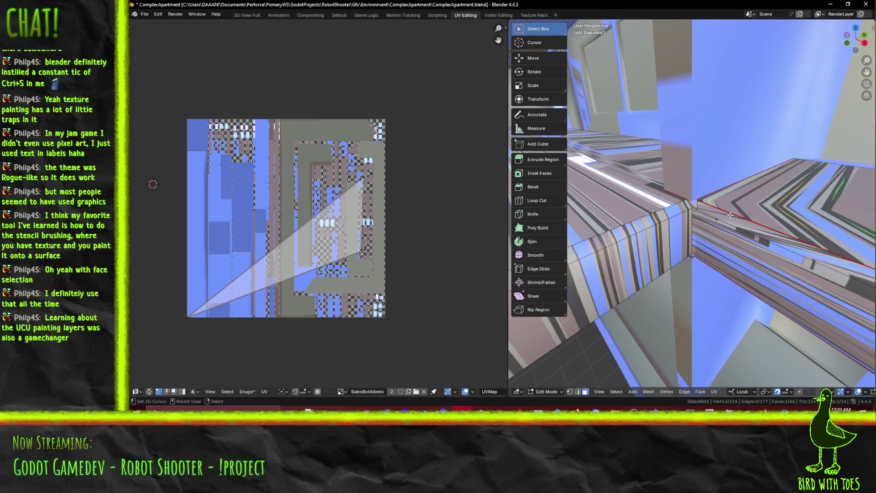
# Select the diagonal edge across the slab face and dissolve it with X > Dissolve Edges
pyautogui.click(700, 201)
pyautogui.moveTo(773, 236)
pyautogui.mouseDown(button='middle')
pyautogui.moveTo(719, 230)
pyautogui.moveTo(754, 224)
pyautogui.moveTo(742, 216)
pyautogui.moveTo(696, 238)
pyautogui.moveTo(637, 240)
pyautogui.moveTo(700, 240)
pyautogui.mouseUp(button='middle')
pyautogui.keyDown('alt'); pyautogui.click(658, 258); pyautogui.keyUp('alt')
pyautogui.moveTo(657, 259)
pyautogui.mouseDown(button='middle')
pyautogui.moveTo(683, 249)
pyautogui.moveTo(714, 174)
pyautogui.mouseUp(button='middle')
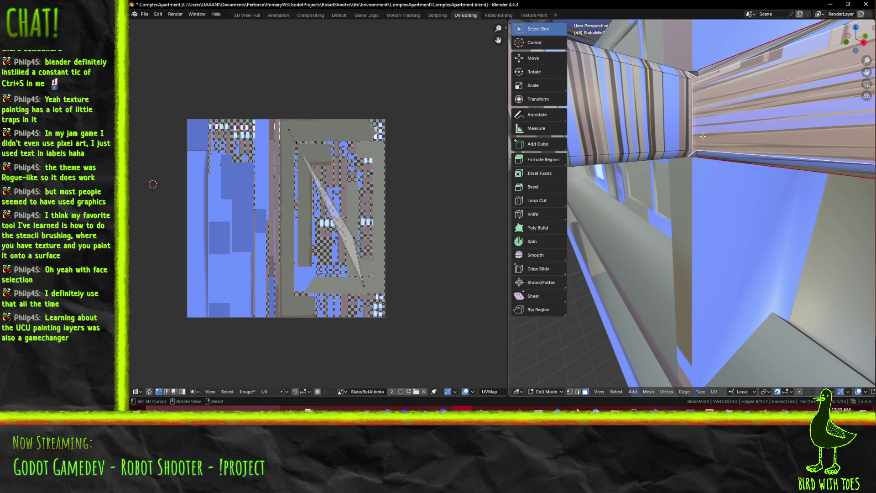
pyautogui.moveTo(704, 138); pyautogui.dragTo(705, 176, button='middle')
pyautogui.press('x')
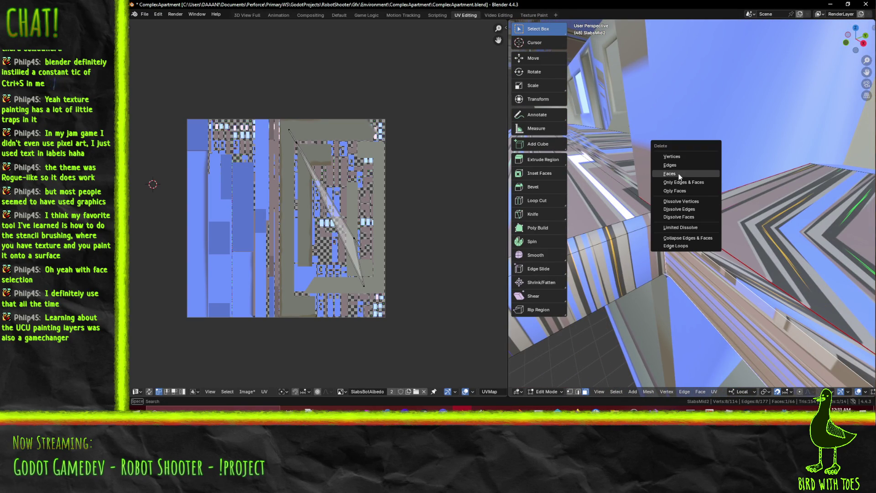
pyautogui.click(678, 209)
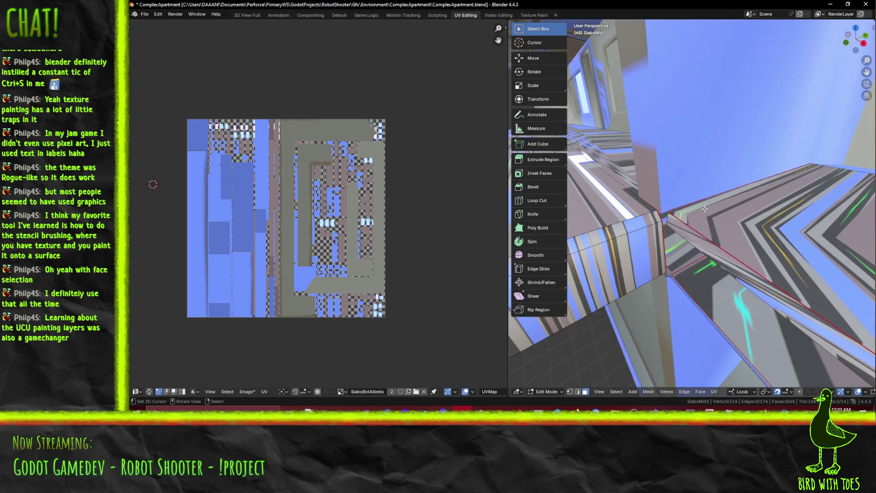
# Inspect the beam corner, select the slab corner vertex, and return to face select mode
pyautogui.moveTo(714, 238); pyautogui.dragTo(707, 230, button='middle')
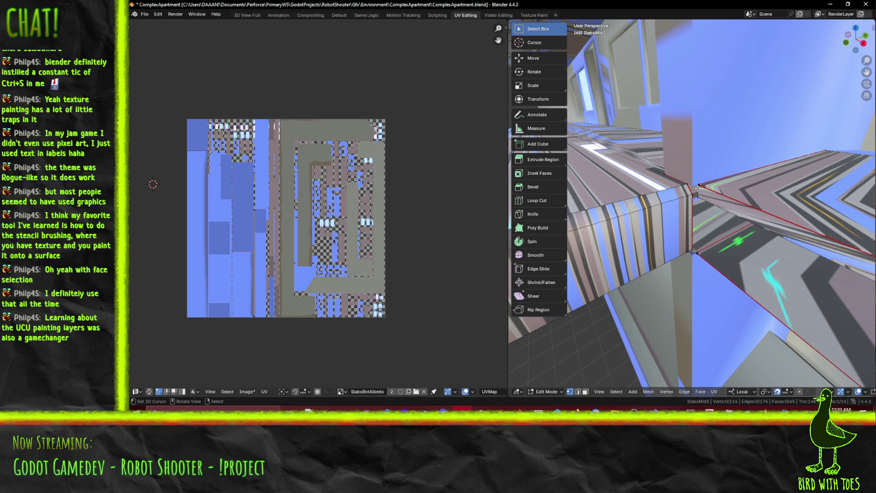
pyautogui.moveTo(712, 233); pyautogui.dragTo(712, 224, button='middle')
pyautogui.moveTo(720, 184)
pyautogui.mouseDown(button='middle')
pyautogui.moveTo(805, 194)
pyautogui.moveTo(768, 197)
pyautogui.moveTo(754, 188)
pyautogui.moveTo(768, 173)
pyautogui.moveTo(747, 169)
pyautogui.moveTo(759, 175)
pyautogui.mouseUp(button='middle')
pyautogui.click(721, 162)
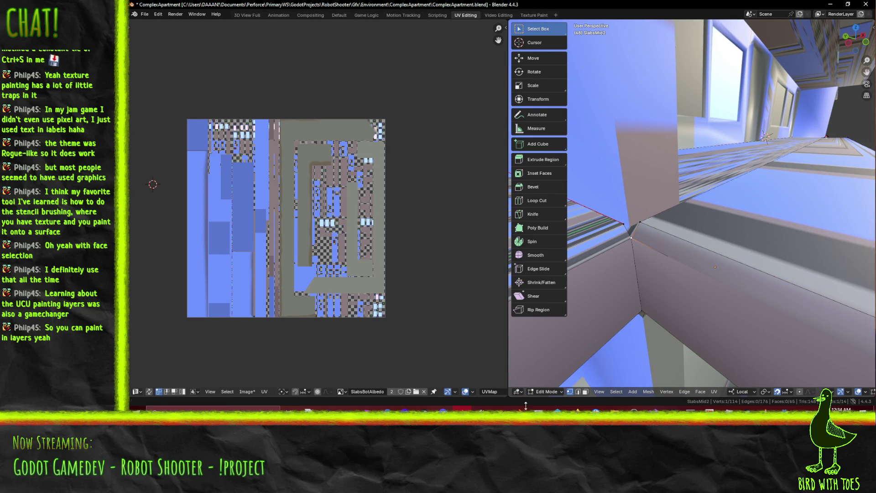
pyautogui.click(584, 392)
pyautogui.moveTo(639, 228)
pyautogui.mouseDown(button='middle')
pyautogui.moveTo(652, 219)
pyautogui.moveTo(646, 232)
pyautogui.mouseUp(button='middle')
# Cycle viewport shading through Wireframe and Solid back to Material Preview
pyautogui.press('z')
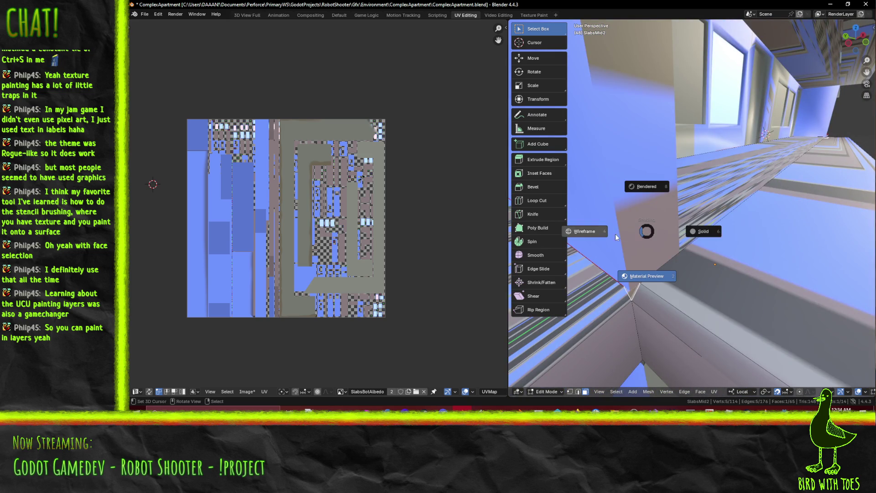
pyautogui.click(615, 237)
pyautogui.press('z')
pyautogui.click(713, 231)
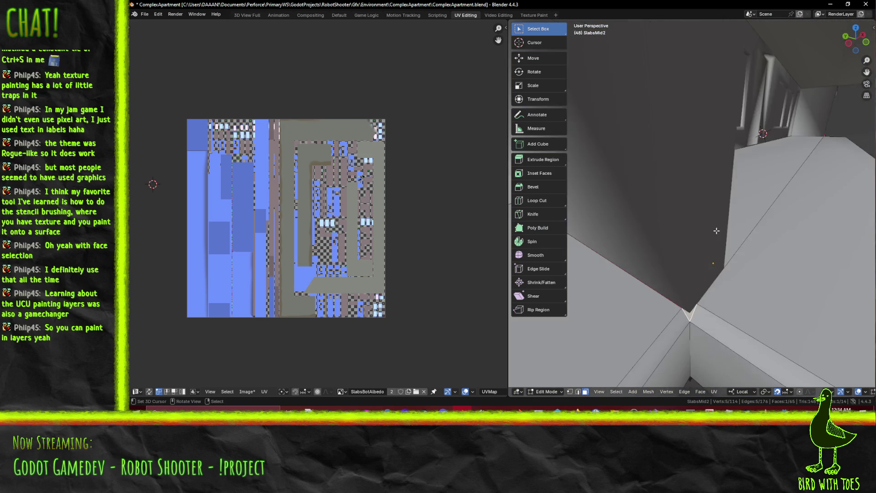
pyautogui.press('z')
pyautogui.click(696, 276)
pyautogui.moveTo(696, 277)
pyautogui.mouseDown(button='middle')
pyautogui.moveTo(675, 255)
pyautogui.moveTo(731, 221)
pyautogui.moveTo(718, 224)
pyautogui.mouseUp(button='middle')
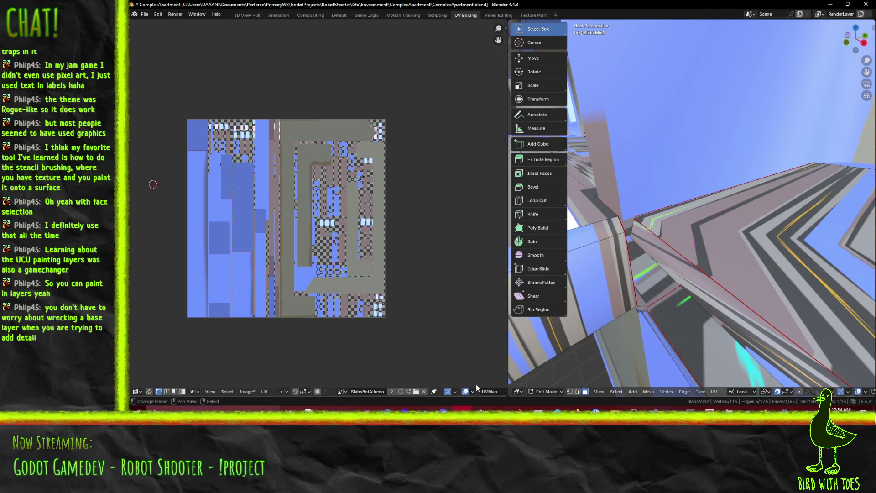
# In vertex select mode, connect two slab vertices with a new edge using J
pyautogui.click(570, 391)
pyautogui.keyDown('shift'); pyautogui.click(632, 239); pyautogui.keyUp('shift')
pyautogui.press('j')
pyautogui.moveTo(633, 239); pyautogui.dragTo(654, 283, button='middle')
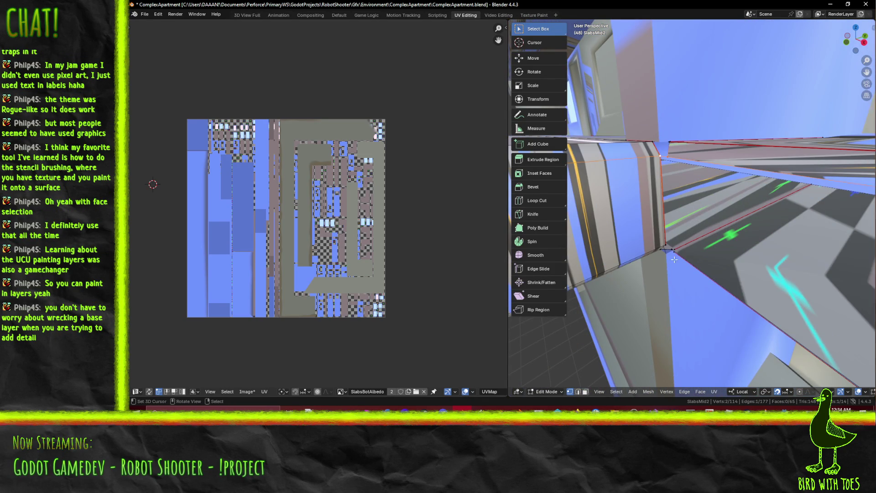
pyautogui.moveTo(676, 249); pyautogui.dragTo(727, 205, button='middle')
# Select a vertex near the ceiling corner and zoom toward the blue wall corner
pyautogui.click(693, 105)
pyautogui.moveTo(715, 69); pyautogui.dragTo(743, 104, button='middle')
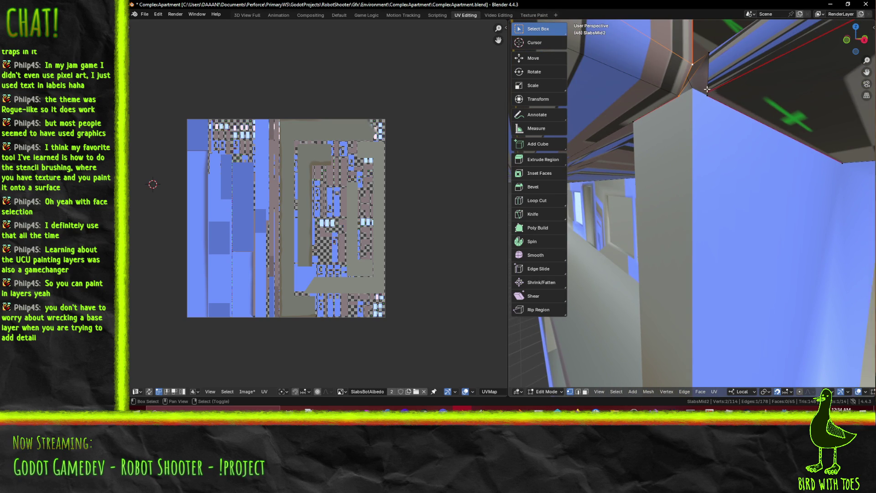
pyautogui.keyDown('ctrl'); pyautogui.scroll(2, 727, 97); pyautogui.keyUp('ctrl')
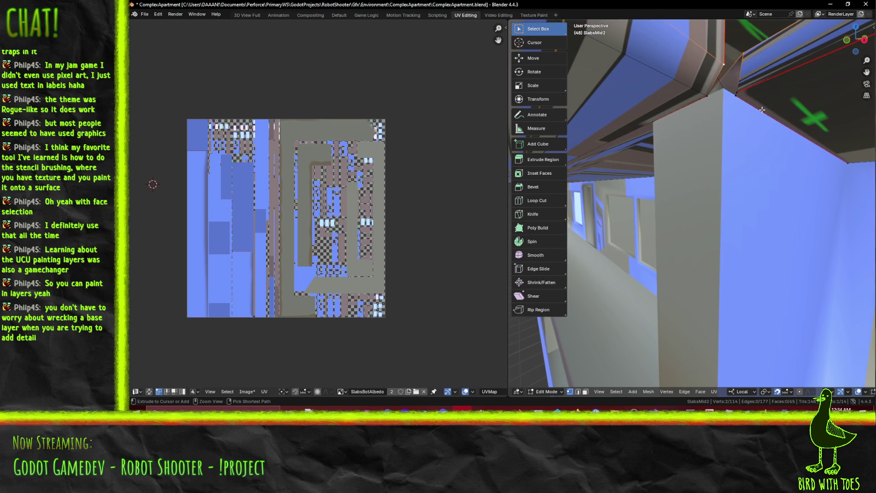
pyautogui.keyDown('ctrl'); pyautogui.scroll(5, 763, 112); pyautogui.keyUp('ctrl')
pyautogui.moveTo(765, 114); pyautogui.dragTo(739, 117, button='middle')
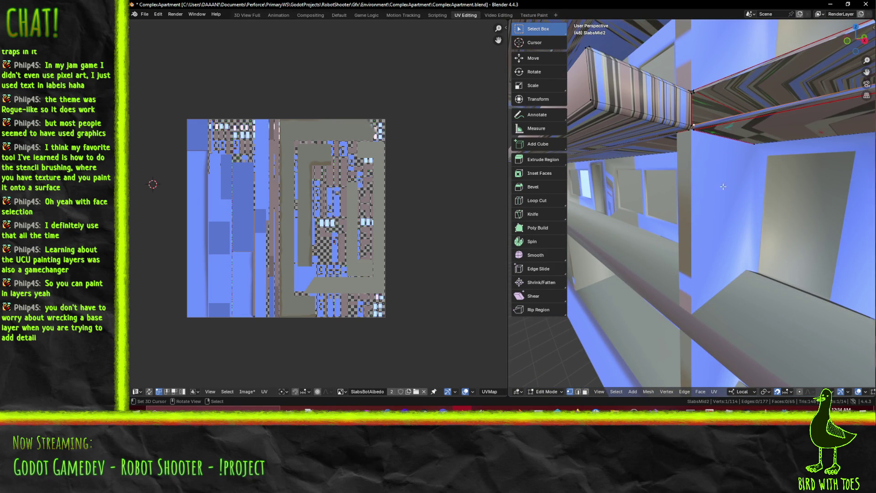
pyautogui.moveTo(720, 180); pyautogui.dragTo(715, 180, button='middle')
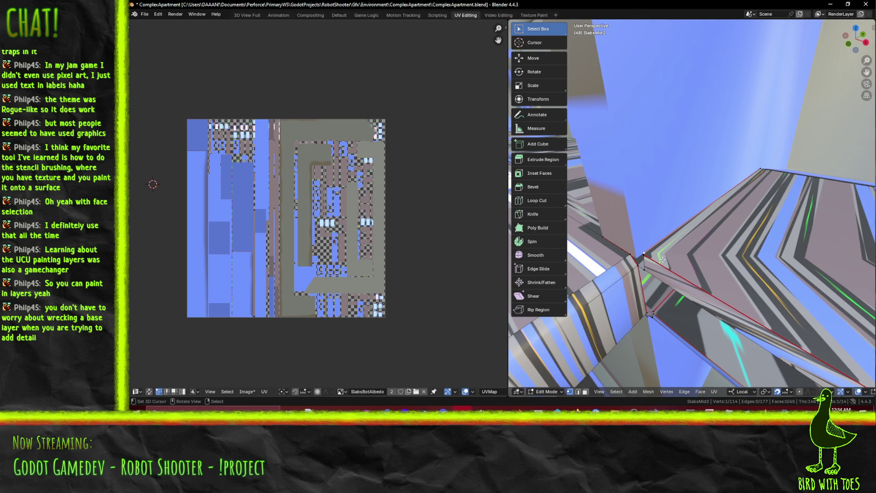
# Dissolve the selected vertex, then select a vertex at the slab corner
pyautogui.press('x')
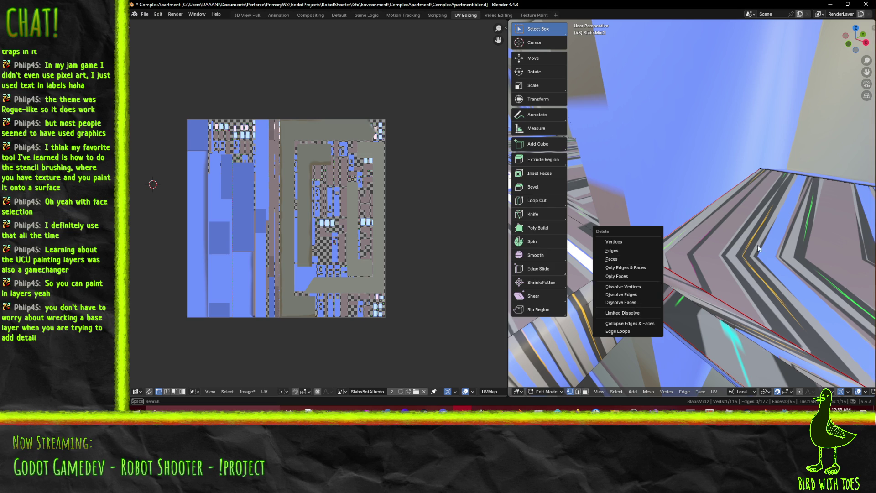
pyautogui.press('x')
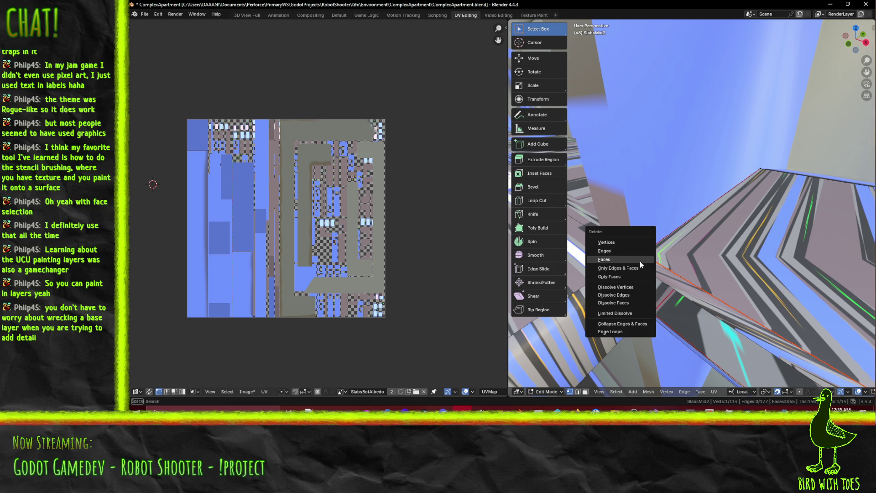
pyautogui.click(634, 288)
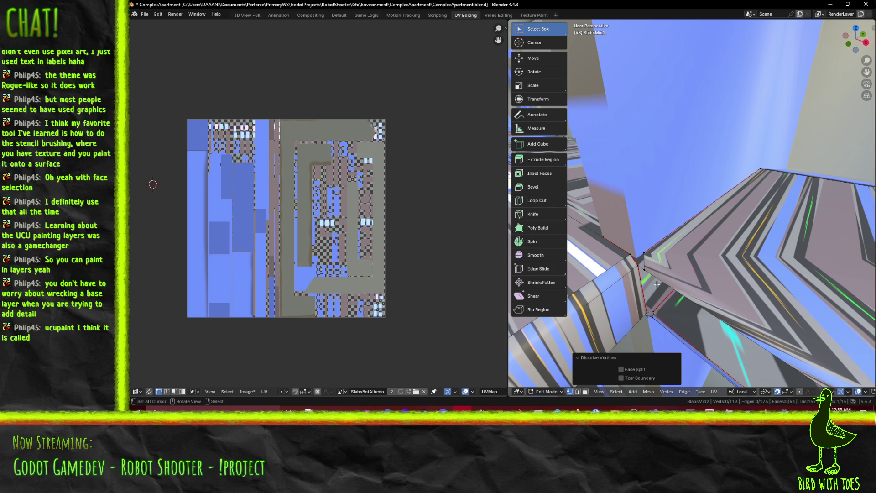
pyautogui.click(652, 270)
pyautogui.moveTo(730, 275)
pyautogui.mouseDown(button='middle')
pyautogui.moveTo(699, 266)
pyautogui.moveTo(726, 266)
pyautogui.mouseUp(button='middle')
pyautogui.keyDown('ctrl'); pyautogui.rightClick(727, 266); pyautogui.keyUp('ctrl')
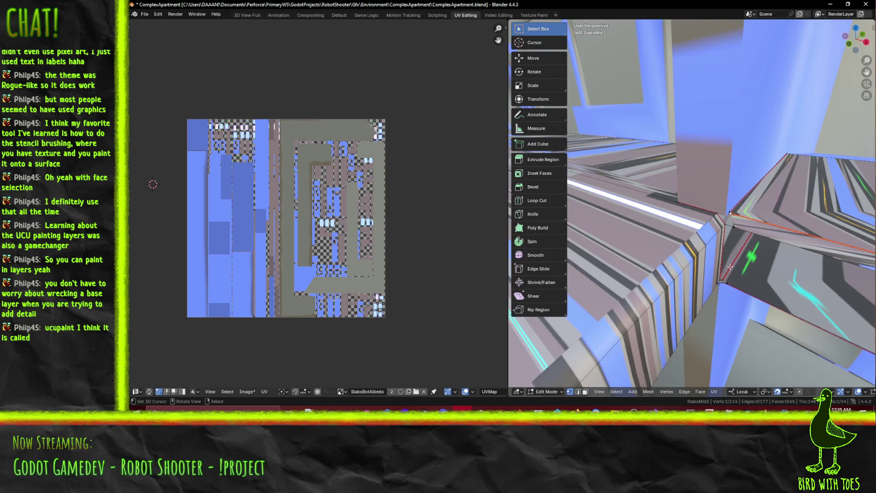
pyautogui.moveTo(800, 269); pyautogui.dragTo(742, 257, button='middle')
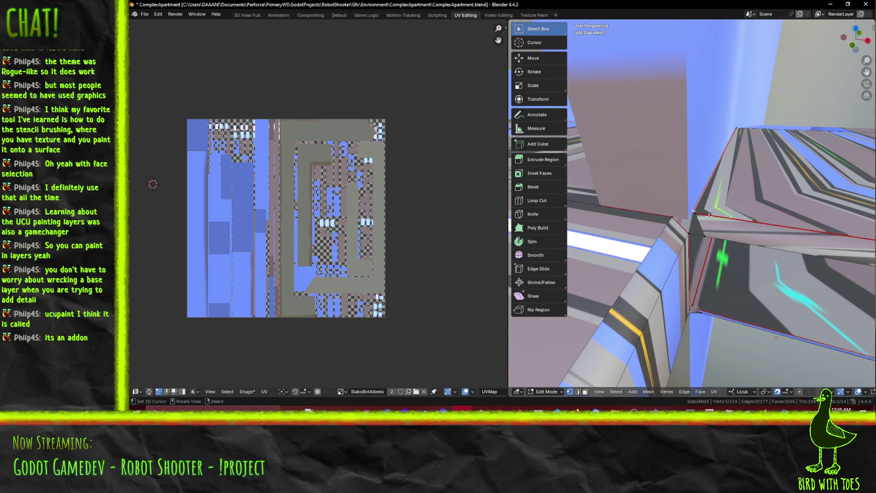
pyautogui.moveTo(734, 224)
pyautogui.mouseDown(button='middle')
pyautogui.moveTo(712, 236)
pyautogui.moveTo(757, 233)
pyautogui.mouseUp(button='middle')
# In edge select mode, delete the stray edge with X > Edges
pyautogui.click(578, 391)
pyautogui.press('x')
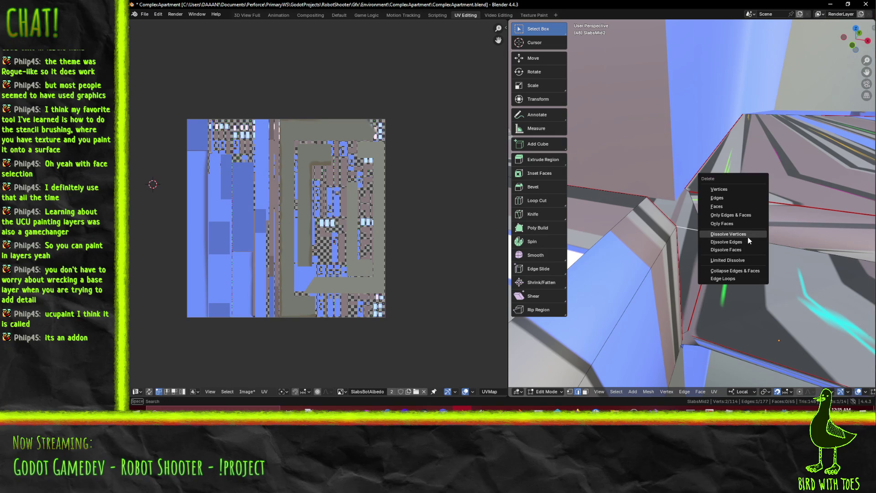
pyautogui.click(740, 197)
pyautogui.moveTo(740, 198)
pyautogui.mouseDown(button='middle')
pyautogui.moveTo(705, 210)
pyautogui.moveTo(759, 204)
pyautogui.moveTo(740, 201)
pyautogui.mouseUp(button='middle')
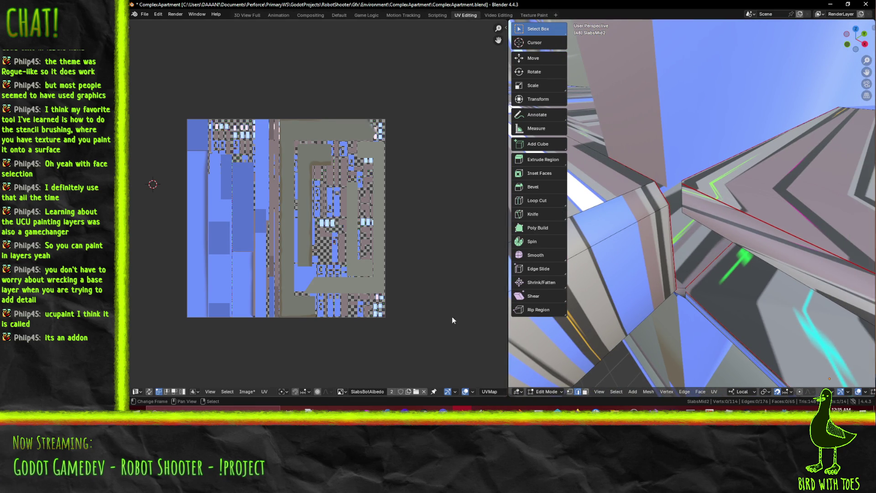
# Try deleting the long seam edge, undo it, and switch the viewport to Wireframe
pyautogui.click(684, 183)
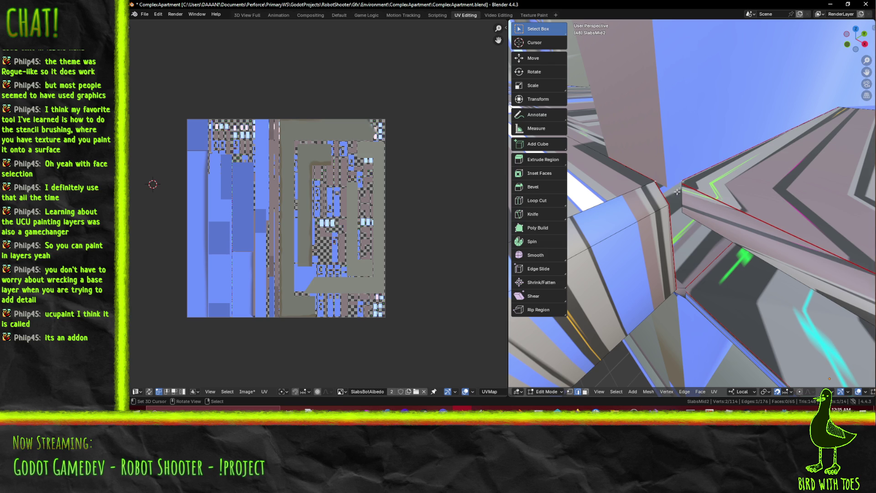
pyautogui.press('x')
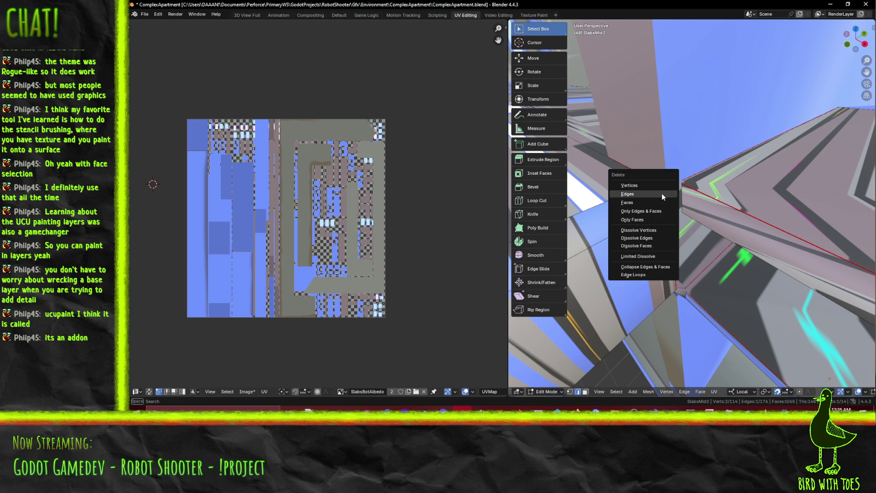
pyautogui.click(661, 194)
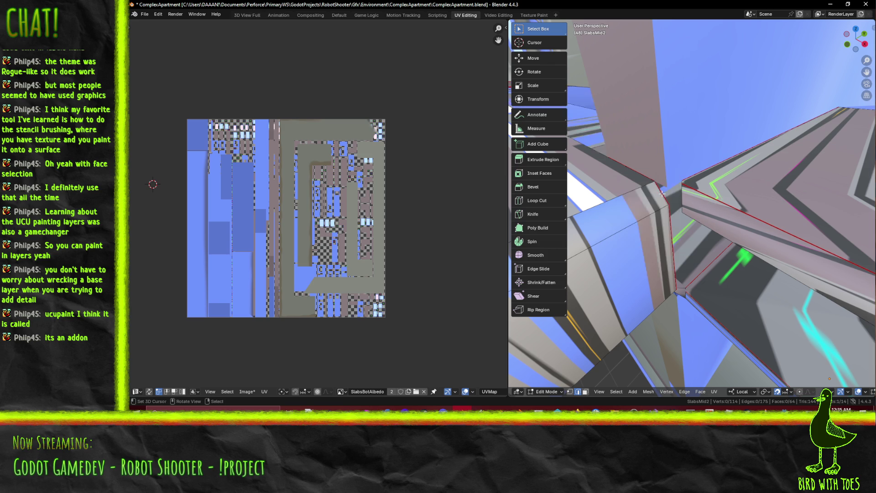
pyautogui.hotkey('ctrl', 'z')
pyautogui.moveTo(662, 179)
pyautogui.mouseDown(button='middle')
pyautogui.moveTo(735, 192)
pyautogui.moveTo(699, 197)
pyautogui.moveTo(736, 204)
pyautogui.mouseUp(button='middle')
pyautogui.press('z')
pyautogui.click(698, 197)
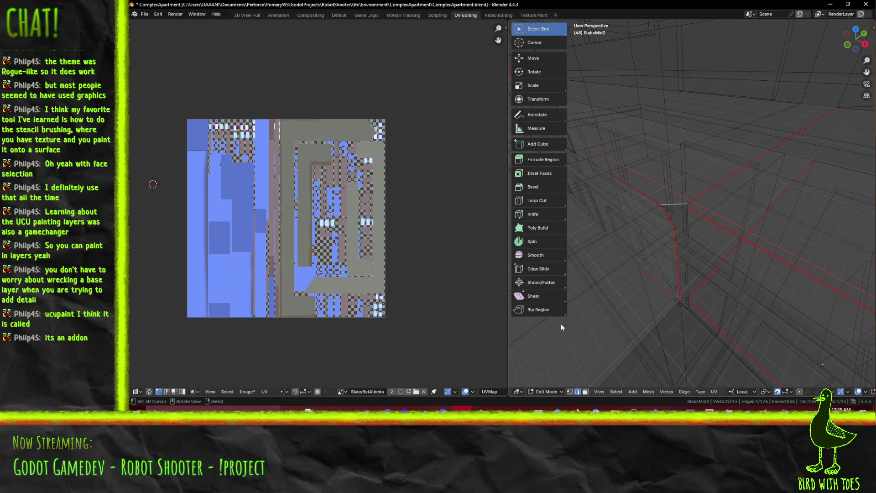
# Dissolve the extra selected edges, then select a single edge
pyautogui.moveTo(680, 226); pyautogui.dragTo(680, 228, button='middle')
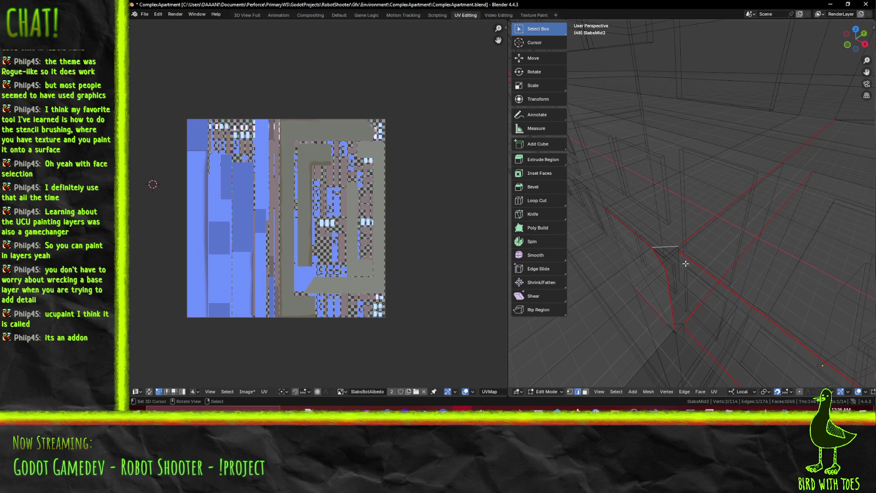
pyautogui.press('Escape')
pyautogui.press('x')
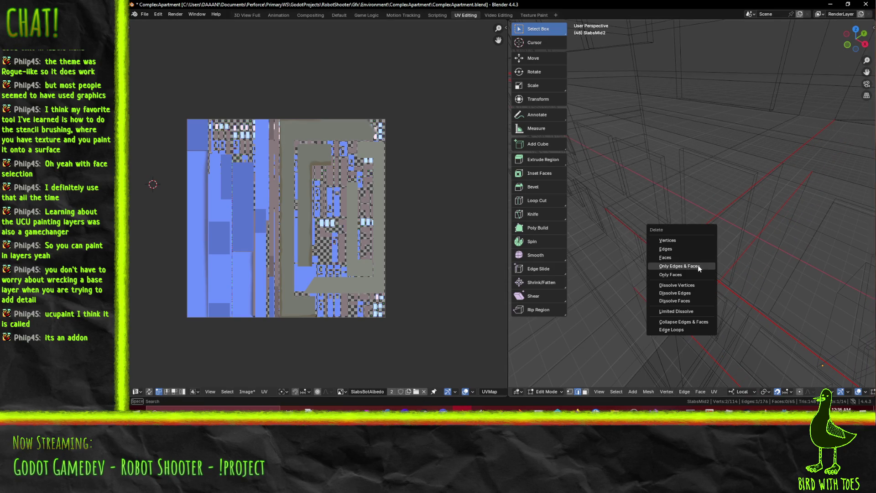
pyautogui.click(691, 293)
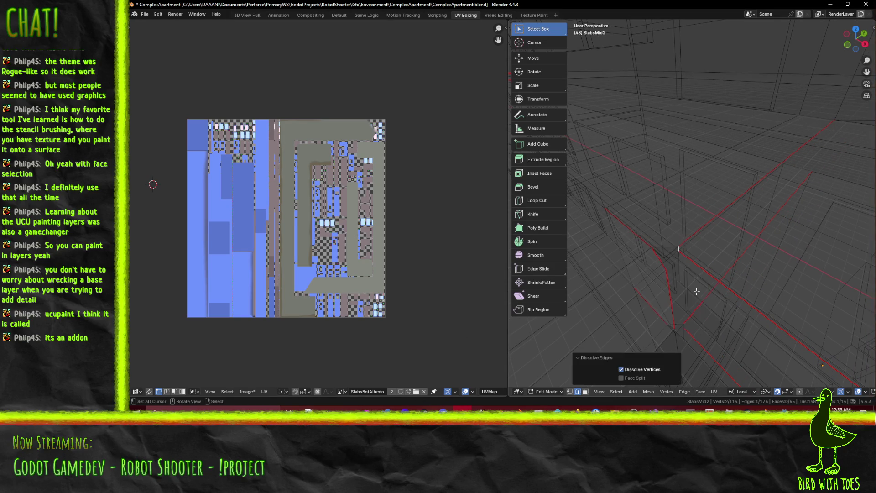
pyautogui.click(696, 287)
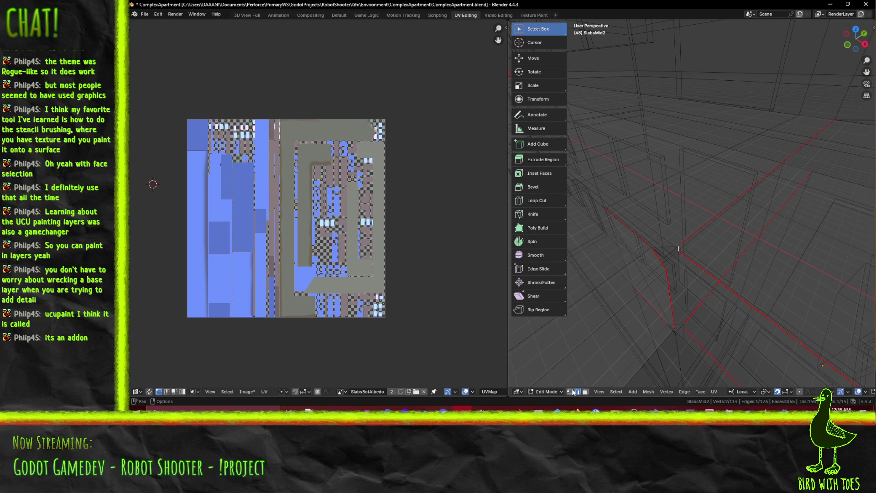
pyautogui.keyDown('shift'); pyautogui.click(665, 251); pyautogui.keyUp('shift')
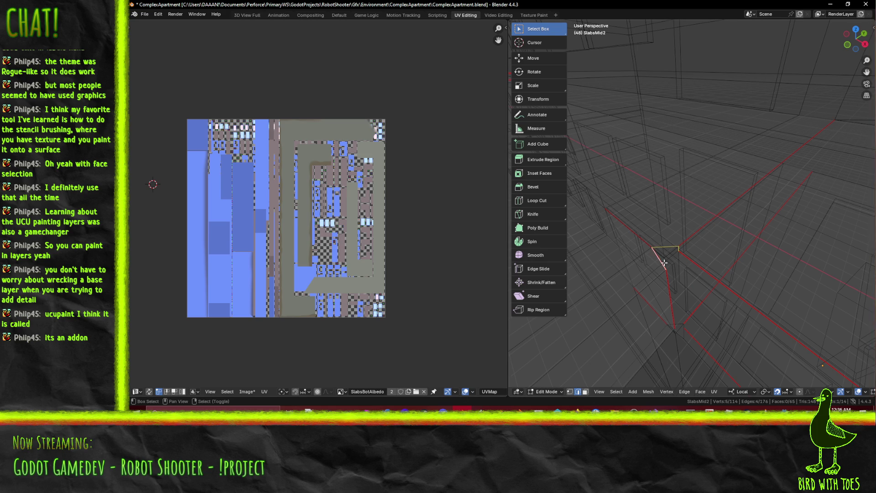
pyautogui.click(658, 252)
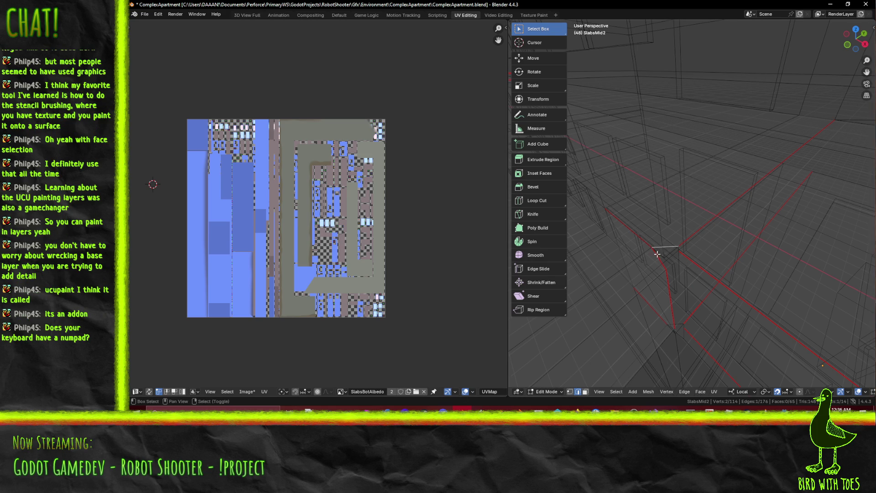
# Select two edges across the gap, fill a face with F, then undo the fill
pyautogui.keyDown('shift'); pyautogui.moveTo(661, 259); pyautogui.dragTo(726, 282, button='middle'); pyautogui.keyUp('shift')
pyautogui.click(727, 282)
pyautogui.click(727, 282)
pyautogui.keyDown('shift'); pyautogui.click(723, 274); pyautogui.keyUp('shift')
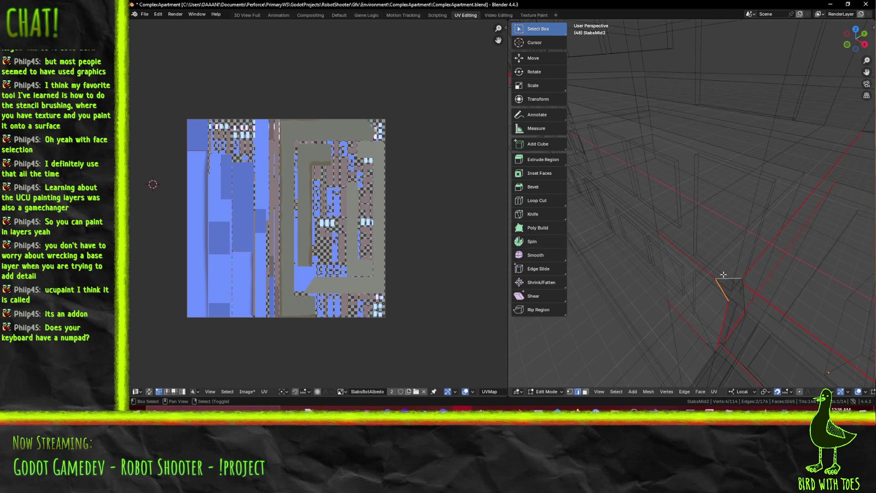
pyautogui.press('f')
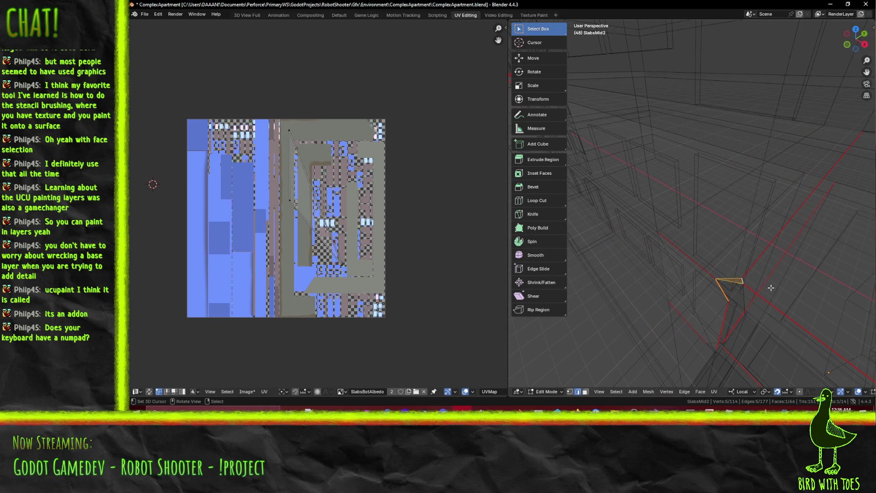
pyautogui.moveTo(776, 288)
pyautogui.mouseDown(button='middle')
pyautogui.moveTo(736, 264)
pyautogui.moveTo(749, 263)
pyautogui.mouseUp(button='middle')
pyautogui.hotkey('ctrl', 'z')
pyautogui.hotkey('ctrl', 'shift', 'z')
pyautogui.hotkey('ctrl', 'z')
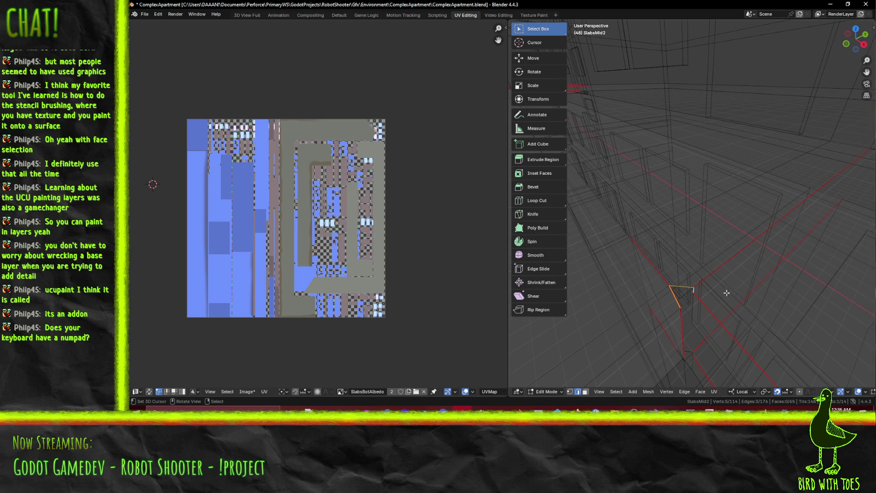
# In Material Preview and vertex select, join two slab vertices with a new edge
pyautogui.moveTo(730, 339); pyautogui.dragTo(740, 310, button='middle')
pyautogui.press('z')
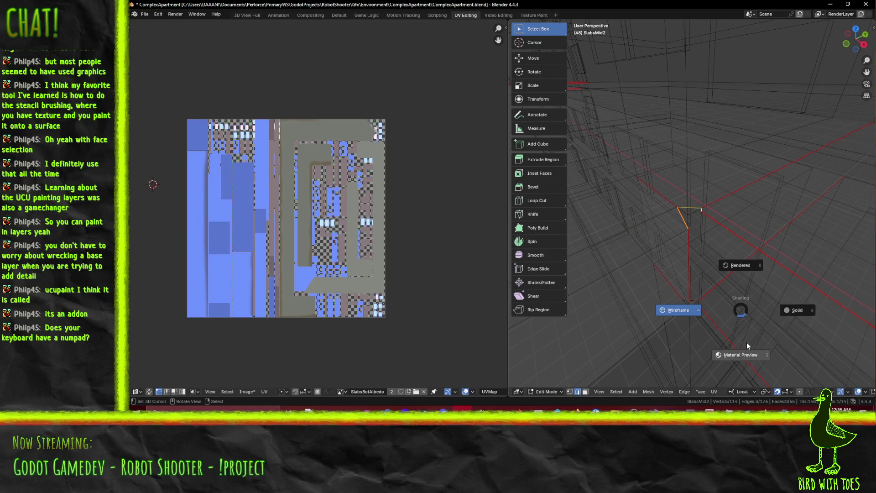
pyautogui.click(744, 349)
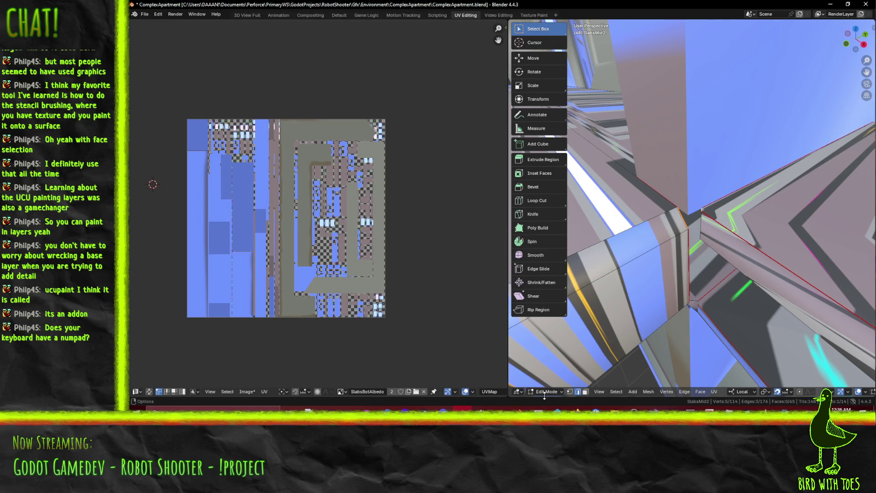
pyautogui.click(570, 392)
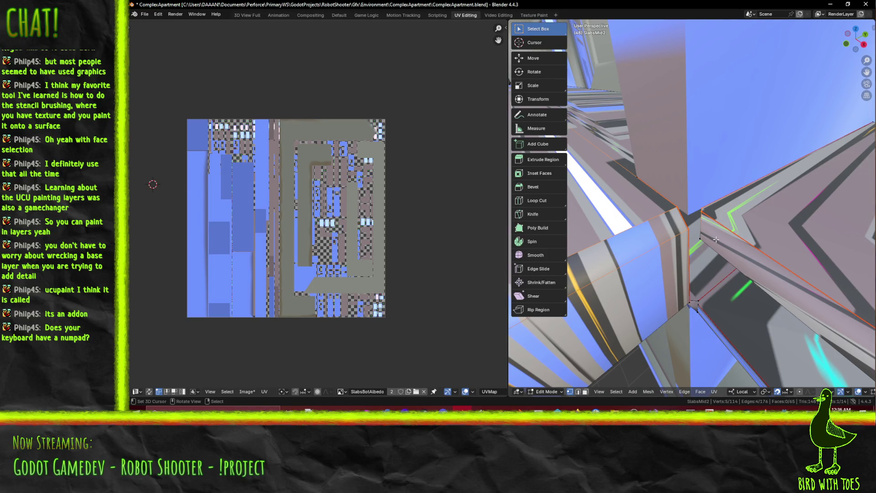
pyautogui.click(688, 228)
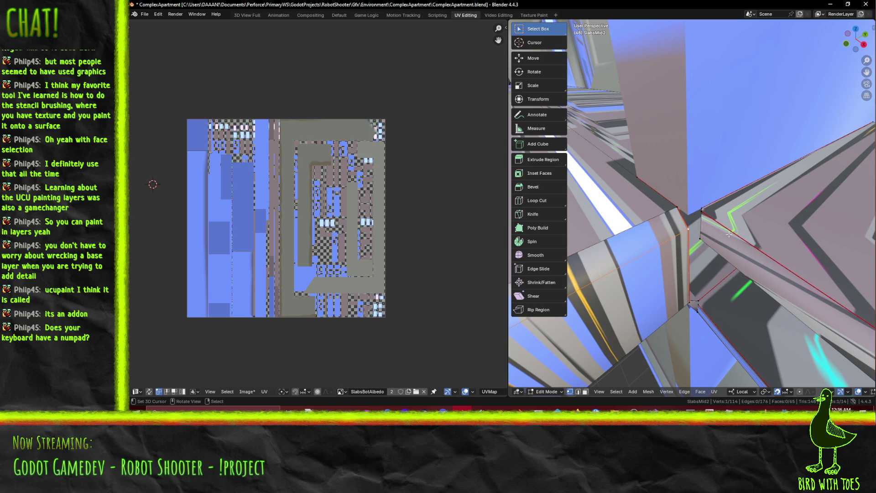
pyautogui.keyDown('shift'); pyautogui.click(702, 211); pyautogui.keyUp('shift')
pyautogui.press('f')
pyautogui.press('KP_Decimal')
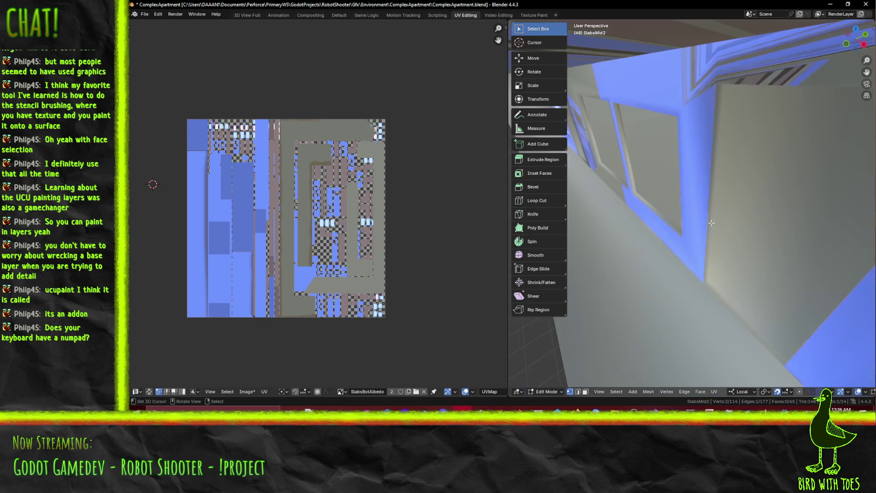
pyautogui.press('KP_Decimal')
# Switch the viewport to Wireframe and add two more vertices to the selection
pyautogui.press('z')
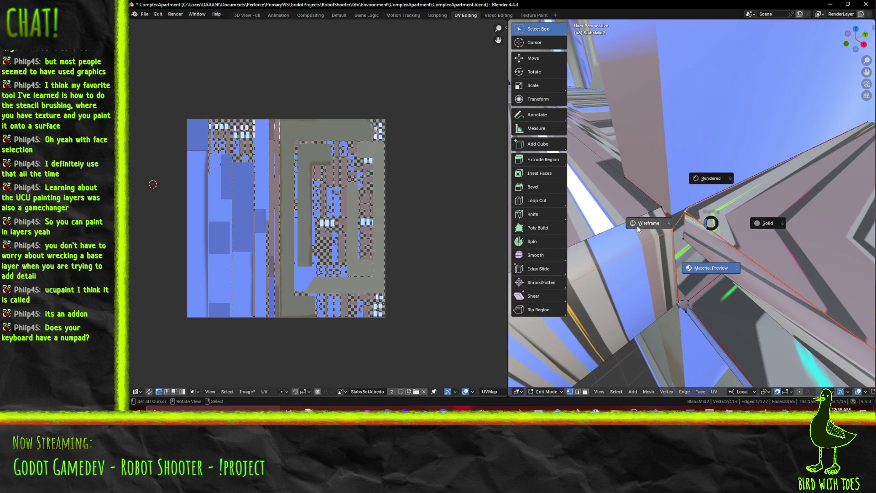
pyautogui.click(638, 229)
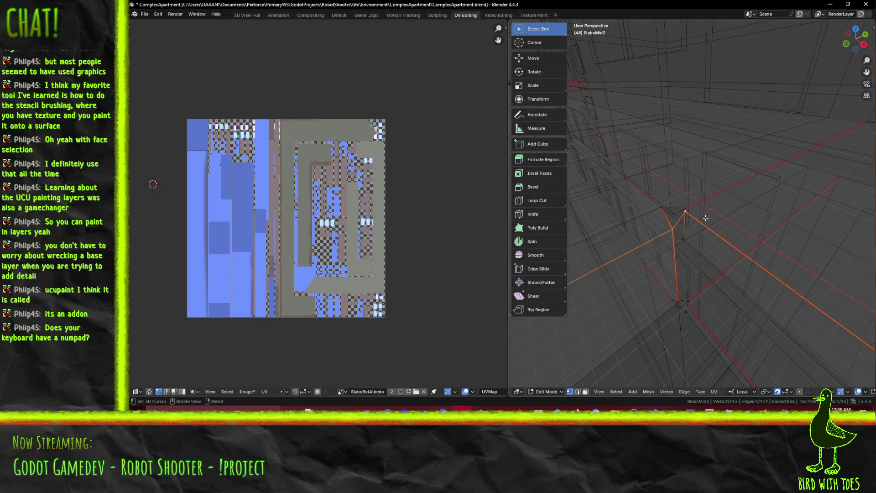
pyautogui.moveTo(706, 217); pyautogui.dragTo(682, 211, button='middle')
pyautogui.keyDown('shift'); pyautogui.click(683, 211); pyautogui.keyUp('shift')
pyautogui.keyDown('shift'); pyautogui.click(607, 210); pyautogui.keyUp('shift')
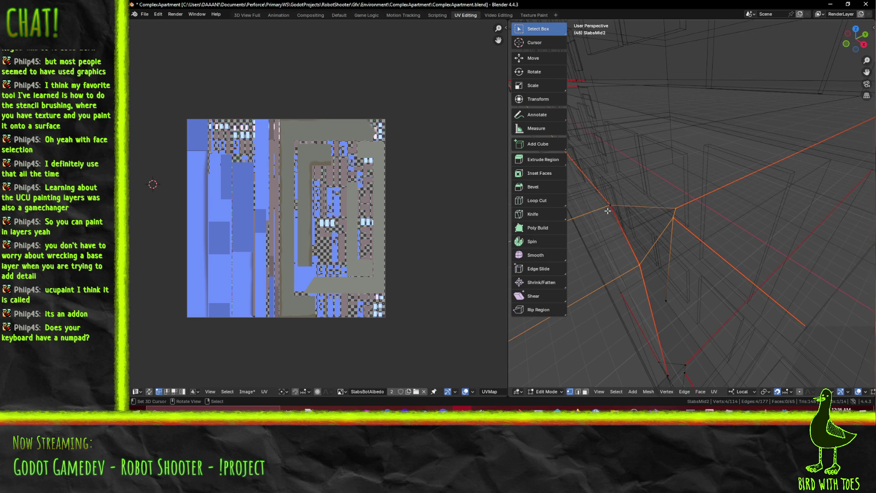
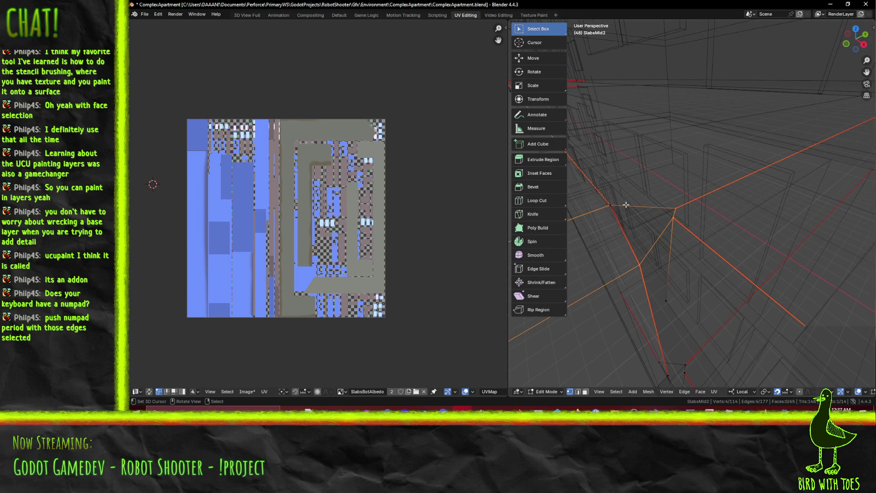
# Raise the selected slab vertex 0.25497 along its local Z axis
pyautogui.click(611, 211)
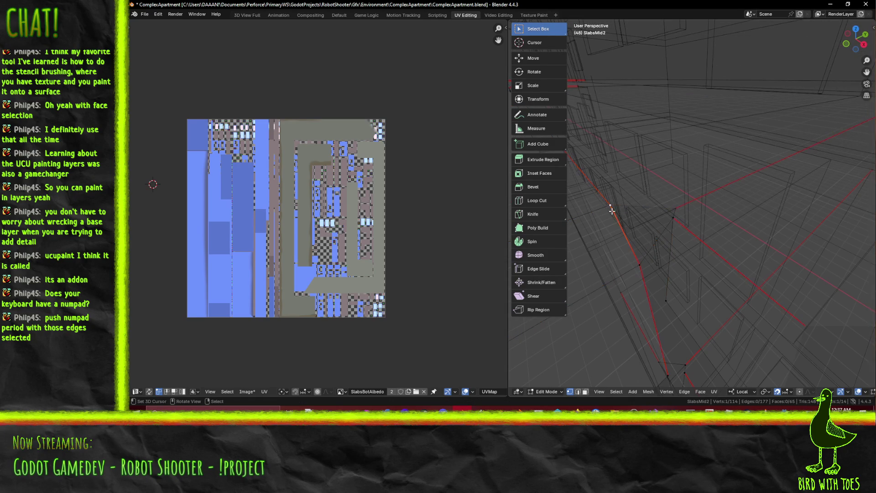
pyautogui.press('KP_Decimal')
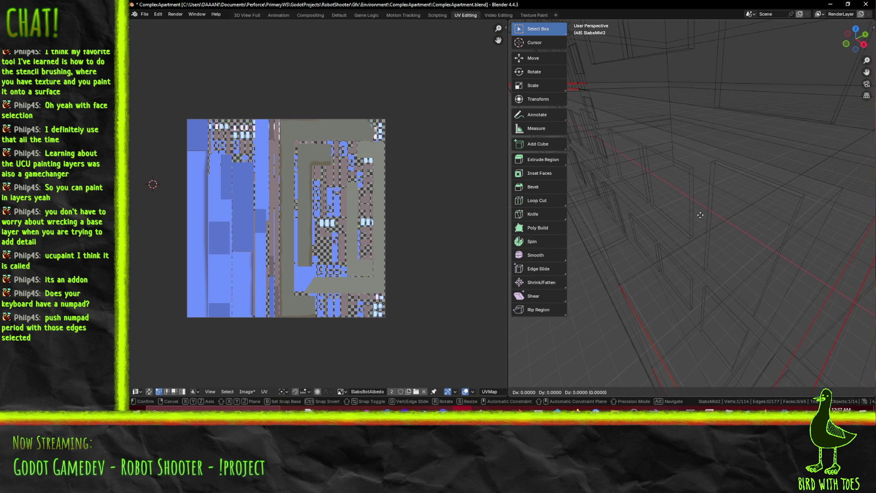
pyautogui.press('g')
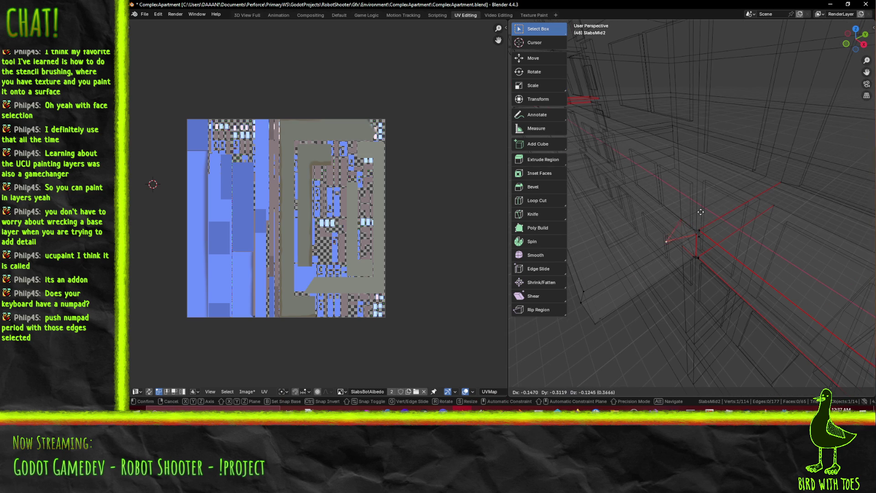
pyautogui.press('Escape')
pyautogui.press('KP_Decimal')
pyautogui.moveTo(743, 211)
pyautogui.mouseDown(button='middle')
pyautogui.moveTo(756, 207)
pyautogui.moveTo(745, 208)
pyautogui.mouseUp(button='middle')
pyautogui.press('g')
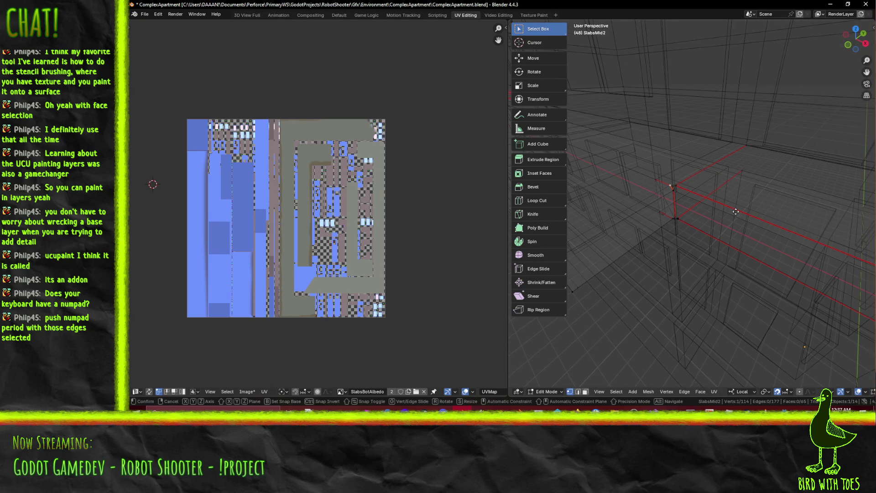
pyautogui.press('y')
pyautogui.press('z')
pyautogui.press('z')
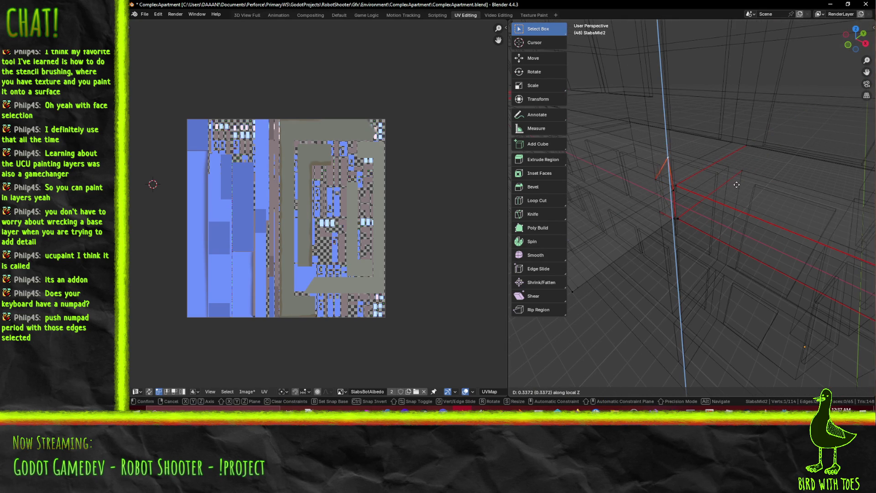
pyautogui.click(732, 188)
# Select the upper vertex instead and view the slab in rendered shading
pyautogui.moveTo(732, 188); pyautogui.dragTo(731, 195, button='middle')
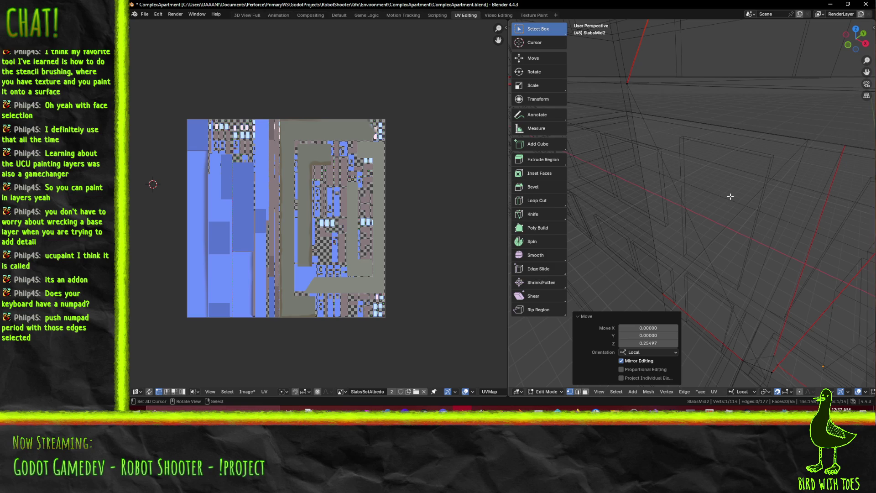
pyautogui.press('KP_Decimal')
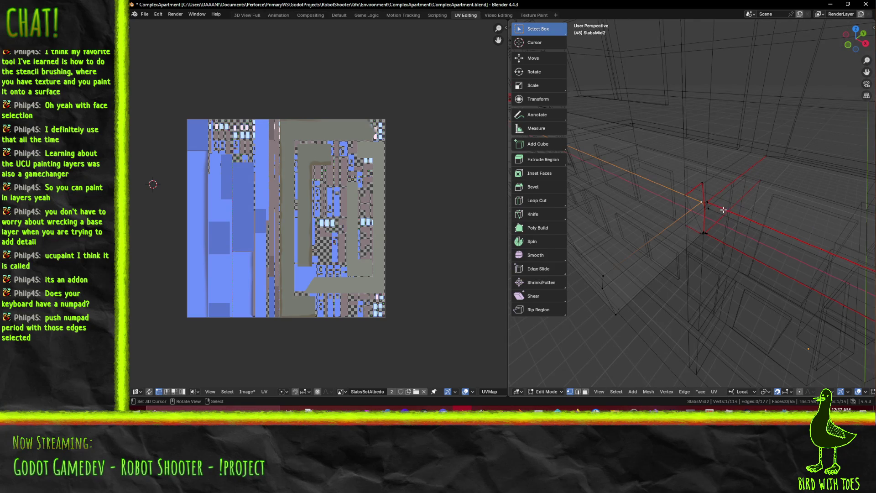
pyautogui.click(704, 185)
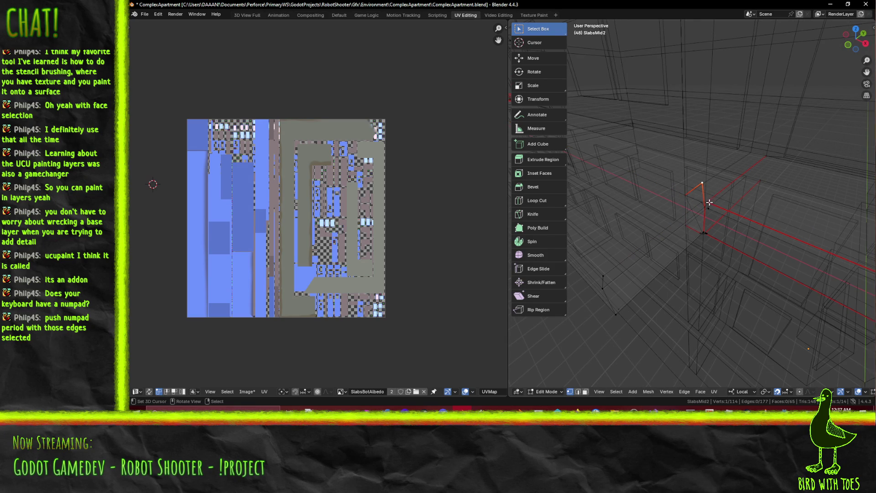
pyautogui.press('z')
pyautogui.click(709, 60)
# Dissolve the selected slab edges in material preview shading
pyautogui.press('z')
pyautogui.click(727, 200)
pyautogui.press('x')
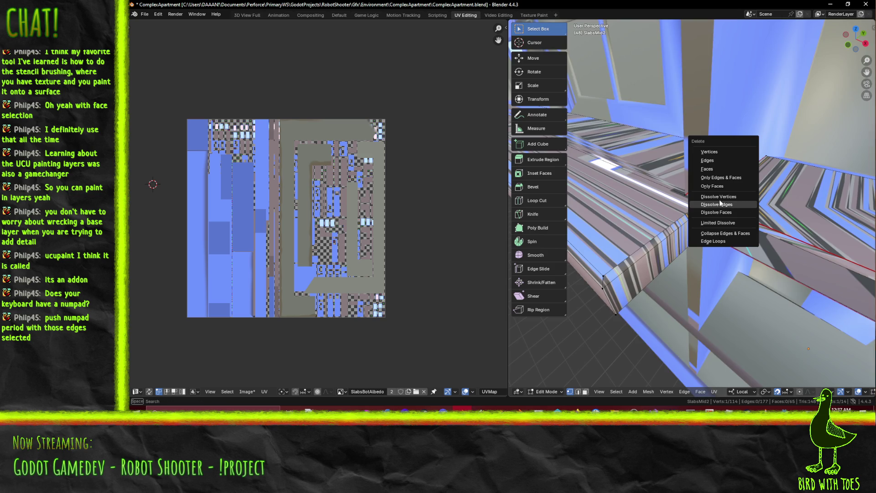
pyautogui.click(729, 206)
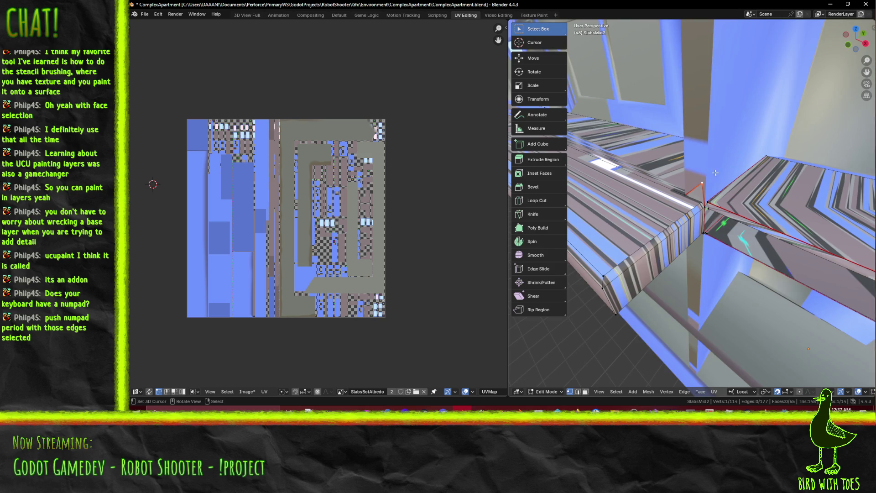
pyautogui.press('x')
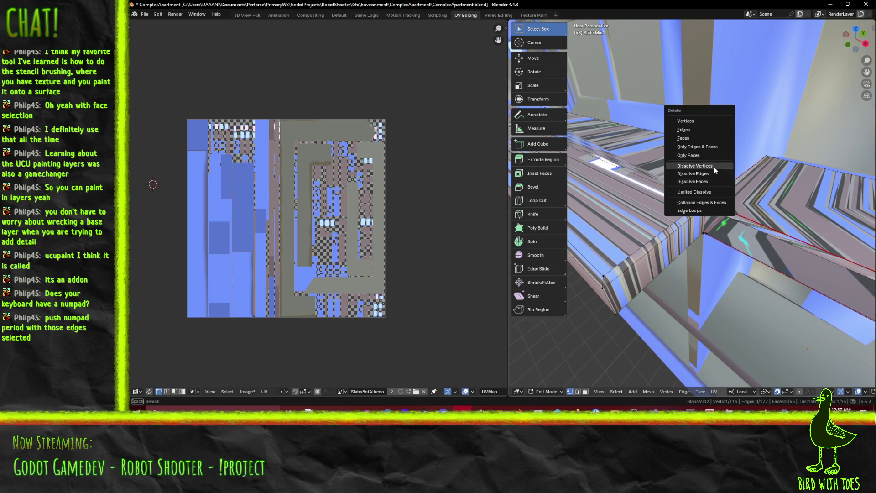
# Delete the stray triangular face and switch the viewport to wireframe
pyautogui.click(585, 391)
pyautogui.click(697, 197)
pyautogui.press('x')
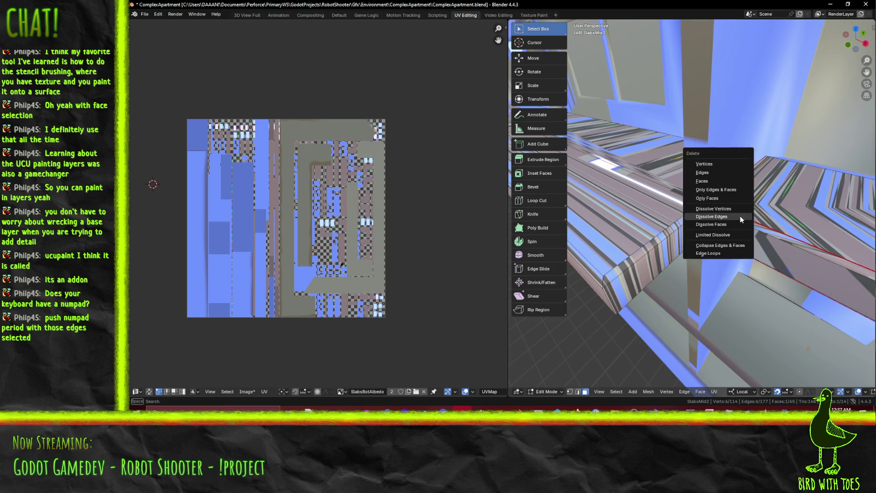
pyautogui.click(715, 181)
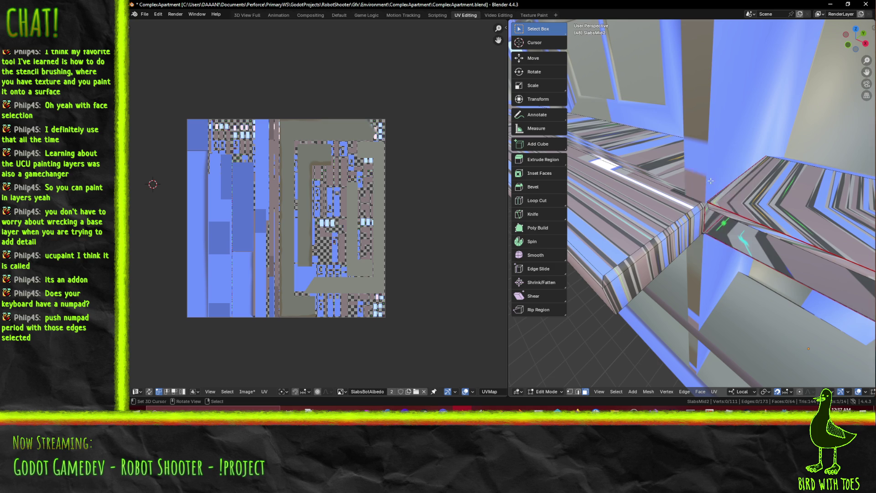
pyautogui.press('z')
pyautogui.click(738, 215)
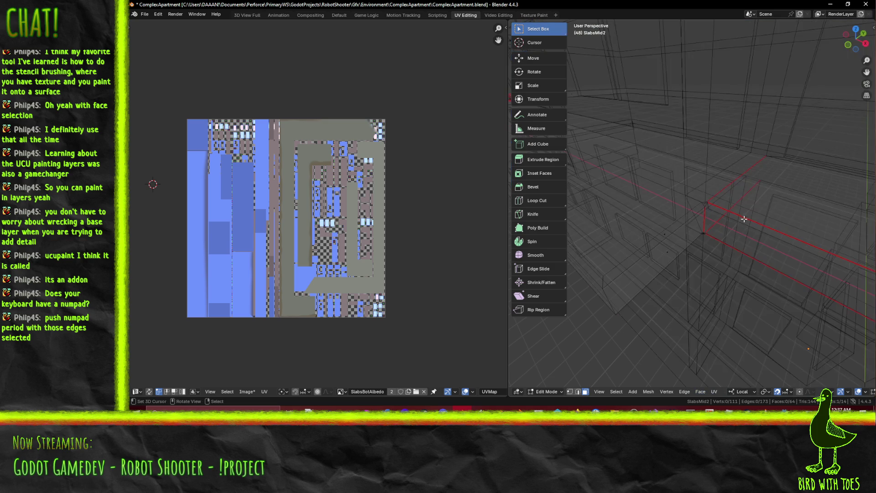
pyautogui.press('KP_Decimal')
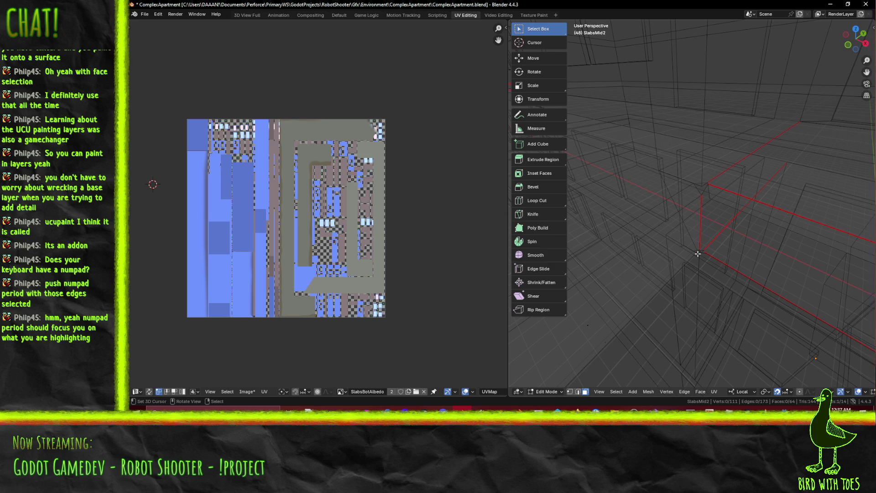
# Select two long slab edges and inspect them in material preview shading
pyautogui.press('1')
pyautogui.click(577, 392)
pyautogui.click(683, 192)
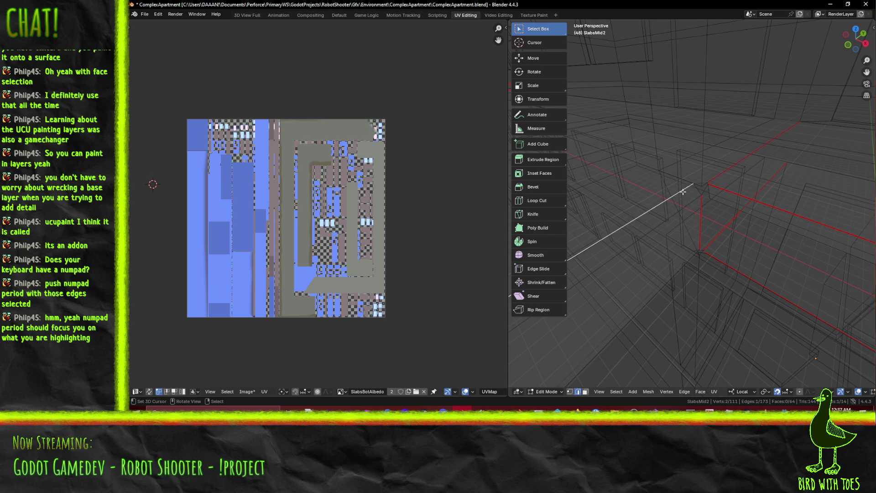
pyautogui.click(655, 224)
pyautogui.press('z')
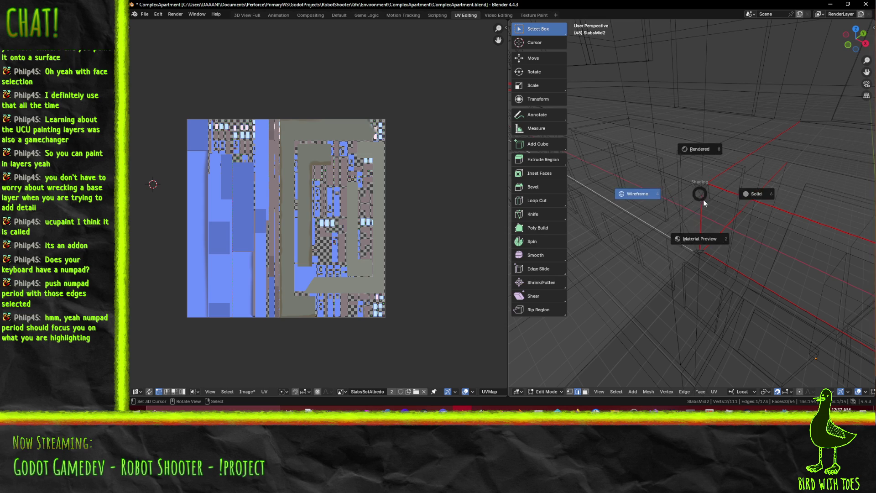
pyautogui.click(732, 197)
pyautogui.press('z')
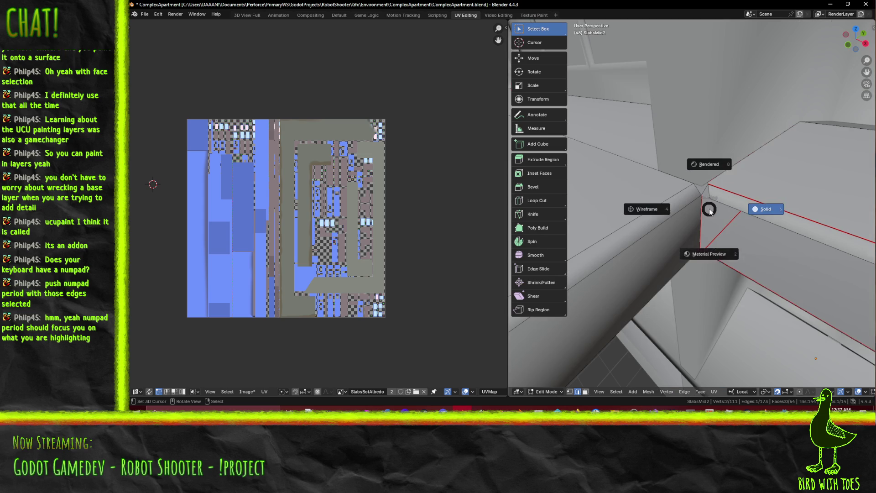
pyautogui.click(729, 241)
pyautogui.press('KP_Decimal')
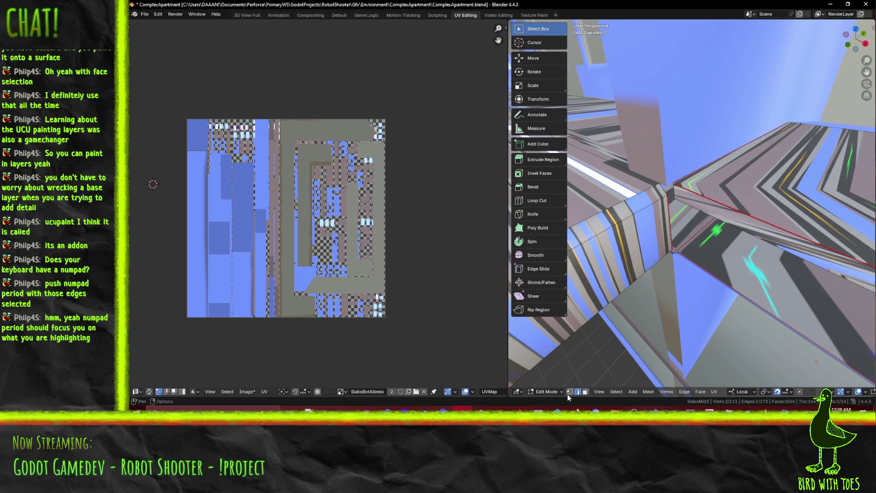
pyautogui.moveTo(639, 326)
pyautogui.mouseDown(button='middle')
pyautogui.moveTo(669, 266)
pyautogui.moveTo(680, 265)
pyautogui.moveTo(703, 237)
pyautogui.mouseUp(button='middle')
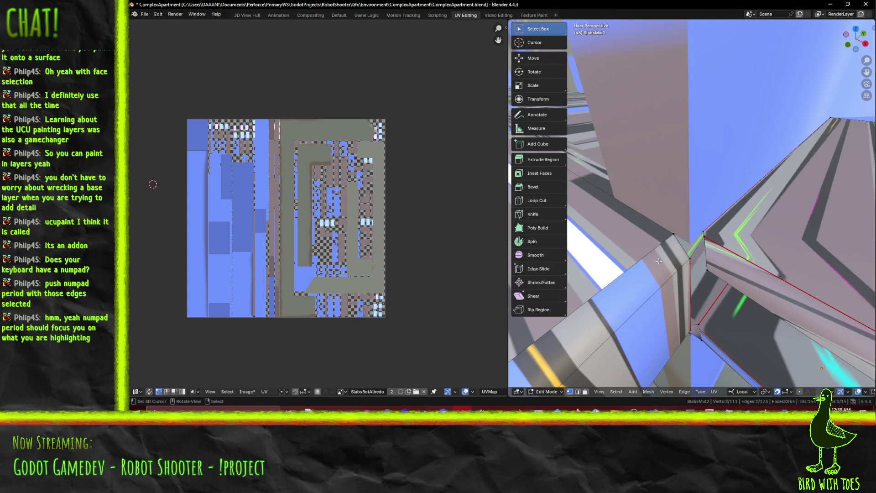
# Try filling a corner quad face, undo it, then select a neighbouring vertex in wireframe
pyautogui.press('f')
pyautogui.moveTo(718, 277); pyautogui.dragTo(719, 256, button='middle')
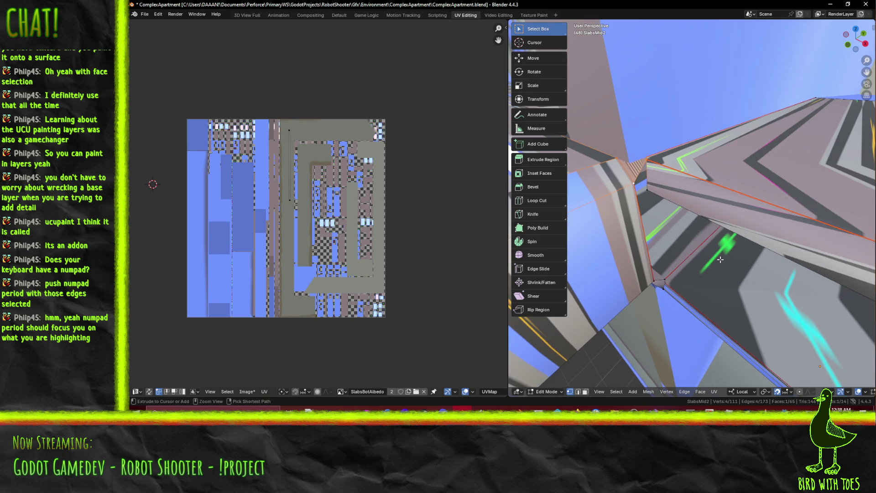
pyautogui.hotkey('ctrl', 'z')
pyautogui.hotkey('ctrl', 'z')
pyautogui.hotkey('ctrl', 'z')
pyautogui.press('z')
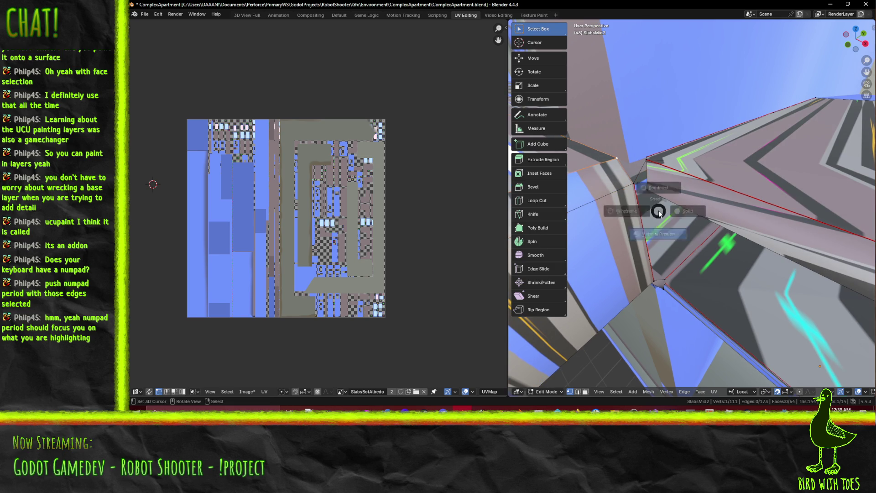
pyautogui.click(609, 217)
pyautogui.press('KP_Decimal')
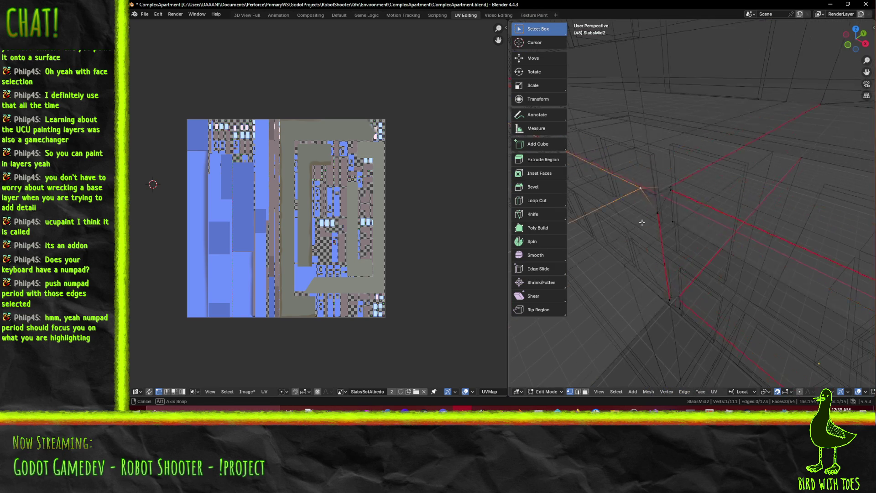
pyautogui.moveTo(666, 234); pyautogui.dragTo(674, 233, button='middle')
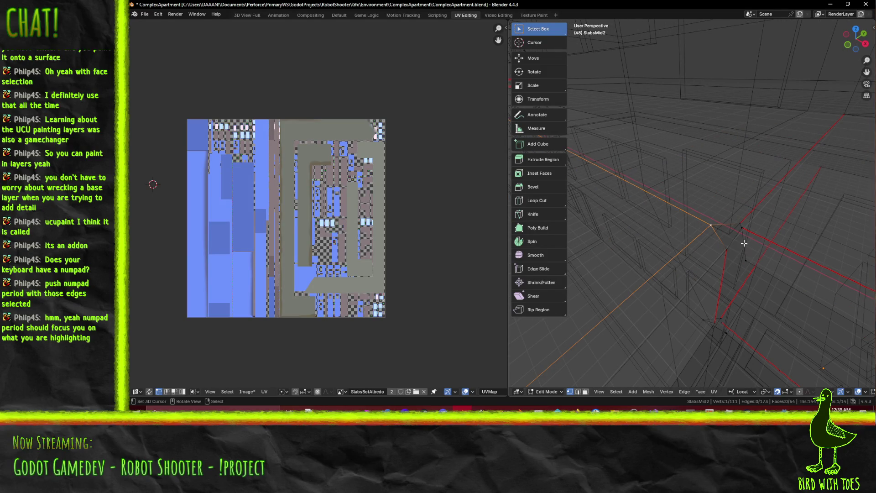
pyautogui.click(746, 233)
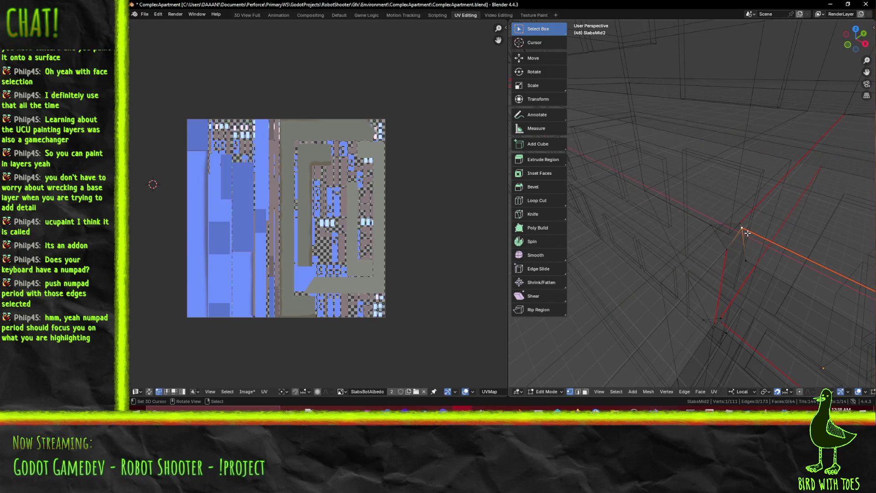
pyautogui.keyDown('shift'); pyautogui.click(742, 228); pyautogui.keyUp('shift')
pyautogui.press('x')
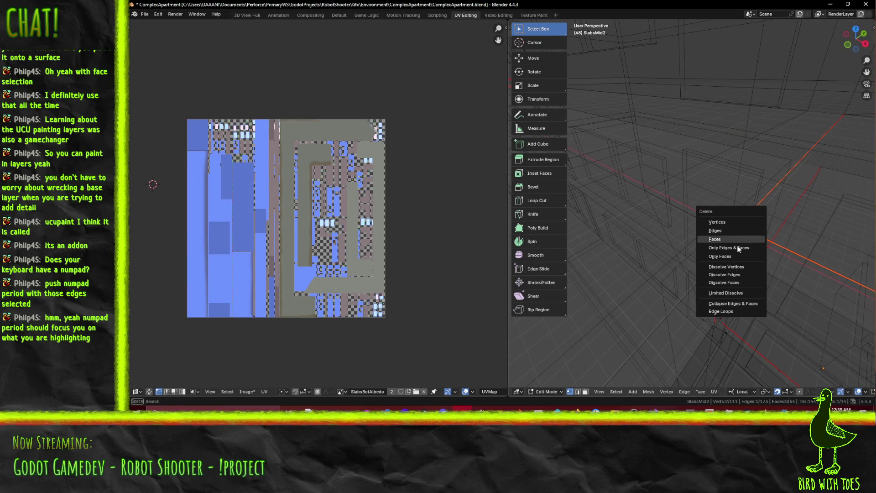
pyautogui.press('Escape')
pyautogui.press('f')
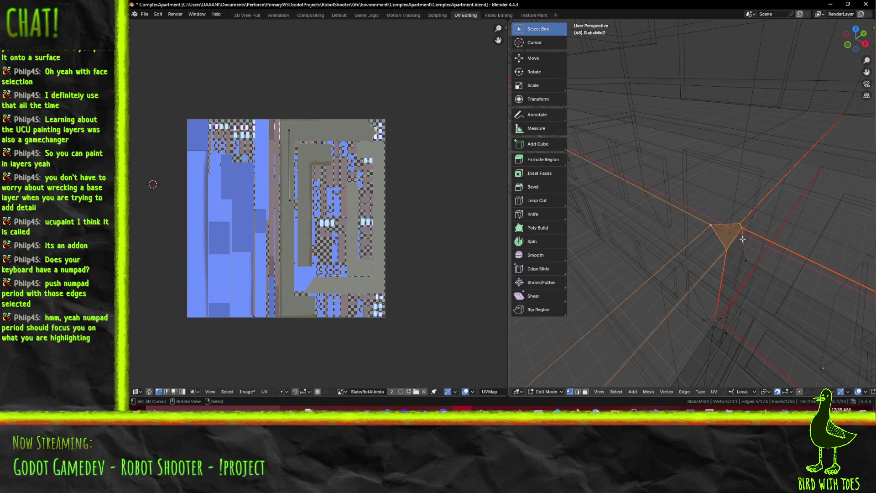
pyautogui.press('x')
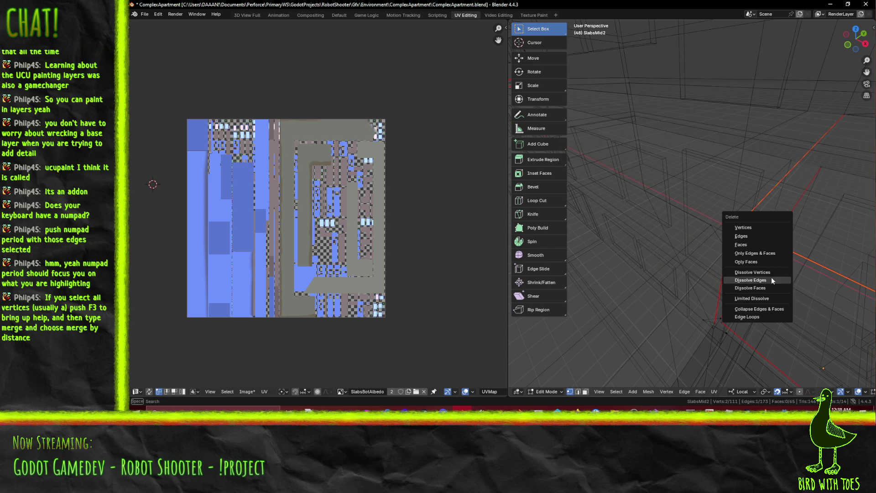
pyautogui.click(772, 272)
pyautogui.hotkey('ctrl', 'z')
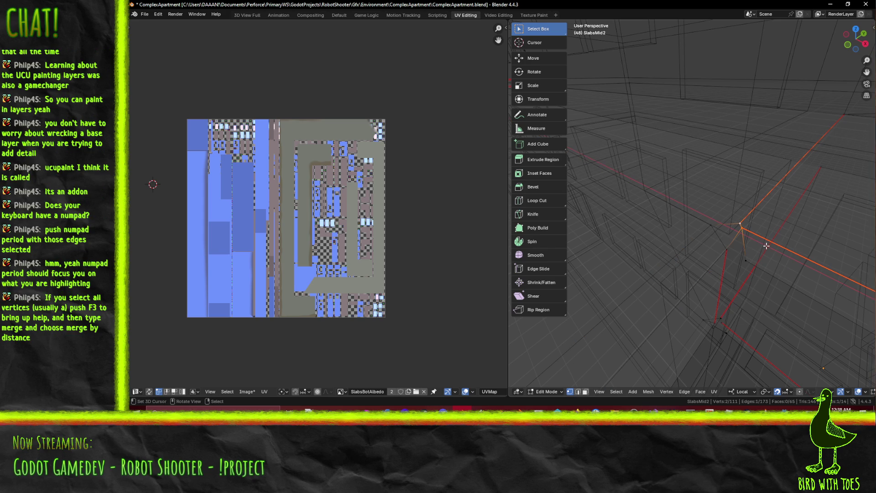
pyautogui.click(747, 231)
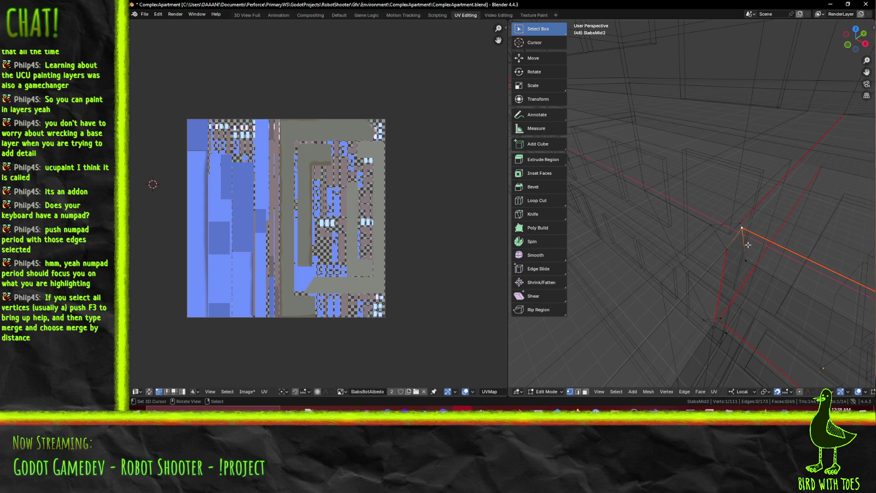
pyautogui.press('x')
pyautogui.click(749, 244)
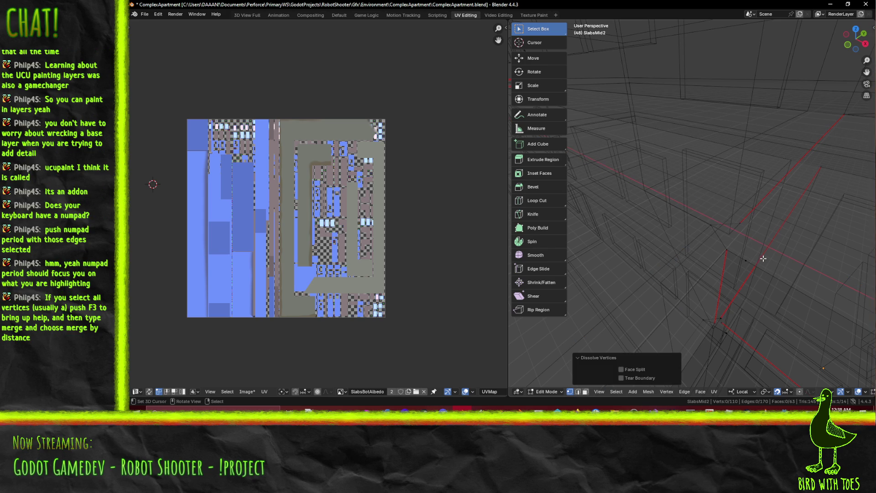
pyautogui.hotkey('ctrl', 'z')
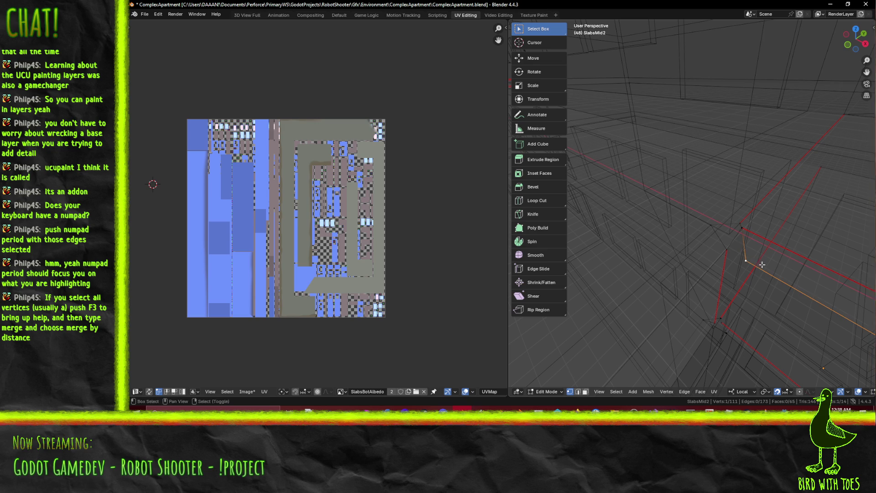
pyautogui.moveTo(749, 259); pyautogui.dragTo(757, 260, button='middle')
pyautogui.click(577, 391)
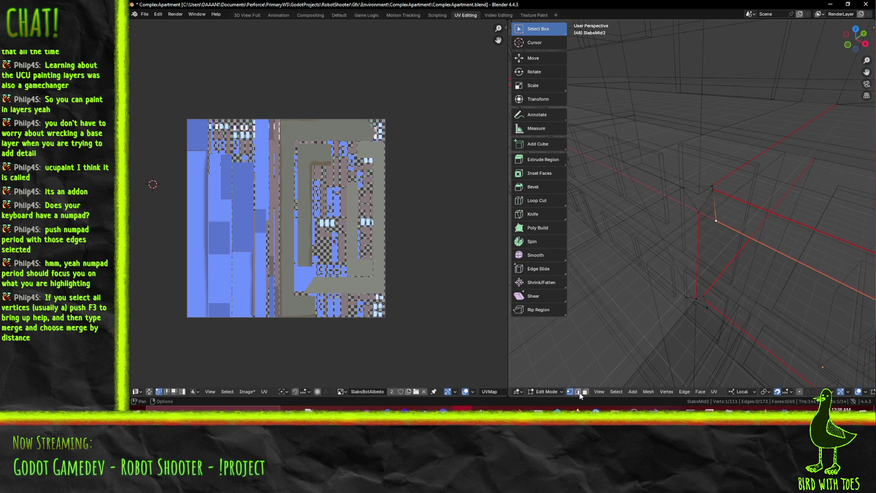
pyautogui.click(715, 187)
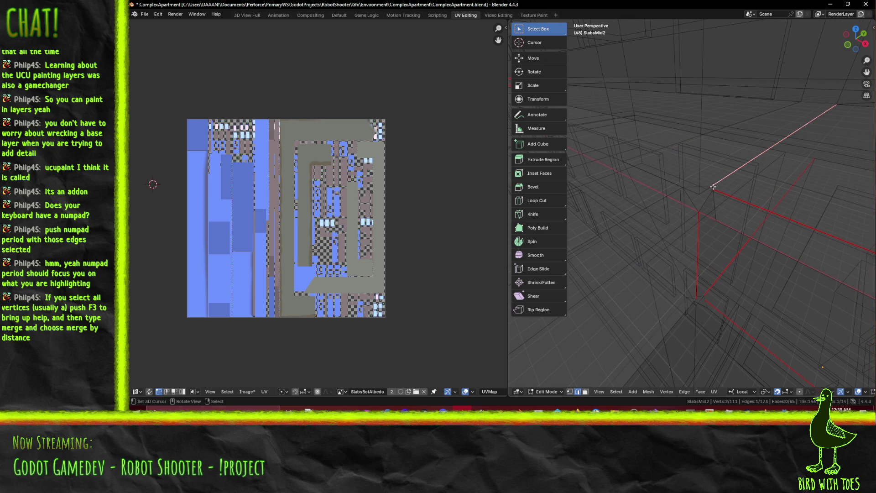
pyautogui.press('x')
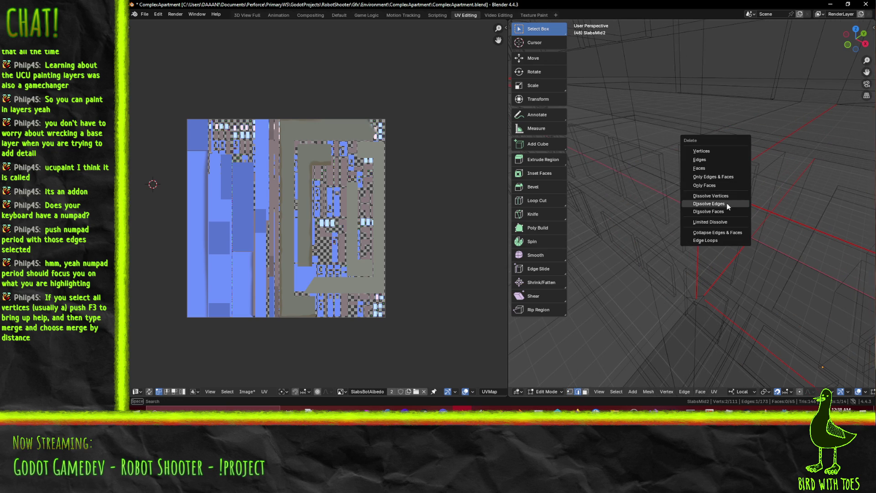
pyautogui.click(730, 203)
pyautogui.moveTo(737, 226); pyautogui.dragTo(704, 241, button='middle')
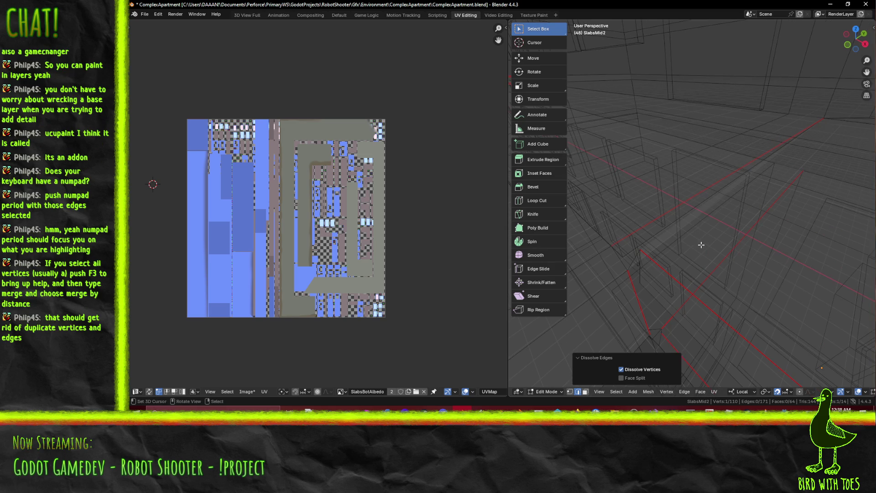
pyautogui.press('z')
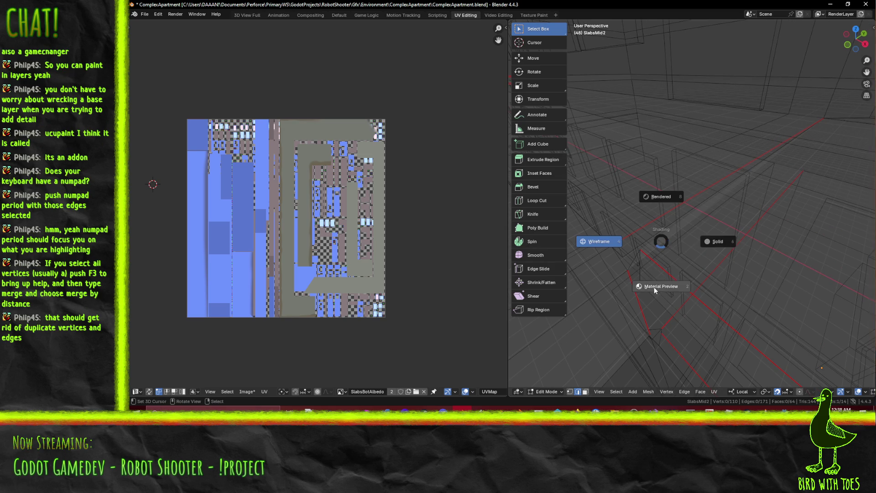
pyautogui.click(655, 288)
pyautogui.keyDown('ctrl'); pyautogui.click(672, 253); pyautogui.keyUp('ctrl')
pyautogui.keyDown('ctrl'); pyautogui.rightClick(671, 252); pyautogui.keyUp('ctrl')
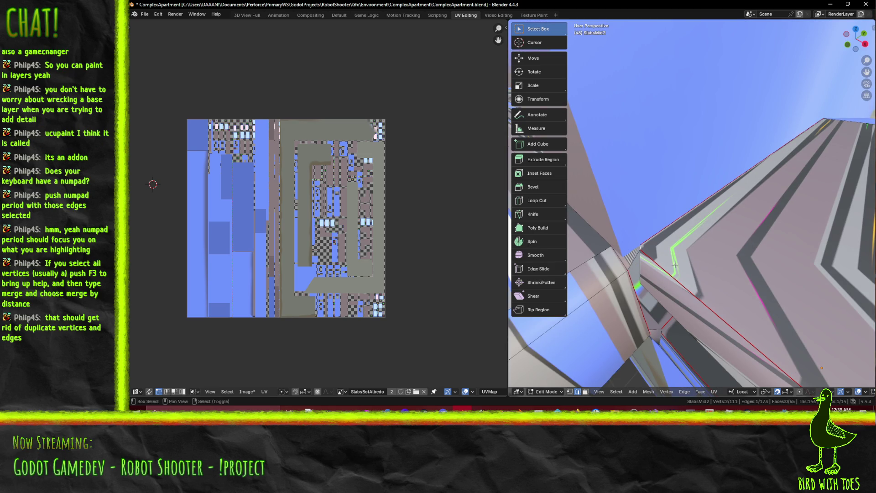
pyautogui.press('z')
pyautogui.click(657, 274)
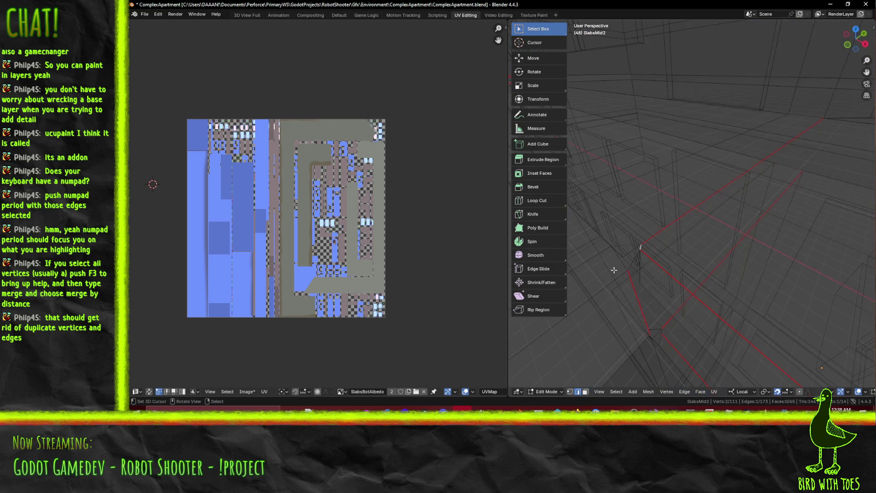
pyautogui.press('KP_Decimal')
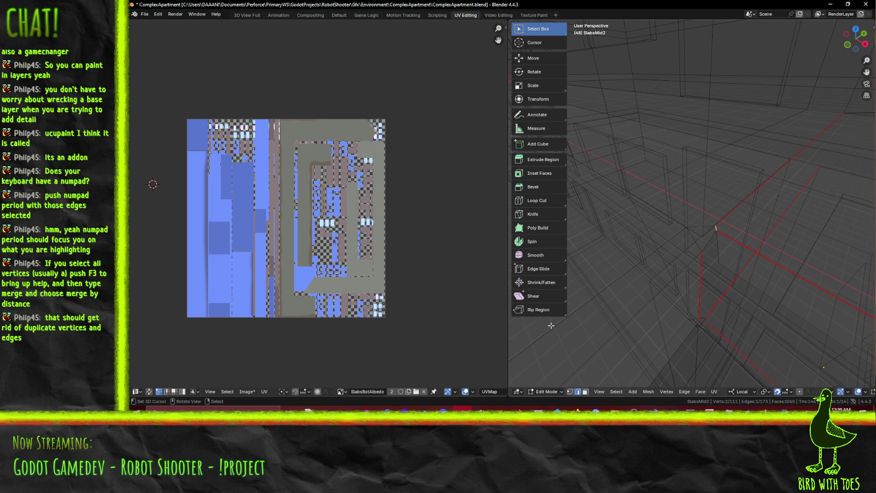
# Merge the doubled vertices At Center and select the slab's corner vertex
pyautogui.press('m')
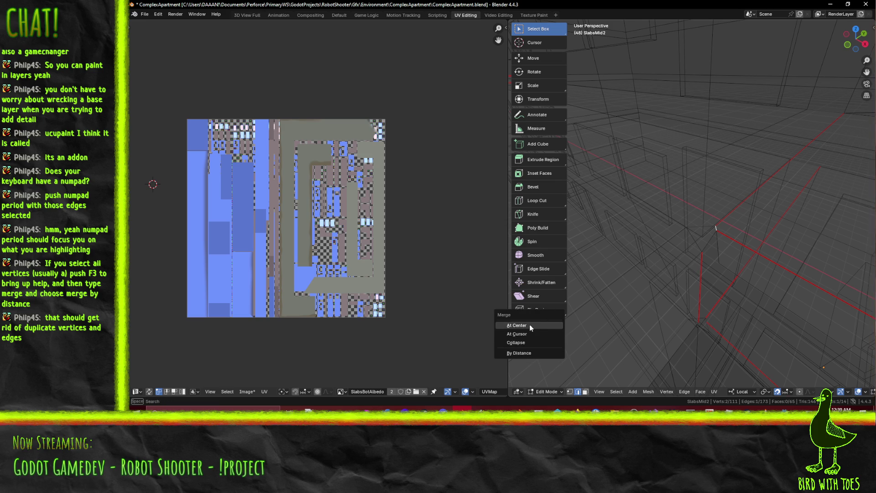
pyautogui.click(526, 325)
pyautogui.keyDown('shift'); pyautogui.moveTo(777, 288); pyautogui.dragTo(744, 289, button='middle'); pyautogui.keyUp('shift')
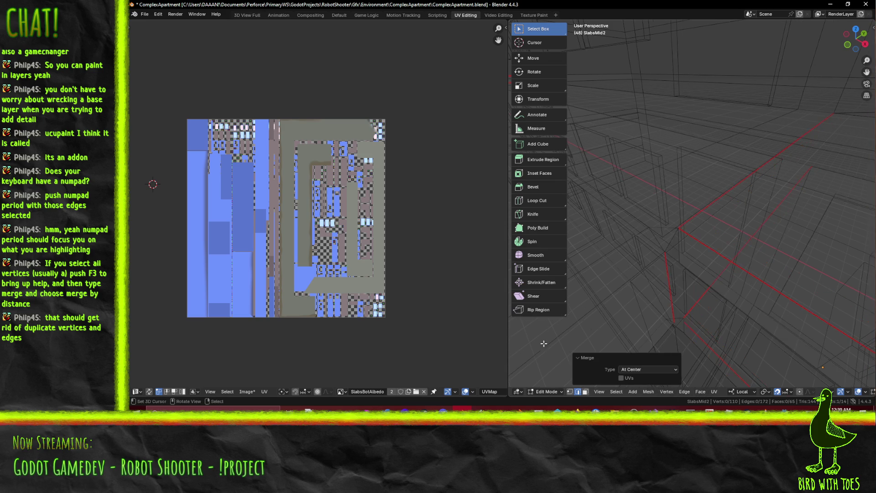
pyautogui.click(570, 392)
pyautogui.click(698, 228)
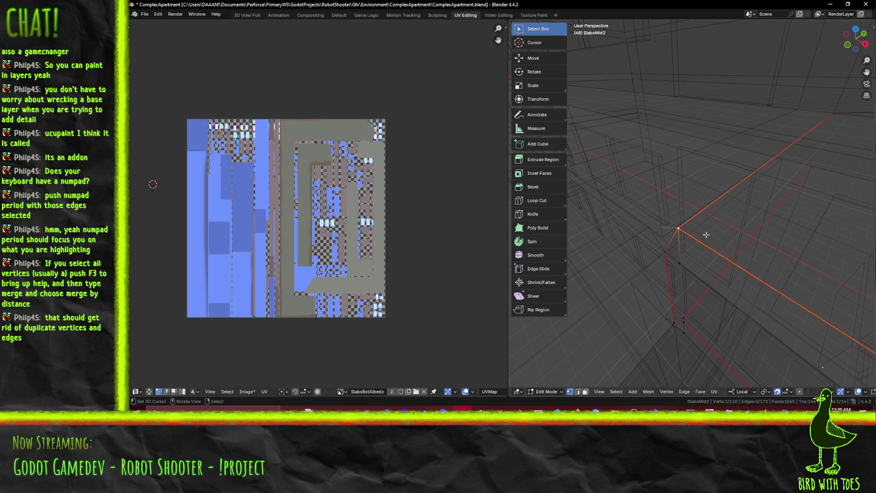
pyautogui.press('n')
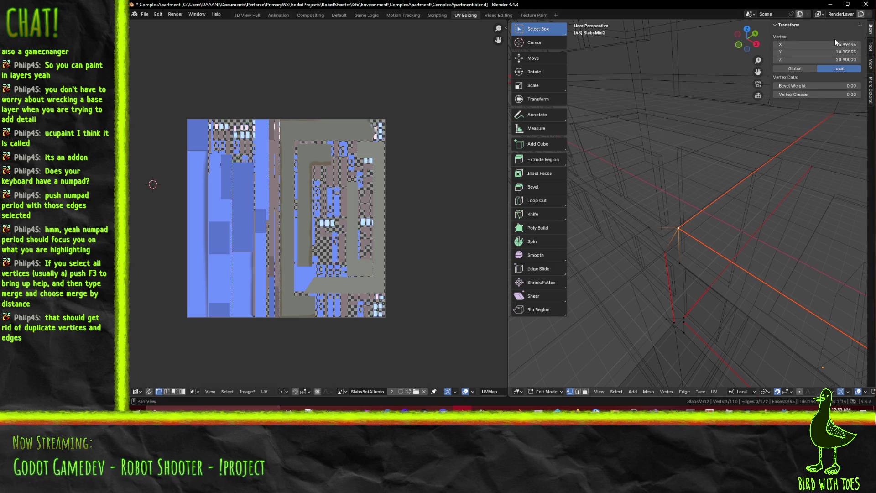
# Set the corner vertex to X -6 and Y -11, keeping Z at 20.9
pyautogui.doubleClick(842, 44)
pyautogui.press('BackSpace')
pyautogui.press('BackSpace')
pyautogui.press('BackSpace')
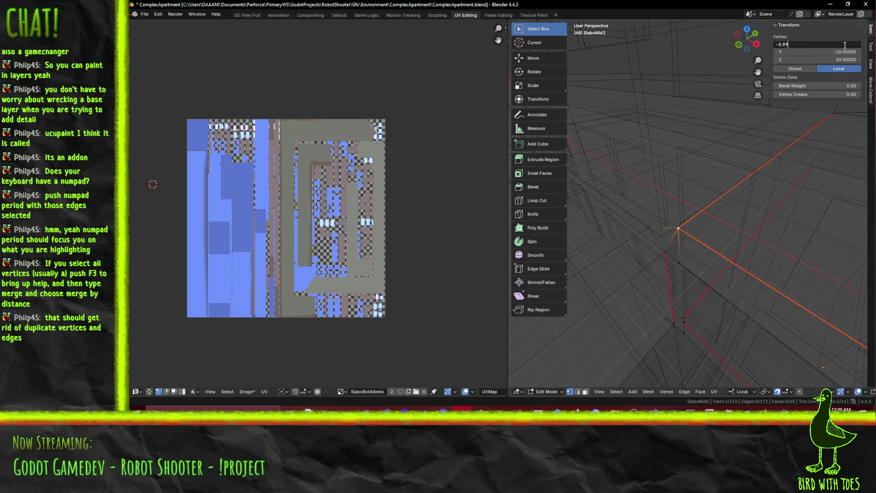
pyautogui.press('BackSpace')
pyautogui.press('Return')
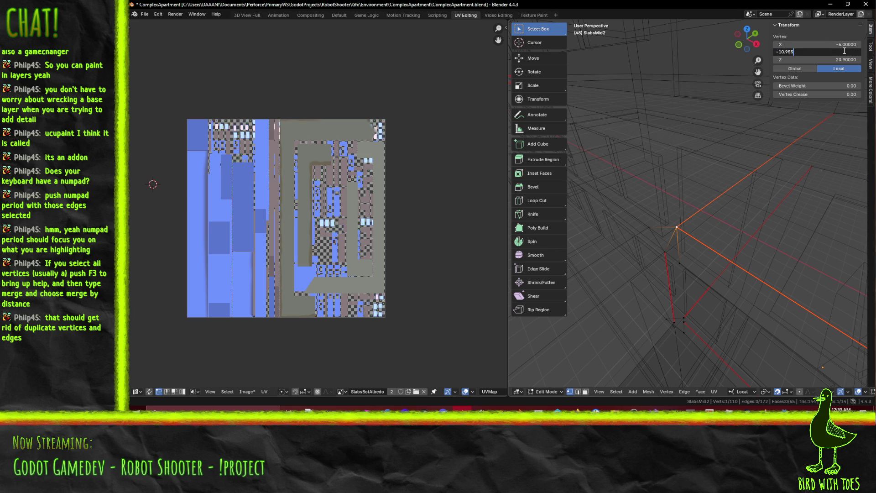
pyautogui.write('2')
pyautogui.press('Return')
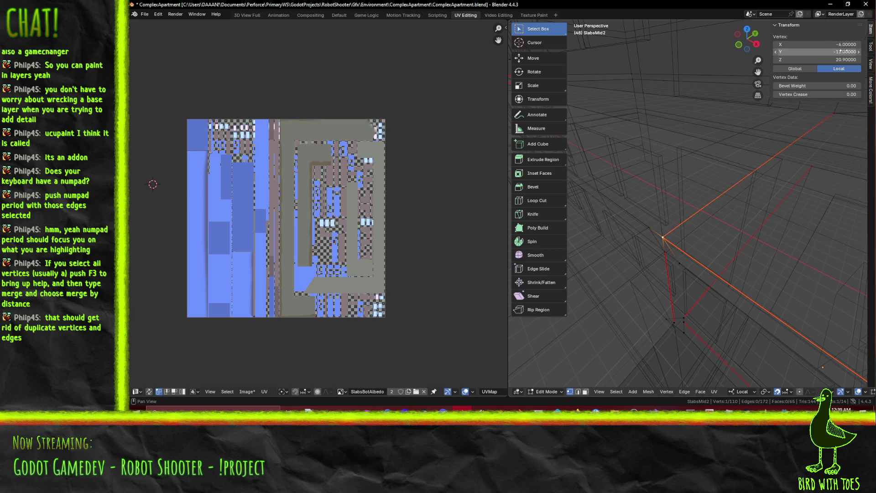
pyautogui.click(848, 61)
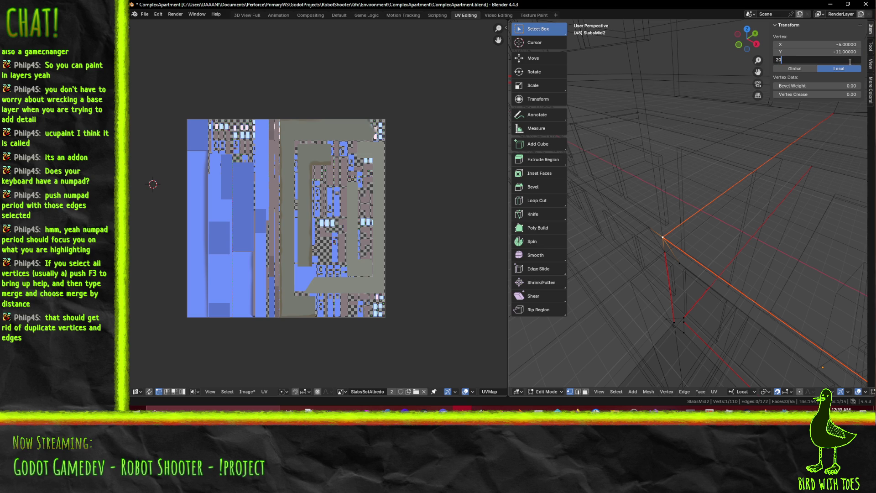
pyautogui.press('BackSpace')
pyautogui.write('1')
pyautogui.press('Return')
pyautogui.hotkey('ctrl', 'z')
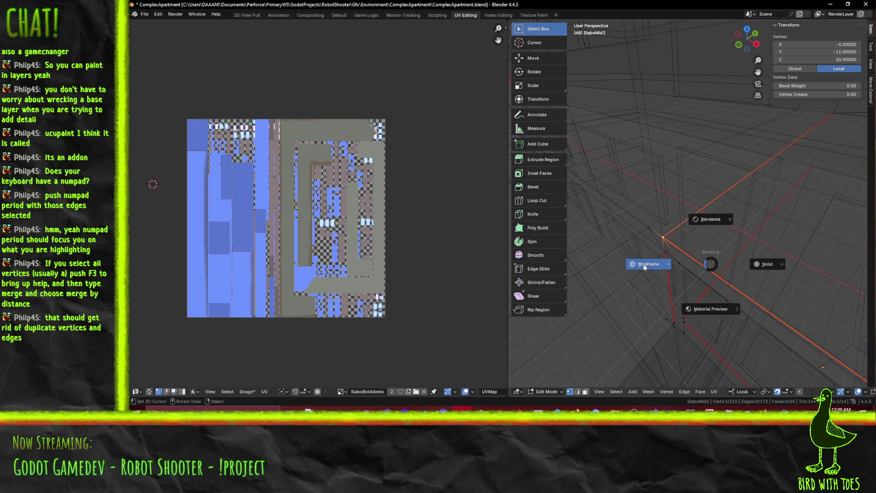
# Nudge the corner vertex 0.05 along local X to sit at X -5.95
pyautogui.click(765, 264)
pyautogui.press('z')
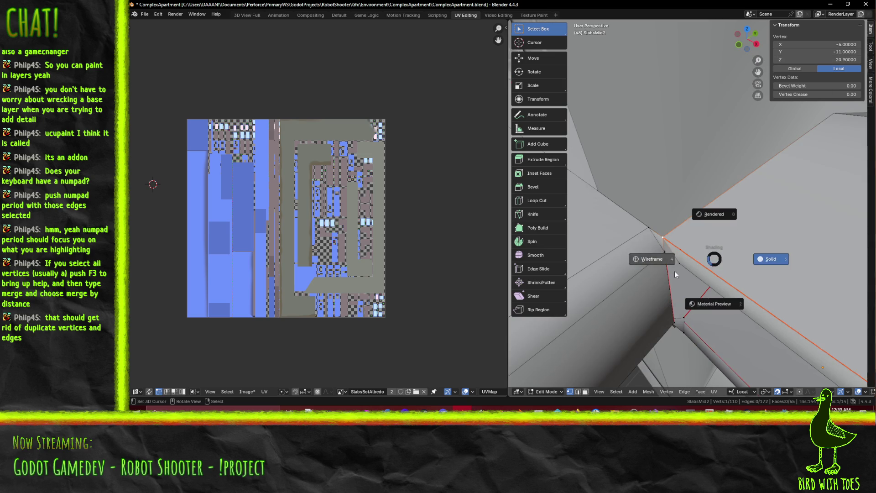
pyautogui.click(681, 273)
pyautogui.press('KP_Decimal')
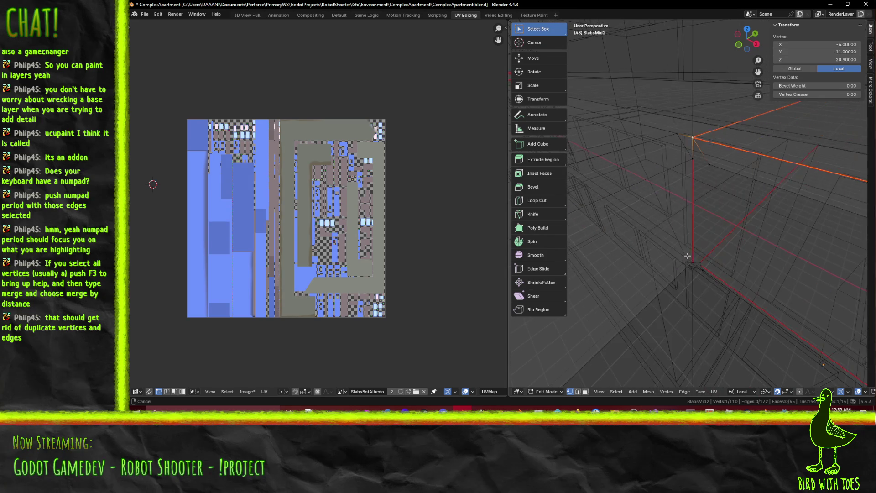
pyautogui.moveTo(690, 256)
pyautogui.mouseDown(button='middle')
pyautogui.moveTo(821, 259)
pyautogui.moveTo(745, 256)
pyautogui.moveTo(734, 239)
pyautogui.moveTo(748, 226)
pyautogui.moveTo(727, 216)
pyautogui.mouseUp(button='middle')
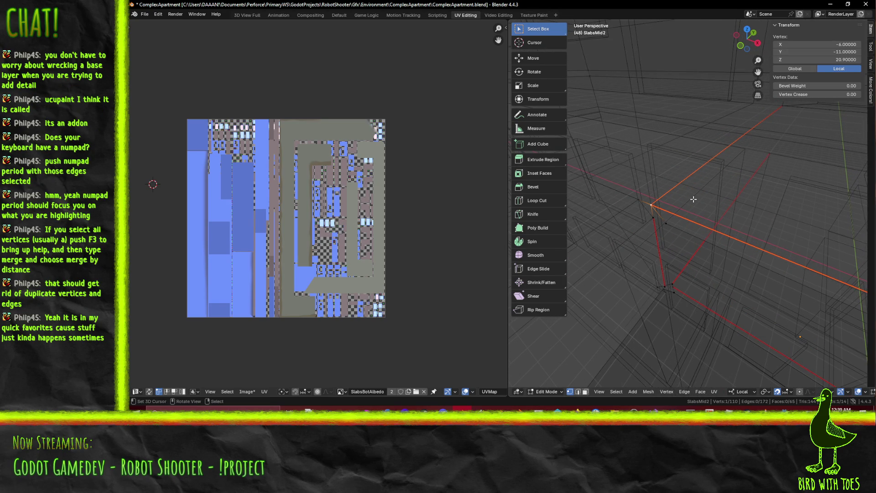
pyautogui.press('g')
pyautogui.press('x')
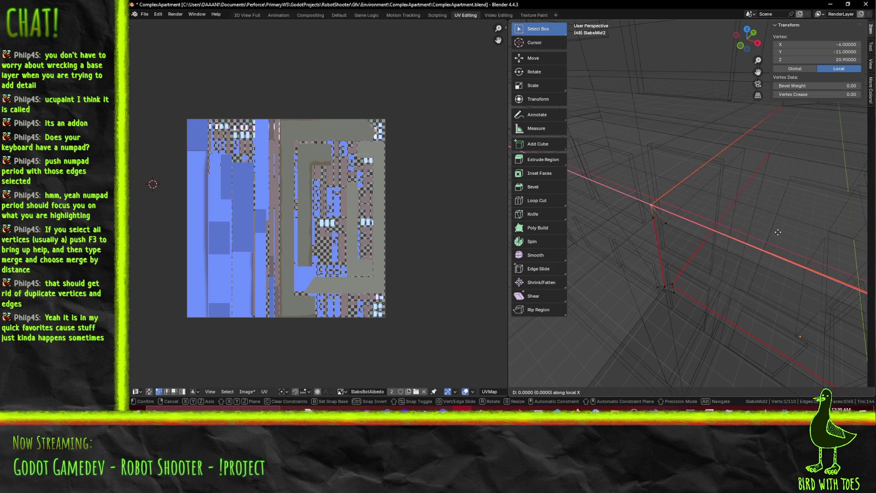
pyautogui.press('Escape')
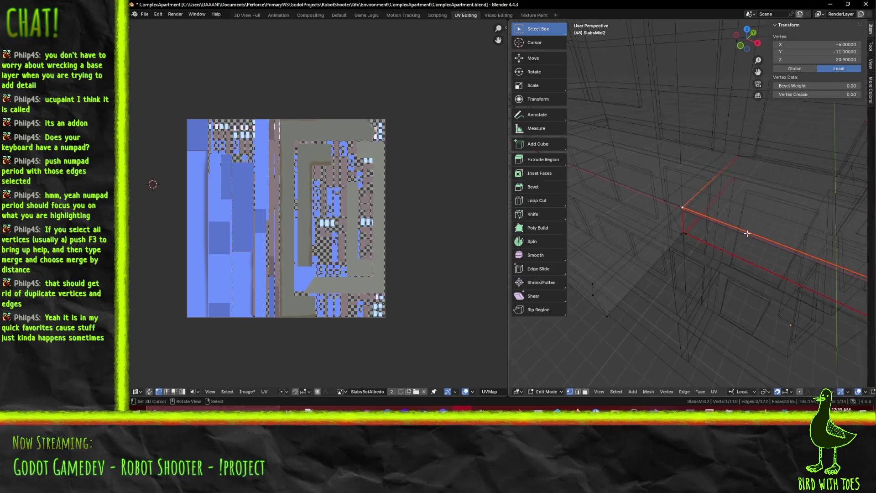
pyautogui.press('g')
pyautogui.press('x')
pyautogui.press('x')
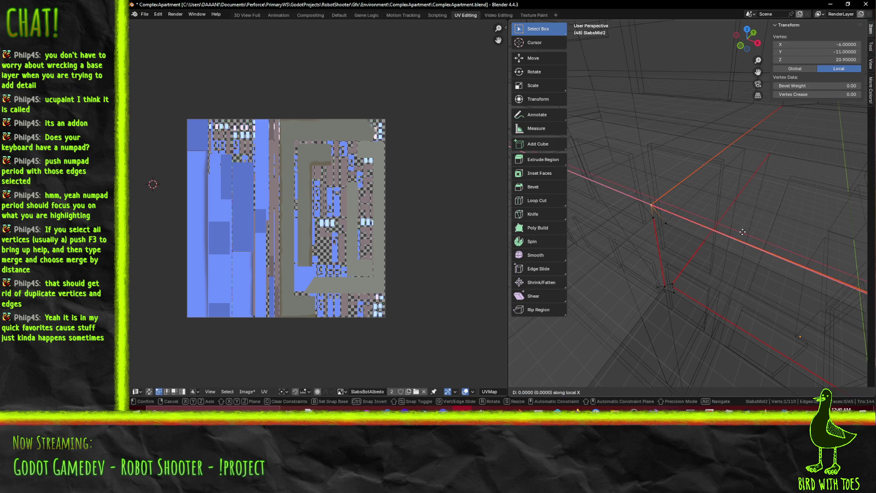
pyautogui.write('5')
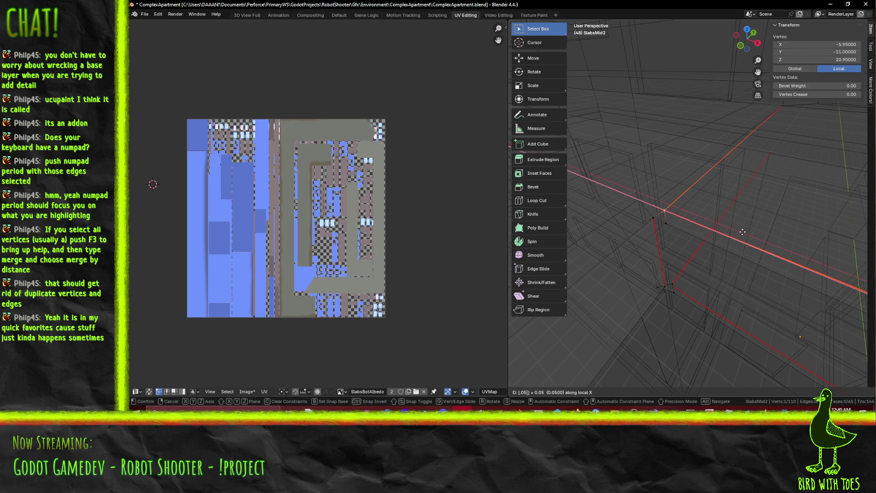
pyautogui.press('Return')
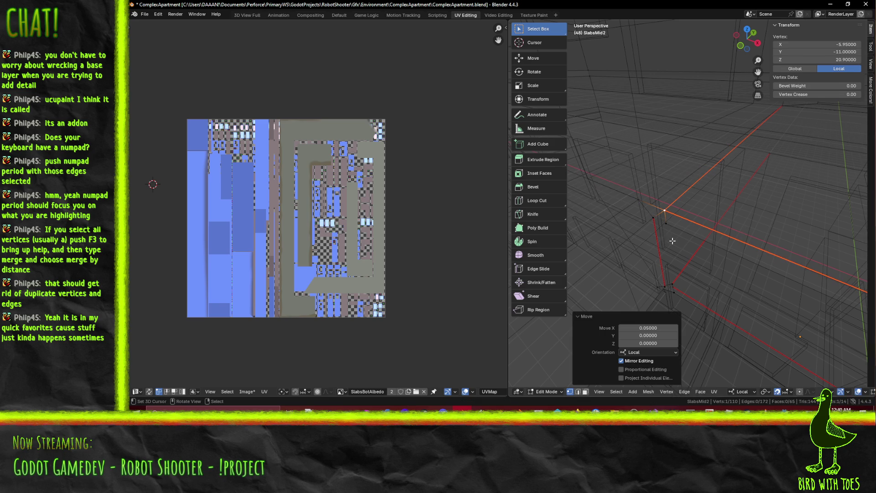
# Select the four vertices of the thin sliver face in wireframe view
pyautogui.press('z')
pyautogui.click(754, 256)
pyautogui.press('KP_Decimal')
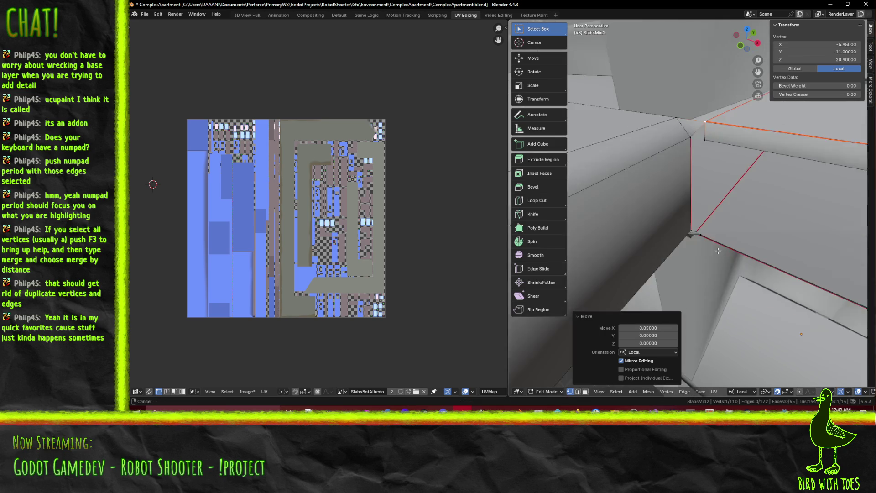
pyautogui.press('z')
pyautogui.click(659, 246)
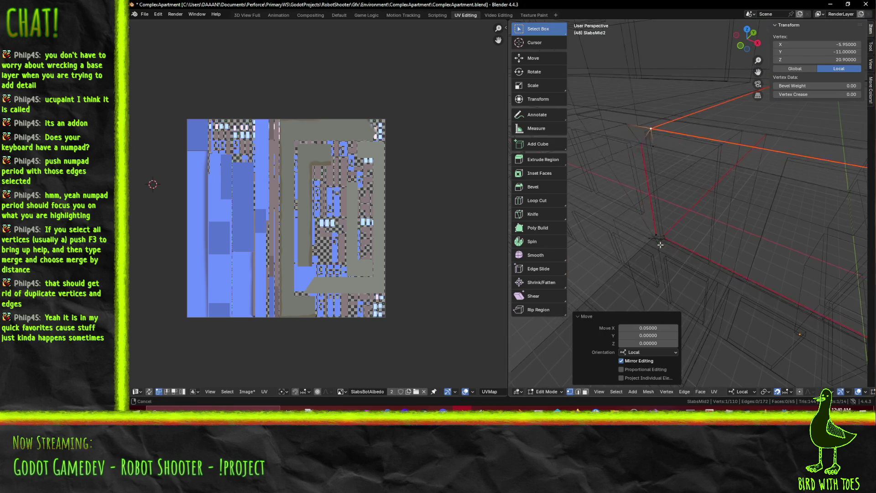
pyautogui.click(656, 241)
pyautogui.keyDown('shift'); pyautogui.click(643, 235); pyautogui.keyUp('shift')
pyautogui.keyDown('shift'); pyautogui.click(623, 147); pyautogui.keyUp('shift')
pyautogui.keyDown('shift'); pyautogui.click(630, 149); pyautogui.keyUp('shift')
# Select a single slab vertex and view the slab underside in material preview
pyautogui.press('z')
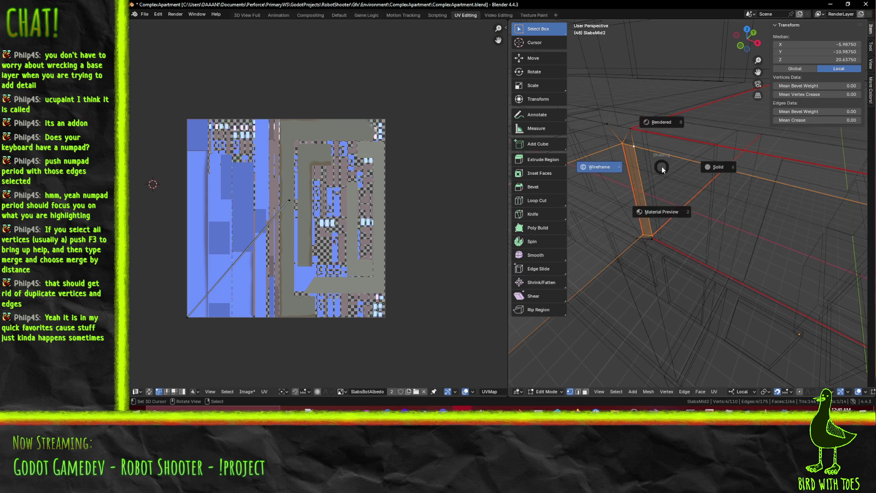
pyautogui.click(671, 213)
pyautogui.moveTo(671, 213)
pyautogui.mouseDown(button='middle')
pyautogui.moveTo(721, 214)
pyautogui.moveTo(691, 219)
pyautogui.mouseUp(button='middle')
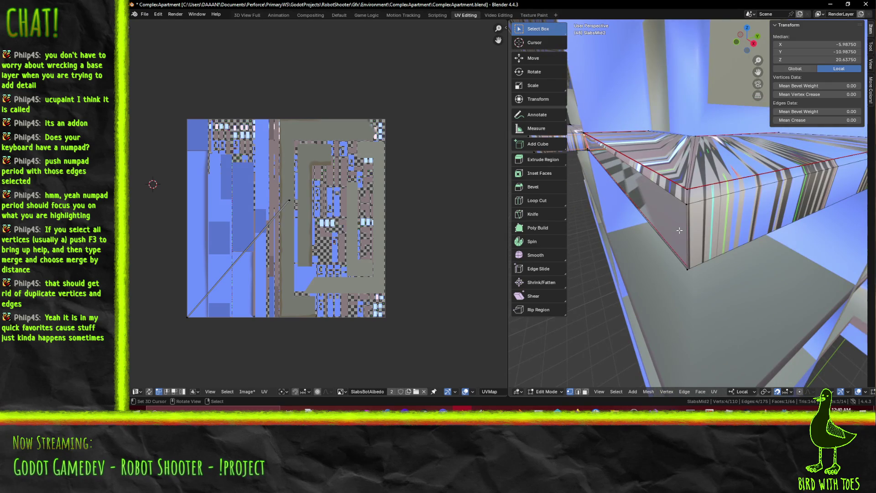
pyautogui.press('KP_Decimal')
pyautogui.click(669, 130)
pyautogui.moveTo(670, 131); pyautogui.dragTo(680, 142, button='middle')
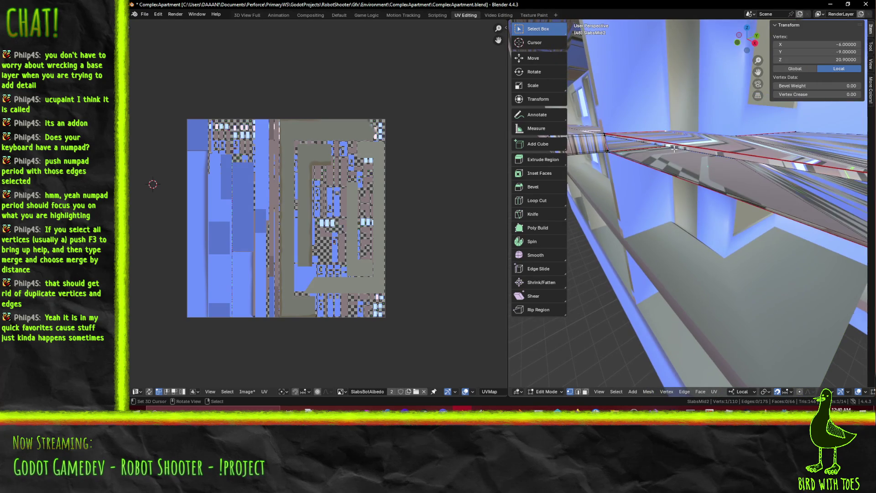
# Fill a face between two selected slab edges, then select the vertical corner edge
pyautogui.click(577, 391)
pyautogui.click(724, 157)
pyautogui.keyDown('shift'); pyautogui.click(727, 194); pyautogui.keyUp('shift')
pyautogui.press('f')
pyautogui.moveTo(726, 194)
pyautogui.mouseDown(button='middle')
pyautogui.moveTo(689, 181)
pyautogui.moveTo(717, 227)
pyautogui.mouseUp(button='middle')
pyautogui.scroll(2, 717, 227)
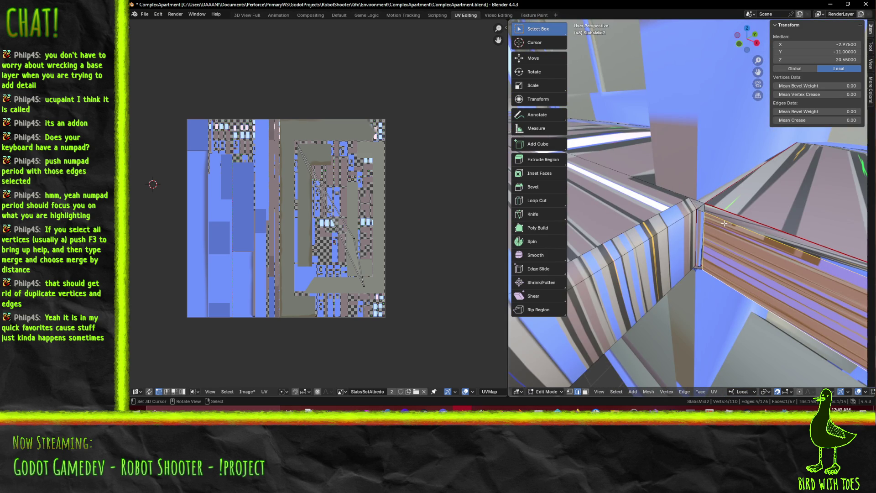
pyautogui.click(697, 210)
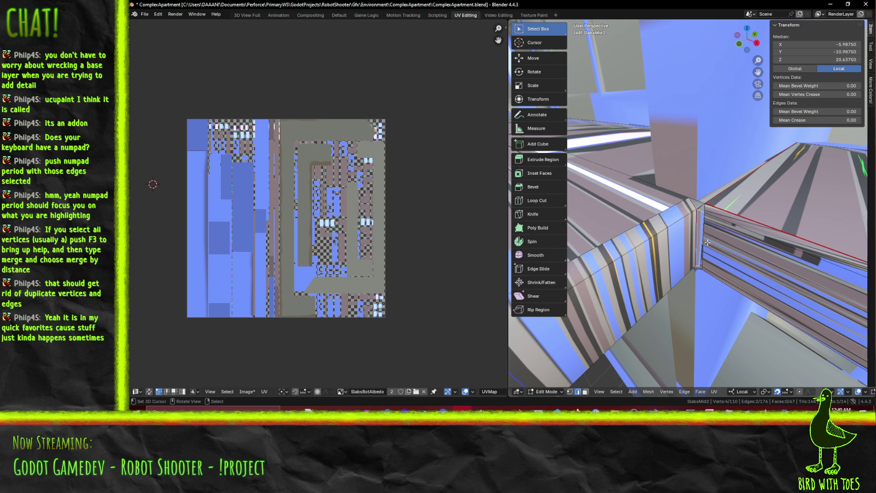
# Merge the two balcony corner vertices At Center into one at X -5.975, Y -11, Z 20.45
pyautogui.press('1')
pyautogui.click(705, 210)
pyautogui.keyDown('shift'); pyautogui.click(705, 211); pyautogui.keyUp('shift')
pyautogui.keyDown('shift'); pyautogui.moveTo(705, 211); pyautogui.dragTo(677, 255, button='middle'); pyautogui.keyUp('shift')
pyautogui.keyDown('shift'); pyautogui.click(677, 256); pyautogui.keyUp('shift')
pyautogui.keyDown('shift'); pyautogui.click(655, 292); pyautogui.keyUp('shift')
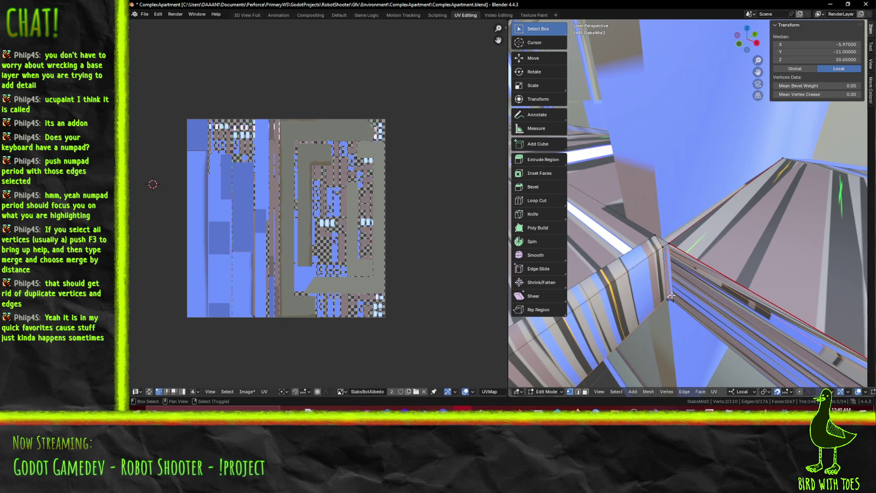
pyautogui.keyDown('shift'); pyautogui.click(667, 250); pyautogui.keyUp('shift')
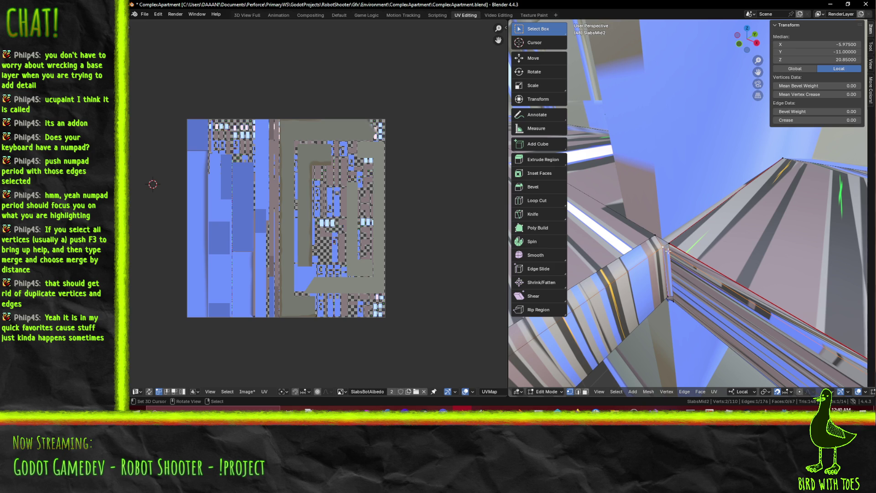
pyautogui.press('m')
pyautogui.click(669, 252)
pyautogui.keyDown('shift'); pyautogui.moveTo(668, 252); pyautogui.dragTo(656, 114, button='middle'); pyautogui.keyUp('shift')
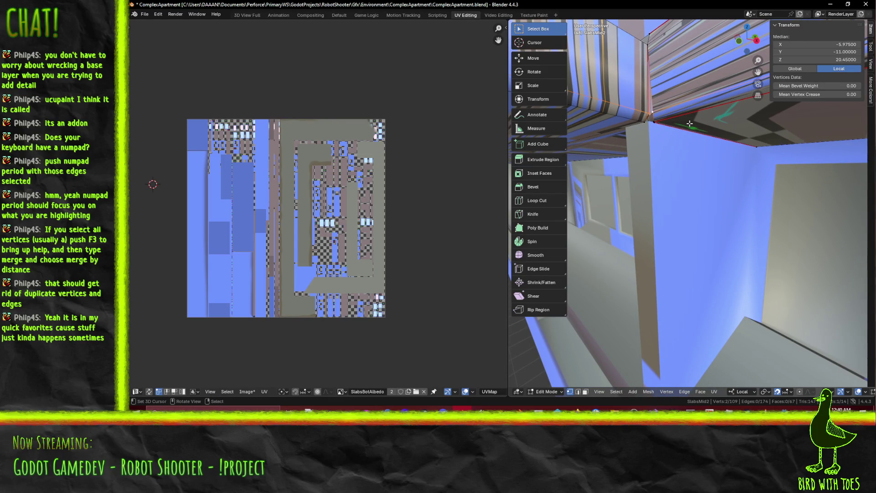
pyautogui.press('m')
pyautogui.click(671, 129)
pyautogui.moveTo(671, 130)
pyautogui.mouseDown(button='middle')
pyautogui.moveTo(655, 90)
pyautogui.moveTo(669, 112)
pyautogui.moveTo(659, 112)
pyautogui.mouseUp(button='middle')
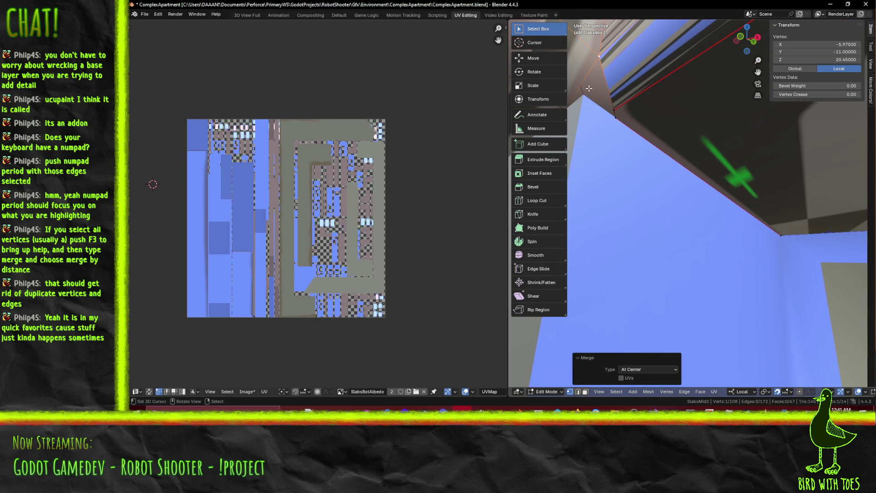
# Select the stray balcony face and delete it
pyautogui.click(596, 89)
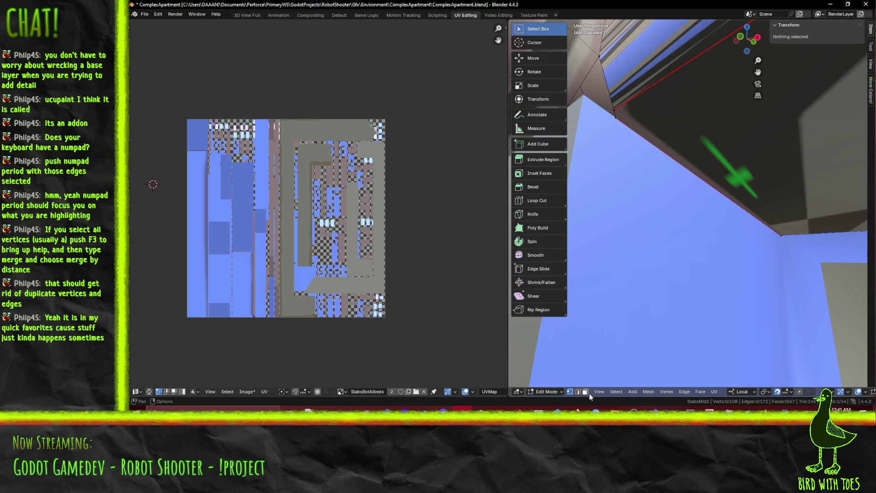
pyautogui.click(602, 95)
pyautogui.press('KP_Decimal')
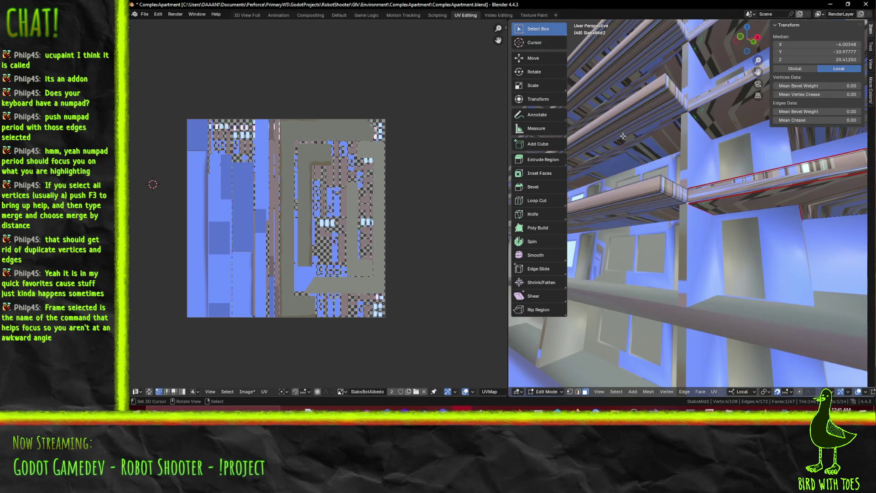
pyautogui.press('g')
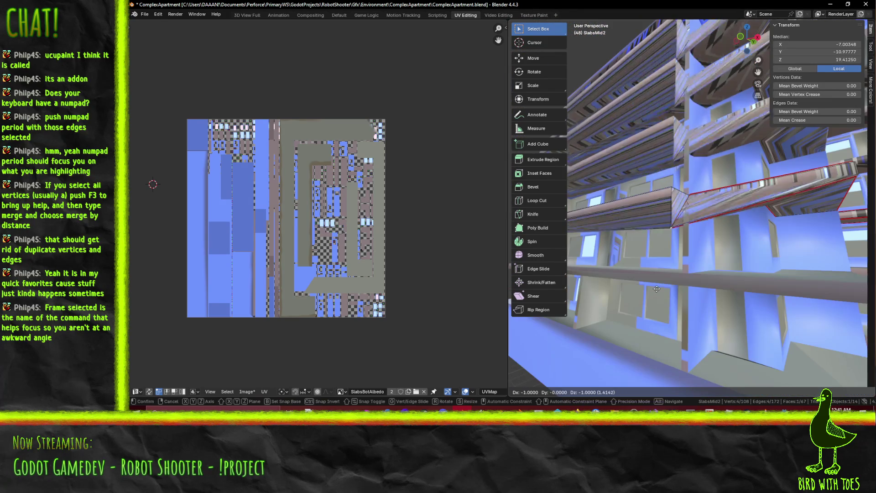
pyautogui.press('Escape')
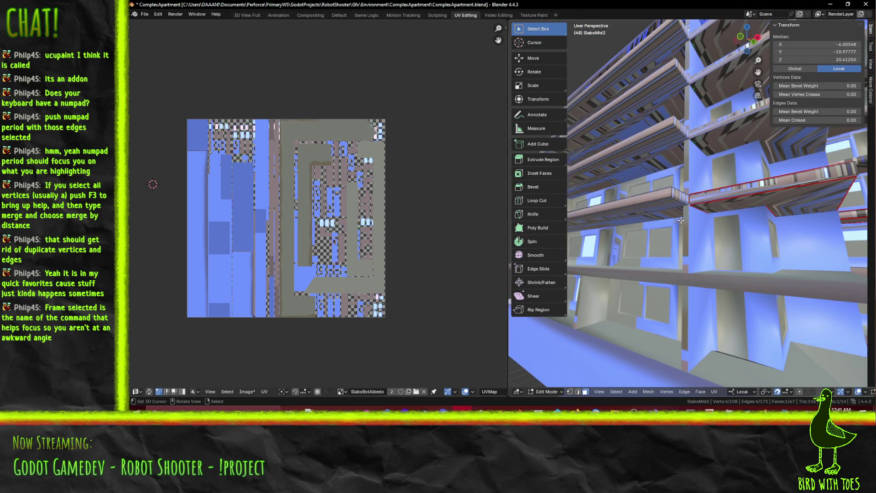
pyautogui.press('KP_Decimal')
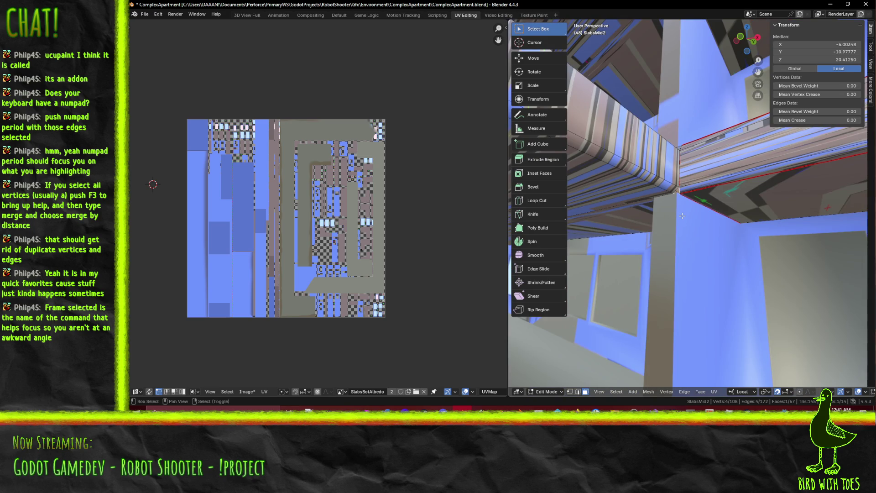
pyautogui.scroll(2, 682, 215)
pyautogui.scroll(3, 684, 215)
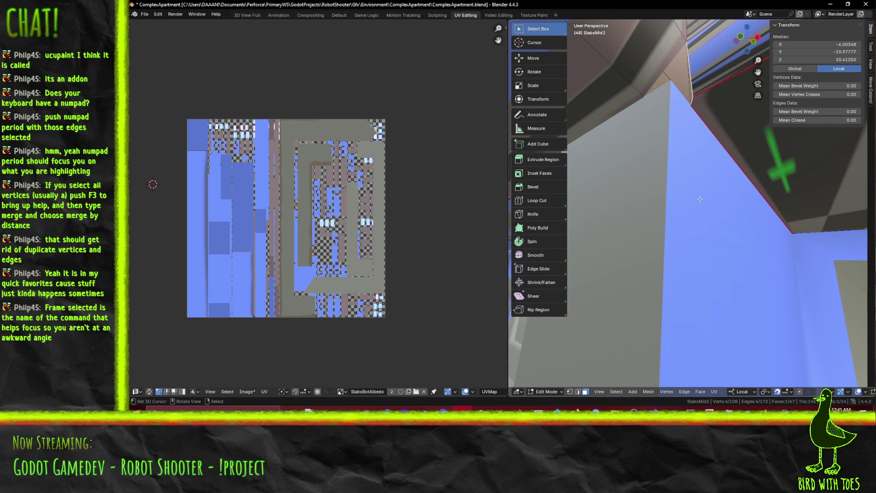
pyautogui.press('x')
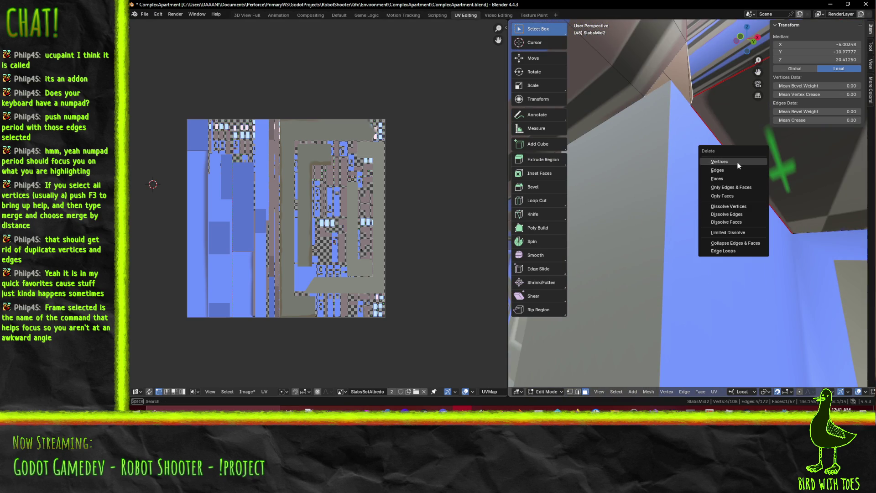
pyautogui.click(729, 178)
# Select the neighbouring faces, the large triangular face and the corner edges
pyautogui.click(660, 74)
pyautogui.click(670, 67)
pyautogui.click(689, 68)
pyautogui.click(670, 68)
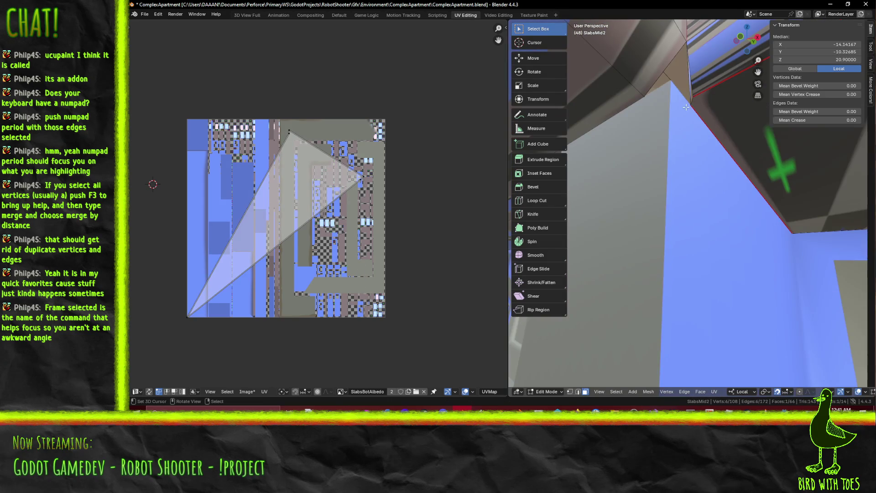
pyautogui.click(664, 70)
pyautogui.keyDown('shift'); pyautogui.click(690, 85); pyautogui.keyUp('shift')
# Merge the two overlapping corner vertices At Center in wireframe view
pyautogui.press('z')
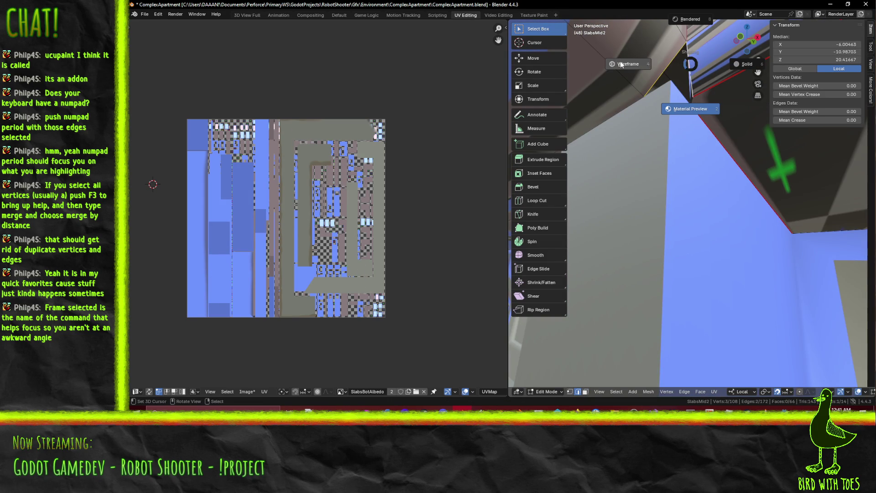
pyautogui.press('4')
pyautogui.keyDown('shift'); pyautogui.moveTo(668, 103); pyautogui.dragTo(669, 70, button='middle'); pyautogui.keyUp('shift')
pyautogui.click(569, 392)
pyautogui.keyDown('shift'); pyautogui.click(731, 85); pyautogui.keyUp('shift')
pyautogui.press('m')
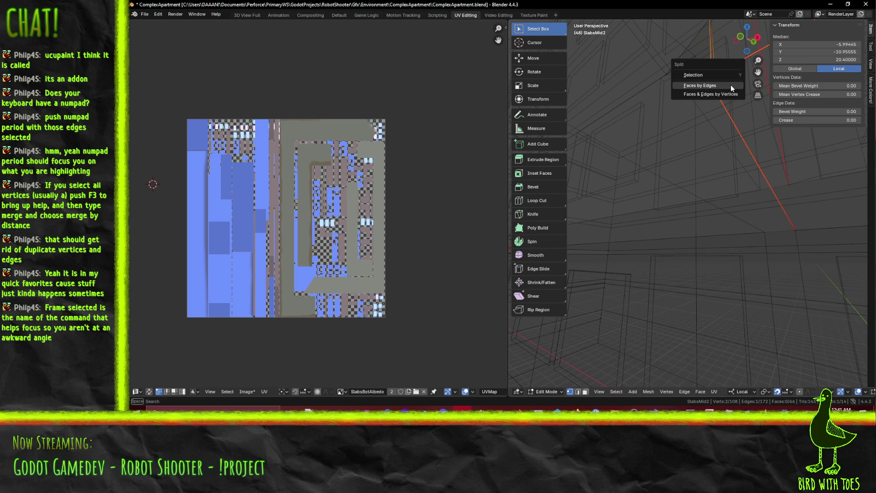
pyautogui.press('m')
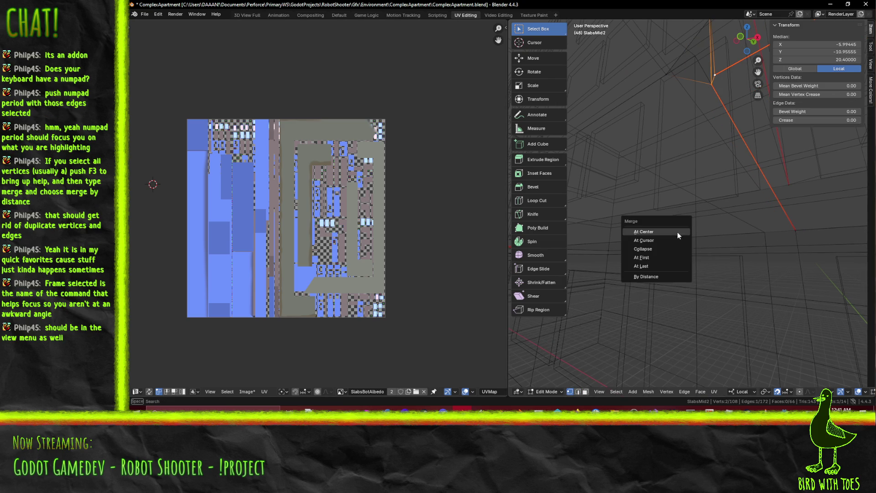
pyautogui.click(678, 232)
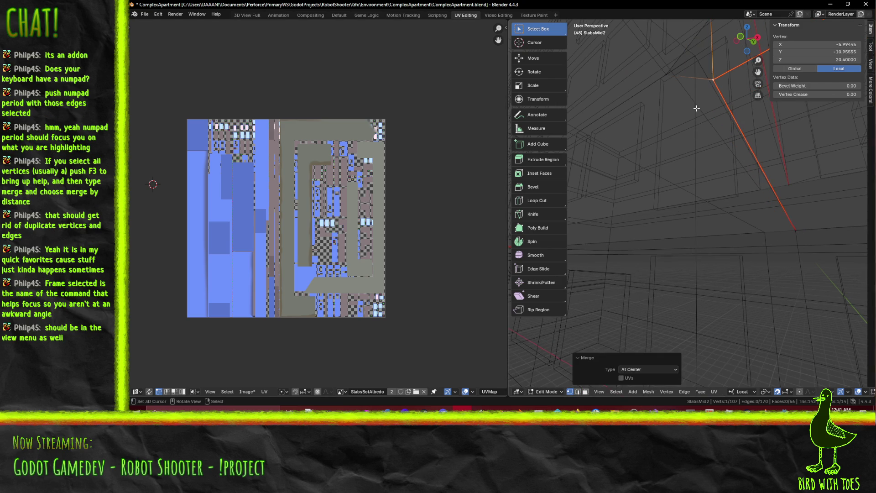
# Select the small triangular face's edges and return to material preview shading
pyautogui.click(578, 392)
pyautogui.moveTo(671, 196); pyautogui.dragTo(677, 191, button='middle')
pyautogui.click(653, 140)
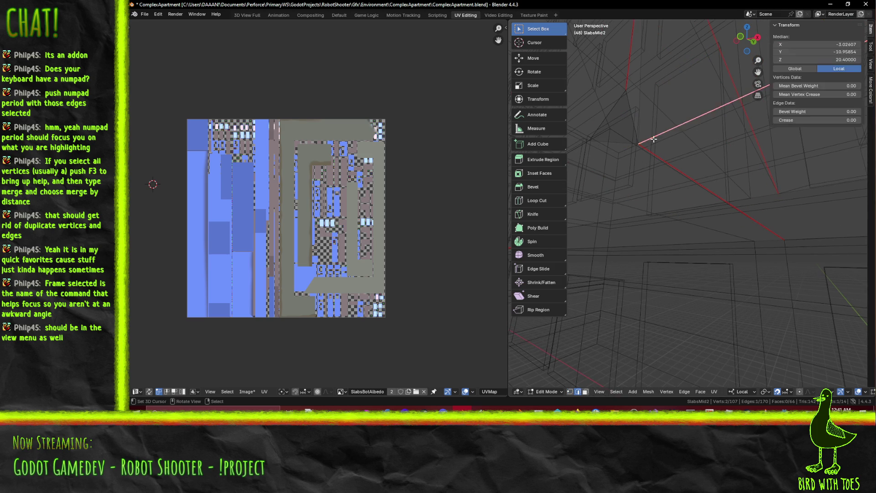
pyautogui.click(620, 106)
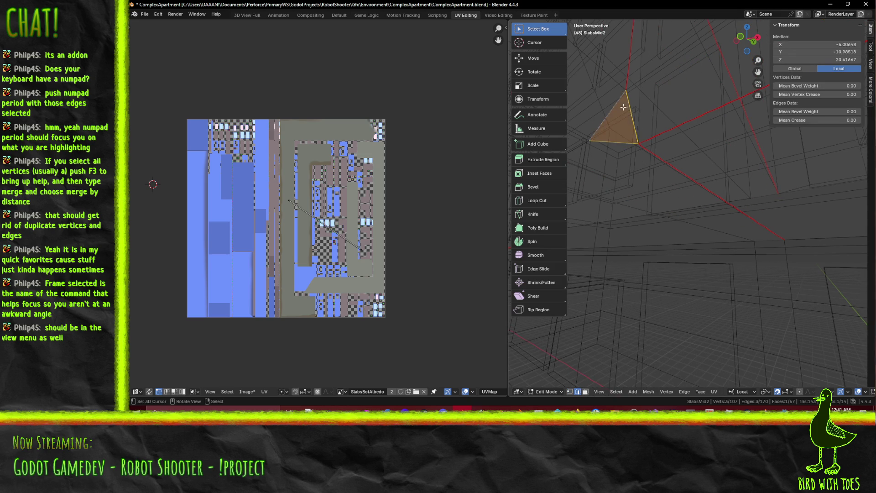
pyautogui.press('z')
pyautogui.click(661, 269)
pyautogui.moveTo(662, 256)
pyautogui.mouseDown(button='middle')
pyautogui.moveTo(665, 166)
pyautogui.moveTo(688, 195)
pyautogui.mouseUp(button='middle')
# Select the beam-corner vertex in vertex mode and frame it in a front view
pyautogui.click(703, 290)
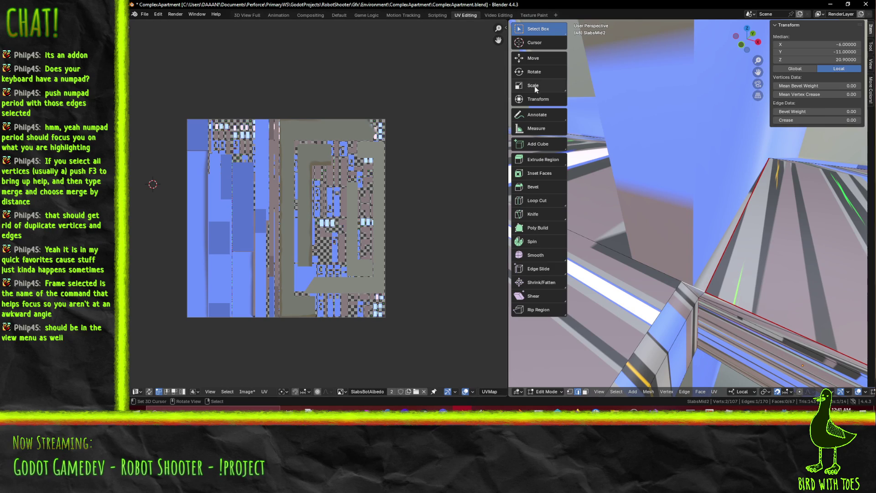
pyautogui.click(570, 391)
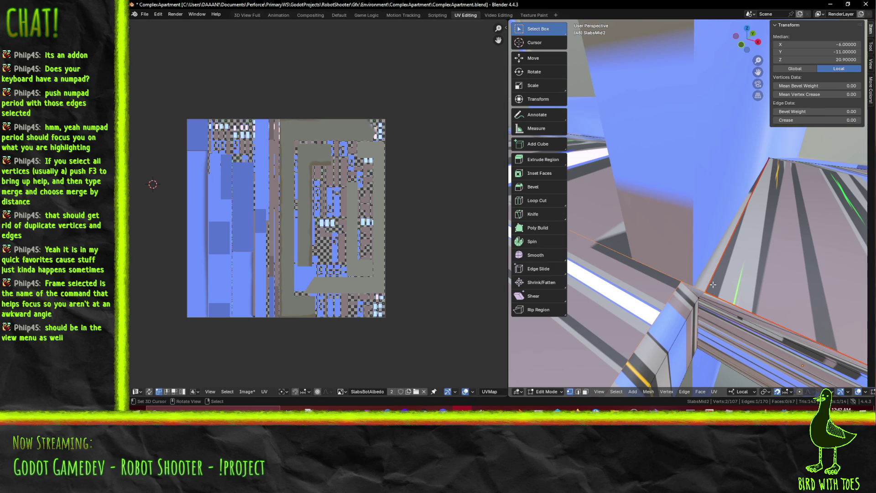
pyautogui.moveTo(735, 292); pyautogui.dragTo(726, 260, button='middle')
pyautogui.moveTo(742, 226)
pyautogui.mouseDown(button='middle')
pyautogui.moveTo(704, 235)
pyautogui.moveTo(780, 226)
pyautogui.moveTo(643, 198)
pyautogui.moveTo(677, 221)
pyautogui.mouseUp(button='middle')
pyautogui.press('g')
pyautogui.press('x')
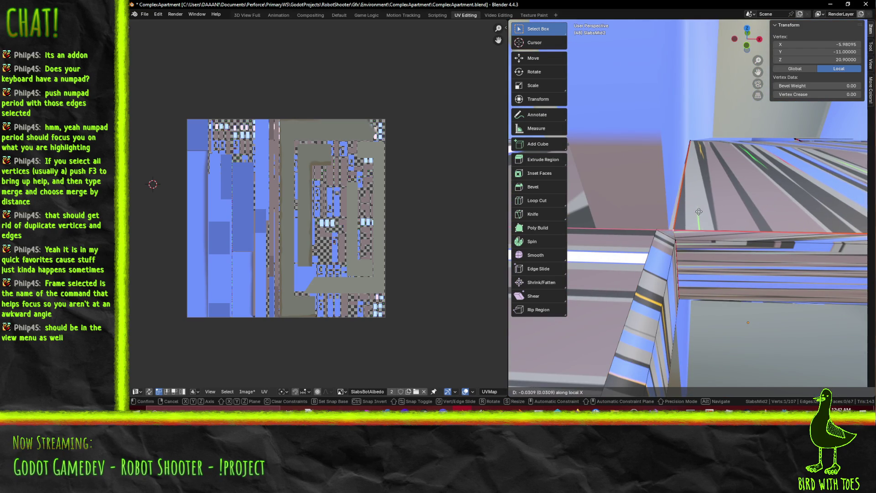
pyautogui.press('Escape')
pyautogui.press('KP_Decimal')
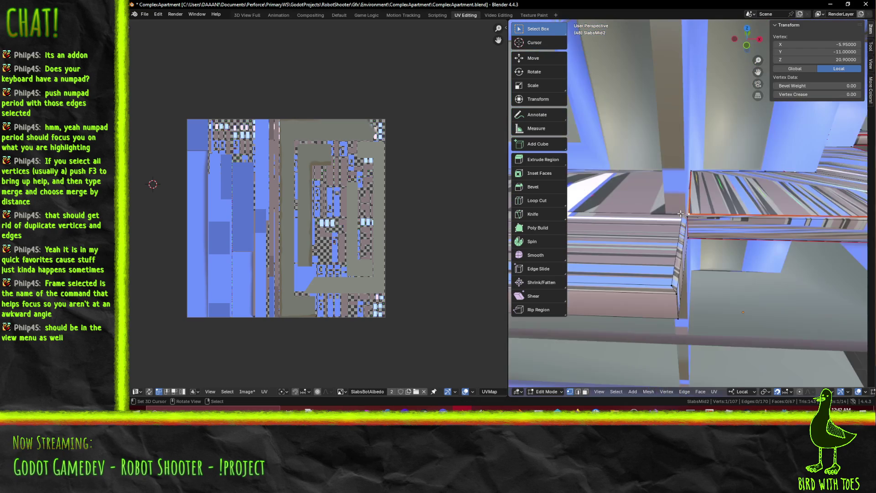
pyautogui.moveTo(680, 213)
pyautogui.keyDown('alt'); pyautogui.mouseDown(button='middle')
pyautogui.moveTo(645, 313)
pyautogui.moveTo(699, 245)
pyautogui.mouseUp(button='middle'); pyautogui.keyUp('alt')
# Slide the corner vertex along X and set the lower beam-corner vertex's X to -6
pyautogui.press('g')
pyautogui.press('x')
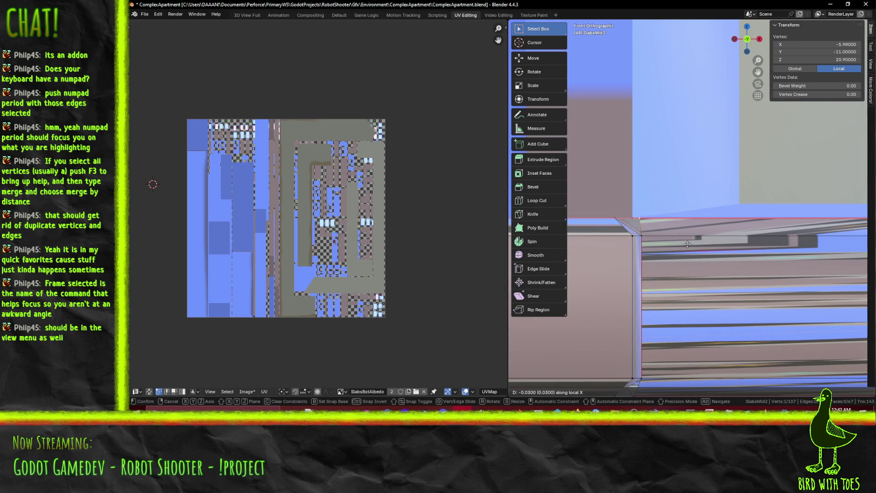
pyautogui.click(682, 244)
pyautogui.keyDown('shift'); pyautogui.moveTo(681, 244); pyautogui.dragTo(680, 153, button='middle'); pyautogui.keyUp('shift')
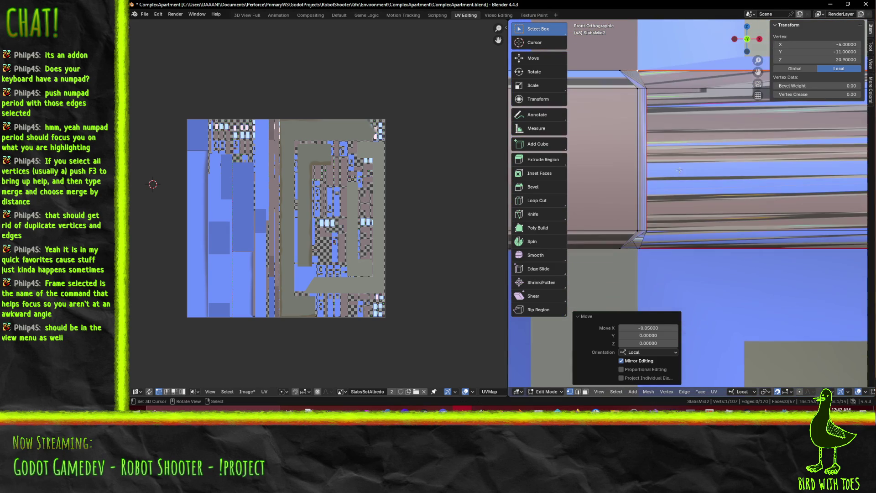
pyautogui.click(645, 256)
pyautogui.click(844, 44)
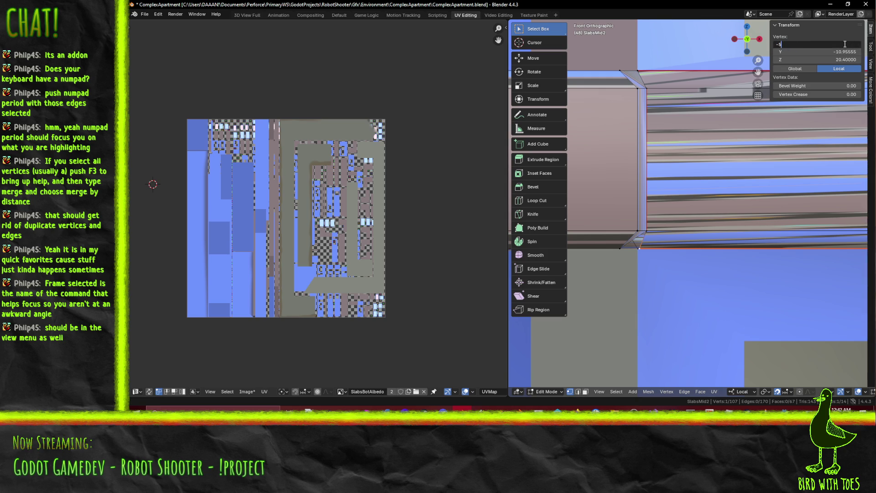
pyautogui.press('Return')
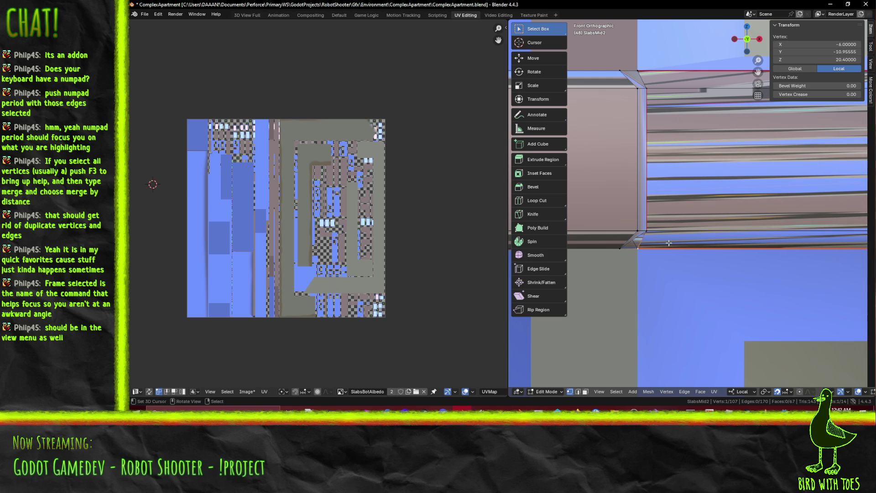
pyautogui.moveTo(667, 245)
pyautogui.mouseDown(button='middle')
pyautogui.moveTo(656, 202)
pyautogui.moveTo(689, 187)
pyautogui.moveTo(677, 180)
pyautogui.moveTo(682, 220)
pyautogui.moveTo(669, 196)
pyautogui.moveTo(653, 191)
pyautogui.mouseUp(button='middle')
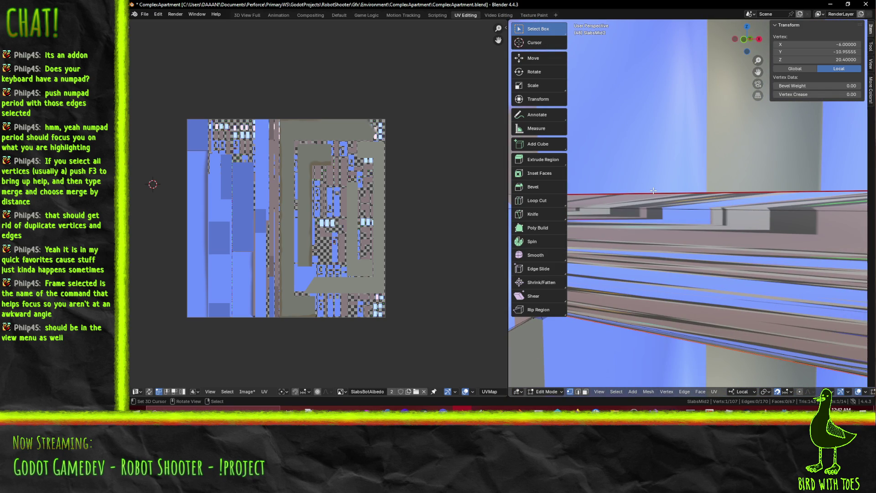
# Frame the selected edges in orthographic view and save ComplexApartment.blend
pyautogui.press('KP_5')
pyautogui.moveTo(680, 184); pyautogui.dragTo(733, 208, button='middle')
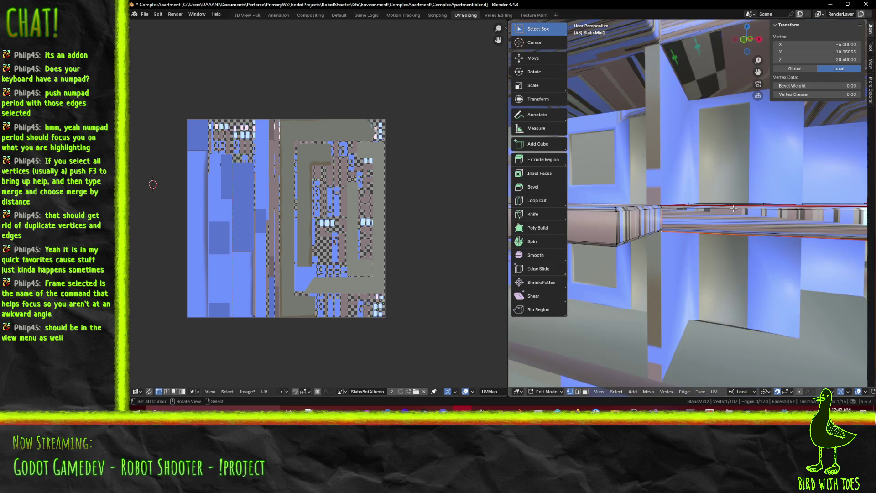
pyautogui.scroll(-5, 733, 208)
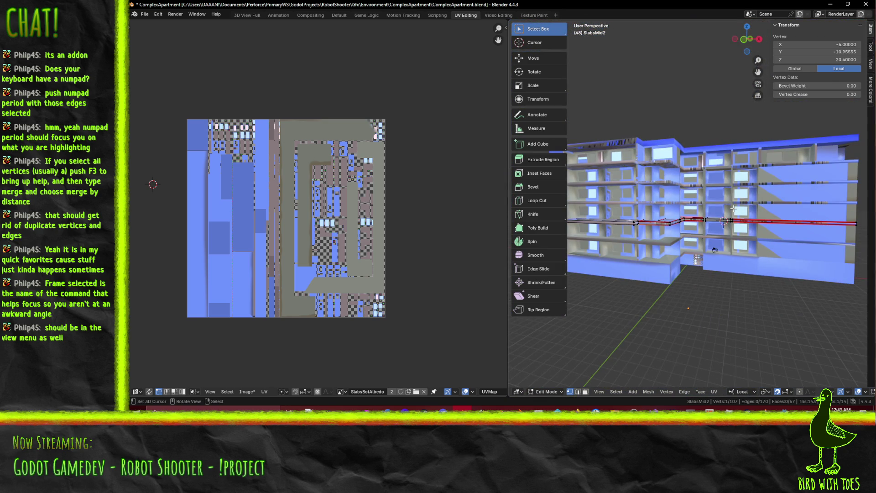
pyautogui.press('KP_Decimal')
pyautogui.moveTo(733, 208)
pyautogui.mouseDown(button='middle')
pyautogui.moveTo(741, 203)
pyautogui.moveTo(717, 250)
pyautogui.moveTo(736, 201)
pyautogui.moveTo(185, 68)
pyautogui.mouseUp(button='middle')
pyautogui.hotkey('ctrl', 's')
# Clear the selection, then select the corner edges under the slab in close view
pyautogui.hotkey('alt', 'a')
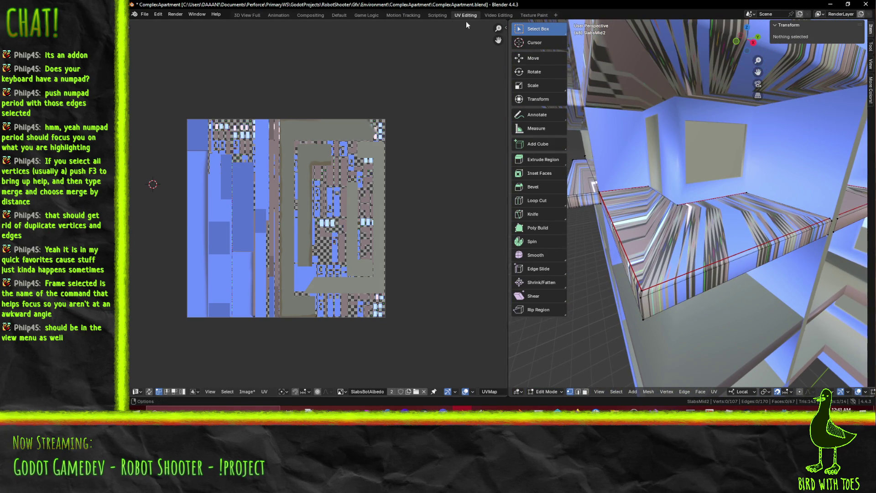
pyautogui.moveTo(633, 161)
pyautogui.mouseDown(button='middle')
pyautogui.moveTo(662, 188)
pyautogui.moveTo(663, 170)
pyautogui.moveTo(705, 176)
pyautogui.mouseUp(button='middle')
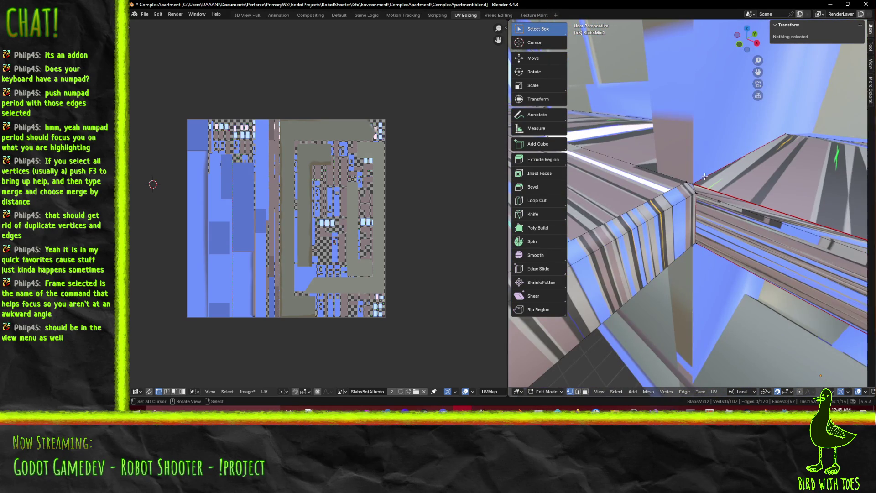
pyautogui.click(695, 233)
pyautogui.moveTo(696, 233)
pyautogui.mouseDown(button='middle')
pyautogui.moveTo(699, 199)
pyautogui.moveTo(698, 212)
pyautogui.moveTo(711, 210)
pyautogui.mouseUp(button='middle')
pyautogui.click(577, 392)
pyautogui.click(714, 210)
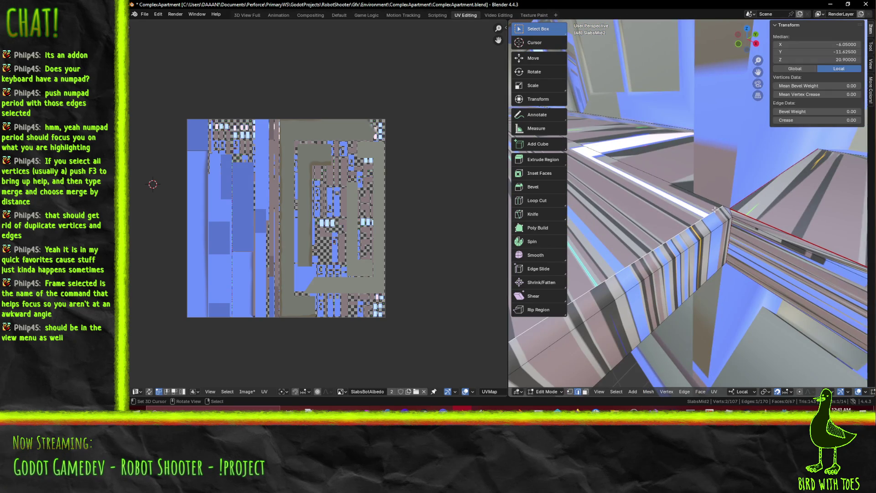
pyautogui.moveTo(777, 237)
pyautogui.mouseDown(button='middle')
pyautogui.moveTo(734, 219)
pyautogui.moveTo(760, 205)
pyautogui.moveTo(749, 198)
pyautogui.moveTo(755, 152)
pyautogui.moveTo(757, 167)
pyautogui.mouseUp(button='middle')
pyautogui.keyDown('shift'); pyautogui.rightClick(760, 205); pyautogui.keyUp('shift')
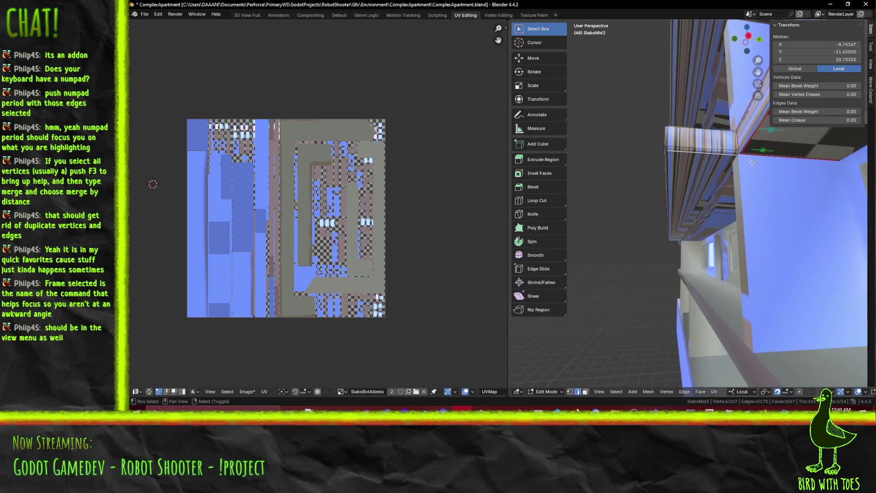
pyautogui.scroll(5, 759, 168)
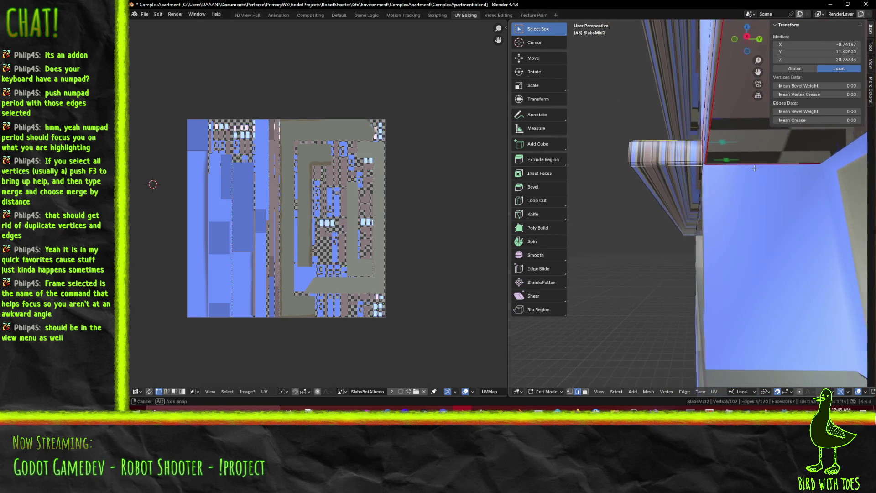
pyautogui.keyDown('shift'); pyautogui.moveTo(762, 168); pyautogui.dragTo(743, 176, button='middle'); pyautogui.keyUp('shift')
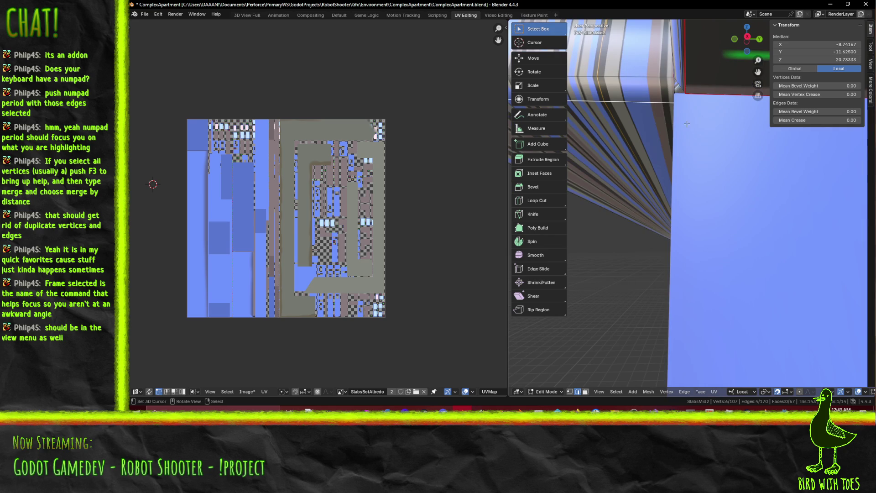
# Switch to Wireframe shading and add two slab vertices to the selection
pyautogui.press('z')
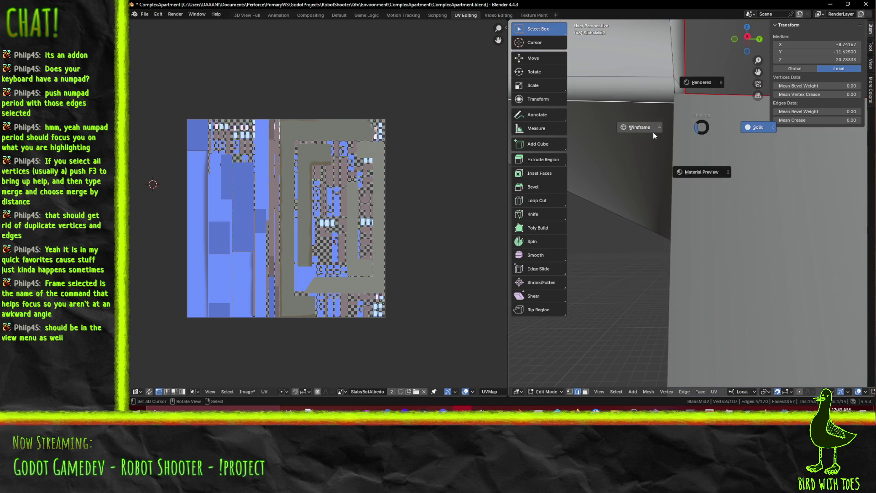
pyautogui.click(653, 135)
pyautogui.moveTo(688, 110)
pyautogui.keyDown('shift'); pyautogui.mouseDown(button='middle')
pyautogui.moveTo(768, 156)
pyautogui.moveTo(763, 166)
pyautogui.mouseUp(button='middle'); pyautogui.keyUp('shift')
pyautogui.keyDown('shift'); pyautogui.click(771, 145); pyautogui.keyUp('shift')
pyautogui.keyDown('shift'); pyautogui.click(743, 249); pyautogui.keyUp('shift')
pyautogui.moveTo(743, 248)
pyautogui.mouseDown(button='middle')
pyautogui.moveTo(826, 254)
pyautogui.moveTo(734, 193)
pyautogui.mouseUp(button='middle')
# Return to Material Preview shading and add more ledge vertices to the selection
pyautogui.press('z')
pyautogui.click(739, 235)
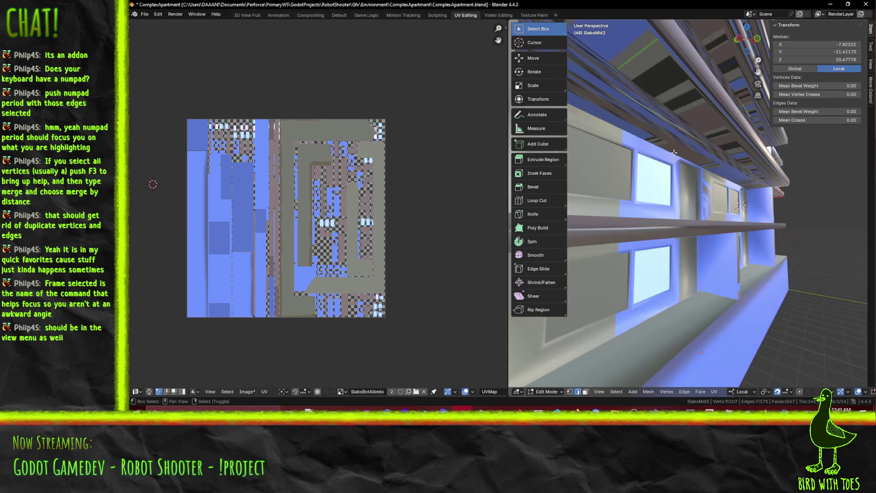
pyautogui.keyDown('shift'); pyautogui.click(674, 78); pyautogui.keyUp('shift')
pyautogui.moveTo(675, 77)
pyautogui.mouseDown(button='middle')
pyautogui.moveTo(656, 128)
pyautogui.moveTo(684, 112)
pyautogui.mouseUp(button='middle')
pyautogui.moveTo(652, 142)
pyautogui.mouseDown(button='middle')
pyautogui.moveTo(709, 266)
pyautogui.moveTo(691, 249)
pyautogui.mouseUp(button='middle')
pyautogui.keyDown('shift'); pyautogui.click(709, 267); pyautogui.keyUp('shift')
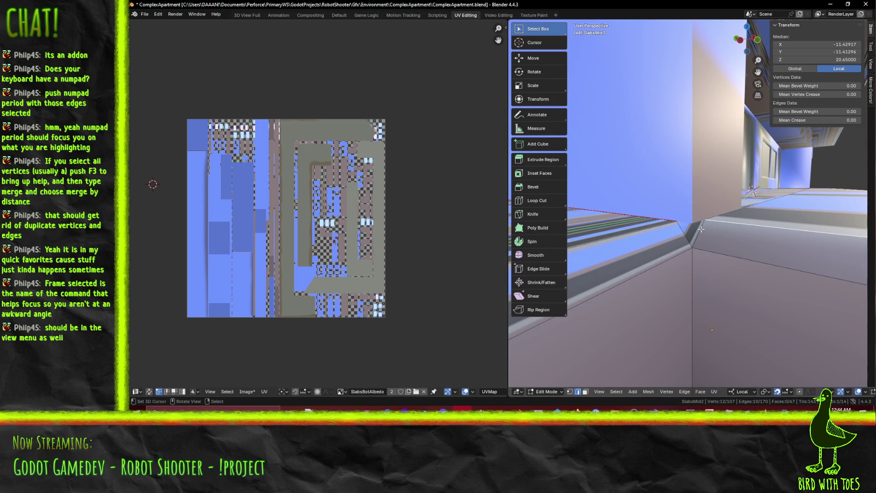
pyautogui.moveTo(705, 284); pyautogui.dragTo(706, 267, button='middle')
pyautogui.press('F3')
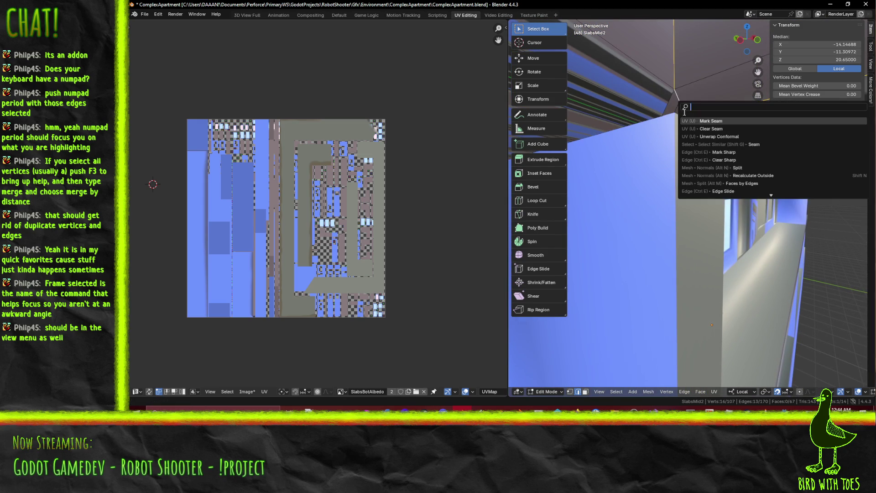
# Select the ledge's corner edge plus another slab edge and frame them
pyautogui.press('Escape')
pyautogui.moveTo(710, 120)
pyautogui.mouseDown(button='middle')
pyautogui.moveTo(693, 187)
pyautogui.moveTo(728, 187)
pyautogui.moveTo(722, 195)
pyautogui.mouseUp(button='middle')
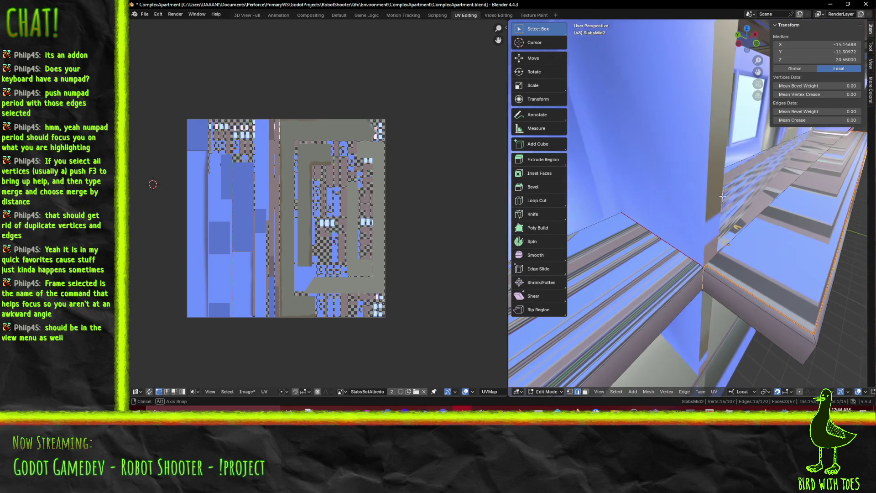
pyautogui.click(705, 264)
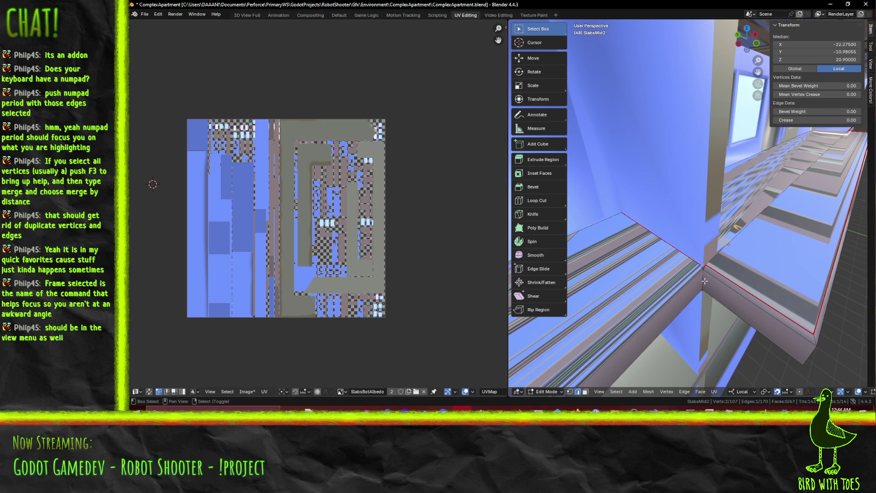
pyautogui.moveTo(705, 276)
pyautogui.mouseDown(button='middle')
pyautogui.moveTo(717, 268)
pyautogui.moveTo(694, 151)
pyautogui.mouseUp(button='middle')
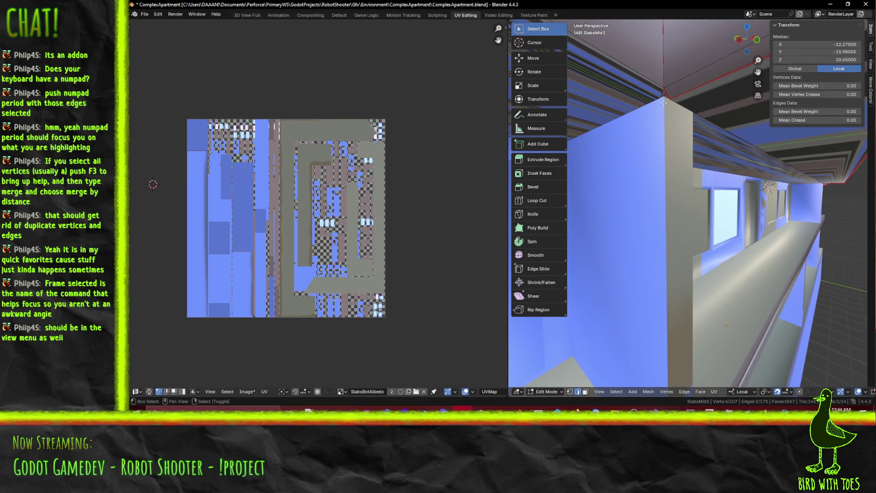
pyautogui.moveTo(655, 122)
pyautogui.mouseDown(button='middle')
pyautogui.moveTo(639, 145)
pyautogui.moveTo(643, 169)
pyautogui.mouseUp(button='middle')
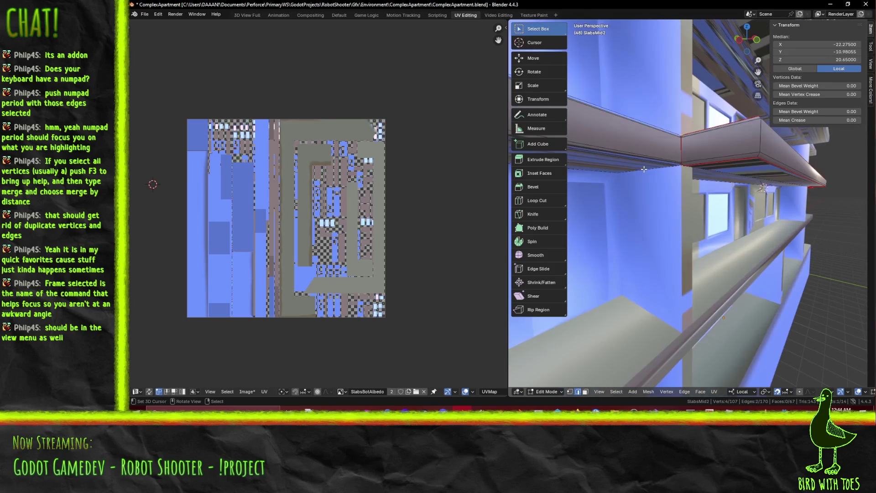
pyautogui.press('KP_Decimal')
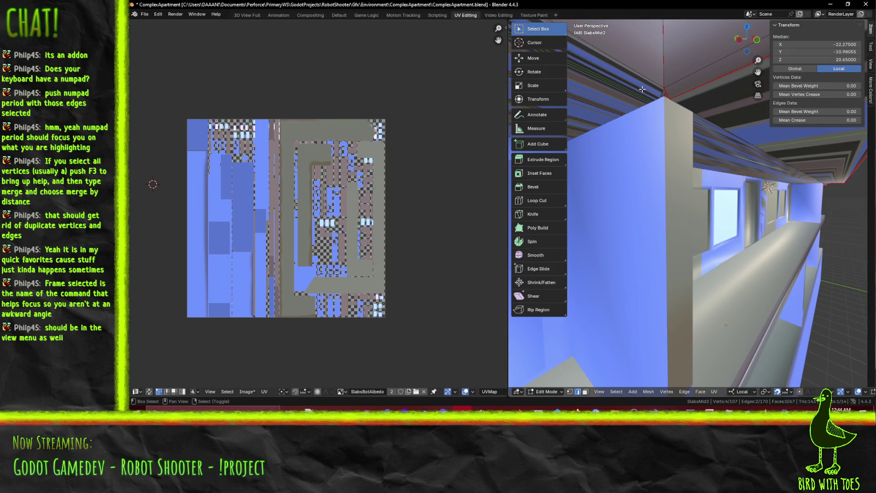
pyautogui.moveTo(639, 93); pyautogui.dragTo(651, 111, button='middle')
pyautogui.moveTo(684, 175); pyautogui.dragTo(667, 150, button='middle')
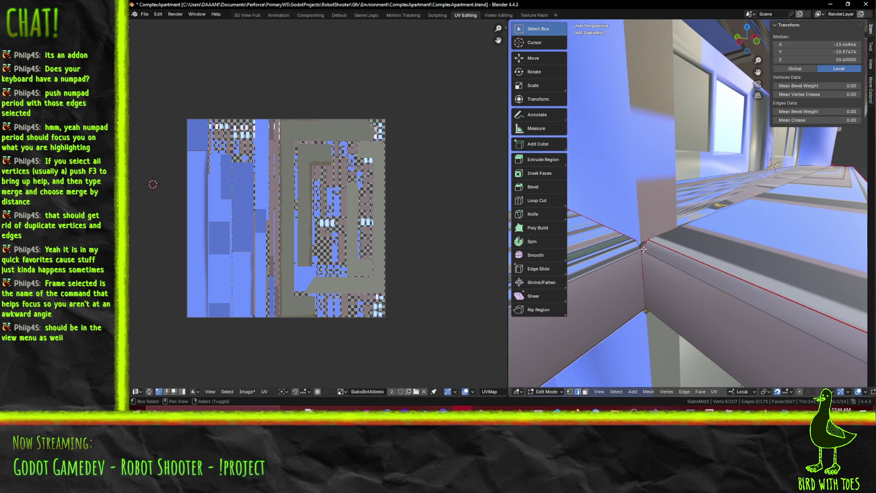
pyautogui.keyDown('shift'); pyautogui.click(624, 245); pyautogui.keyUp('shift')
pyautogui.press('KP_Decimal')
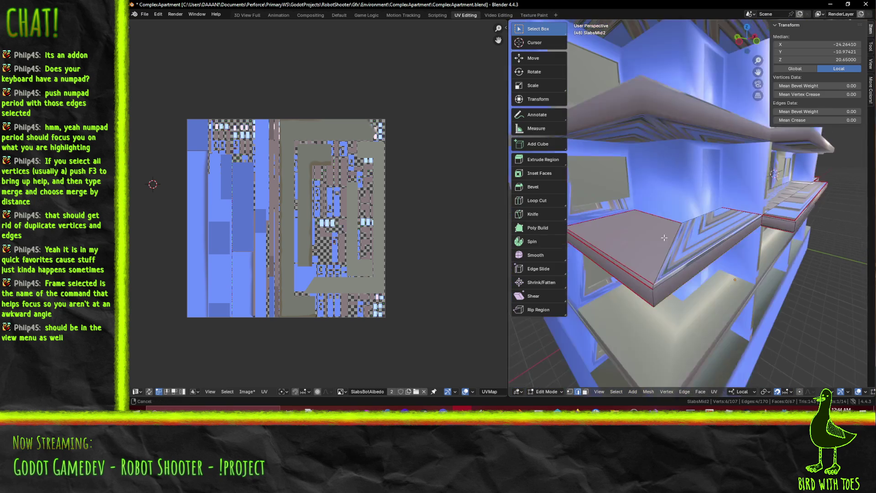
# Select the slab's upper and lower front edges and run Mark Sharp on them
pyautogui.press('F3')
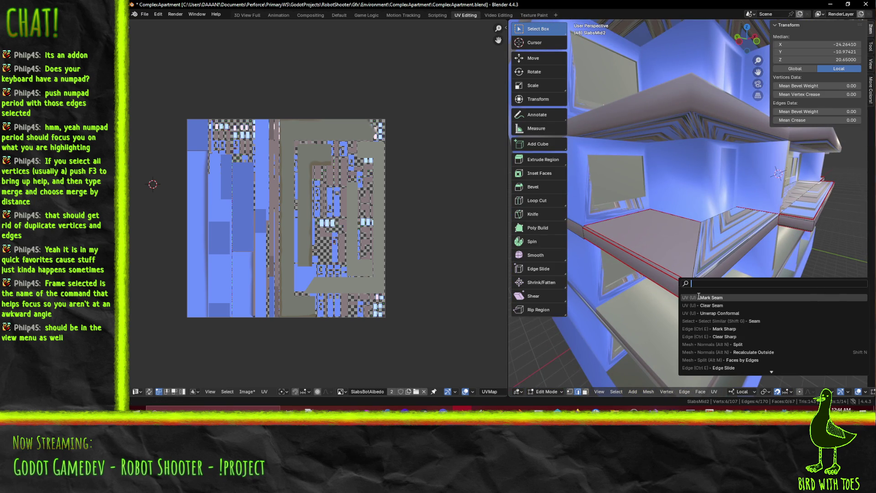
pyautogui.click(653, 264)
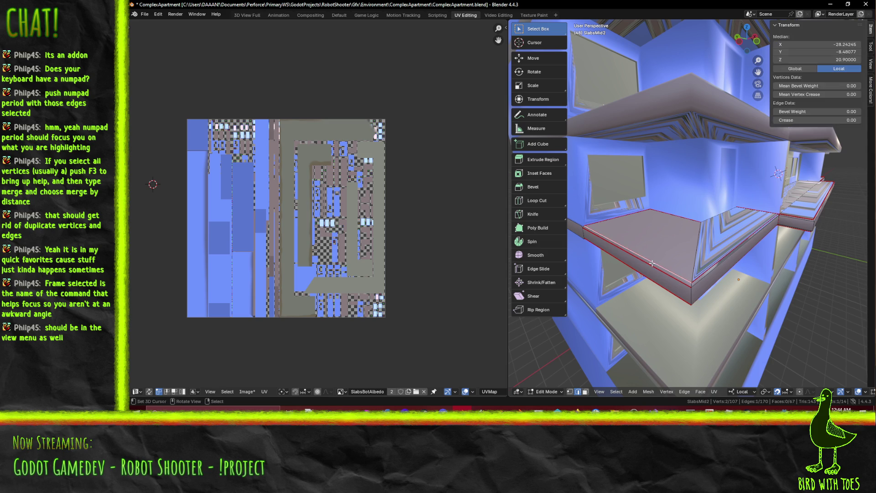
pyautogui.keyDown('shift'); pyautogui.click(655, 276); pyautogui.keyUp('shift')
pyautogui.press('F3')
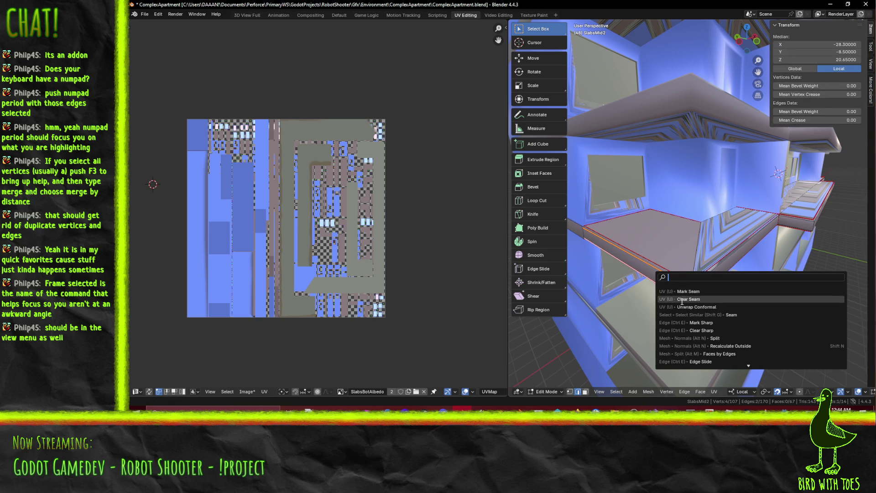
pyautogui.click(682, 301)
pyautogui.press('KP_Decimal')
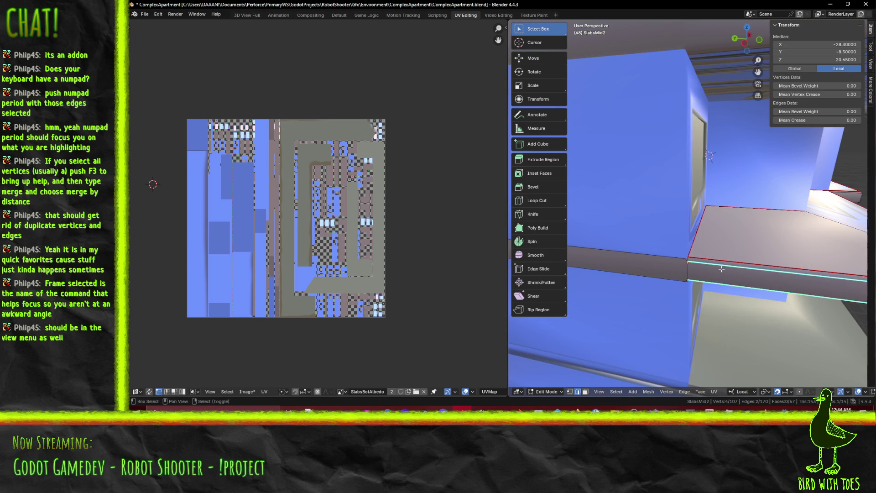
pyautogui.press('F3')
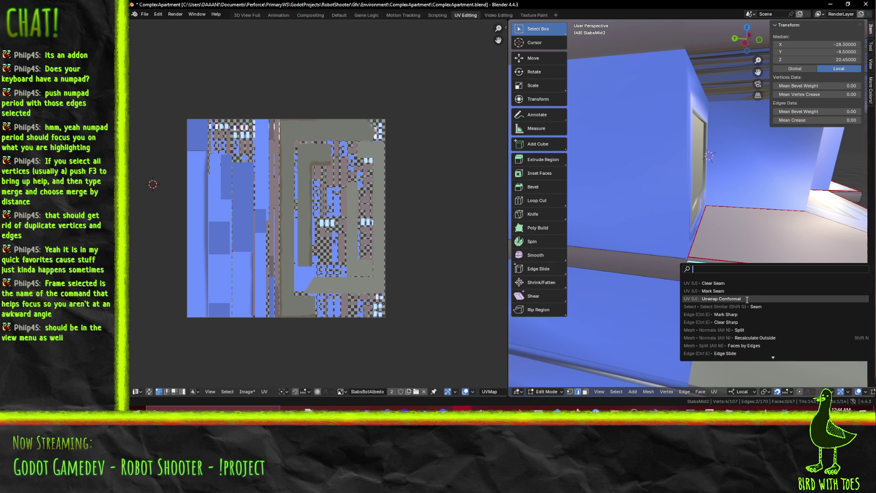
pyautogui.click(702, 315)
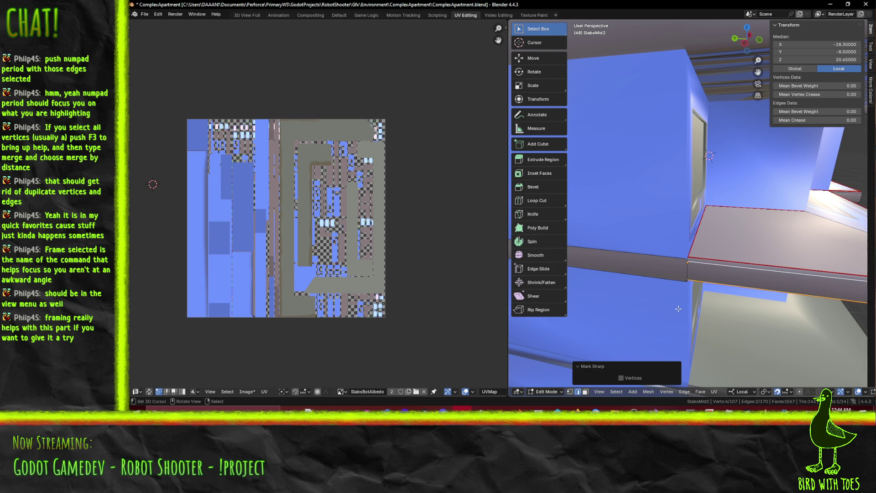
# Select the slab's front top edges, then dismiss the search and clear the selection
pyautogui.click(682, 268)
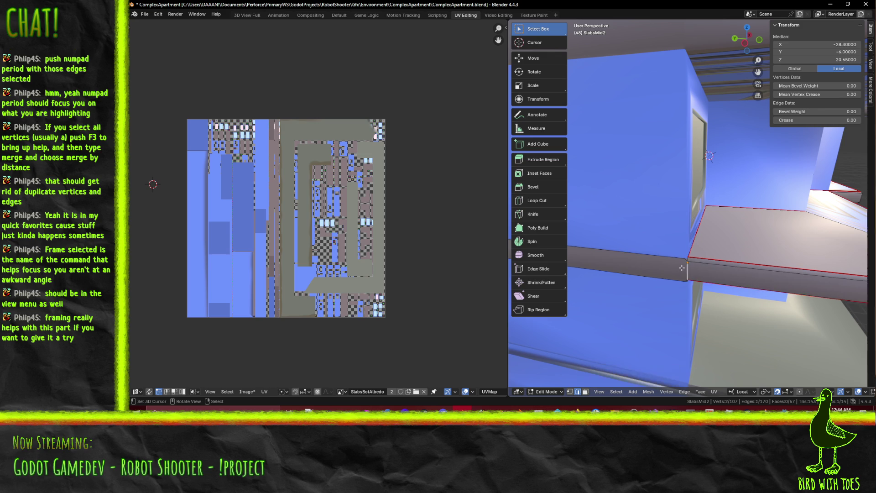
pyautogui.moveTo(700, 268)
pyautogui.mouseDown(button='middle')
pyautogui.moveTo(676, 254)
pyautogui.moveTo(619, 254)
pyautogui.mouseUp(button='middle')
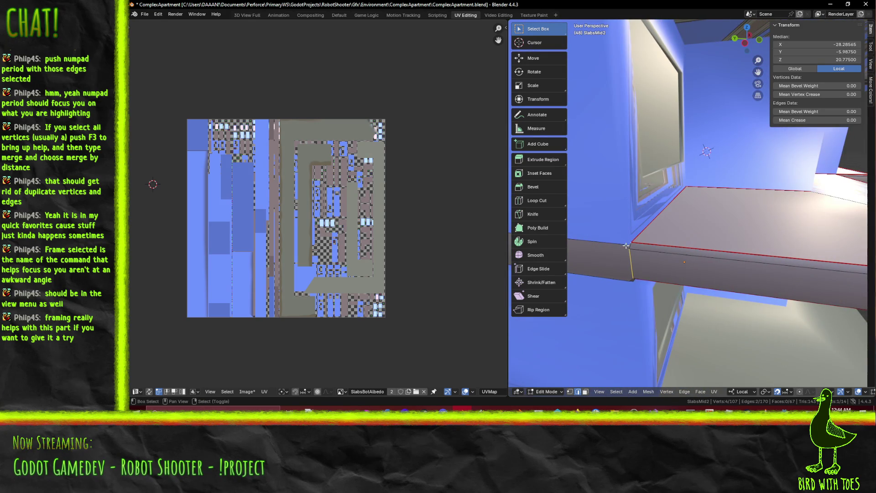
pyautogui.rightClick(630, 249)
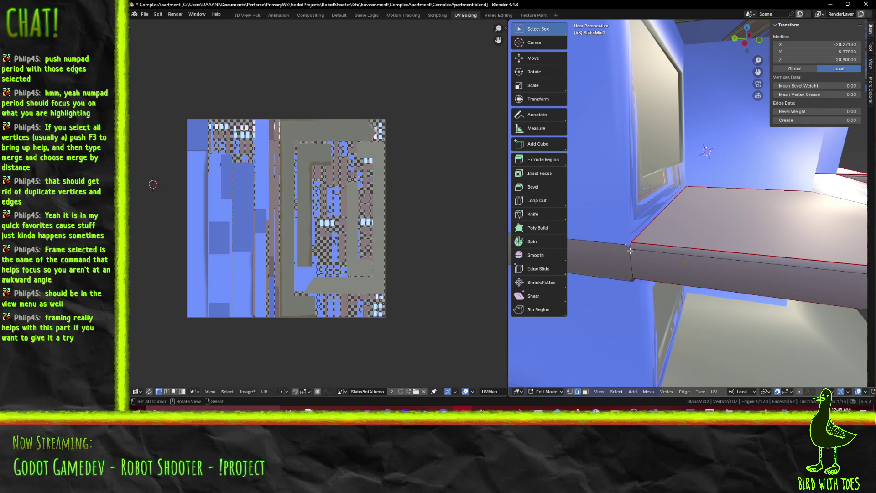
pyautogui.rightClick(632, 247)
pyautogui.keyDown('shift'); pyautogui.rightClick(632, 246); pyautogui.keyUp('shift')
pyautogui.moveTo(632, 246); pyautogui.dragTo(654, 193, button='middle')
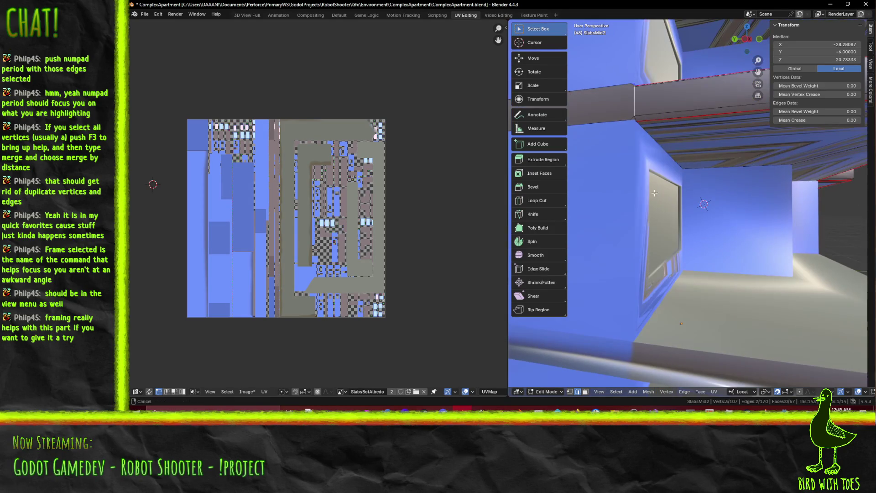
pyautogui.press('F3')
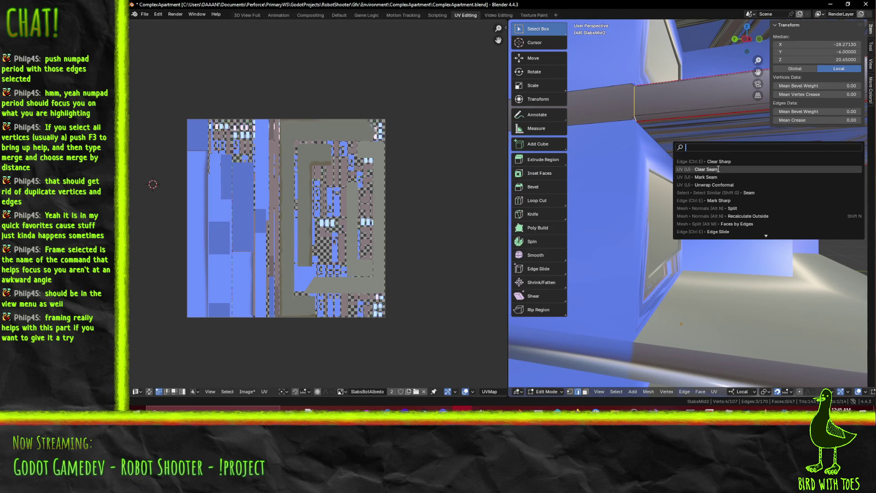
pyautogui.click(721, 174)
pyautogui.moveTo(719, 178)
pyautogui.mouseDown(button='middle')
pyautogui.moveTo(703, 193)
pyautogui.moveTo(781, 201)
pyautogui.moveTo(622, 186)
pyautogui.mouseUp(button='middle')
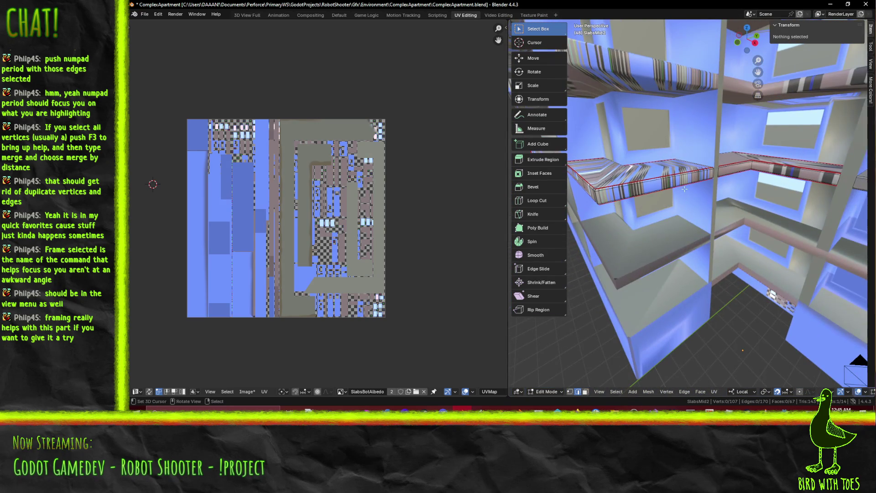
pyautogui.moveTo(677, 192)
pyautogui.mouseDown(button='middle')
pyautogui.moveTo(770, 264)
pyautogui.moveTo(776, 179)
pyautogui.moveTo(725, 198)
pyautogui.moveTo(738, 261)
pyautogui.moveTo(677, 221)
pyautogui.moveTo(680, 231)
pyautogui.mouseUp(button='middle')
pyautogui.press('KP_Decimal')
pyautogui.click(680, 238)
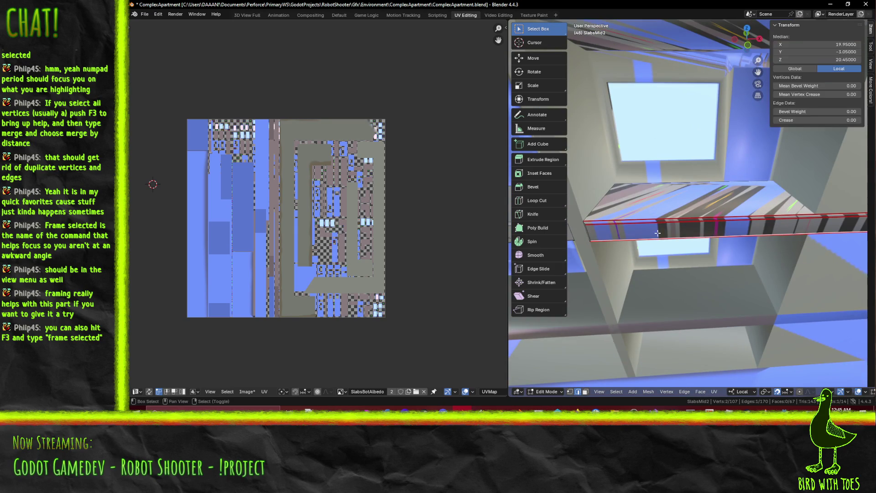
pyautogui.press('F3')
pyautogui.press('Escape')
pyautogui.moveTo(707, 254); pyautogui.dragTo(731, 255, button='middle')
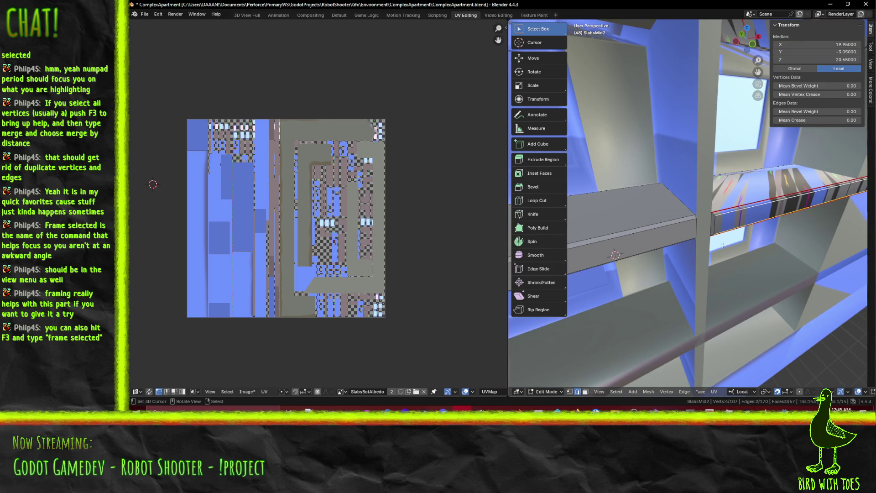
pyautogui.press('F3')
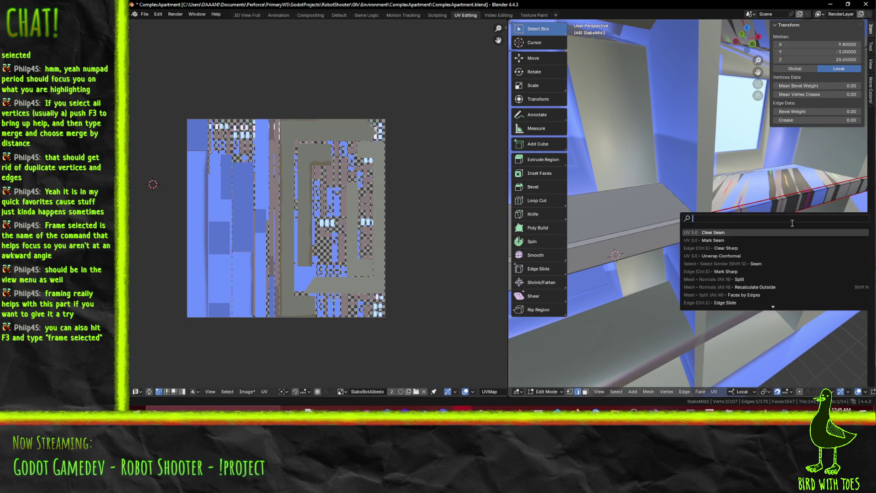
pyautogui.press('Escape')
pyautogui.moveTo(765, 239); pyautogui.dragTo(729, 219, button='middle')
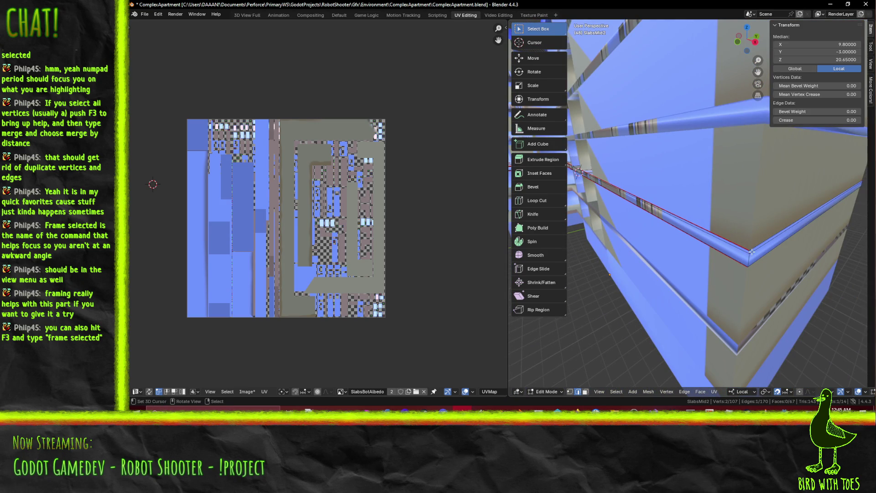
pyautogui.moveTo(773, 256)
pyautogui.mouseDown(button='middle')
pyautogui.moveTo(700, 253)
pyautogui.moveTo(750, 260)
pyautogui.mouseUp(button='middle')
pyautogui.press('KP_Decimal')
pyautogui.click(699, 234)
pyautogui.keyDown('shift'); pyautogui.click(695, 238); pyautogui.keyUp('shift')
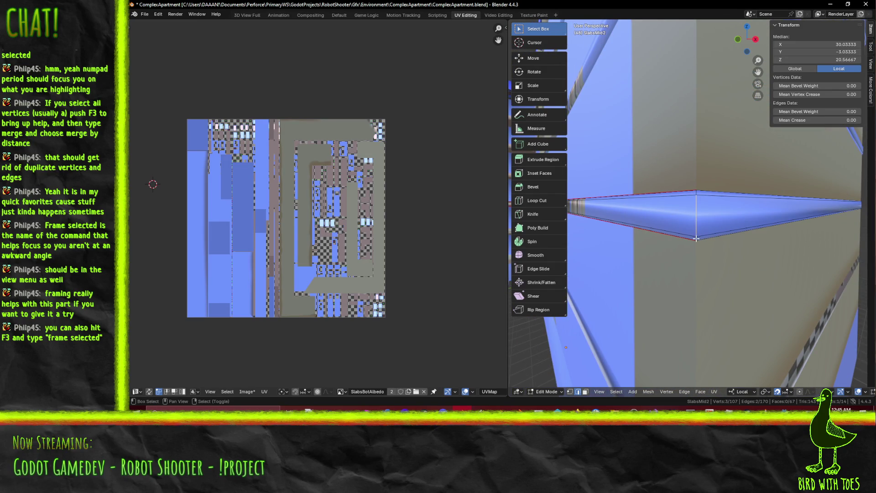
pyautogui.keyDown('shift'); pyautogui.click(697, 195); pyautogui.keyUp('shift')
pyautogui.press('F3')
pyautogui.press('Escape')
pyautogui.press('KP_Decimal')
pyautogui.moveTo(711, 202); pyautogui.dragTo(697, 229, button='middle')
pyautogui.press('F3')
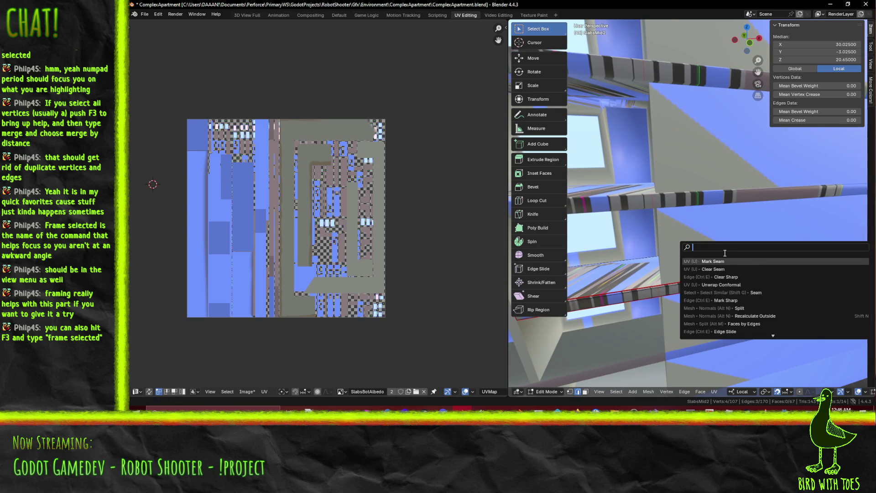
pyautogui.press('Escape')
pyautogui.press('F3')
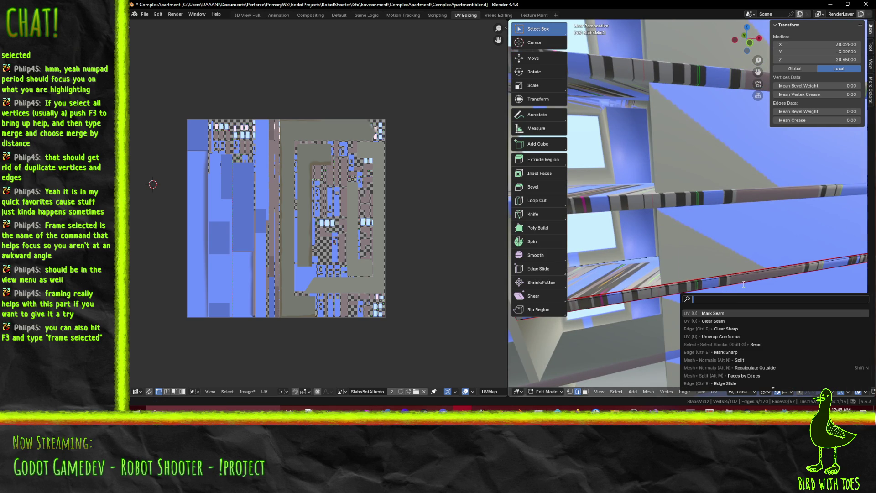
pyautogui.write('fra')
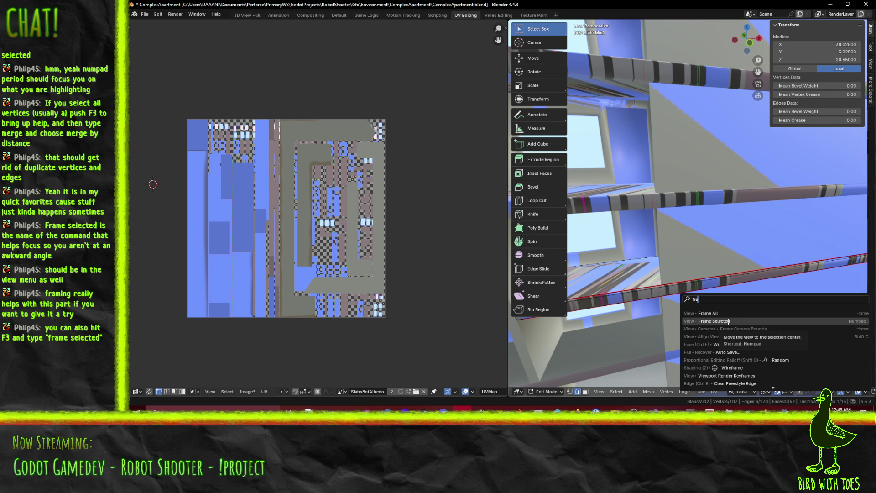
pyautogui.press('KP_3')
pyautogui.moveTo(726, 209)
pyautogui.mouseDown(button='middle')
pyautogui.moveTo(694, 255)
pyautogui.moveTo(726, 210)
pyautogui.mouseUp(button='middle')
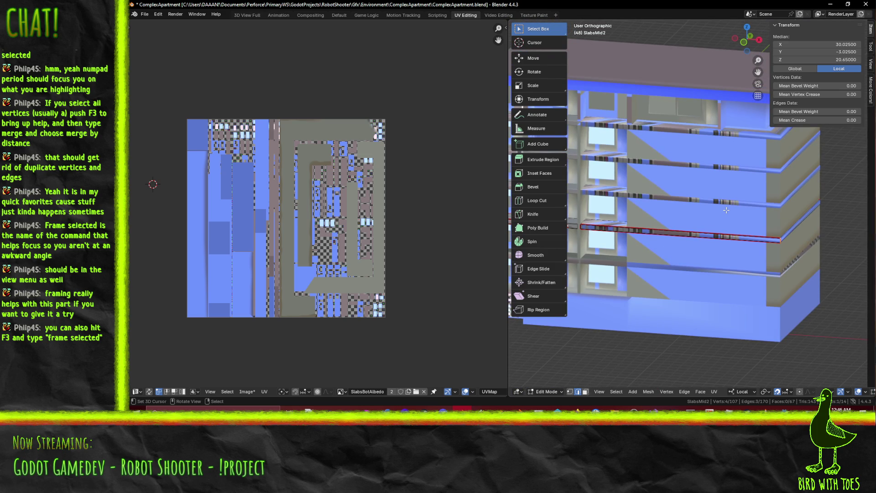
pyautogui.press('KP_Decimal')
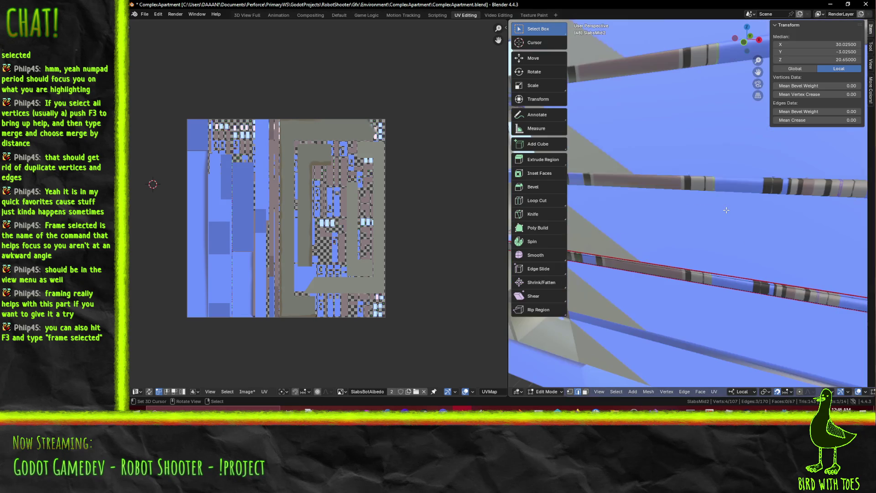
pyautogui.moveTo(726, 210); pyautogui.dragTo(716, 266, button='middle')
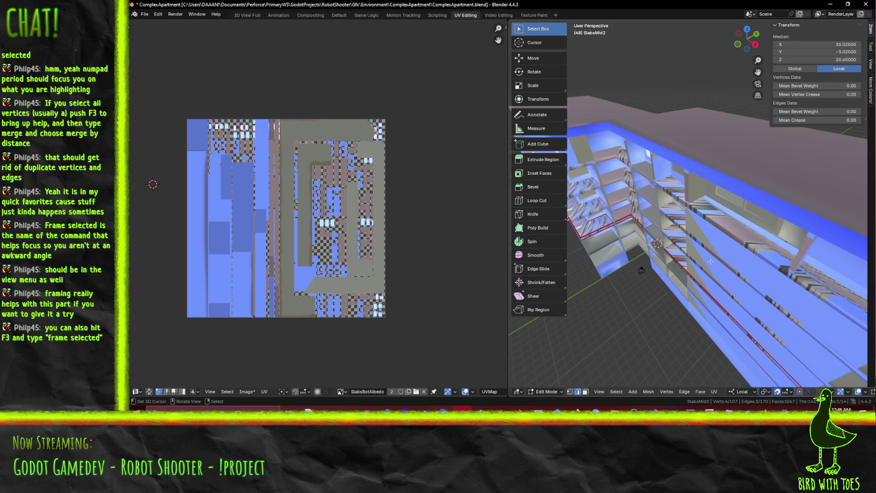
pyautogui.press('KP_7')
pyautogui.press('KP_2')
pyautogui.press('KP_2')
pyautogui.press('KP_2')
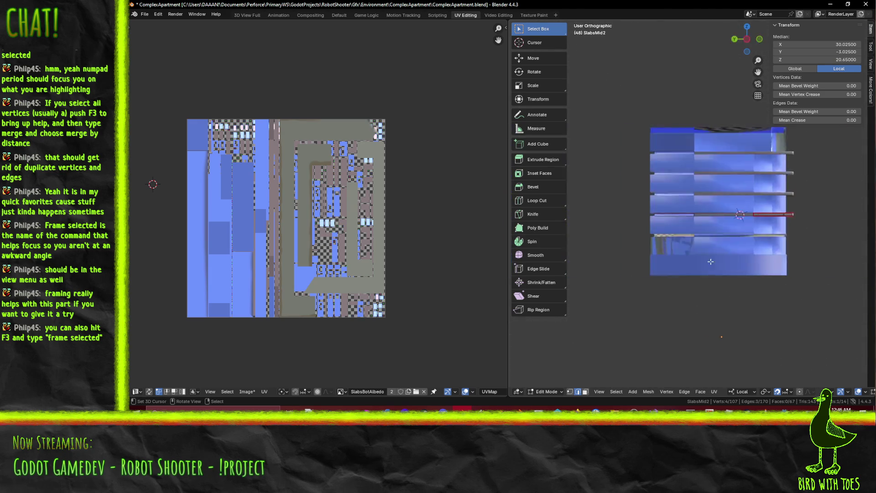
pyautogui.press('KP_7')
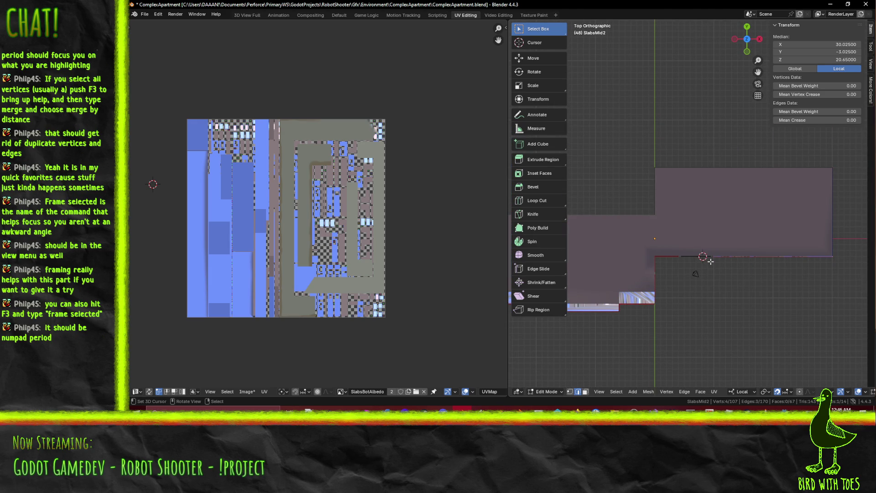
pyautogui.press('KP_Decimal')
pyautogui.moveTo(690, 255)
pyautogui.mouseDown(button='middle')
pyautogui.moveTo(736, 216)
pyautogui.moveTo(700, 236)
pyautogui.moveTo(690, 228)
pyautogui.moveTo(694, 212)
pyautogui.moveTo(662, 194)
pyautogui.mouseUp(button='middle')
pyautogui.moveTo(715, 190); pyautogui.dragTo(691, 186, button='middle')
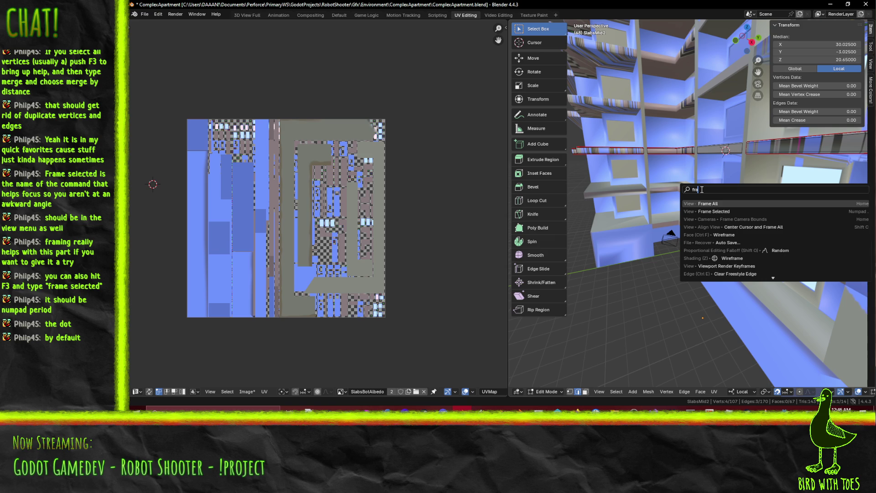
pyautogui.click(868, 210)
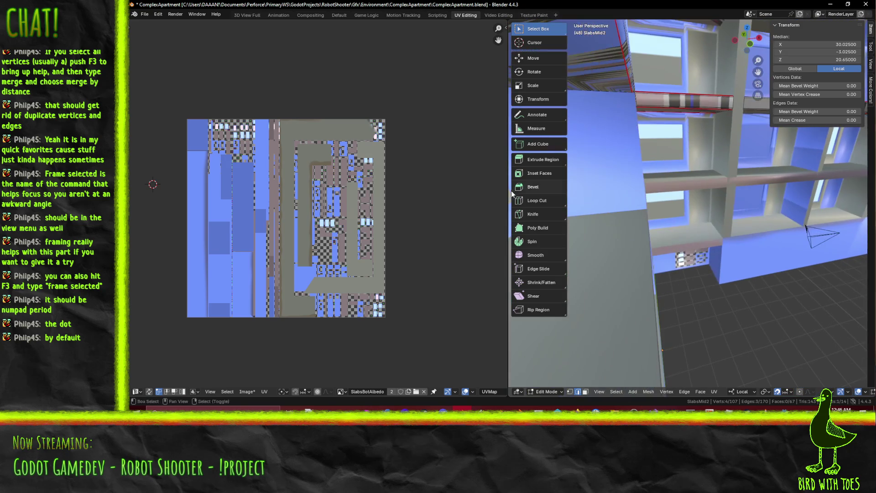
pyautogui.moveTo(748, 197)
pyautogui.mouseDown(button='middle')
pyautogui.moveTo(758, 267)
pyautogui.moveTo(796, 229)
pyautogui.moveTo(844, 259)
pyautogui.mouseUp(button='middle')
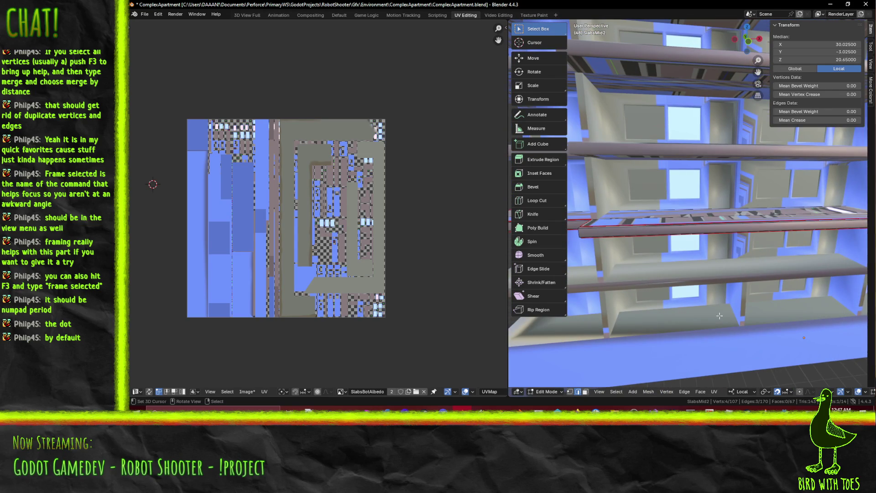
pyautogui.moveTo(642, 245); pyautogui.dragTo(765, 232, button='middle')
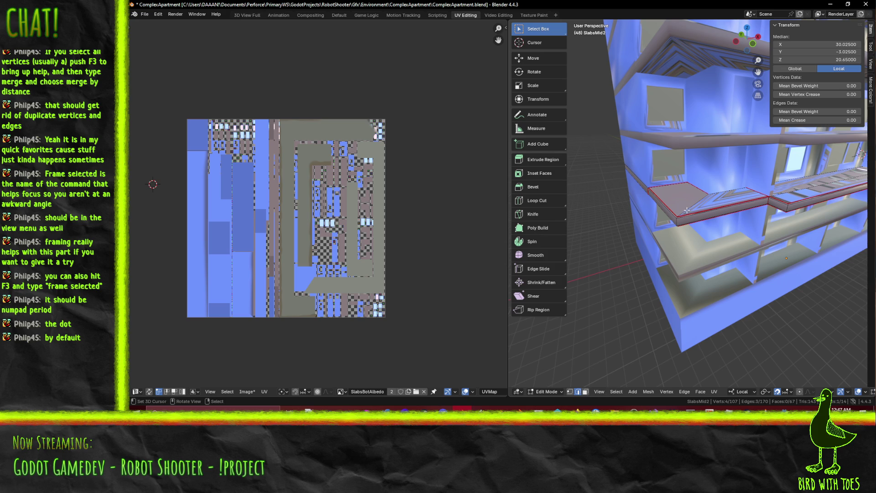
pyautogui.press('a')
# Mark the selected ledge edges sharp and zoom out to the whole building
pyautogui.press('F3')
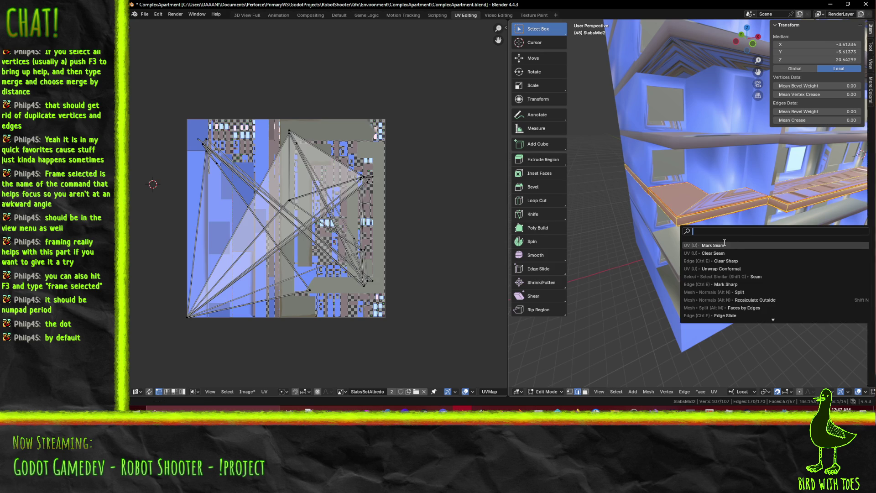
pyautogui.press('Escape')
pyautogui.press('KP_Decimal')
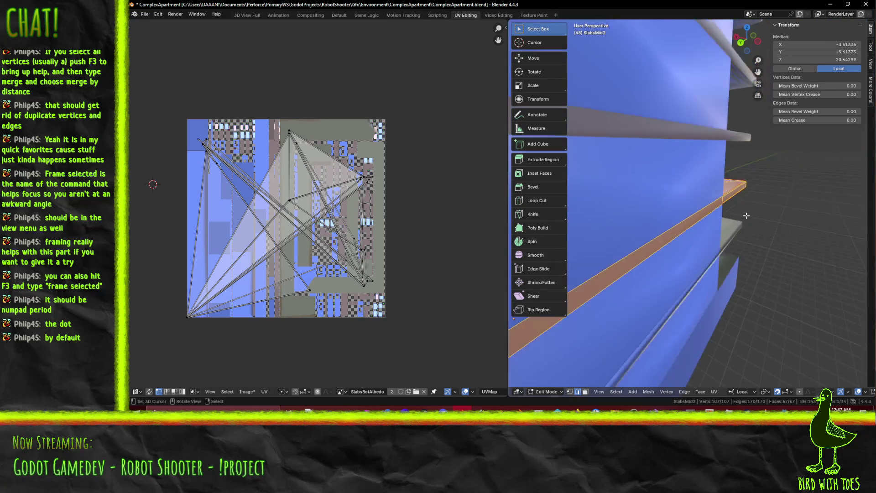
pyautogui.press('F3')
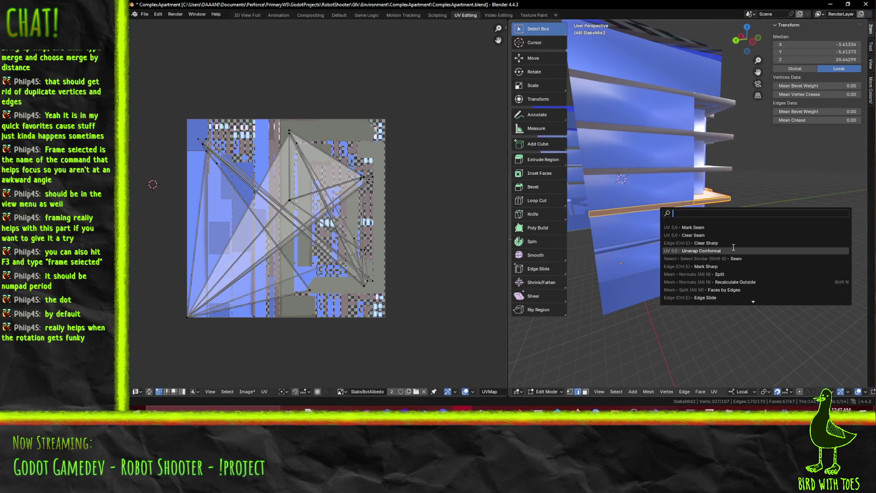
pyautogui.click(734, 246)
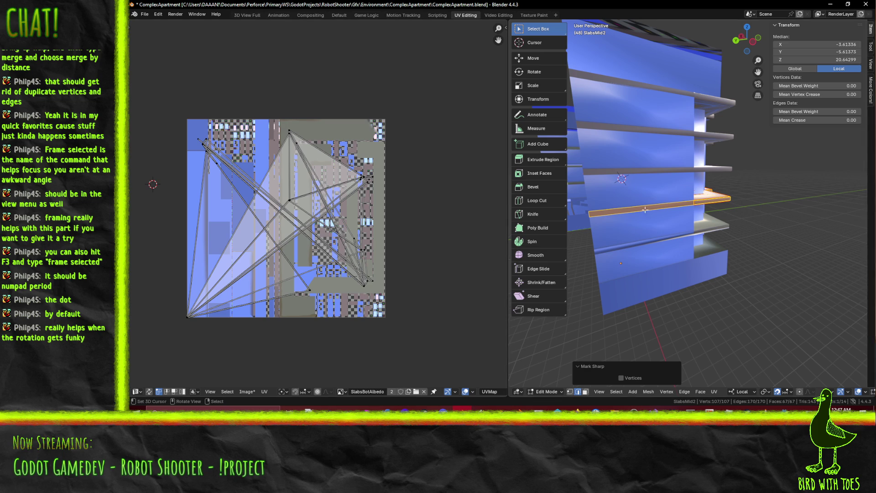
pyautogui.scroll(-5, 602, 216)
pyautogui.moveTo(602, 216); pyautogui.dragTo(604, 212, button='middle')
# Select all and re-unwrap the mesh with Unwrap Conformal at a 0.050 margin
pyautogui.press('a')
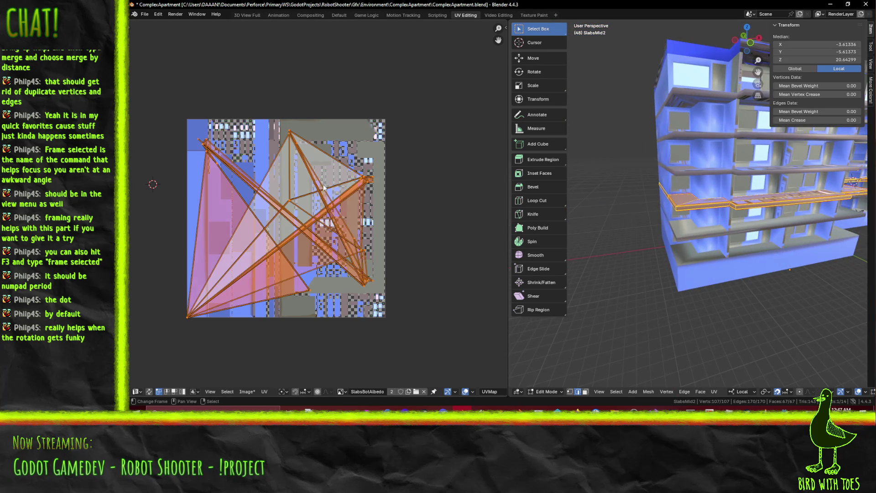
pyautogui.press('F3')
pyautogui.press('Return')
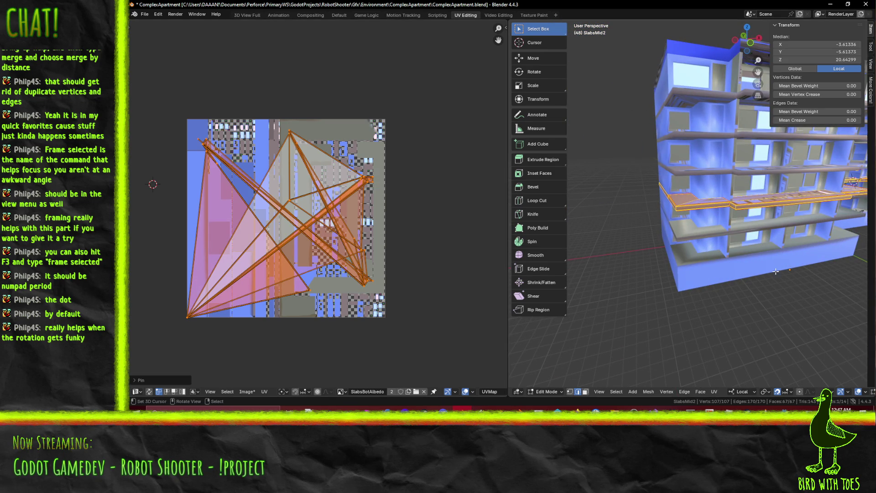
pyautogui.press('F3')
pyautogui.write('unw')
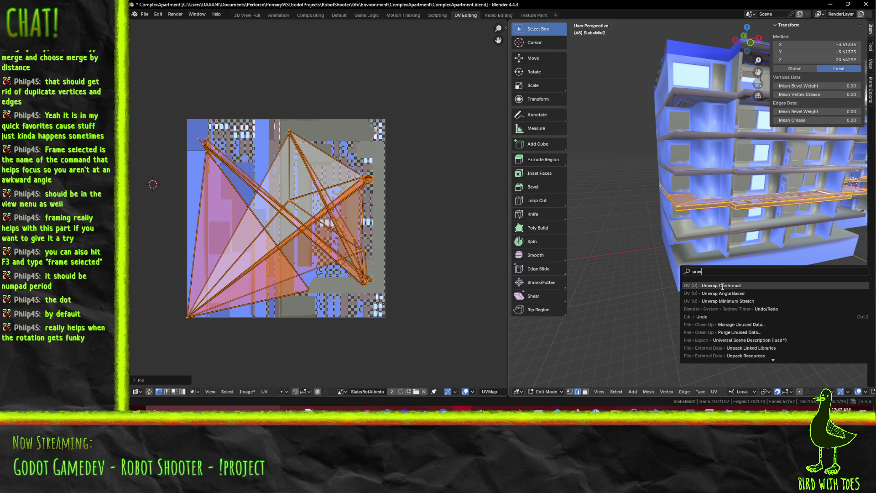
pyautogui.click(722, 286)
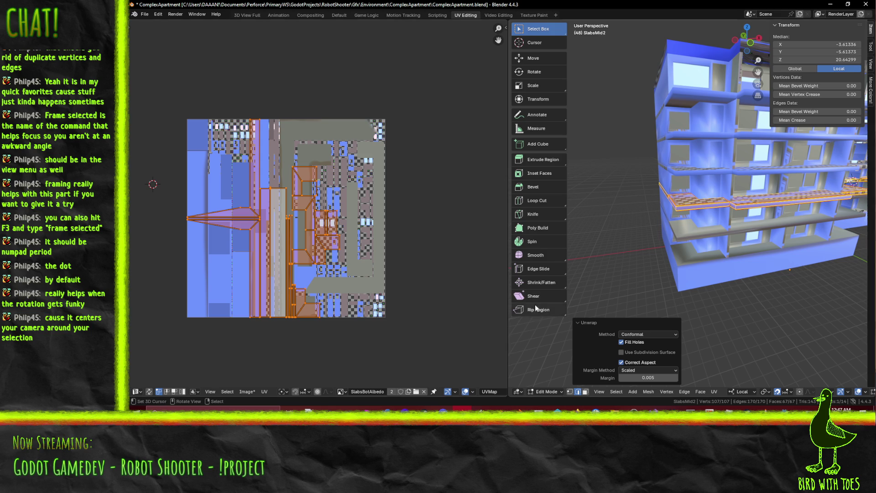
pyautogui.click(653, 377)
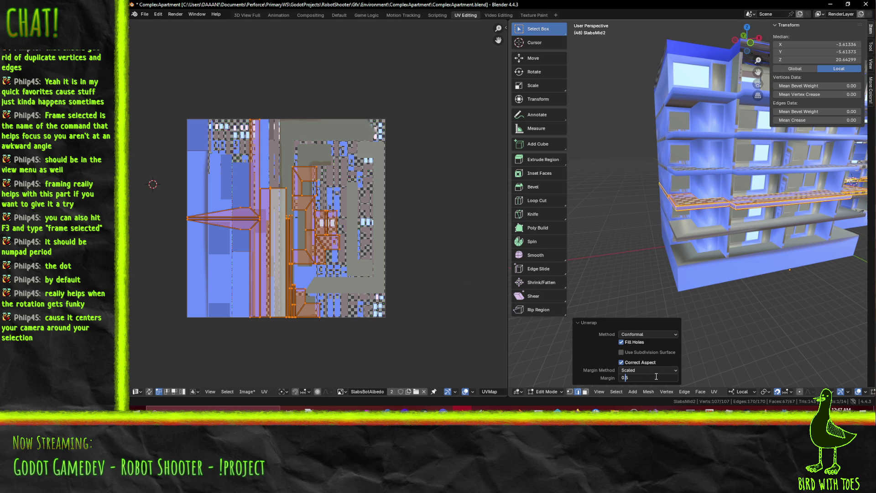
pyautogui.write('0.05')
pyautogui.press('Return')
pyautogui.scroll(2, 342, 245)
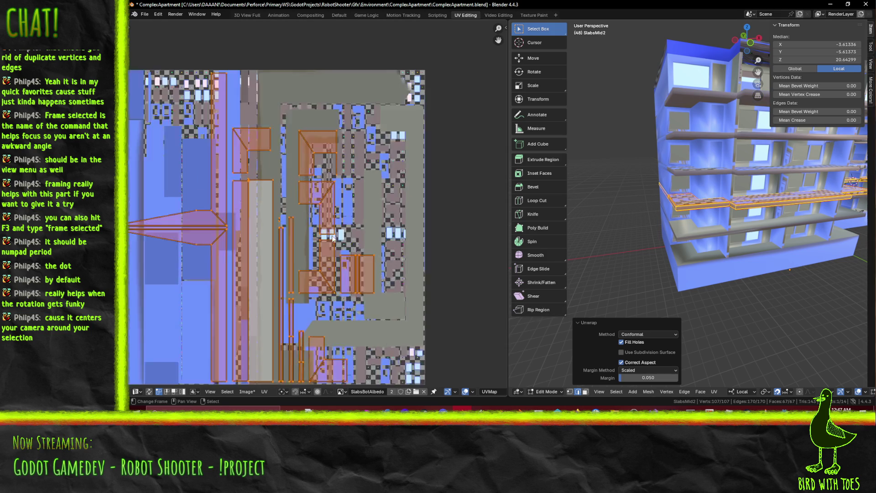
pyautogui.moveTo(343, 246); pyautogui.dragTo(359, 223, button='middle')
pyautogui.scroll(4, 312, 198)
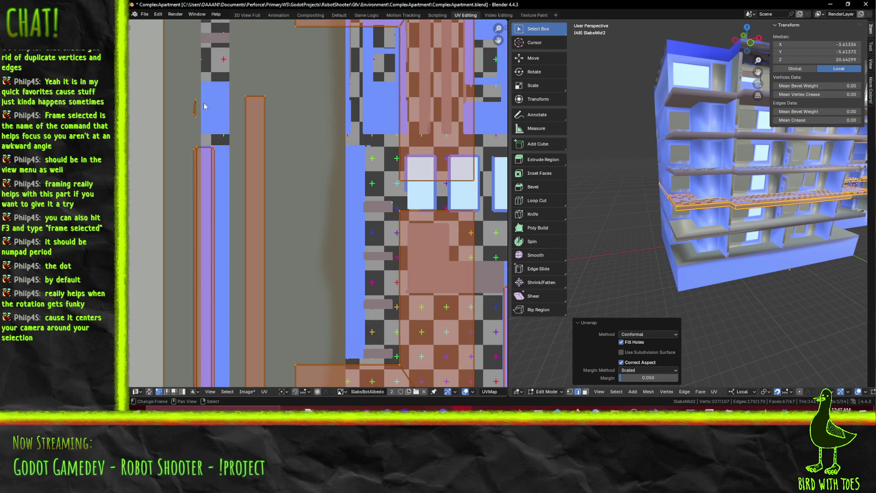
pyautogui.scroll(-5, 198, 117)
pyautogui.scroll(3, 283, 174)
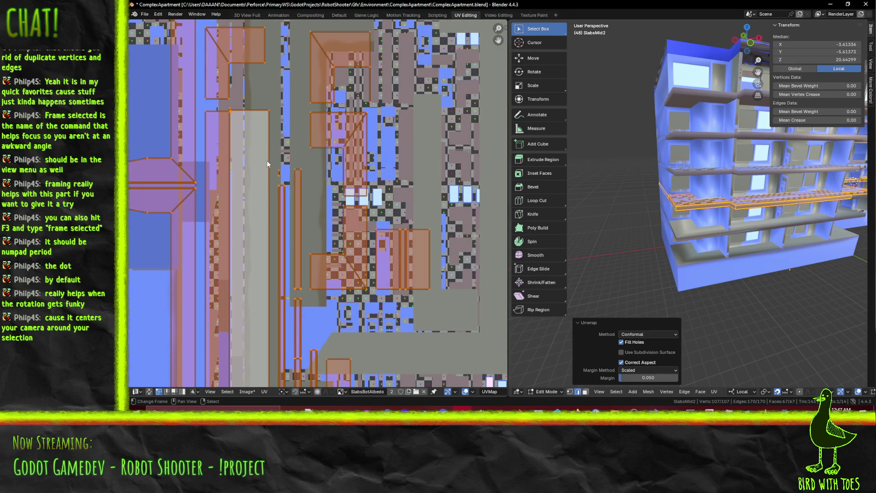
pyautogui.moveTo(228, 117); pyautogui.dragTo(315, 228, button='middle')
pyautogui.scroll(2, 317, 229)
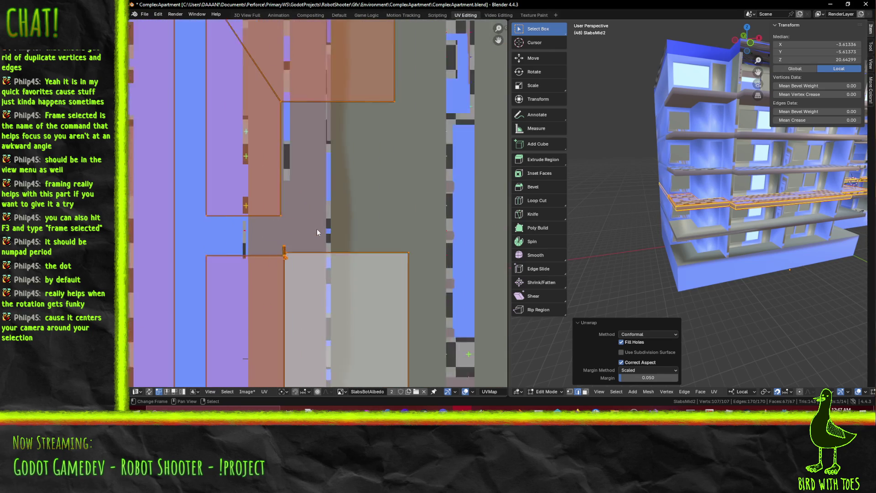
pyautogui.scroll(-2, 317, 228)
pyautogui.scroll(5, 317, 228)
pyautogui.moveTo(315, 225)
pyautogui.mouseDown(button='middle')
pyautogui.moveTo(342, 109)
pyautogui.moveTo(334, 121)
pyautogui.mouseUp(button='middle')
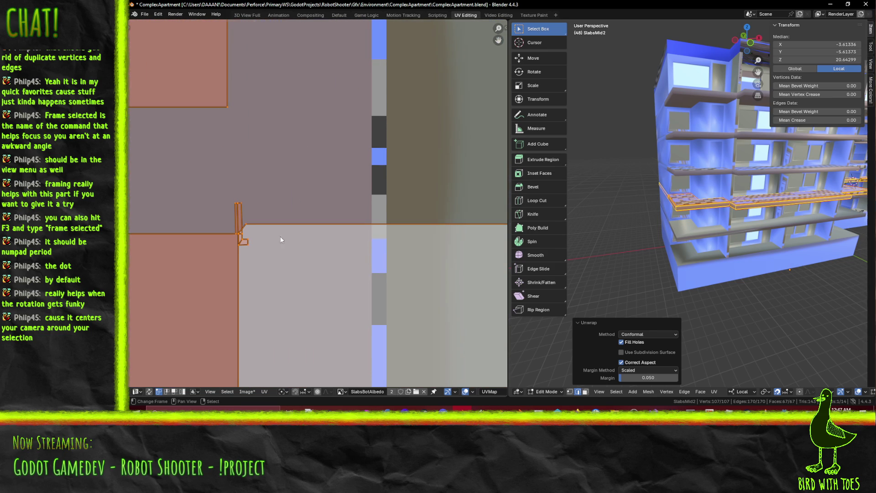
pyautogui.scroll(-5, 281, 239)
pyautogui.scroll(2, 287, 234)
pyautogui.moveTo(287, 230)
pyautogui.mouseDown(button='middle')
pyautogui.moveTo(299, 97)
pyautogui.moveTo(313, 154)
pyautogui.moveTo(323, 156)
pyautogui.mouseUp(button='middle')
pyautogui.click(241, 145)
pyautogui.moveTo(666, 215)
pyautogui.mouseDown(button='middle')
pyautogui.moveTo(676, 217)
pyautogui.moveTo(674, 233)
pyautogui.moveTo(712, 254)
pyautogui.moveTo(696, 248)
pyautogui.mouseUp(button='middle')
pyautogui.hotkey('alt', 'a')
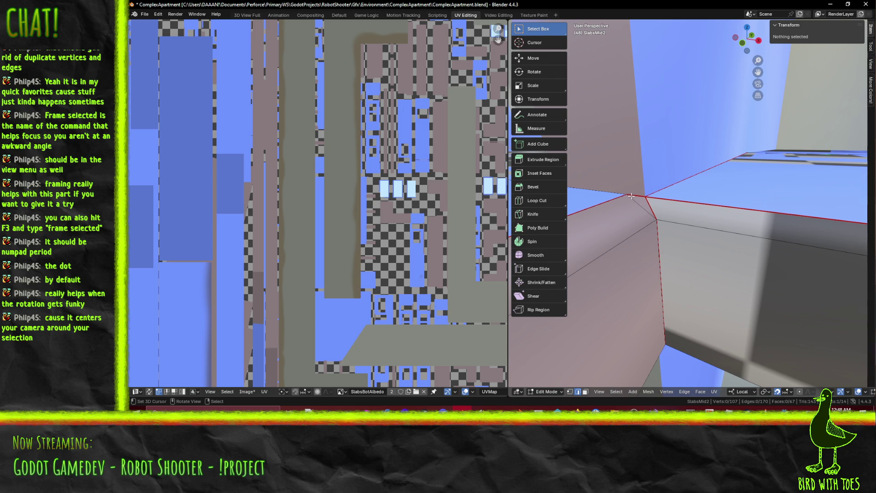
# Toggle shading between Solid and Wireframe, leave it in Wireframe, and select the whole mesh
pyautogui.press('z')
pyautogui.click(659, 196)
pyautogui.press('z')
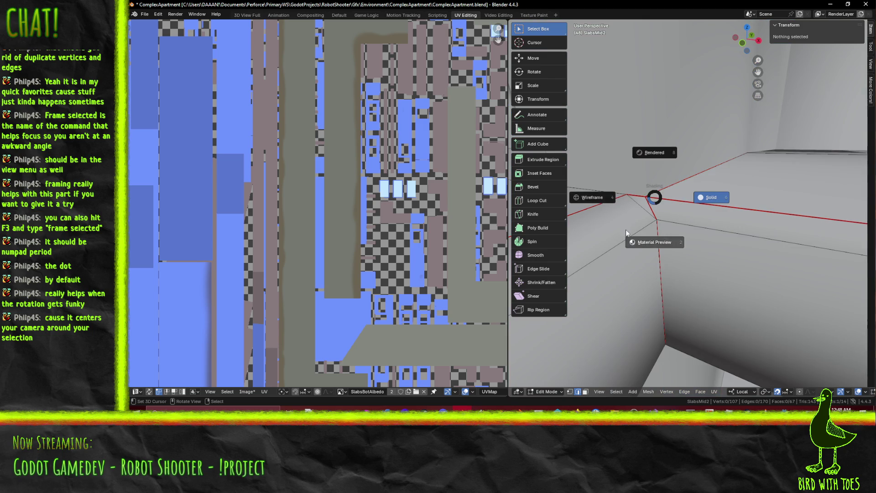
pyautogui.click(591, 197)
pyautogui.press('z')
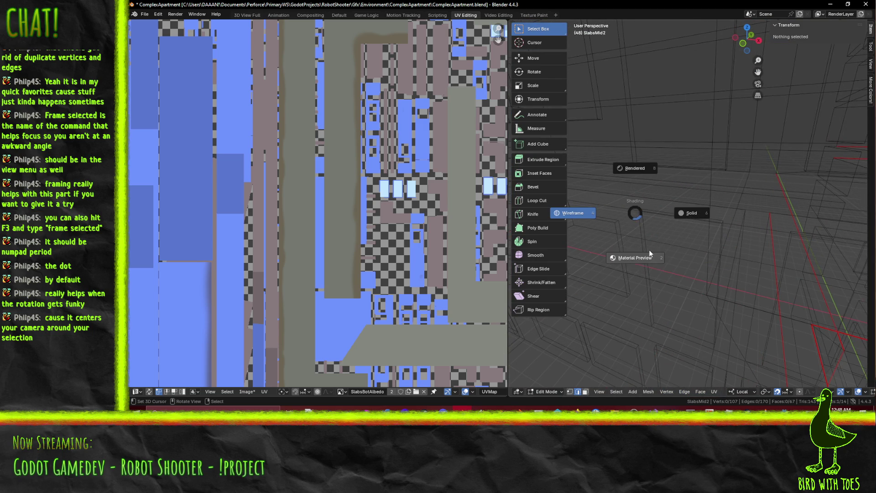
pyautogui.click(695, 226)
pyautogui.moveTo(694, 226)
pyautogui.mouseDown(button='middle')
pyautogui.moveTo(667, 198)
pyautogui.moveTo(678, 206)
pyautogui.mouseUp(button='middle')
pyautogui.press('z')
pyautogui.click(618, 209)
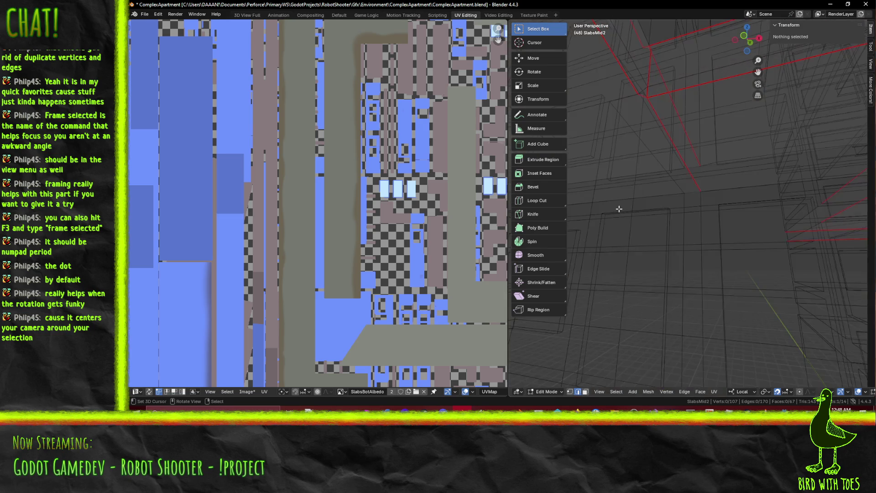
pyautogui.moveTo(652, 104)
pyautogui.mouseDown(button='middle')
pyautogui.moveTo(701, 130)
pyautogui.moveTo(818, 140)
pyautogui.moveTo(821, 156)
pyautogui.moveTo(657, 165)
pyautogui.mouseUp(button='middle')
pyautogui.press('a')
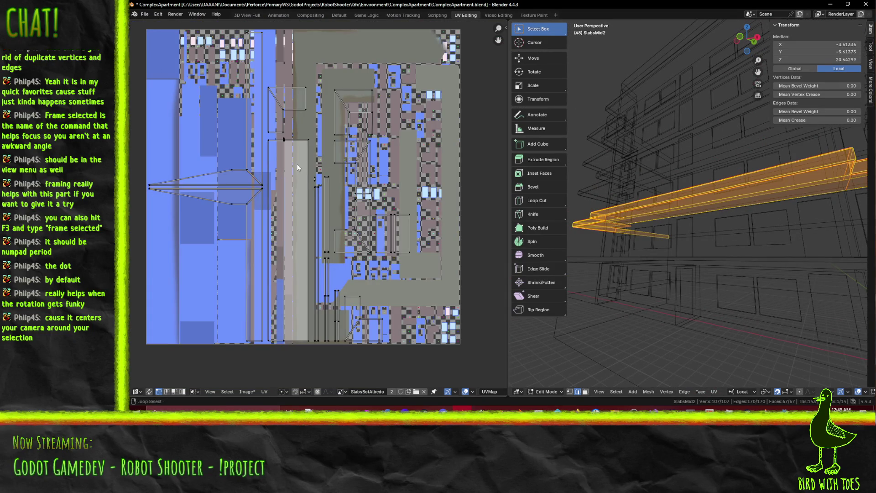
pyautogui.scroll(2, 293, 148)
pyautogui.moveTo(292, 146); pyautogui.dragTo(347, 206, button='middle')
pyautogui.press('KP_Decimal')
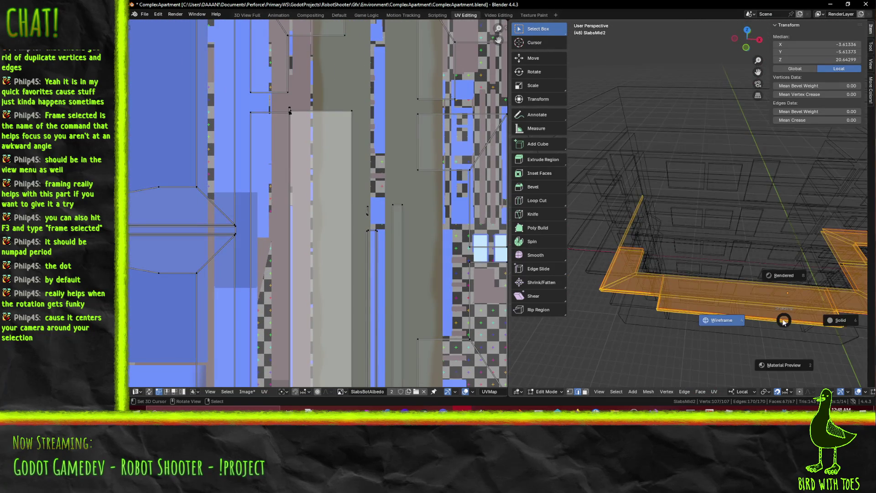
pyautogui.hotkey('shift', 'z')
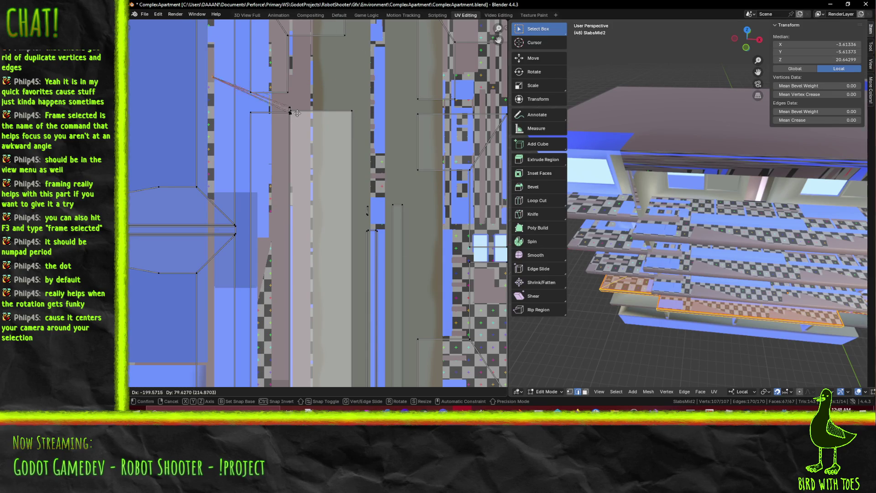
pyautogui.moveTo(729, 290)
pyautogui.mouseDown(button='middle')
pyautogui.moveTo(740, 292)
pyautogui.moveTo(735, 269)
pyautogui.mouseUp(button='middle')
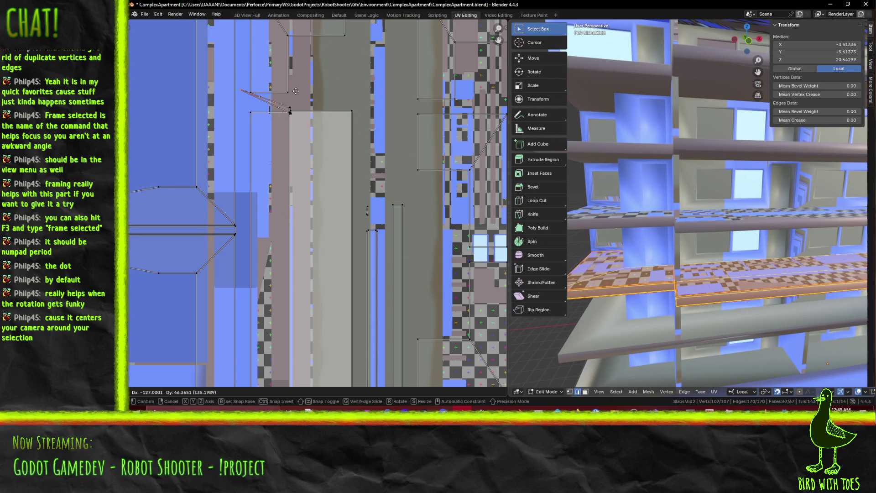
pyautogui.press('KP_Decimal')
pyautogui.moveTo(731, 223); pyautogui.dragTo(728, 243, button='middle')
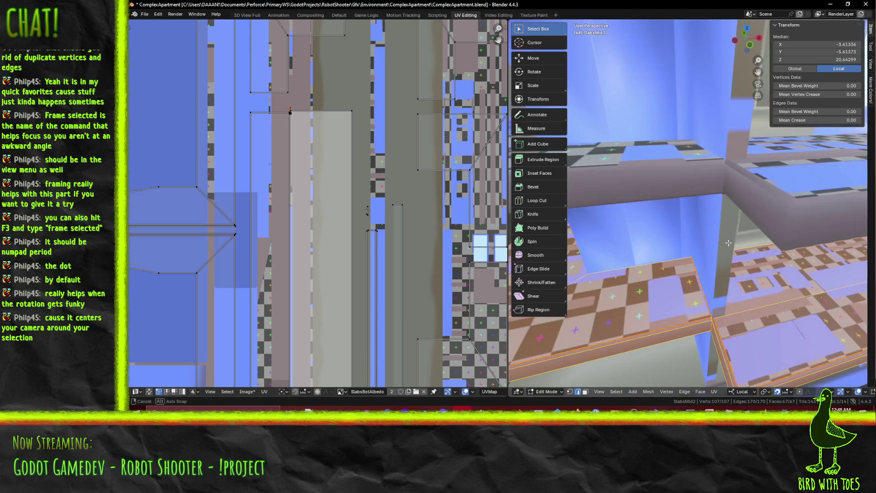
pyautogui.press('g')
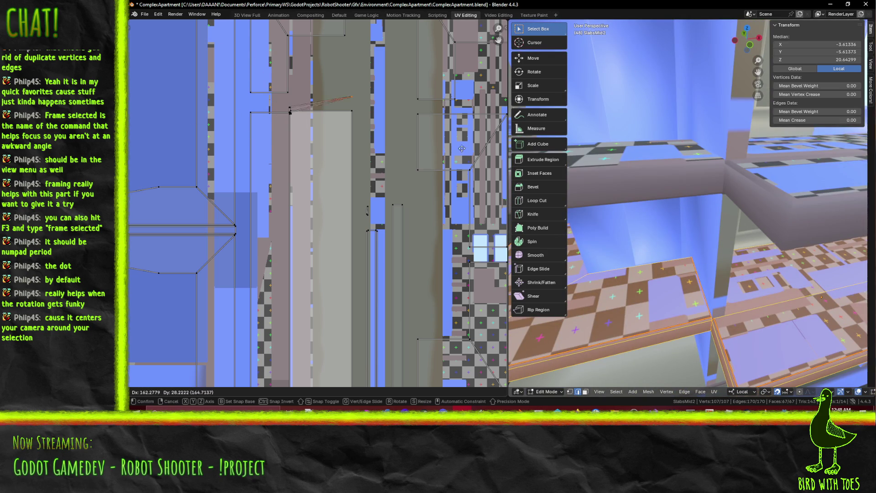
pyautogui.press('Escape')
pyautogui.scroll(-6, 653, 198)
pyautogui.moveTo(754, 224)
pyautogui.mouseDown(button='middle')
pyautogui.moveTo(593, 207)
pyautogui.moveTo(648, 208)
pyautogui.moveTo(527, 188)
pyautogui.moveTo(803, 154)
pyautogui.moveTo(677, 184)
pyautogui.moveTo(711, 140)
pyautogui.moveTo(751, 165)
pyautogui.moveTo(700, 169)
pyautogui.moveTo(700, 179)
pyautogui.moveTo(748, 193)
pyautogui.mouseUp(button='middle')
pyautogui.scroll(5, 667, 208)
pyautogui.scroll(-5, 700, 169)
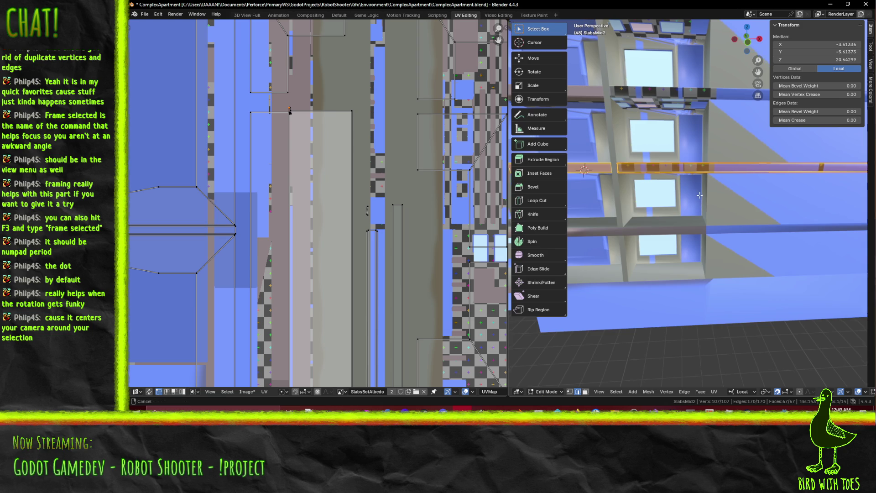
pyautogui.press('KP_Decimal')
pyautogui.scroll(-4, 368, 176)
pyautogui.scroll(2, 367, 176)
pyautogui.scroll(-2, 360, 185)
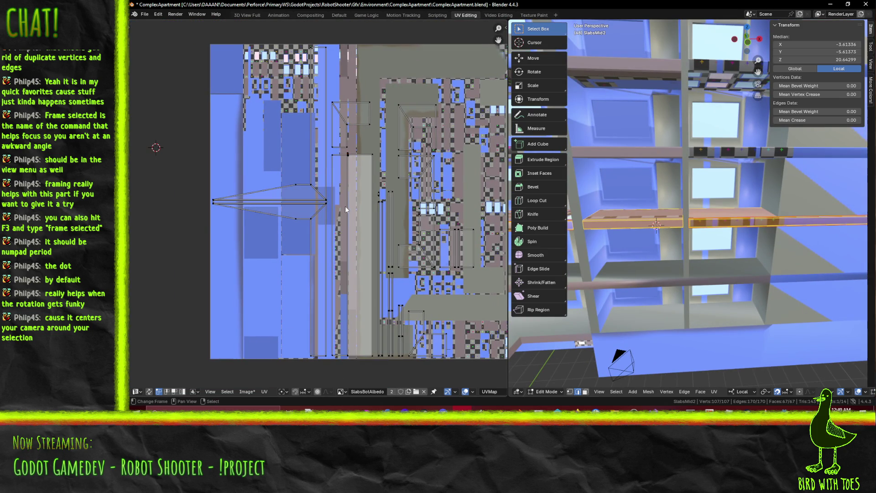
# Box-select the arrow-shaped UV island and move it up and left on the atlas
pyautogui.moveTo(199, 103)
pyautogui.mouseDown()
pyautogui.moveTo(212, 386)
pyautogui.moveTo(306, 311)
pyautogui.moveTo(328, 367)
pyautogui.mouseUp()
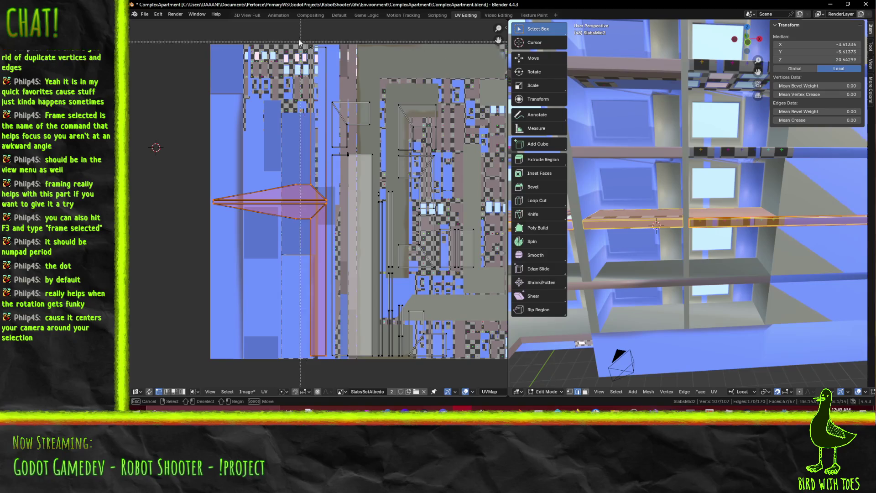
pyautogui.press('g')
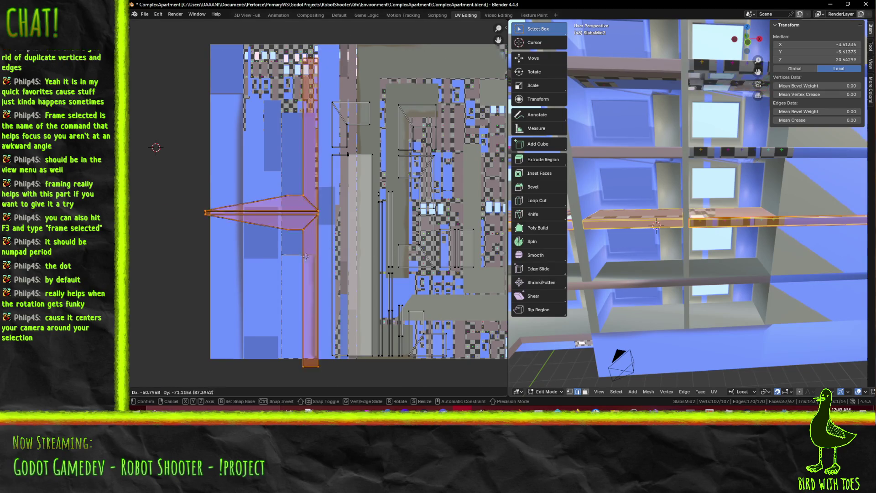
pyautogui.press('Escape')
pyautogui.moveTo(725, 242)
pyautogui.mouseDown(button='middle')
pyautogui.moveTo(749, 227)
pyautogui.moveTo(702, 226)
pyautogui.mouseUp(button='middle')
pyautogui.press('g')
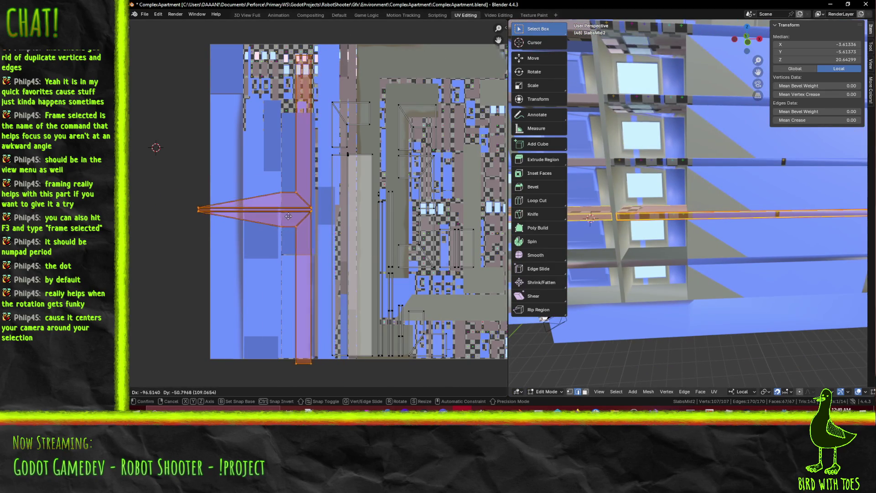
pyautogui.click(301, 209)
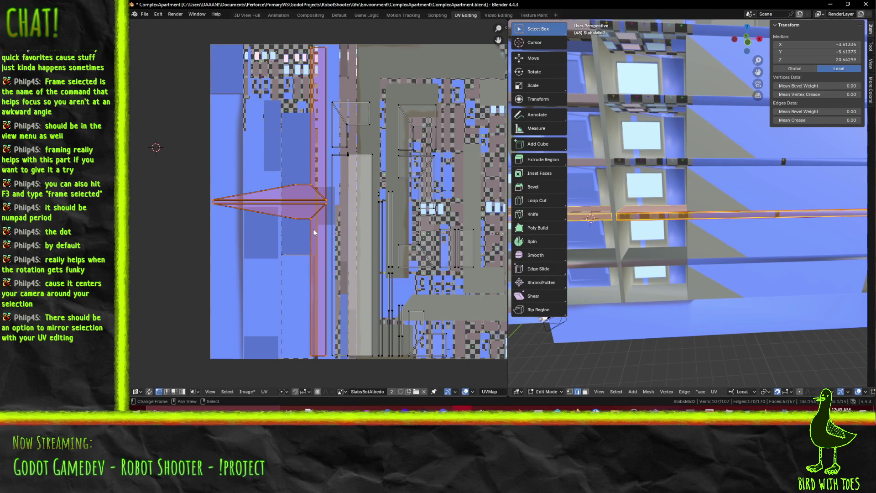
pyautogui.press('g')
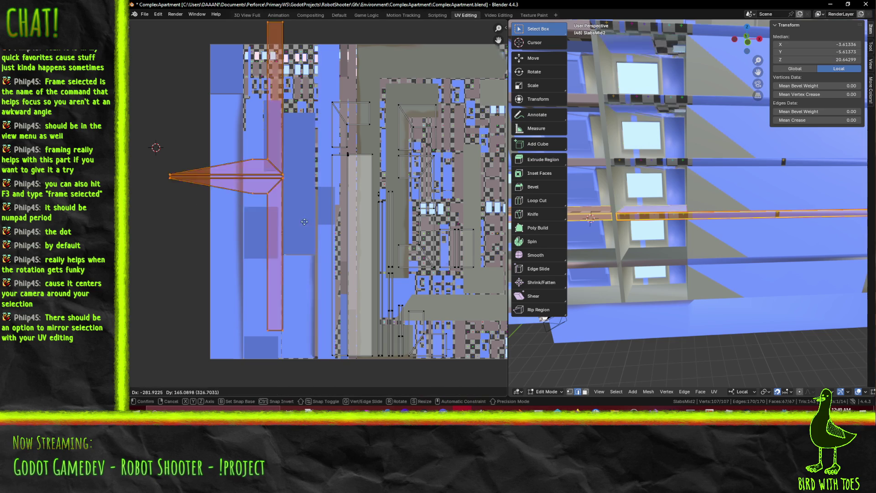
pyautogui.moveTo(306, 249)
pyautogui.mouseDown()
pyautogui.moveTo(292, 192)
pyautogui.moveTo(294, 216)
pyautogui.moveTo(339, 293)
pyautogui.moveTo(339, 342)
pyautogui.moveTo(335, 271)
pyautogui.moveTo(346, 250)
pyautogui.mouseUp()
# Orbit up toward the building and switch the viewport to Wireframe shading
pyautogui.moveTo(687, 288); pyautogui.dragTo(666, 228, button='middle')
pyautogui.moveTo(316, 219)
pyautogui.mouseDown()
pyautogui.moveTo(338, 254)
pyautogui.moveTo(302, 228)
pyautogui.moveTo(285, 202)
pyautogui.mouseUp()
pyautogui.moveTo(738, 221)
pyautogui.mouseDown(button='middle')
pyautogui.moveTo(725, 246)
pyautogui.moveTo(592, 245)
pyautogui.moveTo(529, 306)
pyautogui.mouseUp(button='middle')
pyautogui.press('z')
pyautogui.click(648, 246)
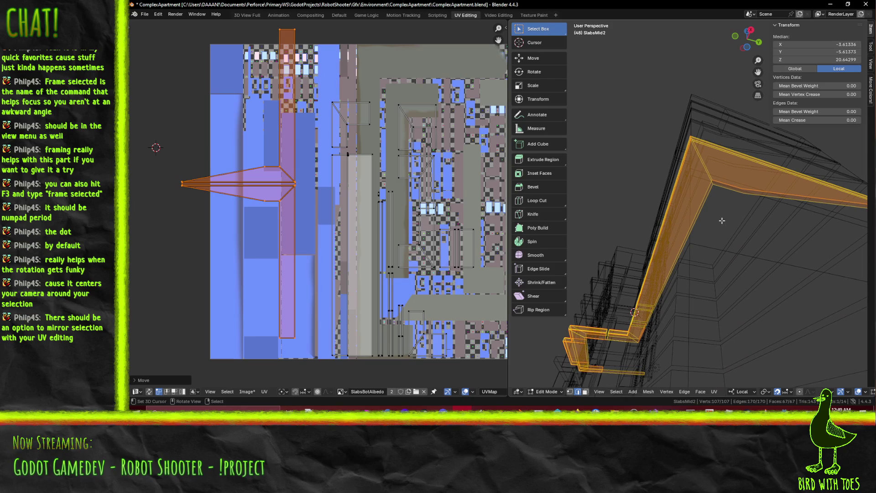
# Delete the two stray top faces in face select mode, leaving 65 faces
pyautogui.click(584, 392)
pyautogui.click(765, 184)
pyautogui.press('z')
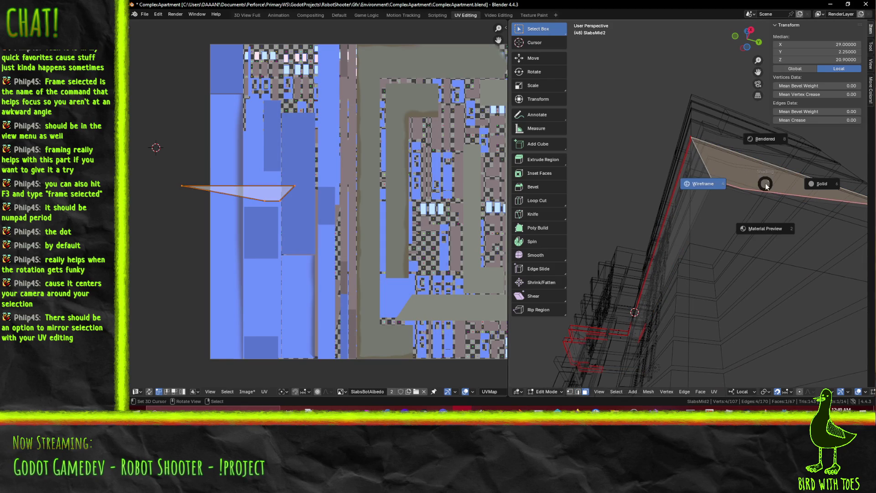
pyautogui.press('Escape')
pyautogui.press('x')
pyautogui.click(770, 264)
pyautogui.moveTo(786, 186)
pyautogui.mouseDown(button='middle')
pyautogui.moveTo(757, 182)
pyautogui.moveTo(735, 155)
pyautogui.mouseUp(button='middle')
pyautogui.click(735, 149)
pyautogui.press('x')
pyautogui.click(715, 186)
pyautogui.moveTo(714, 186)
pyautogui.mouseDown(button='middle')
pyautogui.moveTo(806, 238)
pyautogui.moveTo(714, 240)
pyautogui.moveTo(735, 227)
pyautogui.moveTo(716, 248)
pyautogui.mouseUp(button='middle')
# Return to Material Preview, select the whole mesh and zoom the UV view onto the horizontal strip
pyautogui.press('z')
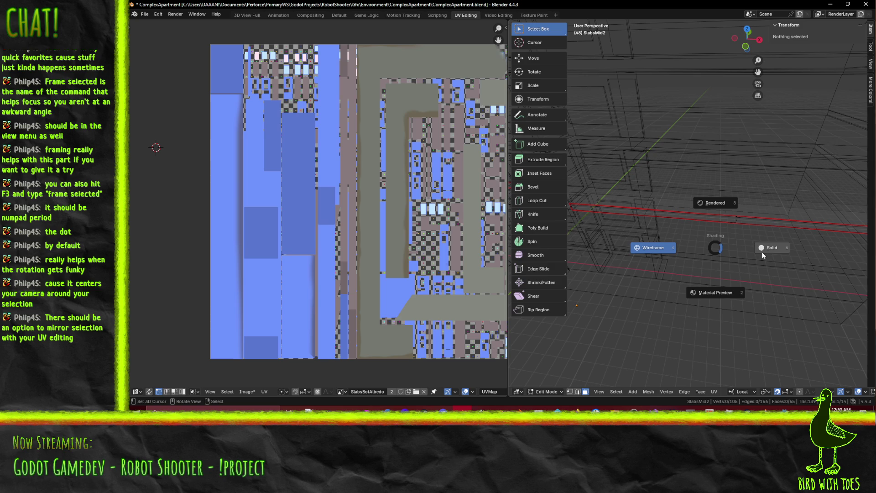
pyautogui.click(723, 294)
pyautogui.press('a')
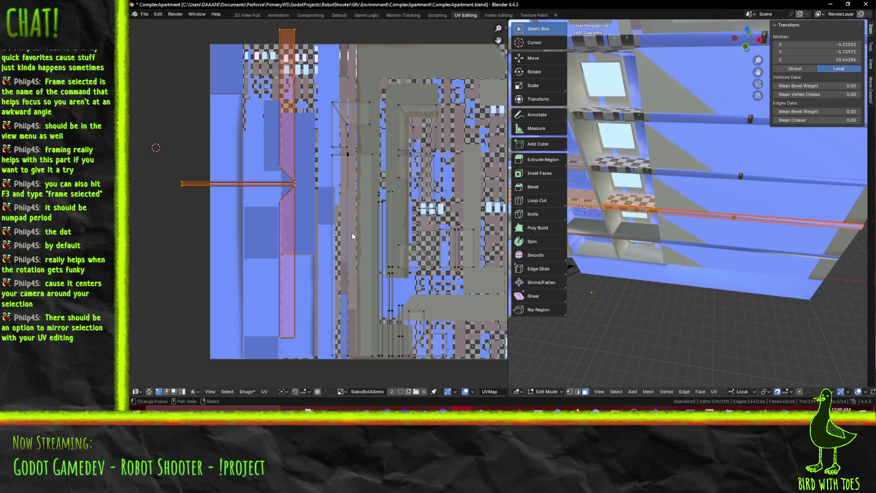
pyautogui.scroll(3, 361, 215)
pyautogui.moveTo(369, 198)
pyautogui.mouseDown(button='middle')
pyautogui.moveTo(360, 200)
pyautogui.moveTo(396, 233)
pyautogui.mouseUp(button='middle')
pyautogui.scroll(3, 361, 200)
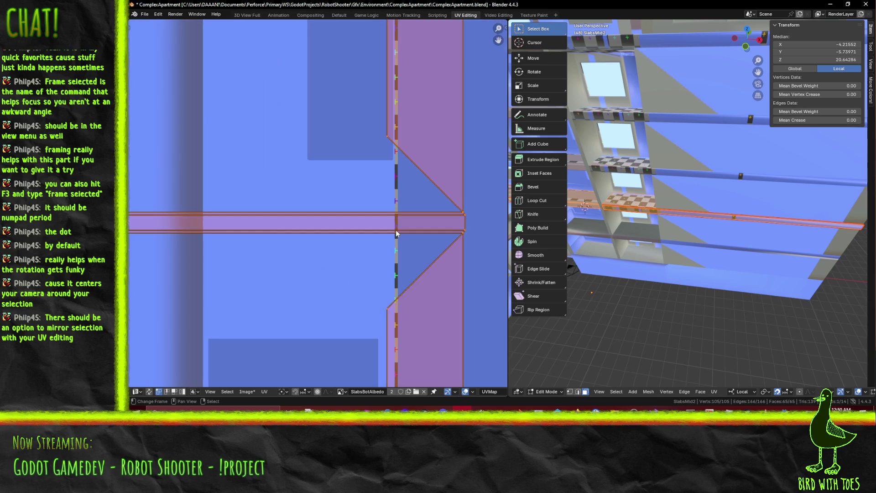
pyautogui.scroll(1, 423, 250)
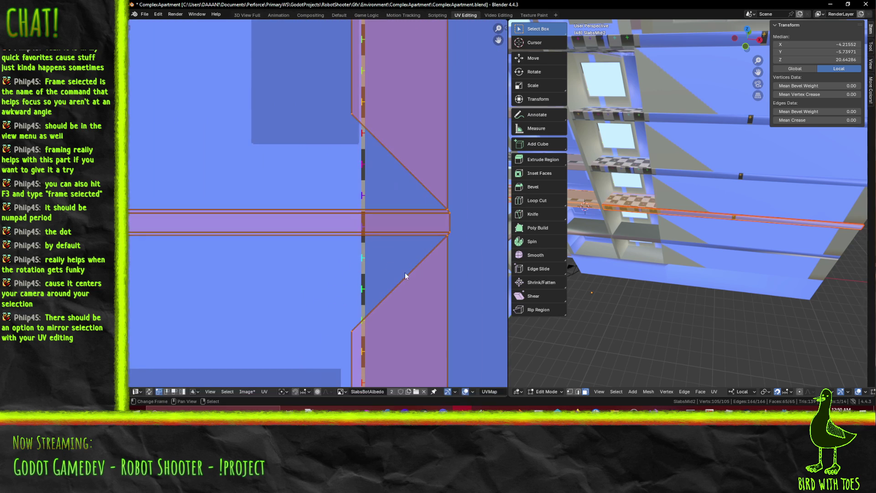
# Clear the UV face selection and frame the selected beam, trying then cancelling a UV move
pyautogui.moveTo(624, 281); pyautogui.dragTo(680, 279, button='middle')
pyautogui.click(452, 246)
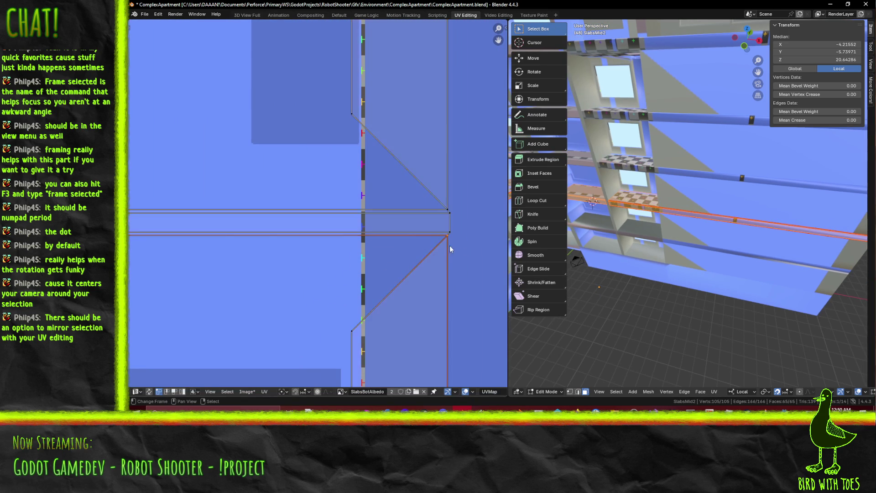
pyautogui.moveTo(574, 267)
pyautogui.mouseDown(button='middle')
pyautogui.moveTo(675, 234)
pyautogui.moveTo(683, 242)
pyautogui.mouseUp(button='middle')
pyautogui.press('KP_Decimal')
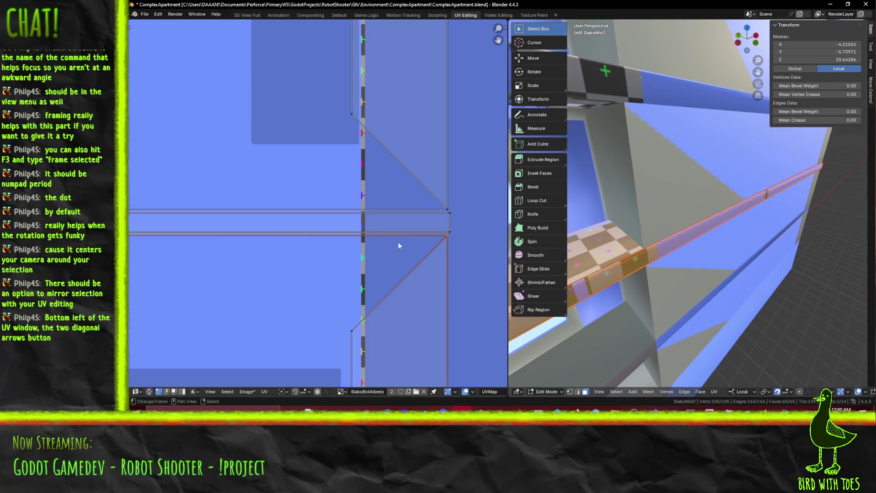
pyautogui.press('g')
pyautogui.press('Escape')
pyautogui.moveTo(647, 283); pyautogui.dragTo(745, 265, button='middle')
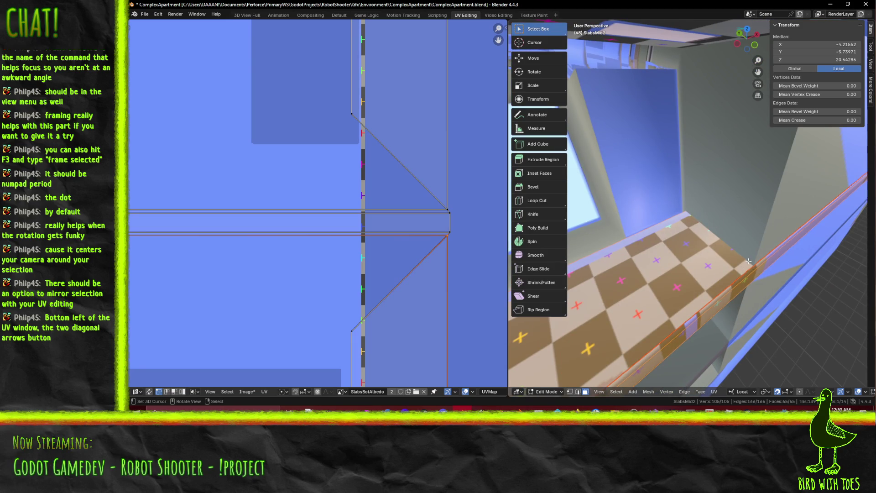
# Switch to edge select, try wireframe shading, then clear the selection and return to material preview
pyautogui.click(751, 264)
pyautogui.click(578, 392)
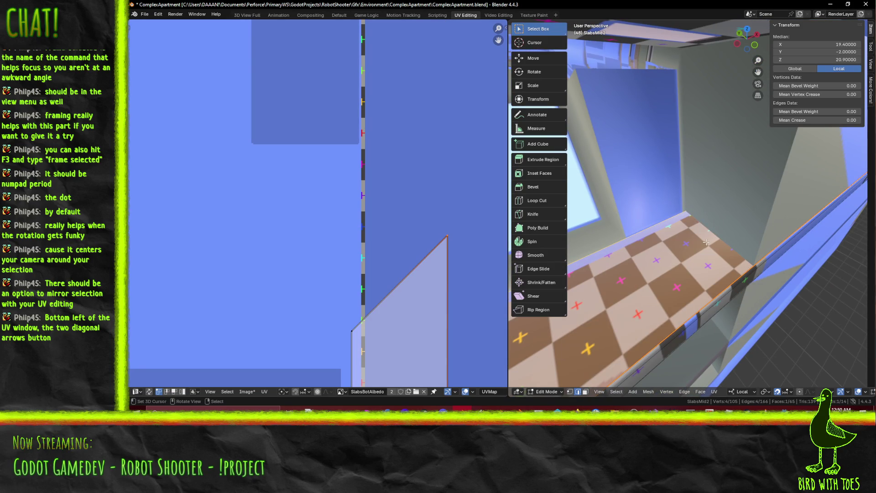
pyautogui.click(746, 239)
pyautogui.press('z')
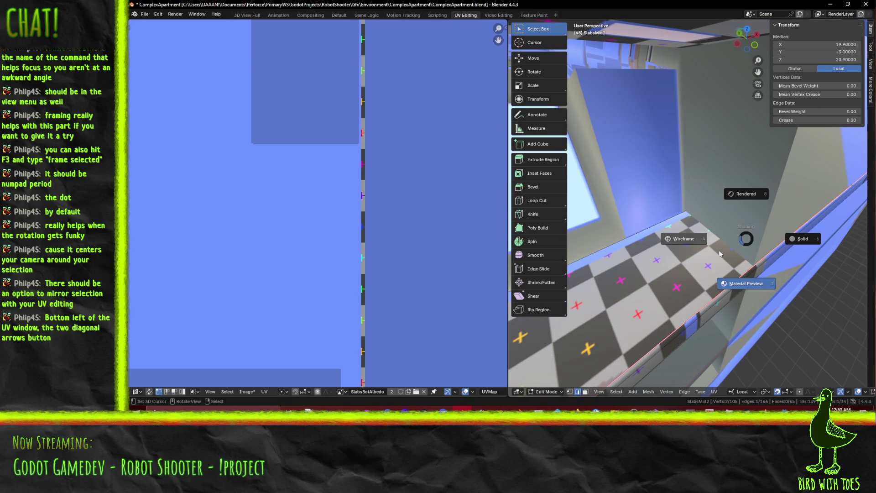
pyautogui.click(722, 242)
pyautogui.hotkey('alt', 'a')
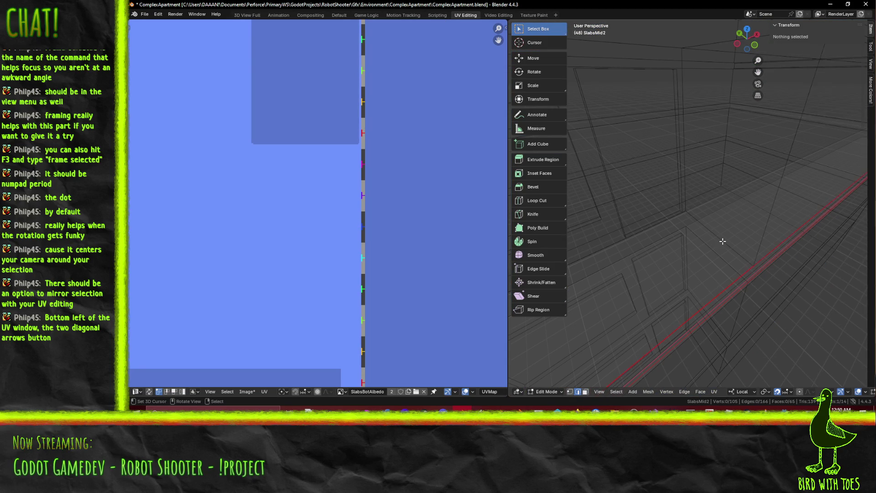
pyautogui.press('z')
pyautogui.click(725, 287)
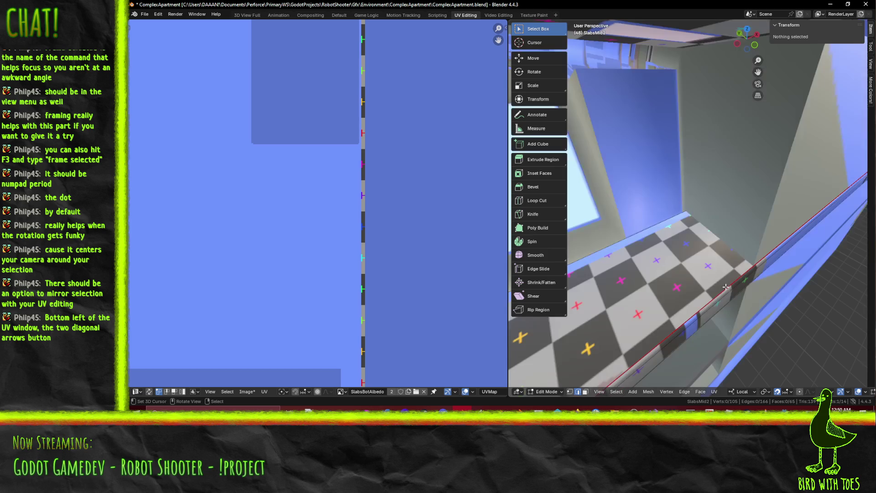
# In wireframe, isolate a single slab corner edge and search for Mark Seam
pyautogui.moveTo(695, 246)
pyautogui.mouseDown(button='middle')
pyautogui.moveTo(730, 235)
pyautogui.moveTo(706, 243)
pyautogui.mouseUp(button='middle')
pyautogui.press('z')
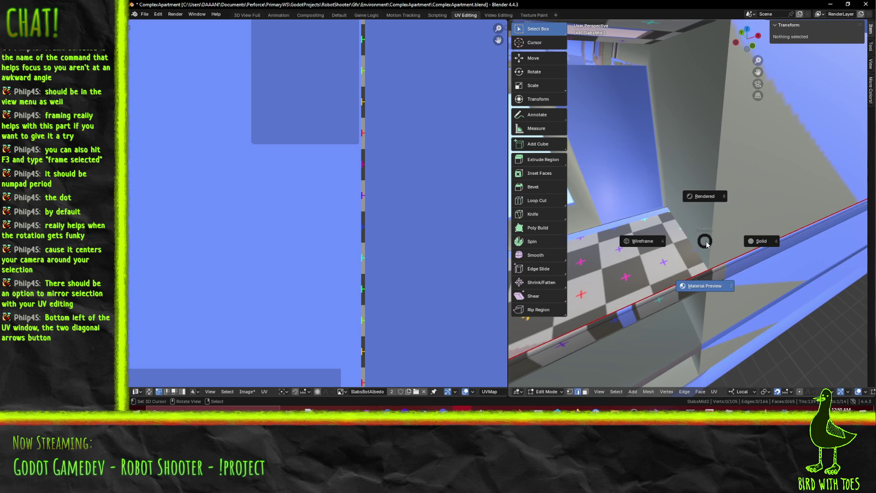
pyautogui.click(698, 243)
pyautogui.moveTo(698, 242); pyautogui.dragTo(817, 222, button='middle')
pyautogui.click(684, 184)
pyautogui.keyDown('shift'); pyautogui.click(675, 195); pyautogui.keyUp('shift')
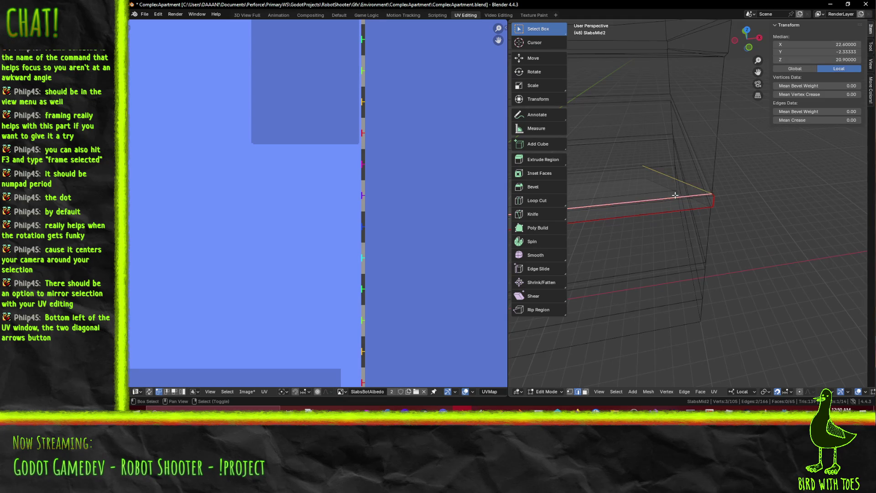
pyautogui.moveTo(680, 196); pyautogui.dragTo(712, 185, button='middle')
pyautogui.keyDown('shift'); pyautogui.click(714, 184); pyautogui.keyUp('shift')
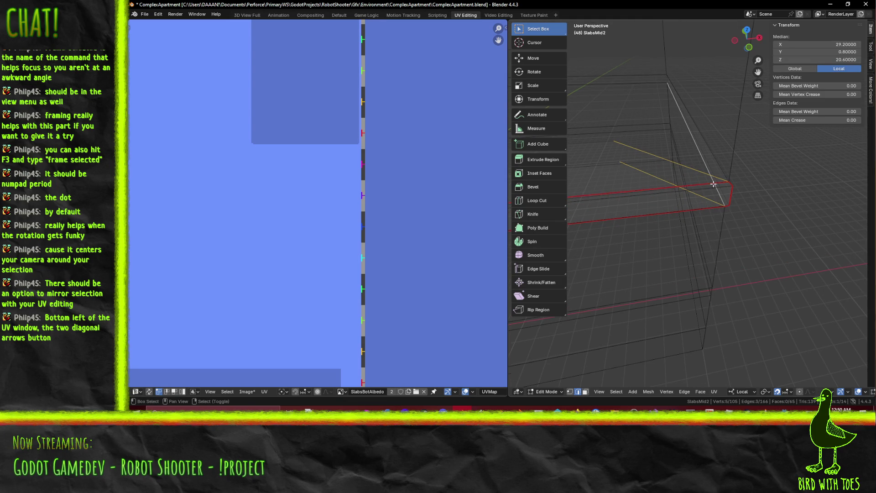
pyautogui.keyDown('shift'); pyautogui.click(719, 196); pyautogui.keyUp('shift')
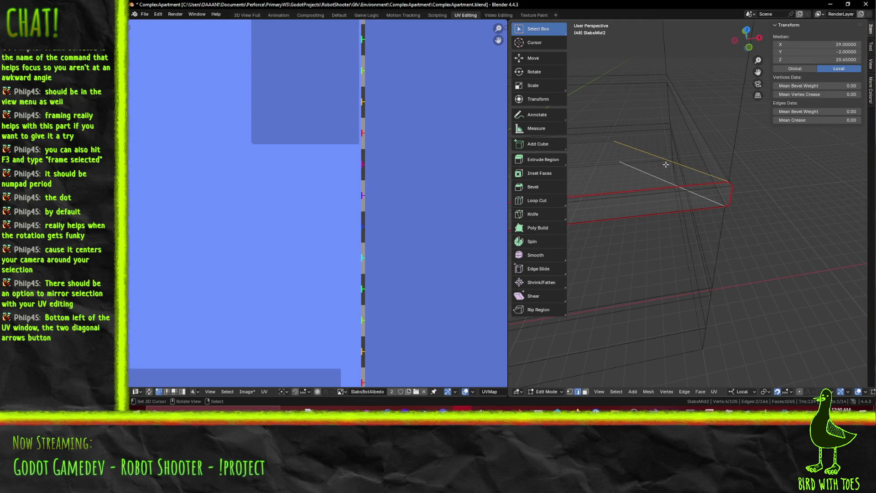
pyautogui.press('F3')
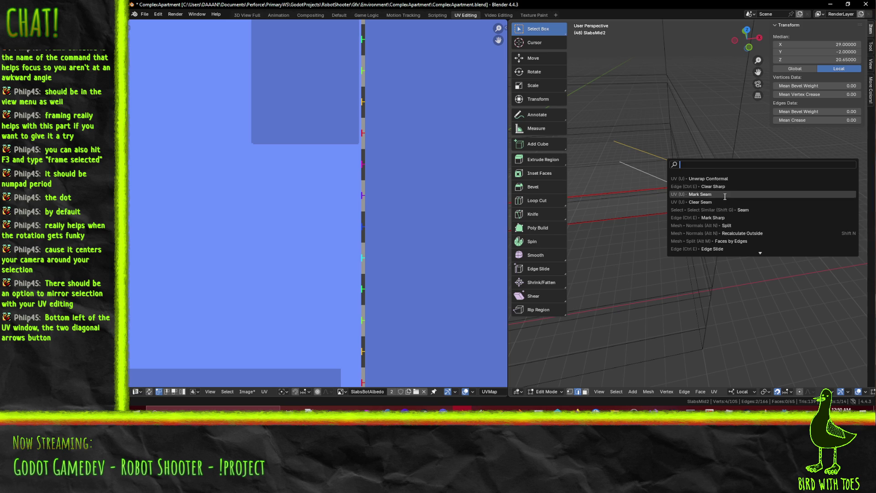
# Select and frame the whole SlabsMid2 mesh, then unwrap it with Unwrap Conformal
pyautogui.press('Escape')
pyautogui.press('a')
pyautogui.press('KP_Decimal')
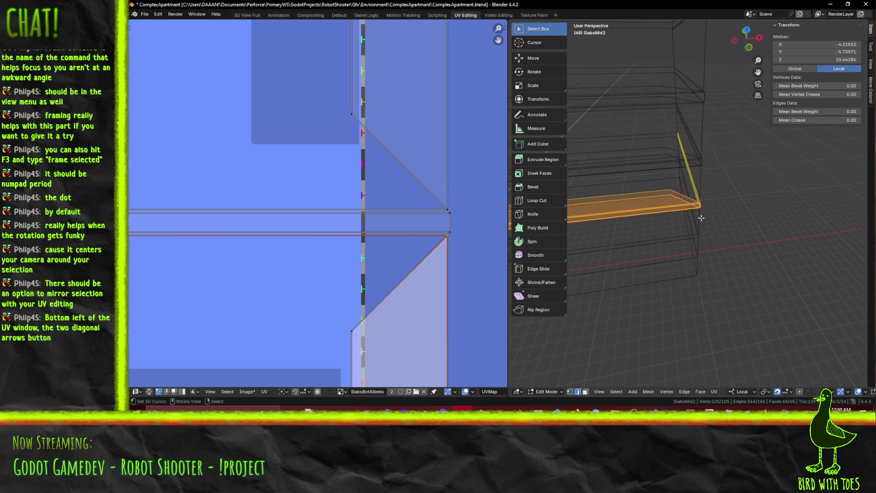
pyautogui.press('F3')
pyautogui.click(734, 239)
pyautogui.scroll(-8, 365, 241)
pyautogui.scroll(3, 366, 241)
pyautogui.click(381, 240)
pyautogui.moveTo(589, 237); pyautogui.dragTo(716, 247, button='middle')
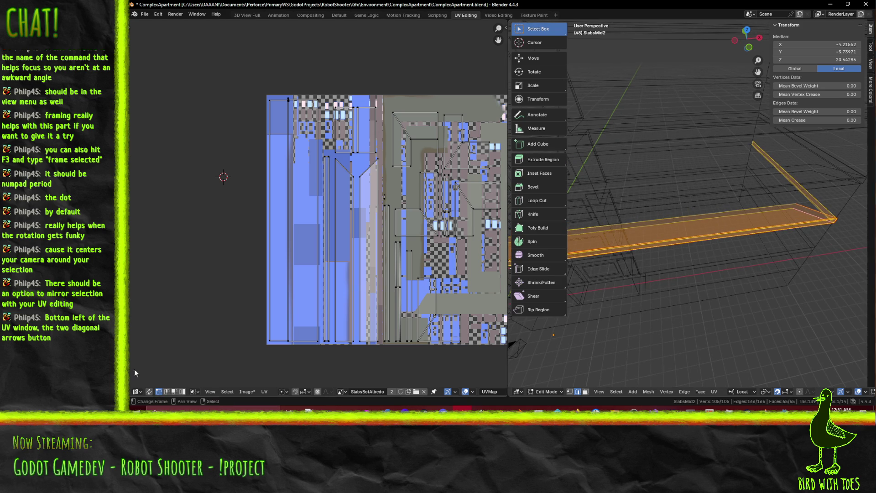
# Turn on UV Sync Selection with the whole mesh selected across the SlabsBotAlbedo layout
pyautogui.click(149, 391)
pyautogui.click(148, 391)
pyautogui.click(149, 391)
pyautogui.click(149, 391)
pyautogui.moveTo(384, 243); pyautogui.dragTo(286, 236, button='middle')
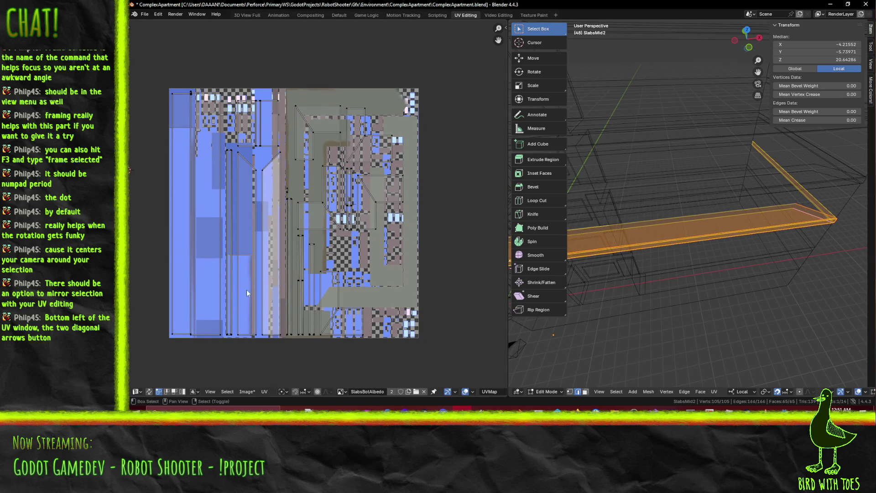
pyautogui.moveTo(251, 297); pyautogui.dragTo(283, 304, button='middle')
pyautogui.moveTo(583, 310); pyautogui.dragTo(633, 283, button='middle')
pyautogui.hotkey('alt', 'a')
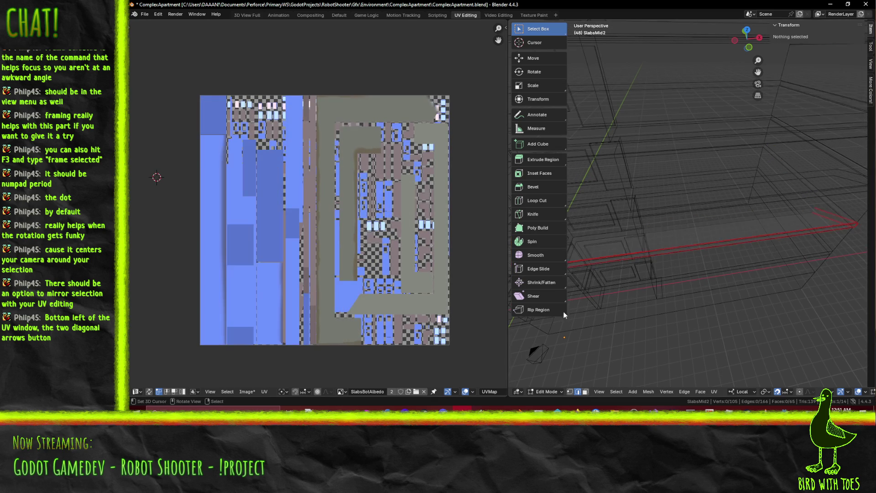
pyautogui.moveTo(745, 269); pyautogui.dragTo(700, 274, button='middle')
pyautogui.moveTo(177, 339); pyautogui.dragTo(217, 337, button='middle')
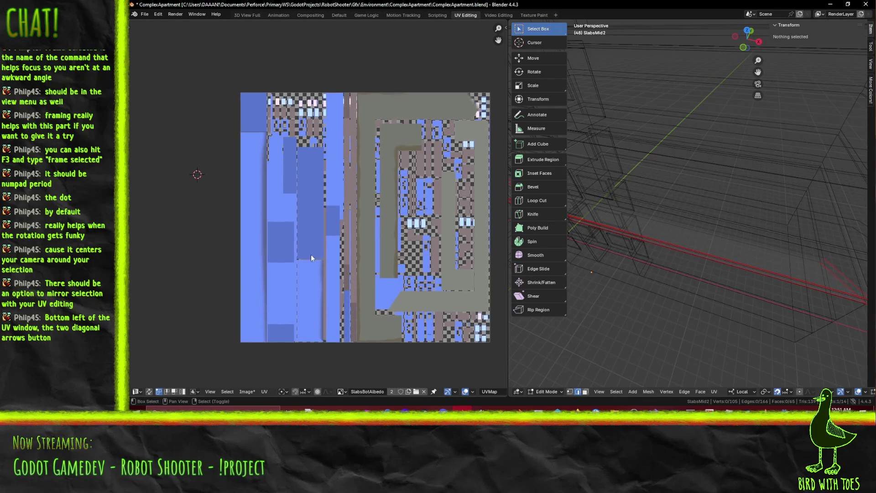
pyautogui.press('a')
pyautogui.moveTo(367, 228); pyautogui.dragTo(324, 242, button='middle')
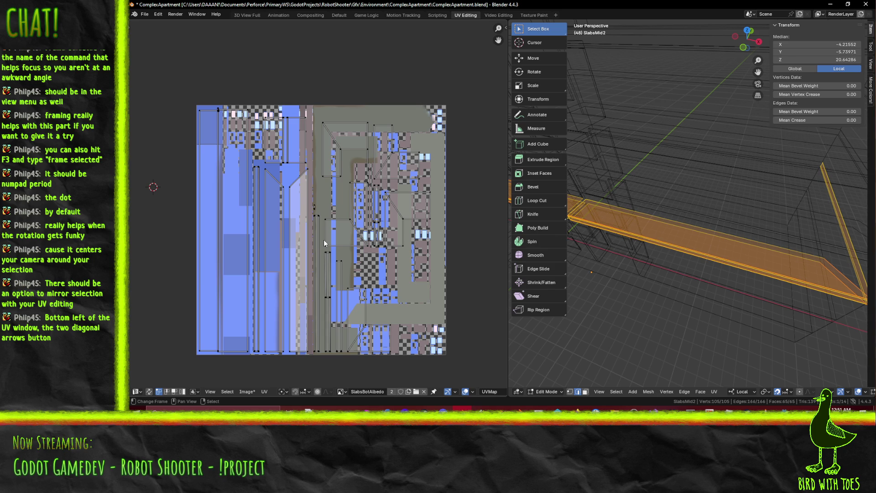
pyautogui.click(150, 391)
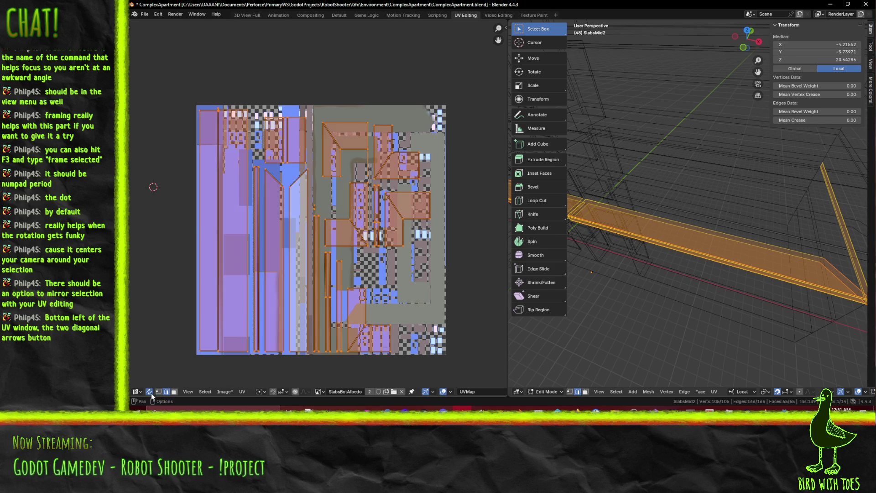
# Select one slab edge in the UV layout and orbit out to see the building
pyautogui.scroll(1, 300, 257)
pyautogui.click(315, 208)
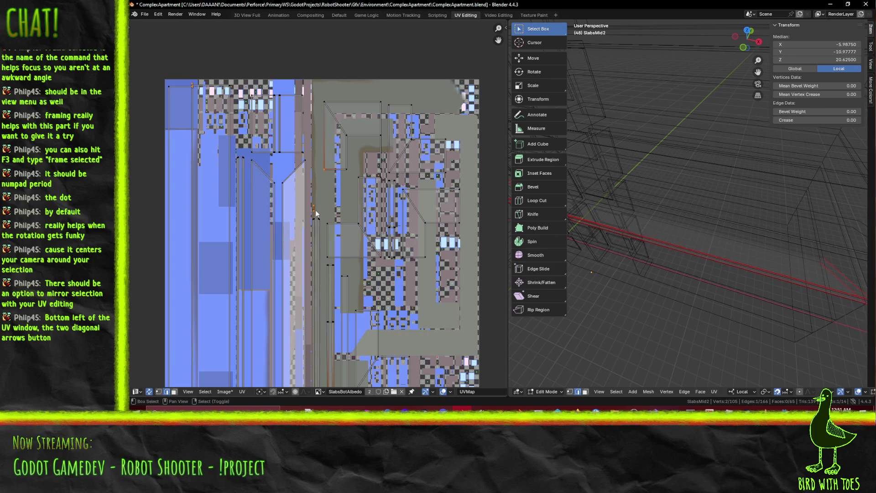
pyautogui.scroll(4, 314, 211)
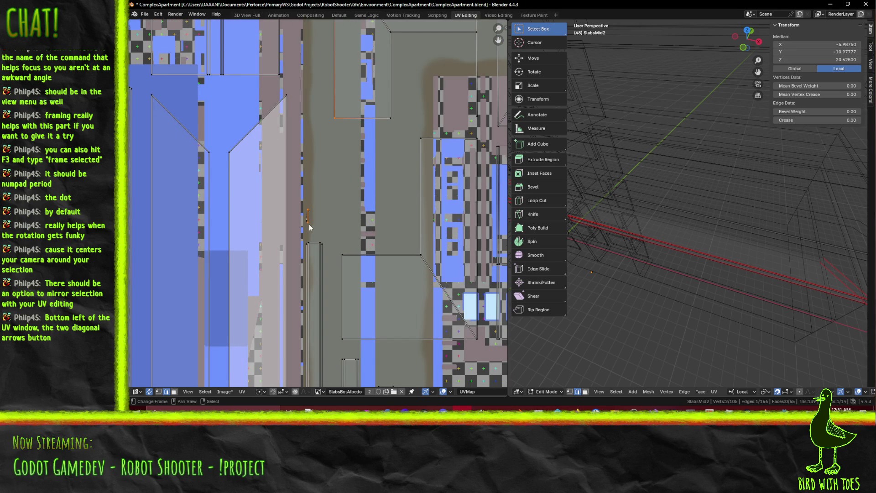
pyautogui.scroll(-5, 578, 241)
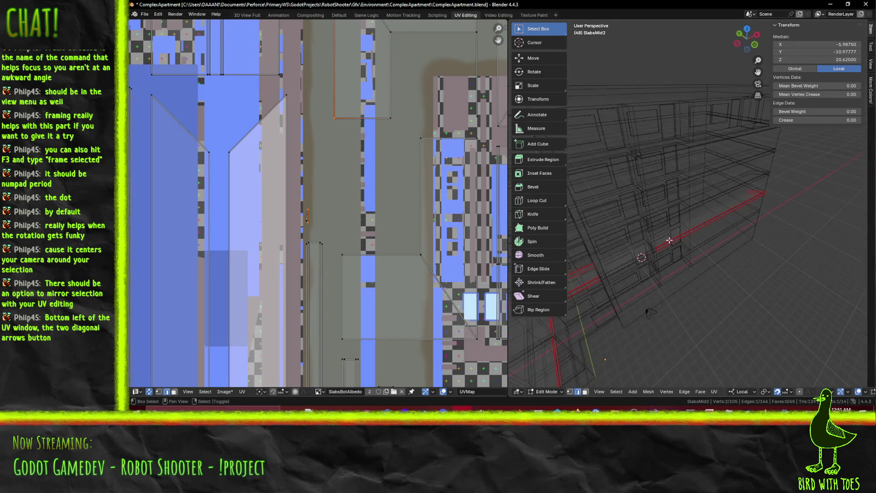
pyautogui.moveTo(661, 228)
pyautogui.mouseDown(button='middle')
pyautogui.moveTo(723, 207)
pyautogui.moveTo(695, 226)
pyautogui.mouseUp(button='middle')
# Switch shading to Material Preview and frame the chosen slab edge
pyautogui.press('z')
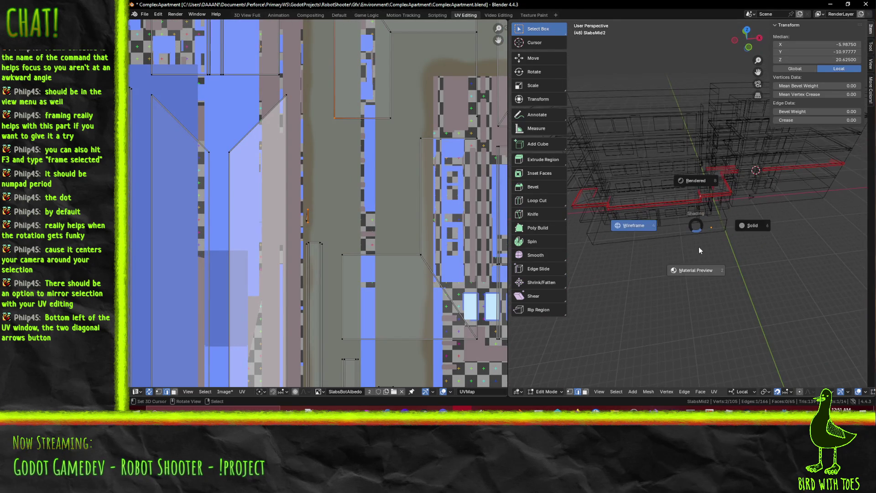
pyautogui.click(748, 225)
pyautogui.press('z')
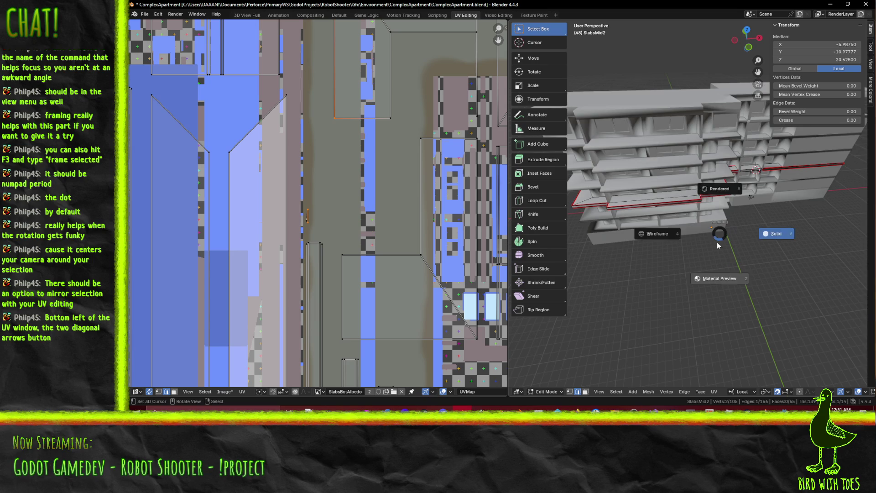
pyautogui.click(710, 274)
pyautogui.moveTo(679, 218)
pyautogui.mouseDown(button='middle')
pyautogui.moveTo(726, 252)
pyautogui.moveTo(703, 262)
pyautogui.moveTo(692, 222)
pyautogui.moveTo(751, 216)
pyautogui.moveTo(710, 178)
pyautogui.moveTo(611, 210)
pyautogui.mouseUp(button='middle')
pyautogui.press('KP_Decimal')
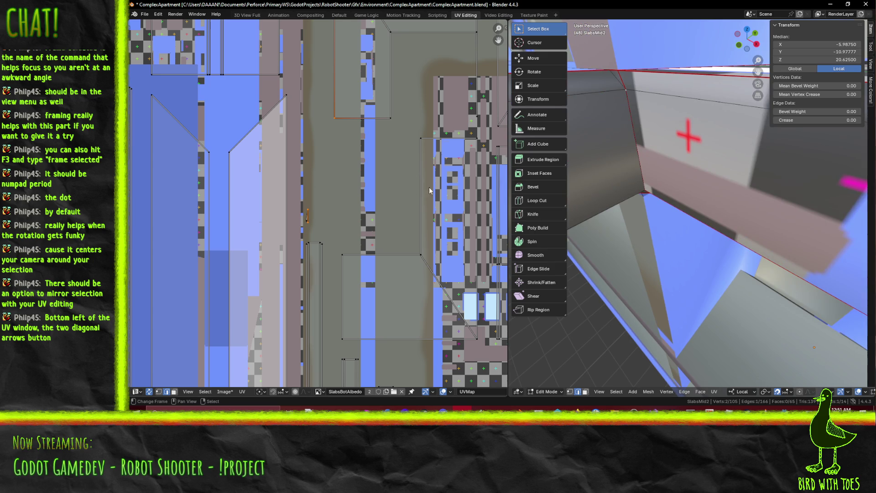
# Move the chosen slab edge slightly into place
pyautogui.press('g')
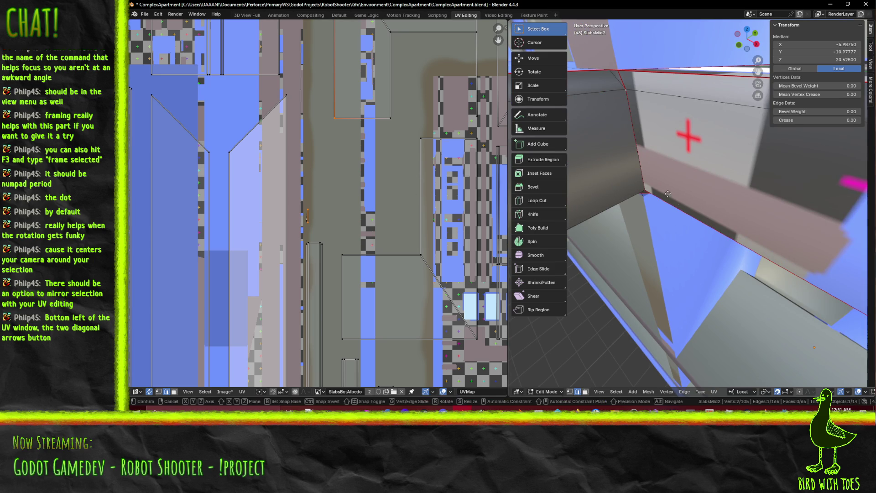
pyautogui.moveTo(670, 215)
pyautogui.mouseDown(button='middle')
pyautogui.moveTo(673, 222)
pyautogui.moveTo(689, 180)
pyautogui.moveTo(626, 280)
pyautogui.mouseUp(button='middle')
pyautogui.click(673, 223)
# In vertex mode, run Merge by Distance and edit the merge distance value
pyautogui.click(570, 391)
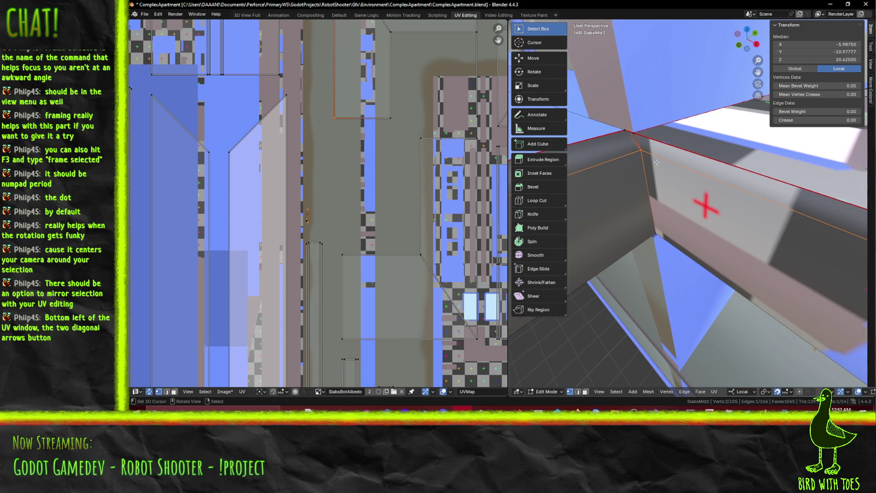
pyautogui.press('F3')
pyautogui.press('Escape')
pyautogui.press('F3')
pyautogui.press('Escape')
pyautogui.press('m')
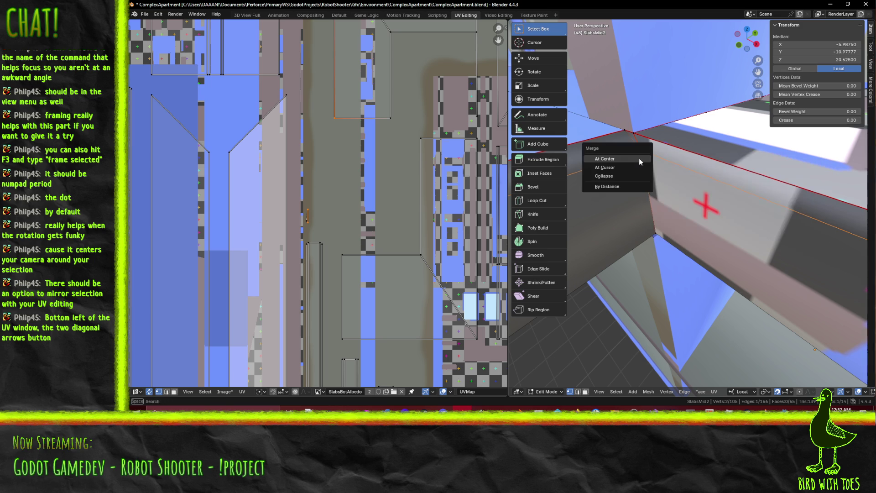
pyautogui.click(624, 188)
pyautogui.click(652, 359)
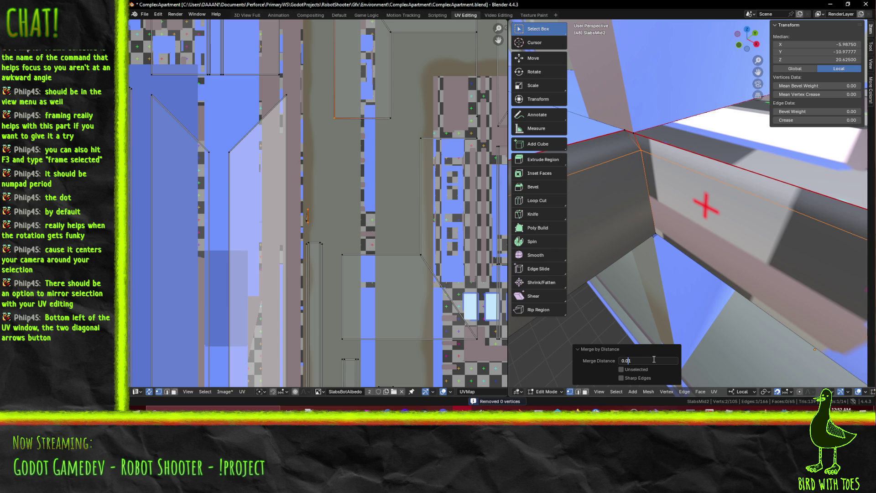
pyautogui.press('Return')
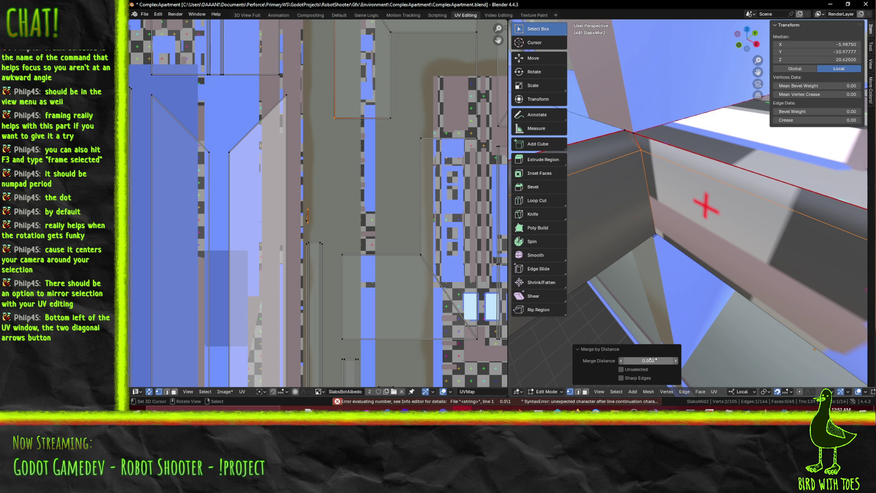
# Clear the selection and select the vertex at the slab corner
pyautogui.press('Escape')
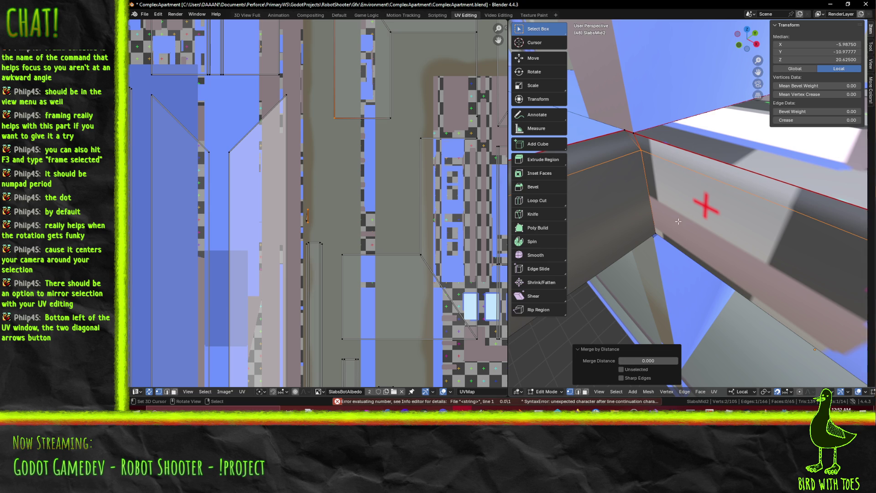
pyautogui.hotkey('alt', 'a')
pyautogui.click(649, 162)
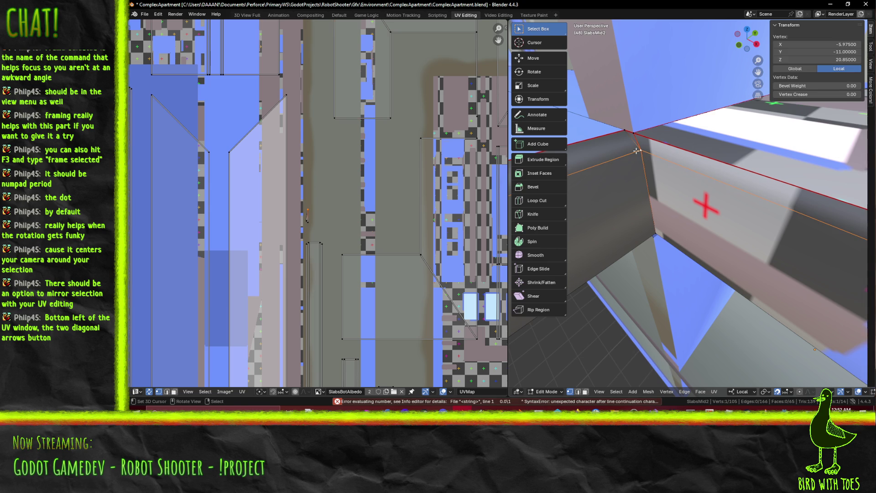
pyautogui.press('F3')
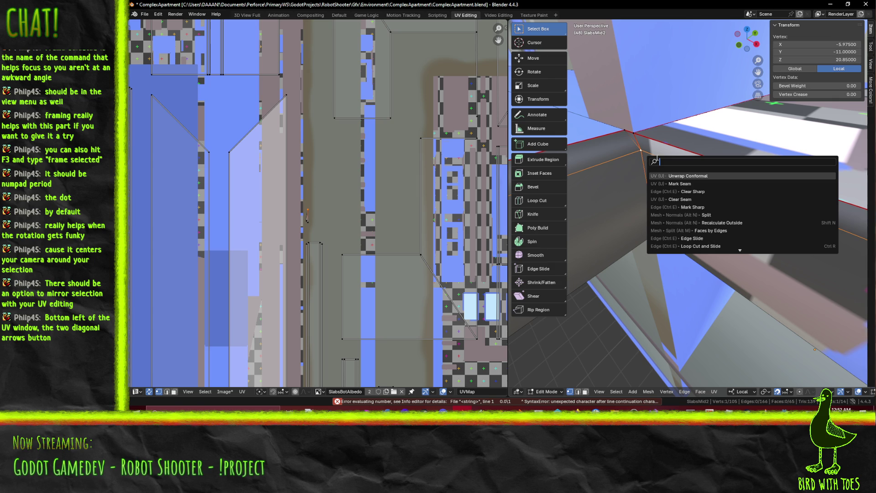
# Merge the selected vertex by distance with a 0.01 merge distance
pyautogui.press('Escape')
pyautogui.press('m')
pyautogui.click(644, 179)
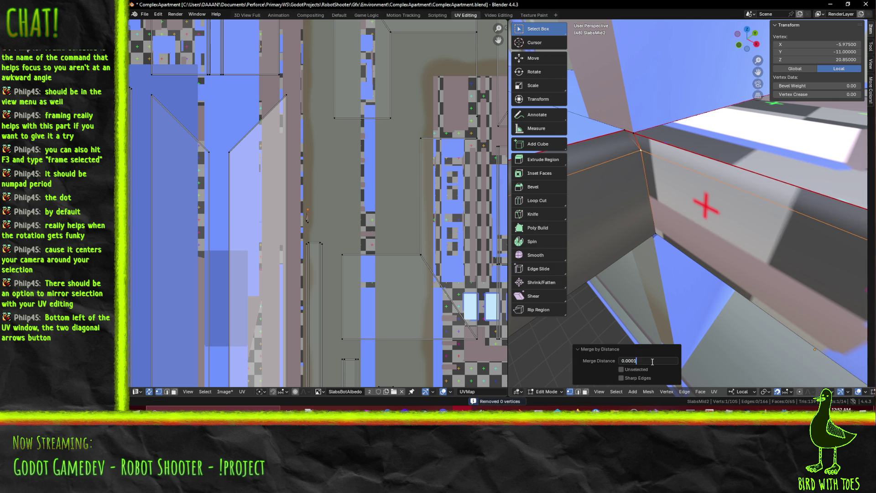
pyautogui.write('0.010')
pyautogui.press('Return')
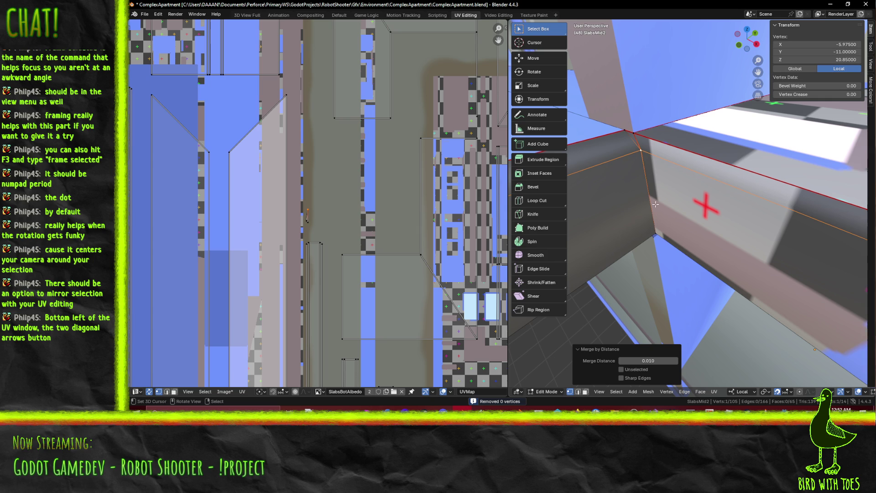
# Select the whole SlabsMid2 mesh and unwrap it
pyautogui.hotkey('alt', 'a')
pyautogui.press('a')
pyautogui.press('u')
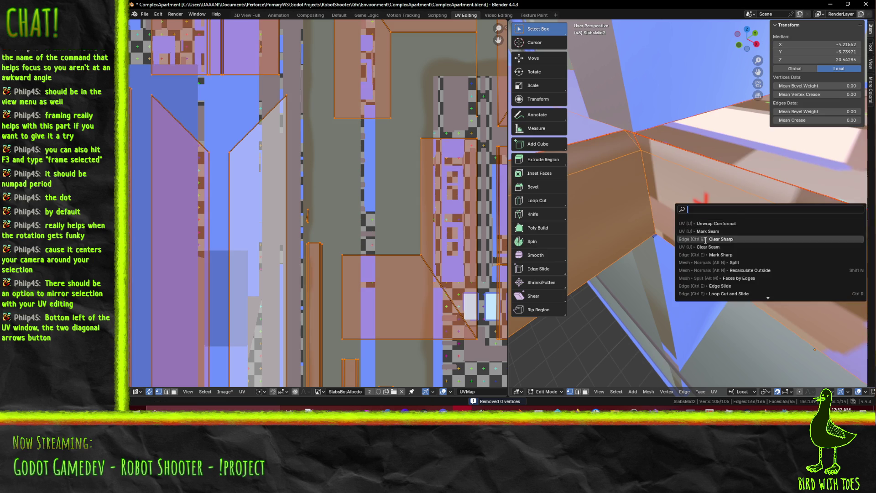
pyautogui.click(723, 224)
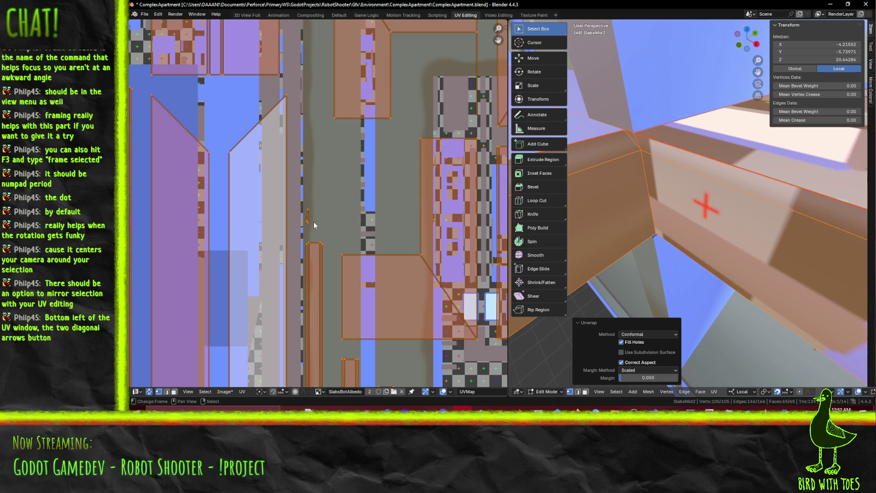
# Select one stray slab face, cancel a trial move, and orbit to inspect it
pyautogui.click(312, 223)
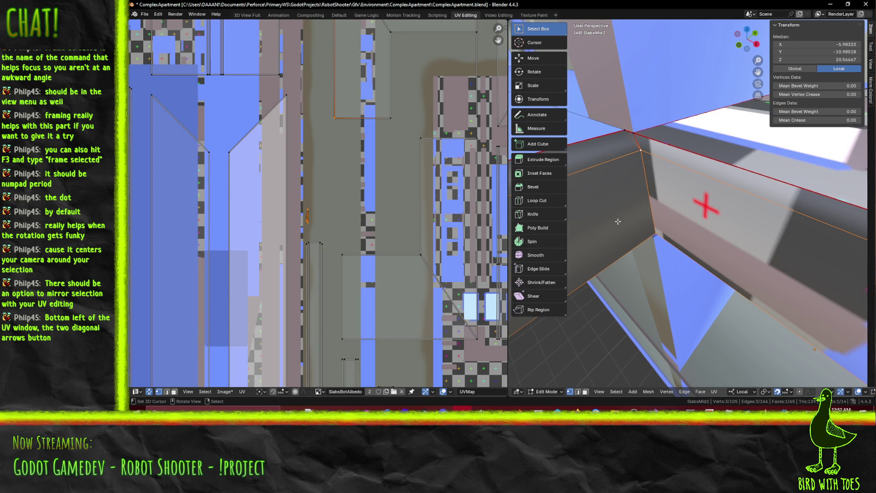
pyautogui.press('g')
pyautogui.rightClick(621, 184)
pyautogui.moveTo(666, 200)
pyautogui.mouseDown(button='middle')
pyautogui.moveTo(667, 225)
pyautogui.moveTo(671, 215)
pyautogui.moveTo(681, 229)
pyautogui.mouseUp(button='middle')
# Delete the stray face in wireframe face mode, leaving 64 faces, then return to solid shading
pyautogui.press('z')
pyautogui.click(613, 249)
pyautogui.moveTo(643, 251); pyautogui.dragTo(644, 248, button='middle')
pyautogui.moveTo(646, 247); pyautogui.dragTo(625, 228, button='middle')
pyautogui.click(584, 395)
pyautogui.press('x')
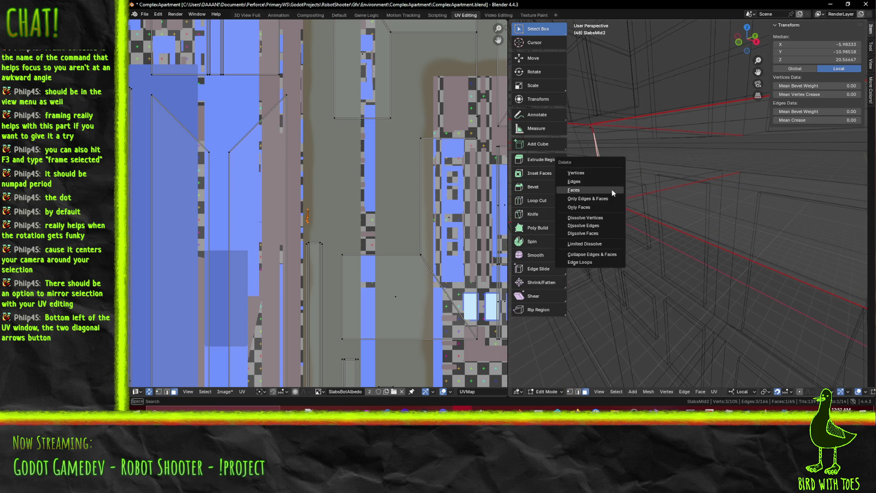
pyautogui.click(604, 190)
pyautogui.moveTo(615, 193); pyautogui.dragTo(619, 195, button='middle')
pyautogui.press('z')
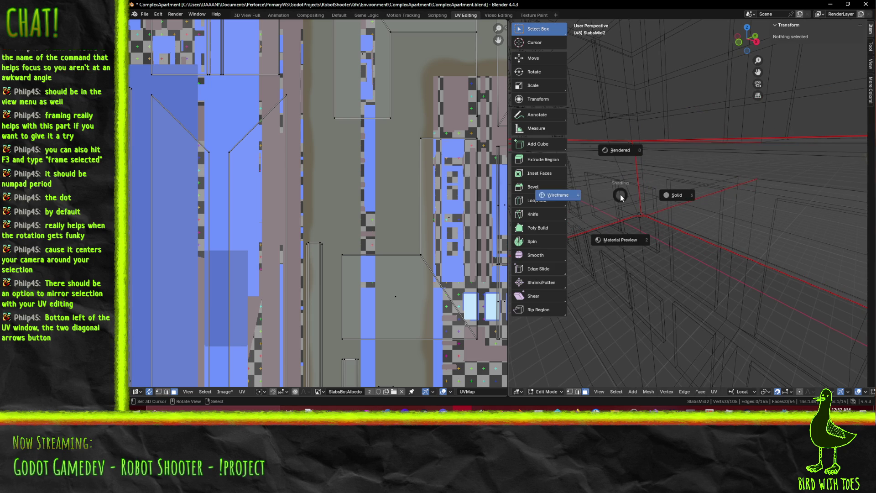
pyautogui.click(573, 196)
# Select all and unwrap SlabsMid2 conformally onto the SlabsBotAlbedo atlas
pyautogui.press('a')
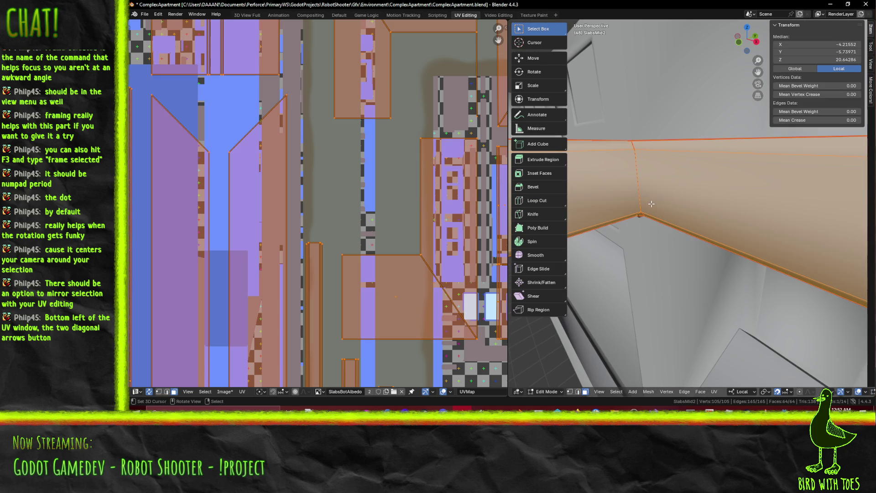
pyautogui.scroll(-5, 651, 203)
pyautogui.press('F3')
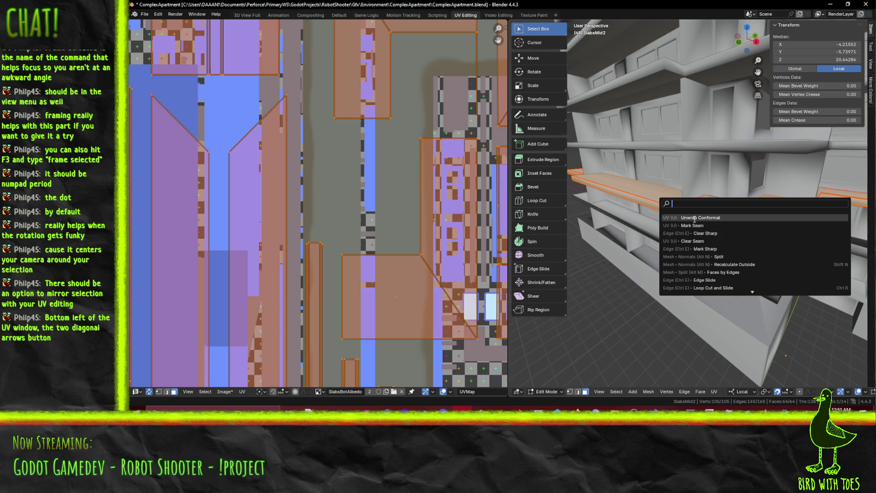
pyautogui.click(694, 219)
pyautogui.scroll(-5, 390, 237)
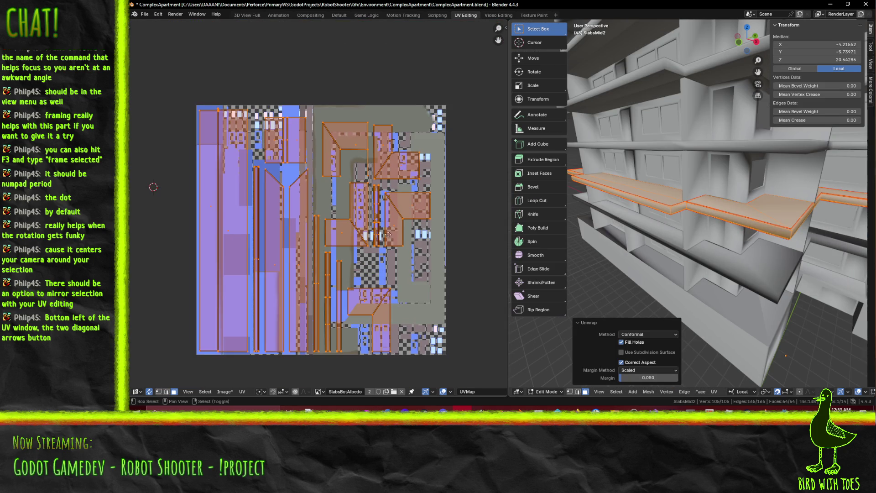
pyautogui.keyDown('shift'); pyautogui.scroll(-3, 391, 238); pyautogui.keyUp('shift')
pyautogui.keyDown('ctrl'); pyautogui.scroll(2, 378, 218); pyautogui.keyUp('ctrl')
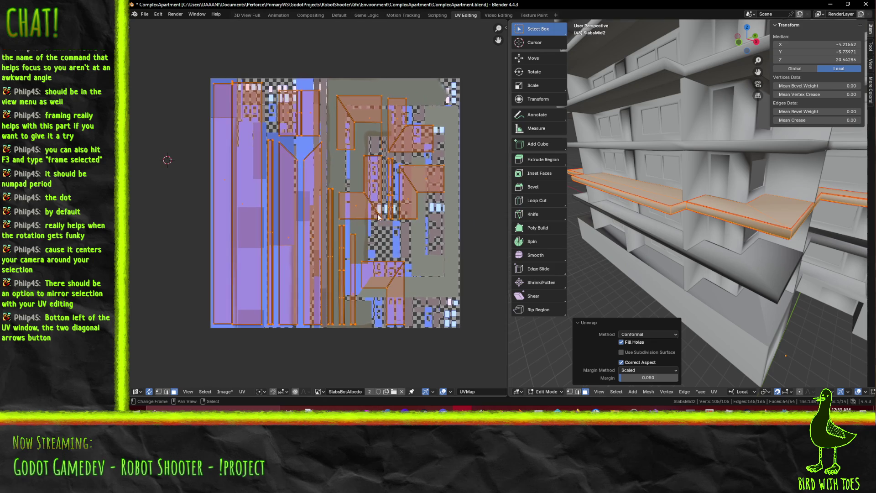
# View the textured slabs in Material Preview, inspect the UVs, and deselect everything
pyautogui.press('z')
pyautogui.click(700, 289)
pyautogui.scroll(4, 392, 251)
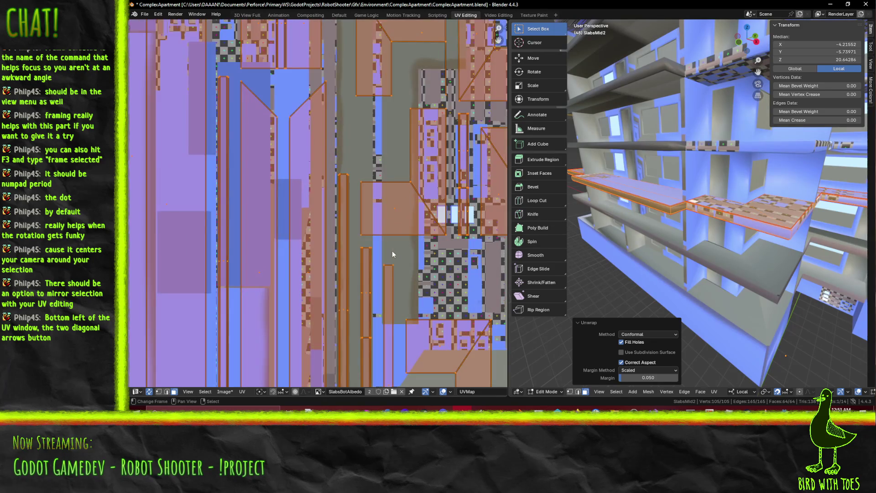
pyautogui.keyDown('shift'); pyautogui.scroll(-1, 340, 250); pyautogui.keyUp('shift')
pyautogui.keyDown('shift'); pyautogui.scroll(-10, 317, 308); pyautogui.keyUp('shift')
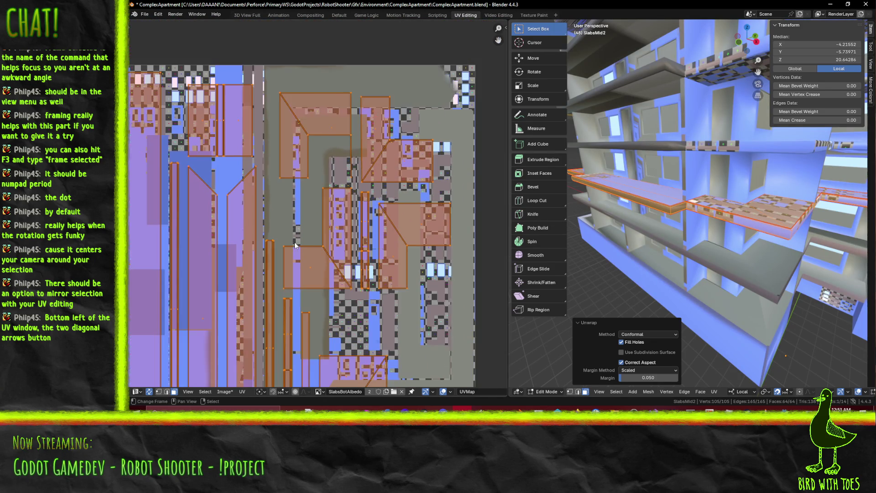
pyautogui.keyDown('shift'); pyautogui.scroll(4, 320, 205); pyautogui.keyUp('shift')
pyautogui.keyDown('ctrl'); pyautogui.hscroll(10, 320, 206); pyautogui.keyUp('ctrl')
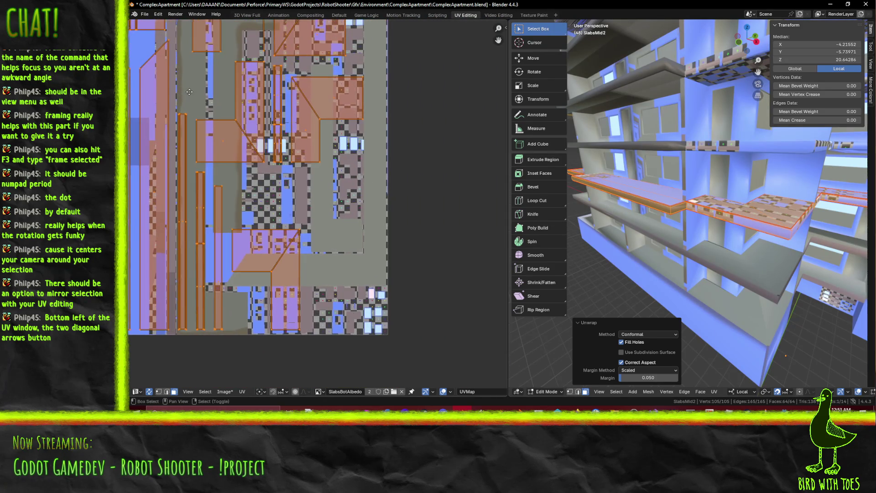
pyautogui.keyDown('shift'); pyautogui.scroll(2, 235, 182); pyautogui.keyUp('shift')
pyautogui.scroll(2, 317, 167)
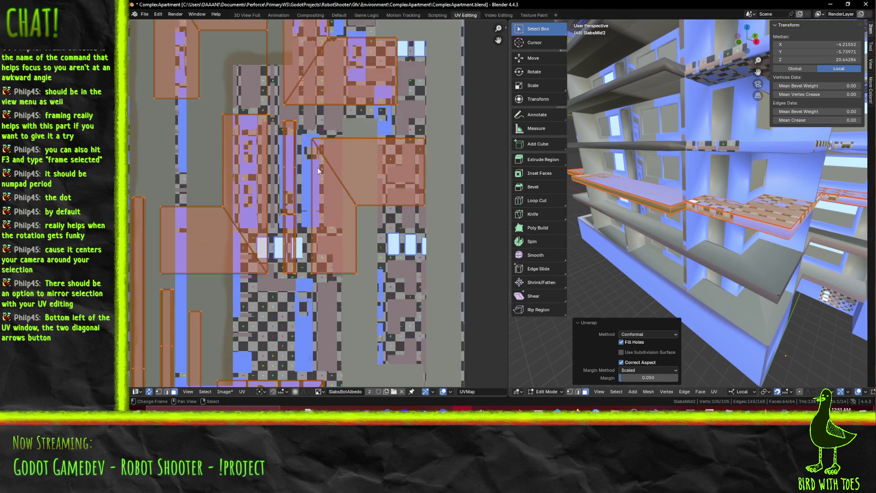
pyautogui.keyDown('ctrl'); pyautogui.hscroll(-3, 318, 166); pyautogui.keyUp('ctrl')
pyautogui.scroll(3, 317, 166)
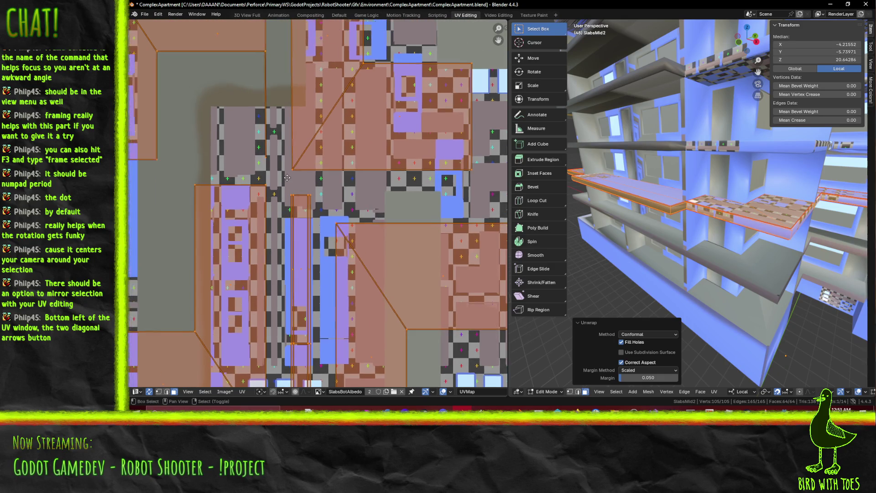
pyautogui.hotkey('alt', 'a')
pyautogui.scroll(2, 272, 172)
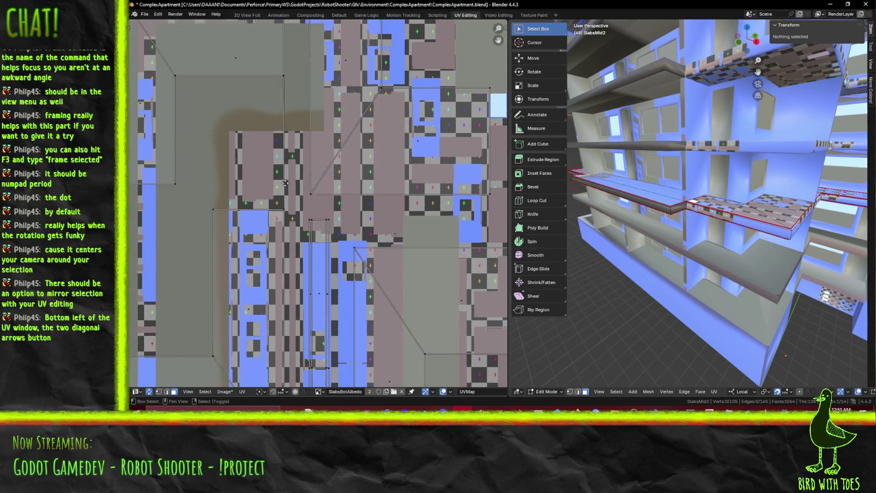
# Pick the stray vertex from the UV layout, frame it, and move it in 3D
pyautogui.press('1')
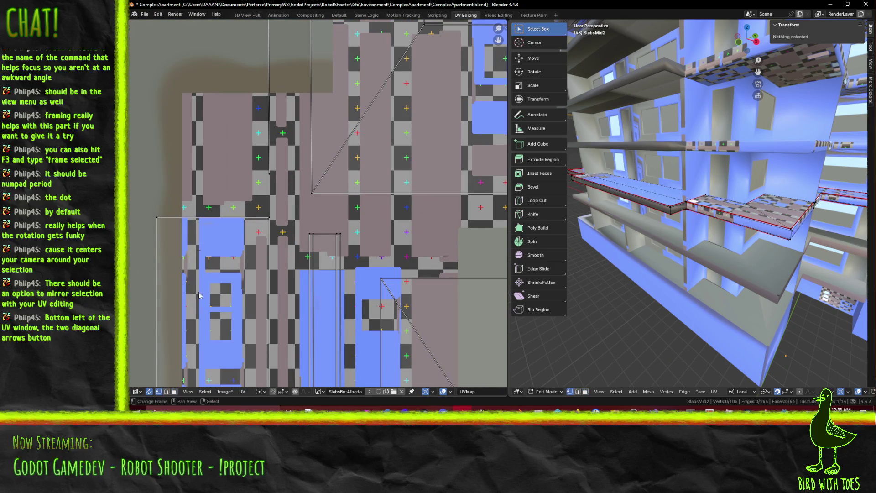
pyautogui.click(271, 176)
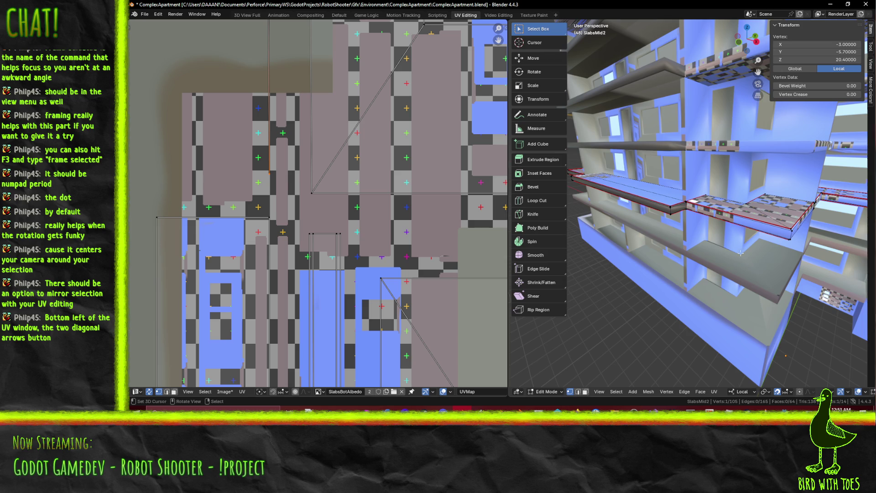
pyautogui.press('KP_Decimal')
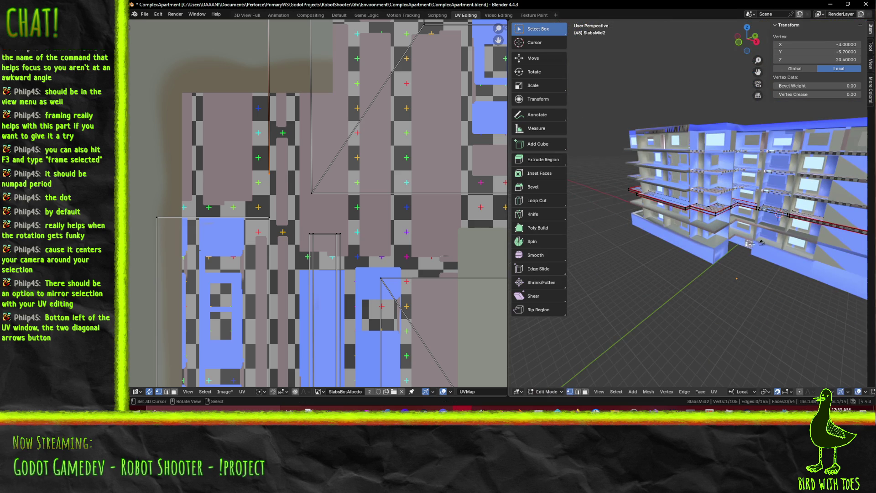
pyautogui.scroll(10, 778, 220)
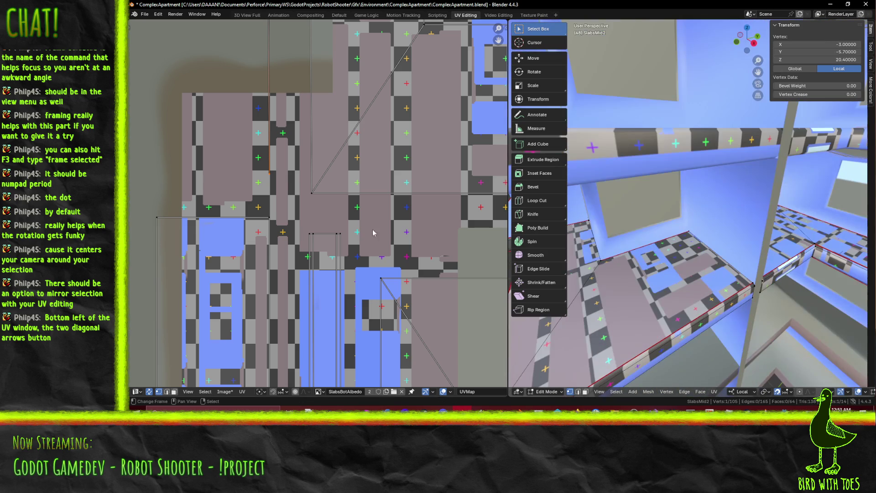
pyautogui.press('g')
pyautogui.press('Escape')
pyautogui.press('g')
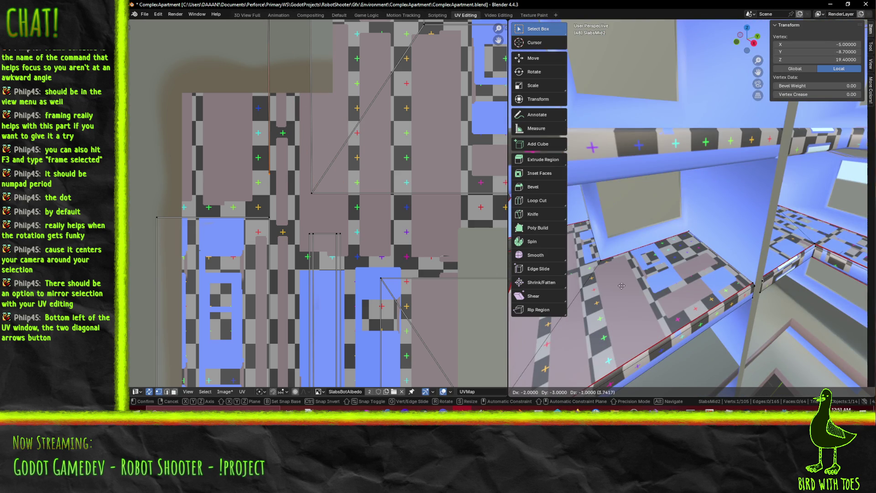
pyautogui.press('Return')
# In wireframe, move the vertex -1 along local X
pyautogui.moveTo(732, 237)
pyautogui.mouseDown(button='middle')
pyautogui.moveTo(748, 233)
pyautogui.moveTo(740, 231)
pyautogui.mouseUp(button='middle')
pyautogui.scroll(-10, 739, 231)
pyautogui.scroll(10, 713, 219)
pyautogui.press('z')
pyautogui.click(645, 223)
pyautogui.scroll(5, 675, 227)
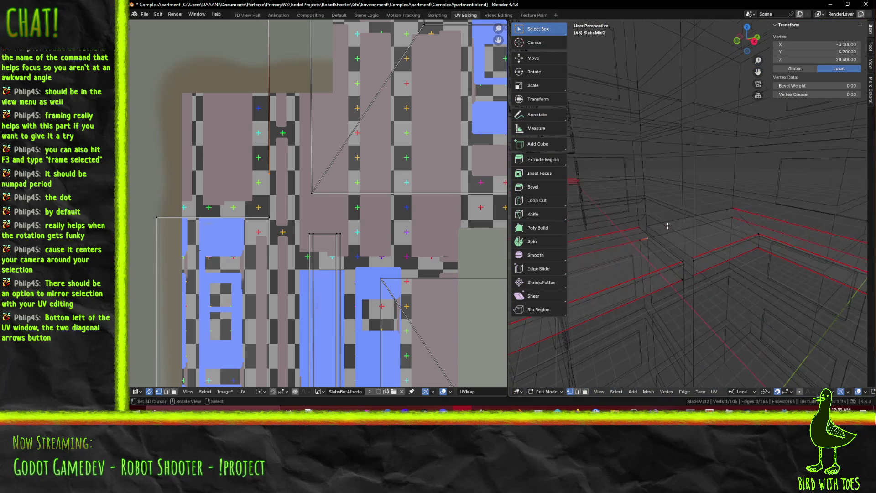
pyautogui.moveTo(674, 227)
pyautogui.mouseDown(button='middle')
pyautogui.moveTo(698, 219)
pyautogui.moveTo(686, 221)
pyautogui.mouseUp(button='middle')
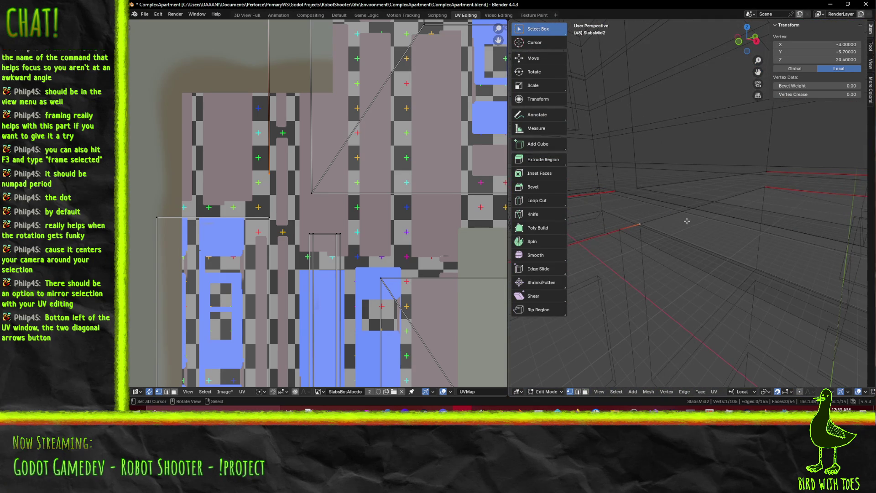
pyautogui.press('g')
pyautogui.press('x')
pyautogui.press('x')
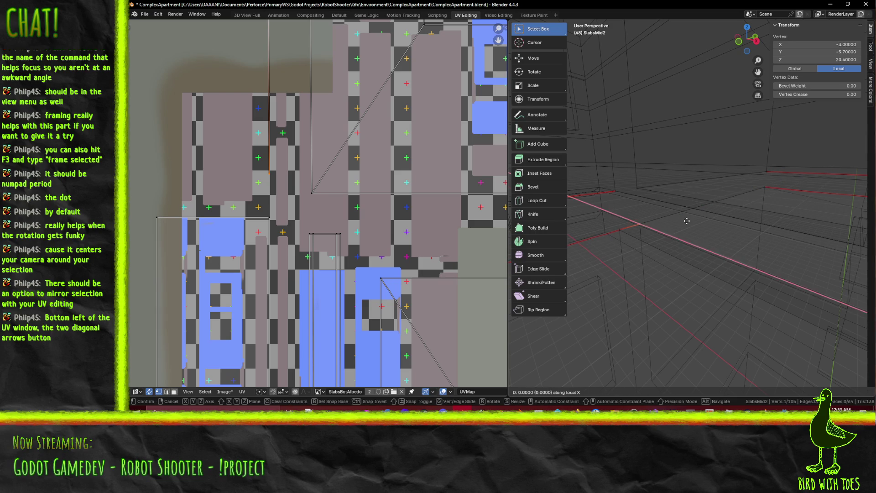
pyautogui.press('Return')
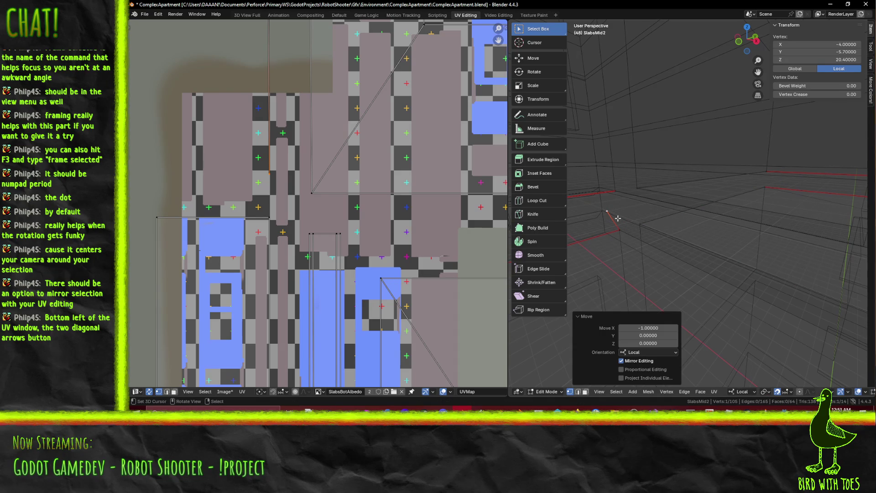
# Try deleting the vertex, return to material preview, and undo the deletion
pyautogui.press('x')
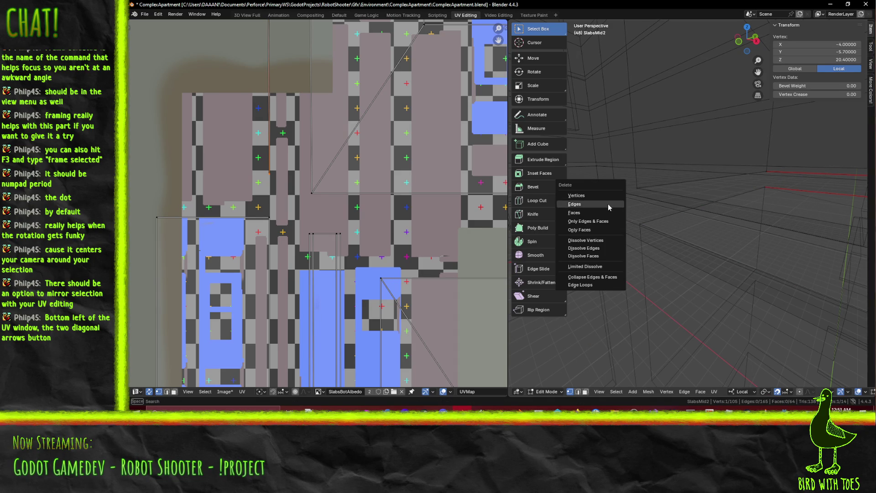
pyautogui.click(607, 196)
pyautogui.scroll(-3, 633, 226)
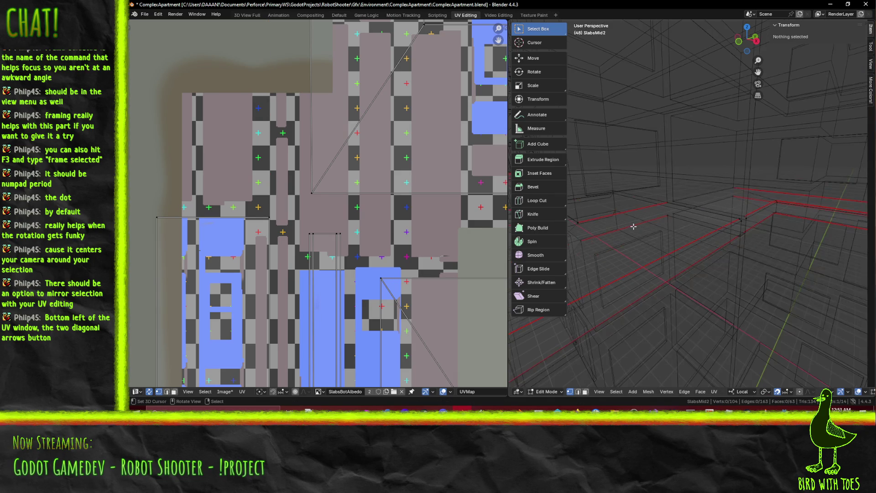
pyautogui.press('z')
pyautogui.click(707, 271)
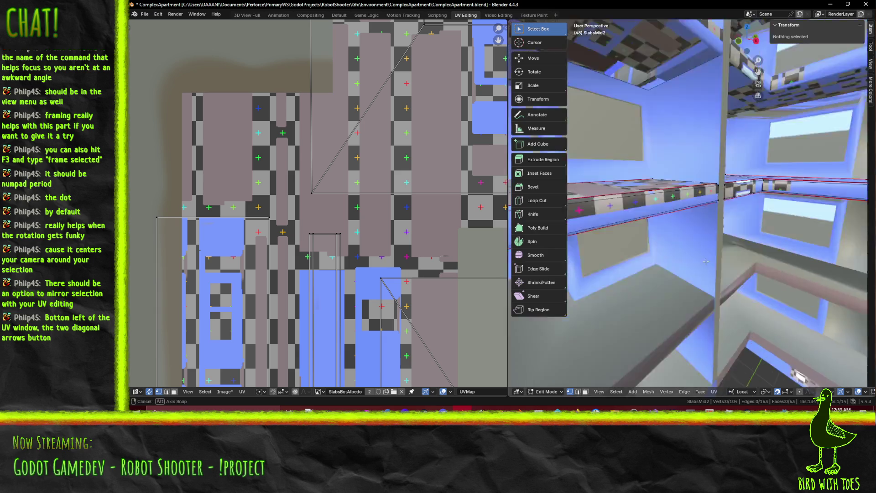
pyautogui.hotkey('ctrl', 'z')
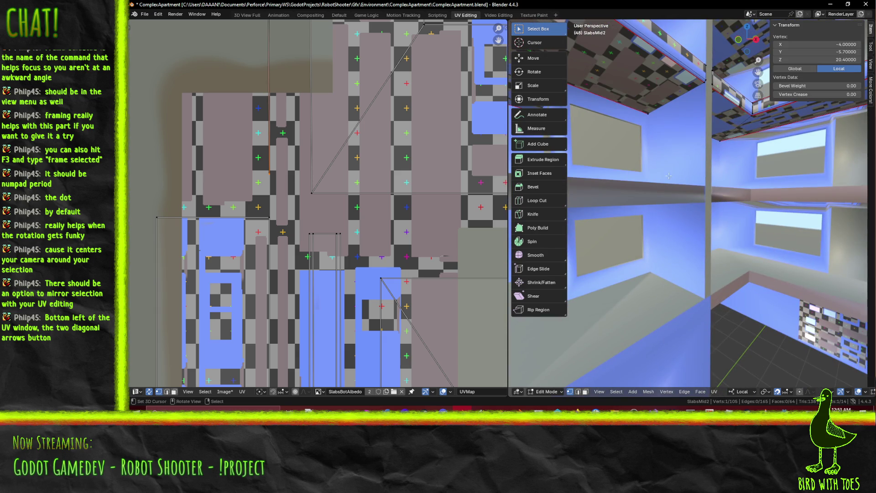
# Frame the vertex at -3, -6, 20.4 from below the ceiling and select the whole slab mesh
pyautogui.press('KP_Decimal')
pyautogui.moveTo(675, 179); pyautogui.dragTo(732, 193, button='middle')
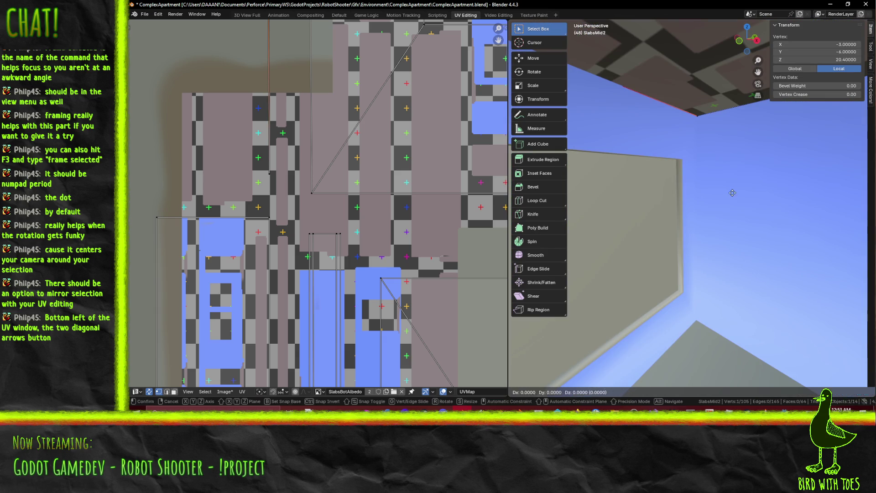
pyautogui.press('KP_Decimal')
pyautogui.moveTo(691, 189); pyautogui.dragTo(700, 186, button='middle')
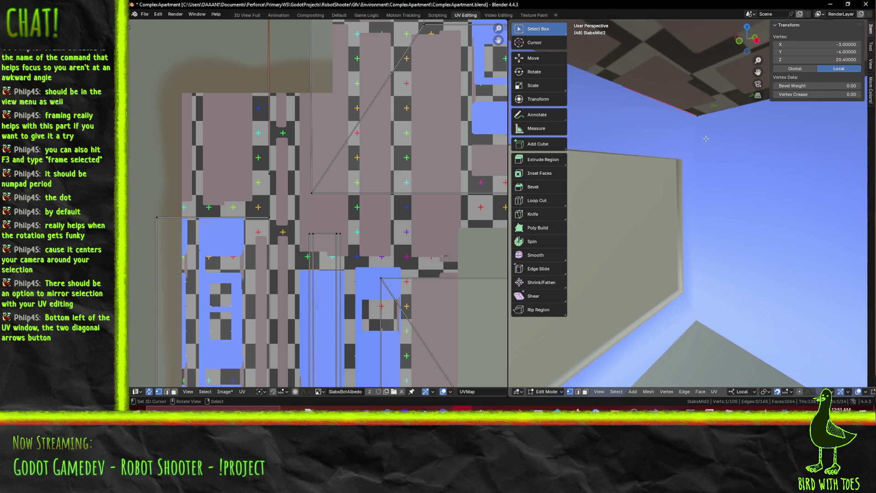
pyautogui.press('a')
pyautogui.hotkey('alt', 'm')
# Merge SlabsMid2's overlapping vertices at 0.001 distance, removing 6 and leaving 99 vertices
pyautogui.press('Escape')
pyautogui.press('m')
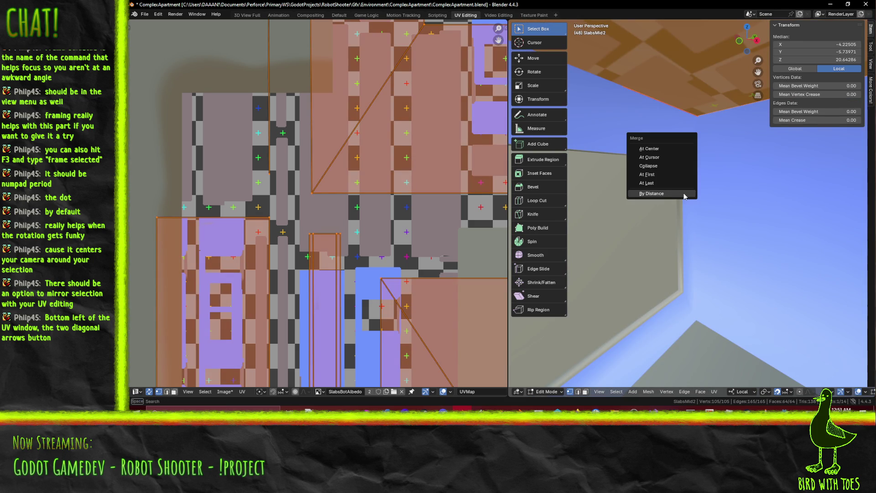
pyautogui.click(684, 194)
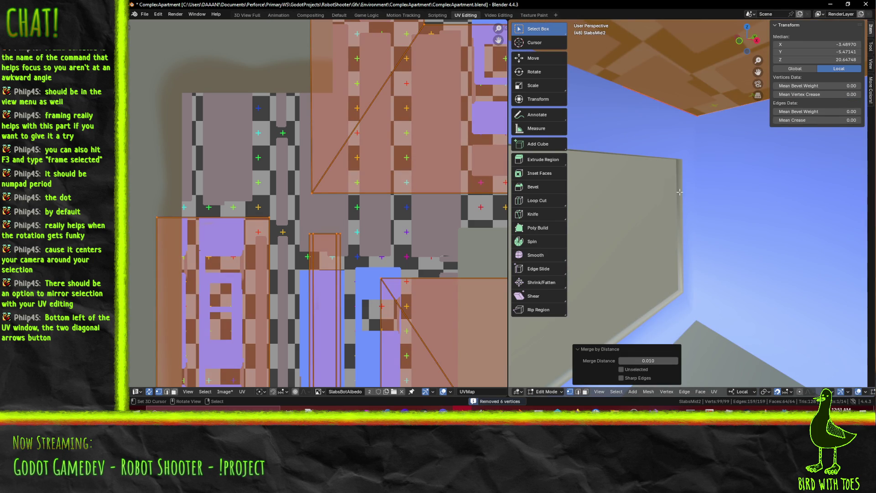
pyautogui.click(651, 359)
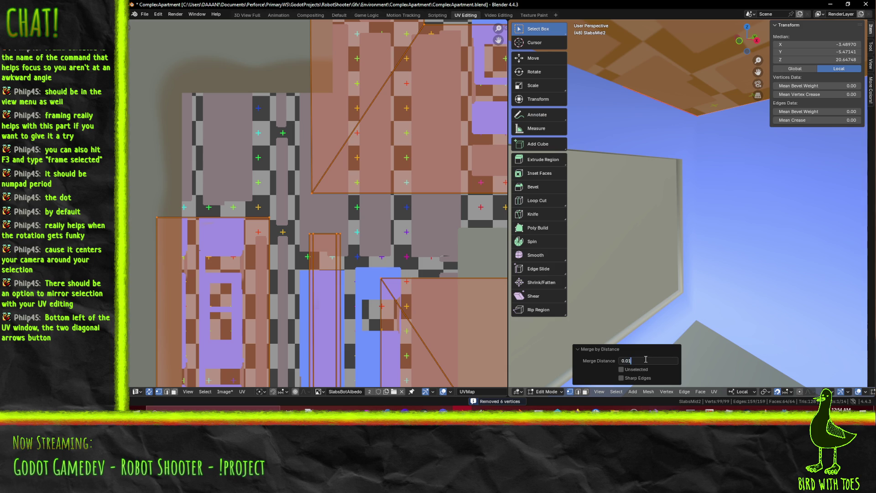
pyautogui.write('0.005')
pyautogui.press('Return')
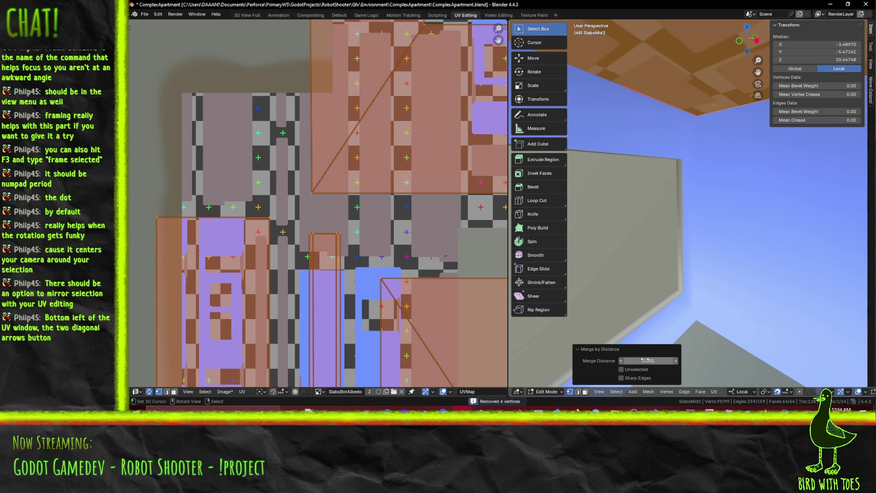
pyautogui.press('KP_Decimal')
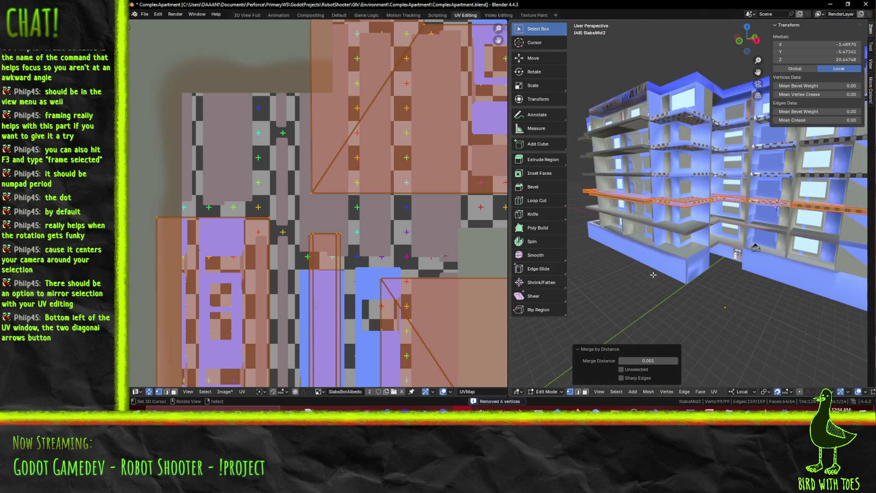
pyautogui.scroll(3, 649, 274)
# Unwrap the SlabsMid2 slab with Conformal mapping onto the SlabsBotAlbedo atlas
pyautogui.press('u')
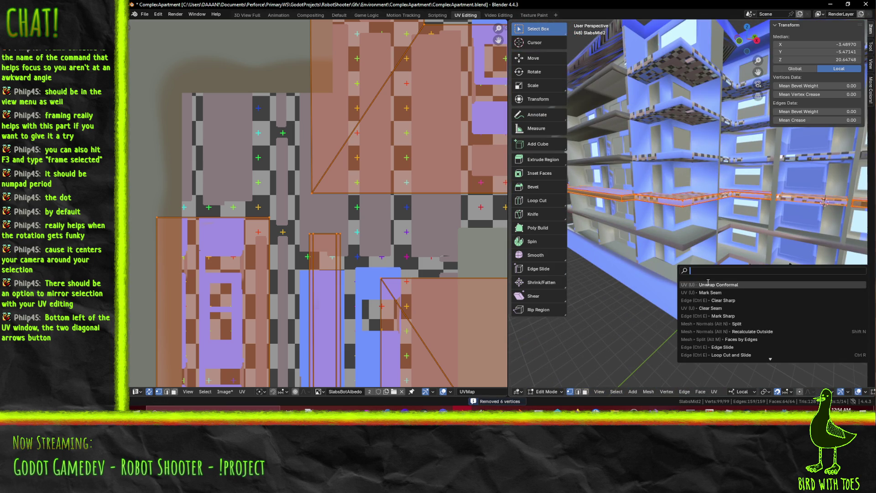
pyautogui.click(677, 272)
pyautogui.scroll(-2, 356, 240)
pyautogui.scroll(-3, 356, 240)
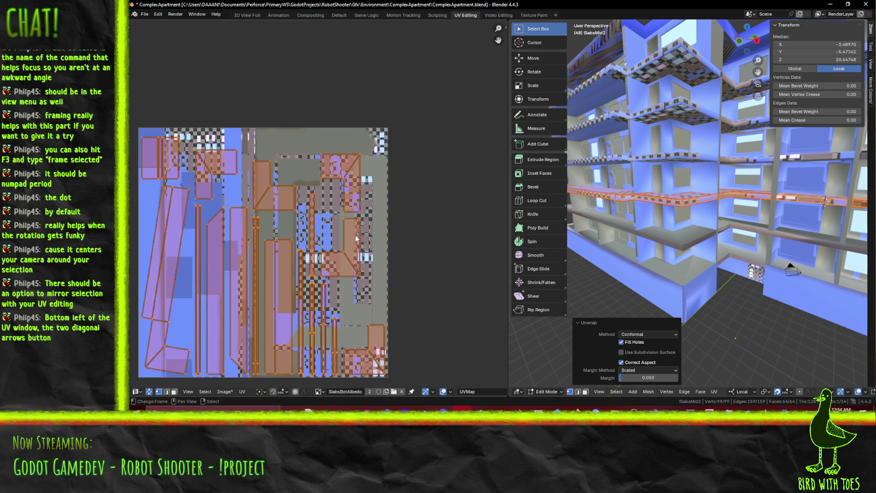
pyautogui.moveTo(792, 234); pyautogui.dragTo(744, 231, button='middle')
pyautogui.hotkey('ctrl', 'z')
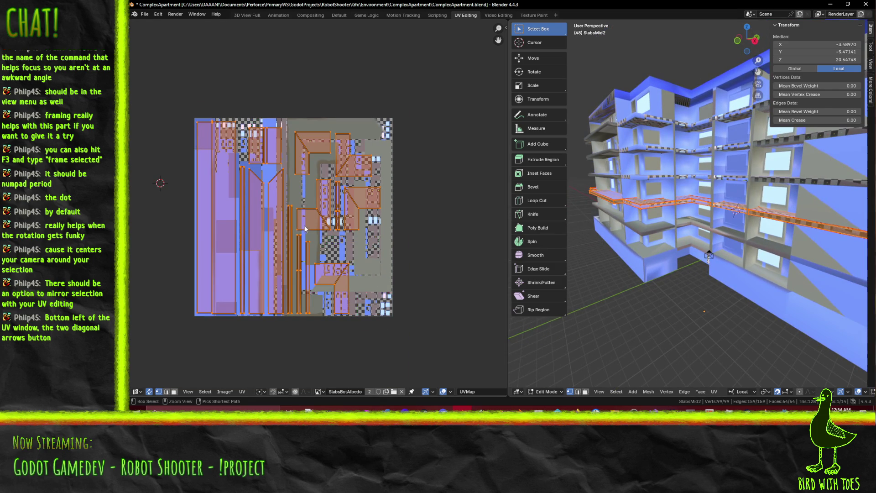
pyautogui.press('KP_Decimal')
# Run Merge By Distance again and adjust the distance, confirming 0 vertices are removed
pyautogui.press('F3')
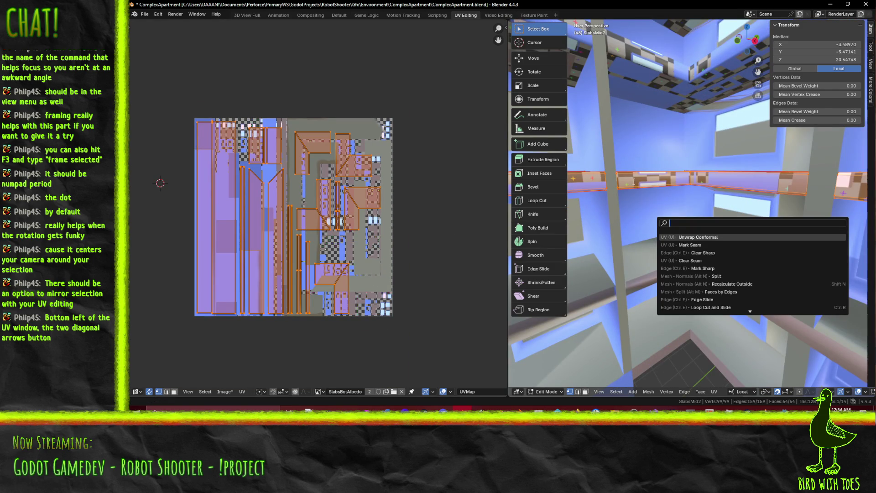
pyautogui.press('Escape')
pyautogui.hotkey('ctrl', 'Tab')
pyautogui.click(670, 179)
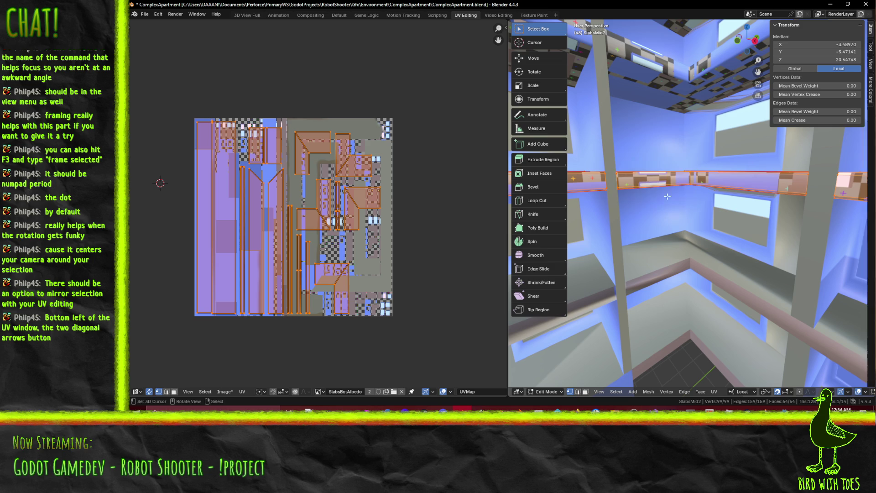
pyautogui.press('m')
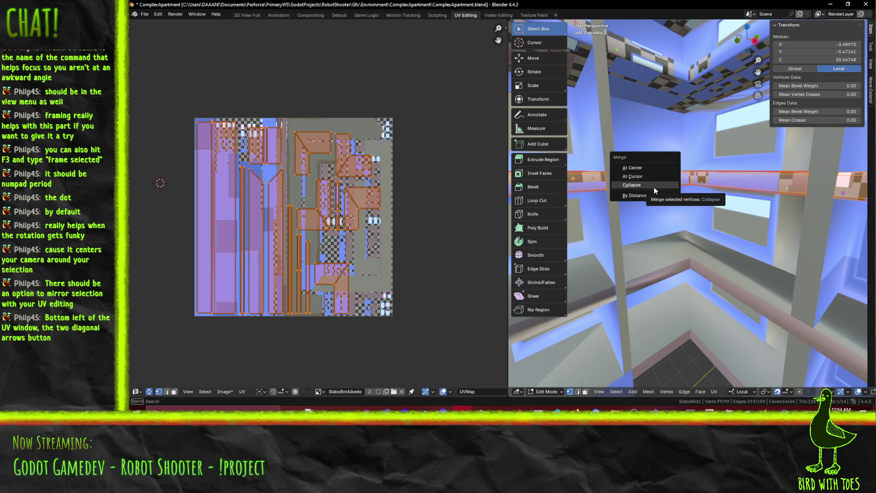
pyautogui.click(635, 195)
pyautogui.click(646, 361)
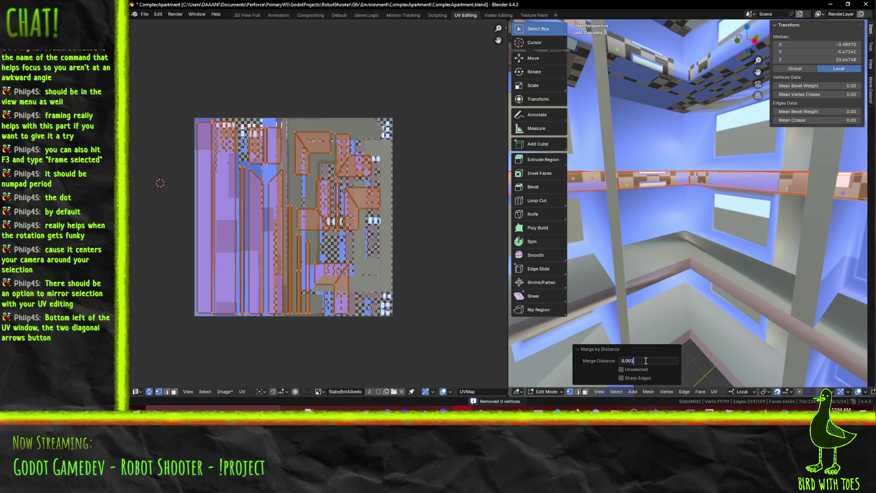
pyautogui.press('Return')
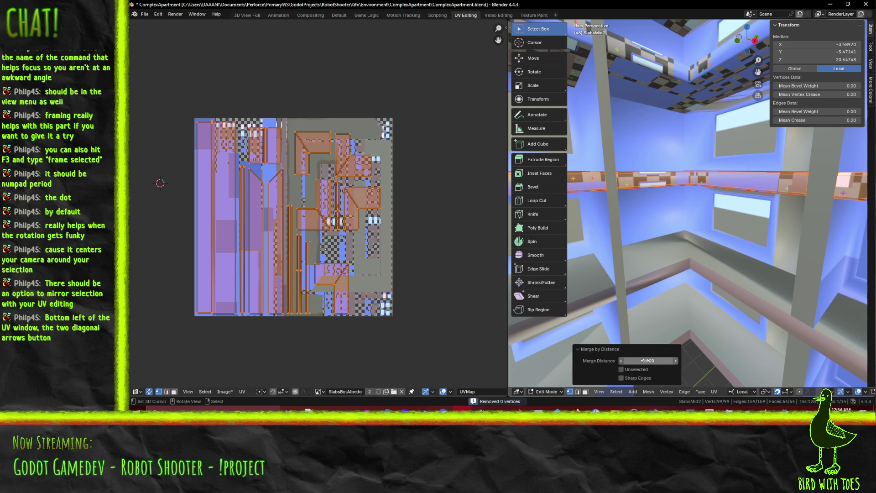
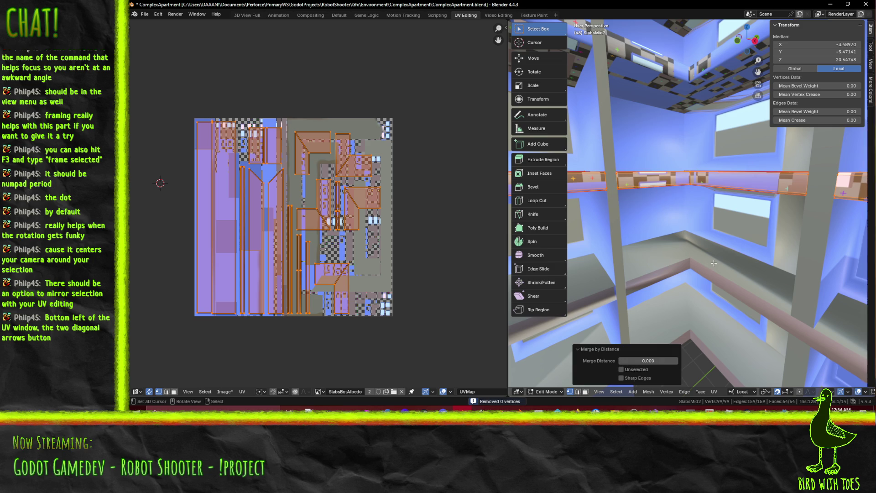
# Try a Conformal unwrap on the slab, then undo it to keep the original UVs
pyautogui.press('KP_Decimal')
pyautogui.scroll(4, 279, 174)
pyautogui.moveTo(278, 173); pyautogui.dragTo(331, 232, button='middle')
pyautogui.scroll(-2, 320, 208)
pyautogui.press('F3')
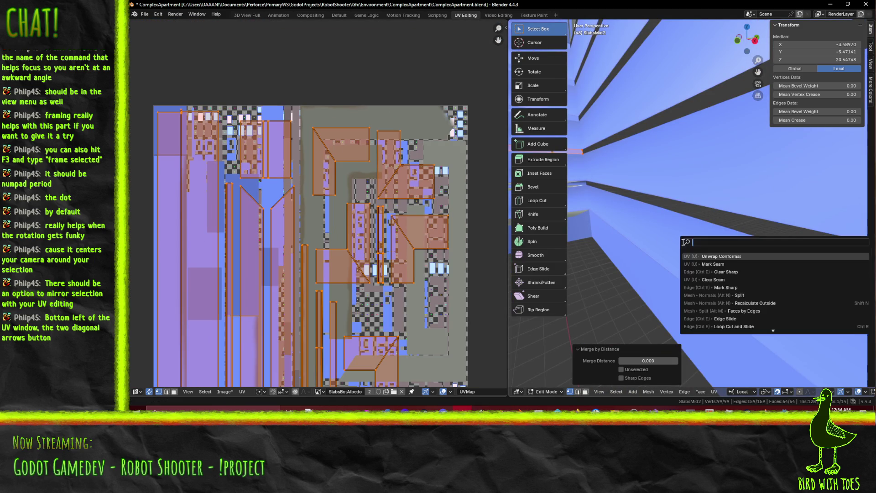
pyautogui.press('Return')
pyautogui.hotkey('ctrl', 'z')
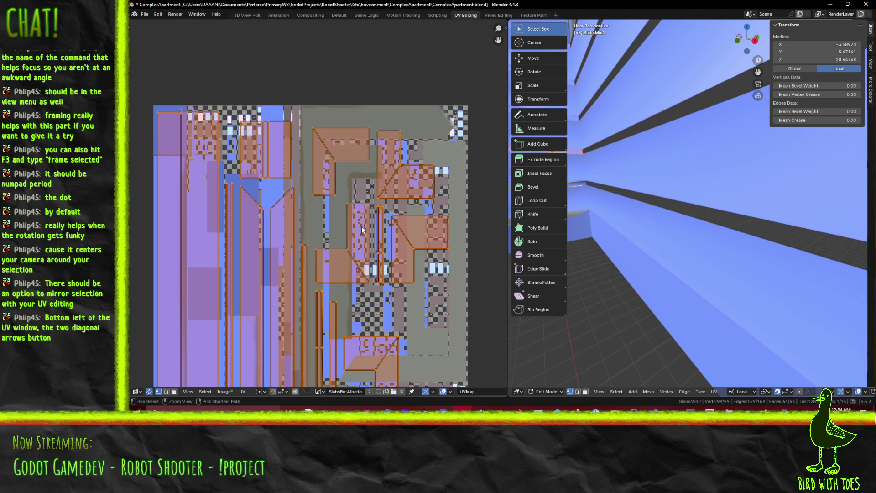
pyautogui.press('KP_Decimal')
# Switch to vertex select and show the slab in wireframe to look for stray vertices
pyautogui.moveTo(687, 243)
pyautogui.mouseDown(button='middle')
pyautogui.moveTo(653, 239)
pyautogui.moveTo(651, 249)
pyautogui.moveTo(661, 210)
pyautogui.moveTo(575, 347)
pyautogui.mouseUp(button='middle')
pyautogui.click(578, 391)
pyautogui.press('g')
pyautogui.click(656, 108)
pyautogui.press('z')
pyautogui.click(677, 153)
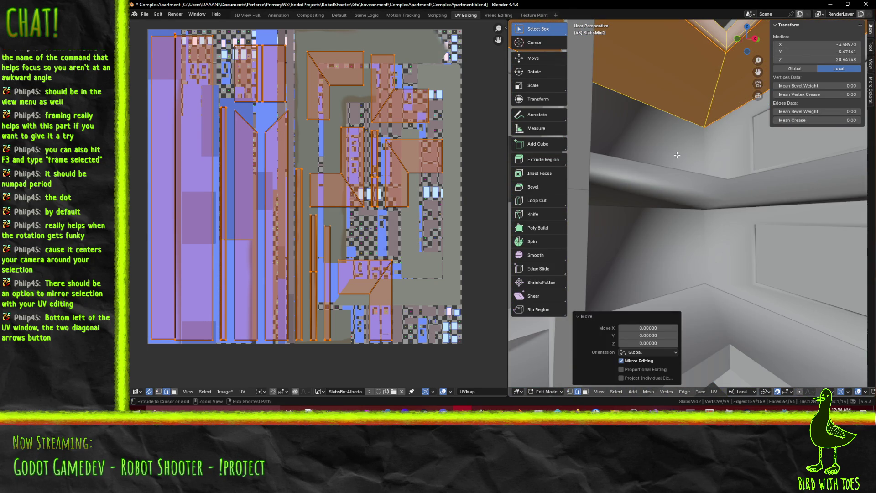
pyautogui.press('1')
pyautogui.moveTo(679, 153); pyautogui.dragTo(688, 150, button='middle')
pyautogui.press('z')
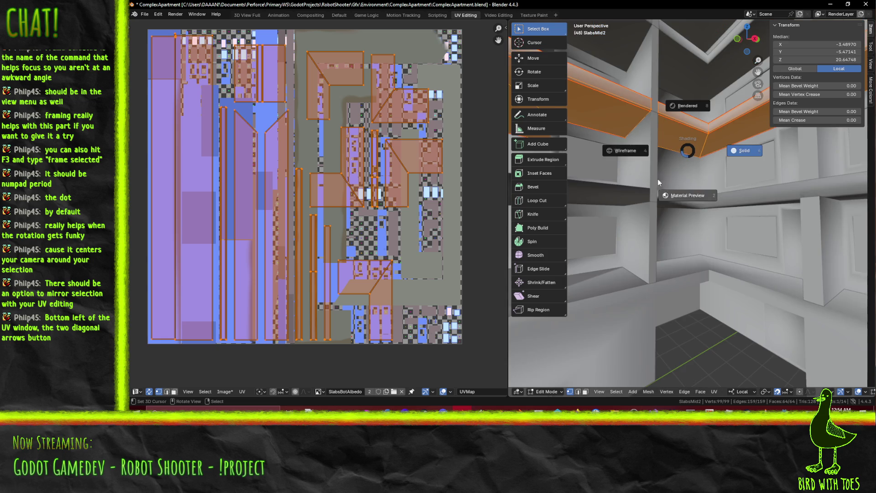
pyautogui.click(625, 150)
pyautogui.moveTo(625, 150); pyautogui.dragTo(650, 163, button='middle')
# Select a stray vertex on the slab and delete it
pyautogui.click(650, 163)
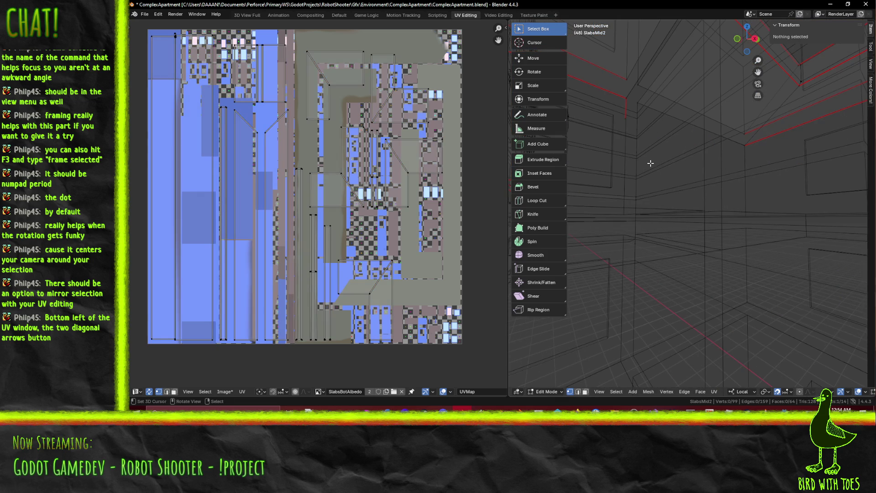
pyautogui.click(628, 128)
pyautogui.moveTo(630, 130); pyautogui.dragTo(678, 254, button='middle')
pyautogui.press('g')
pyautogui.press('z')
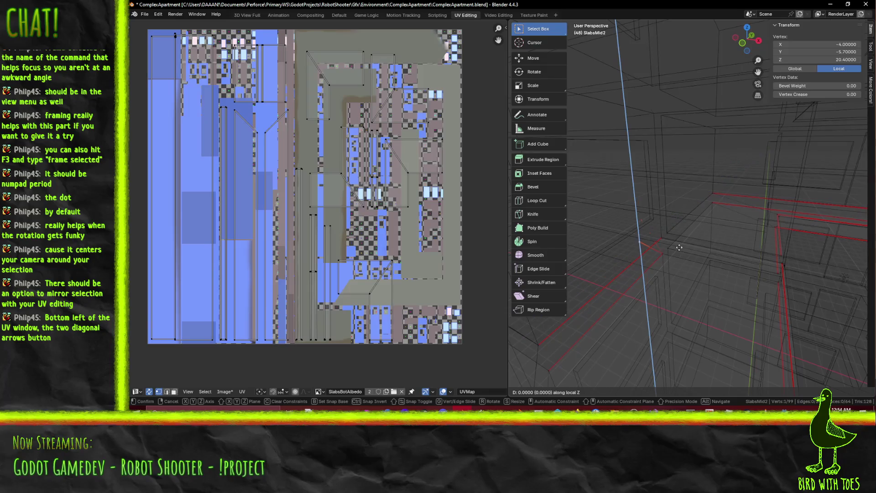
pyautogui.click(670, 207)
pyautogui.press('x')
pyautogui.click(681, 253)
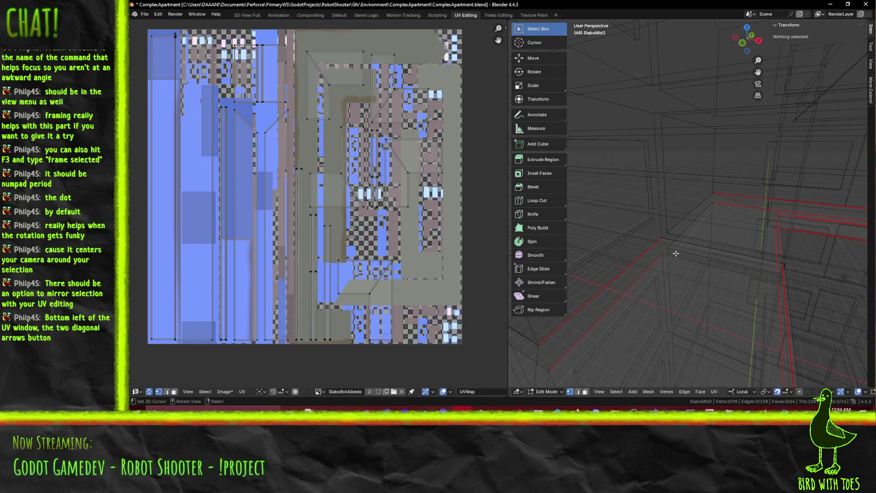
pyautogui.click(671, 254)
pyautogui.moveTo(670, 254); pyautogui.dragTo(684, 253, button='middle')
# Return the viewport from wireframe to the textured Material Preview shading
pyautogui.press('z')
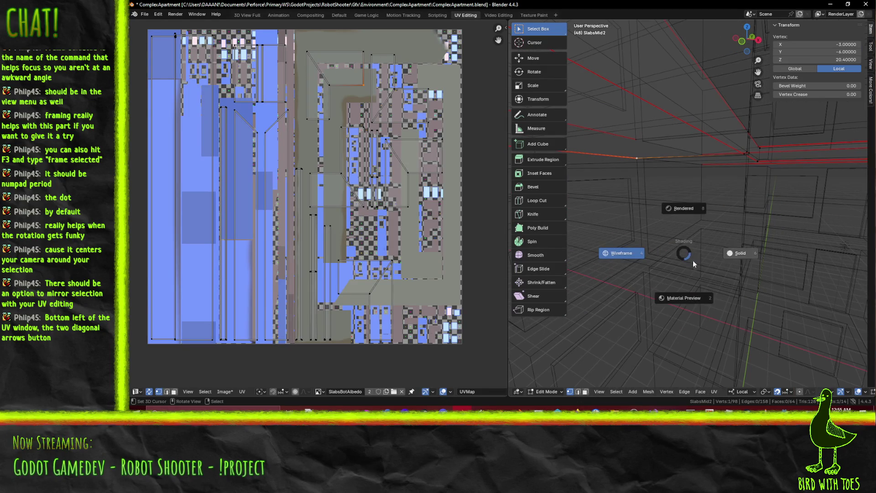
pyautogui.click(738, 261)
pyautogui.press('z')
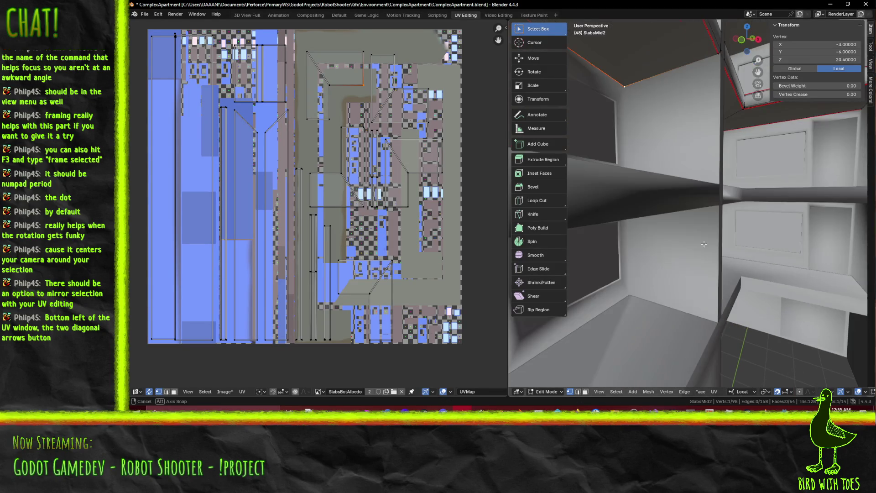
pyautogui.click(701, 275)
# Run Unwrap Conformal on the whole slab again, undo it, and deselect all
pyautogui.press('a')
pyautogui.press('F3')
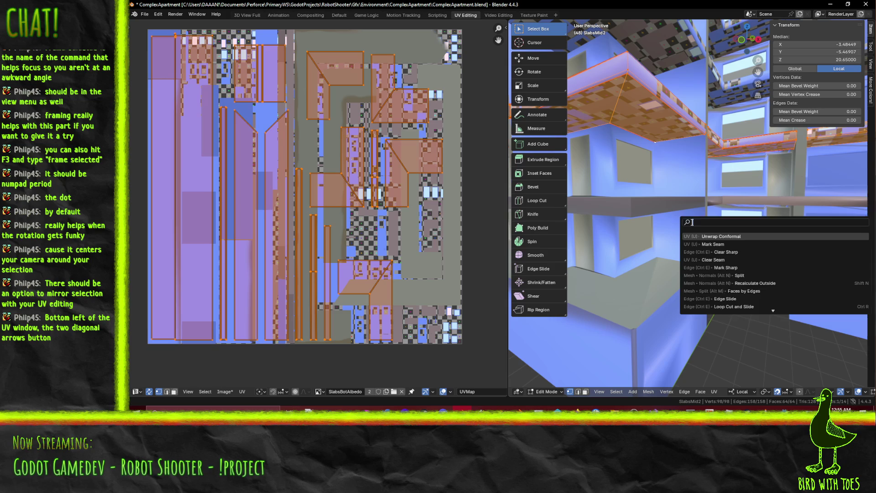
pyautogui.click(708, 235)
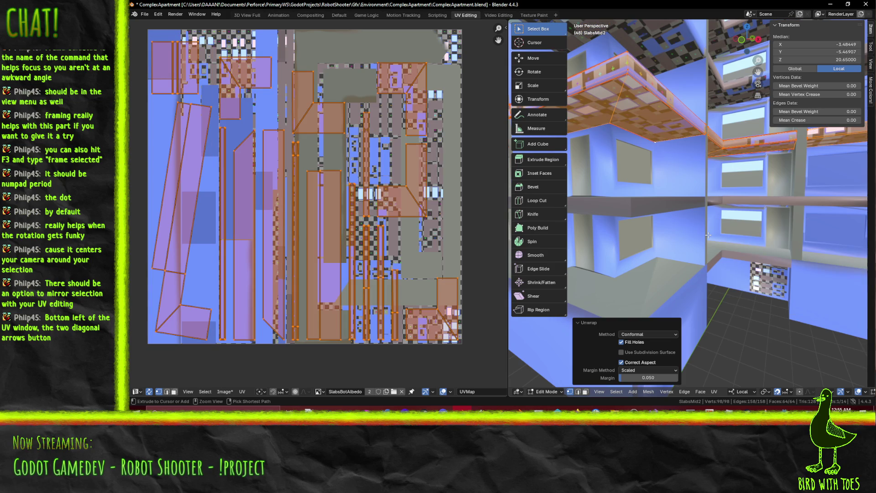
pyautogui.click(706, 209)
pyautogui.press('KP_Decimal')
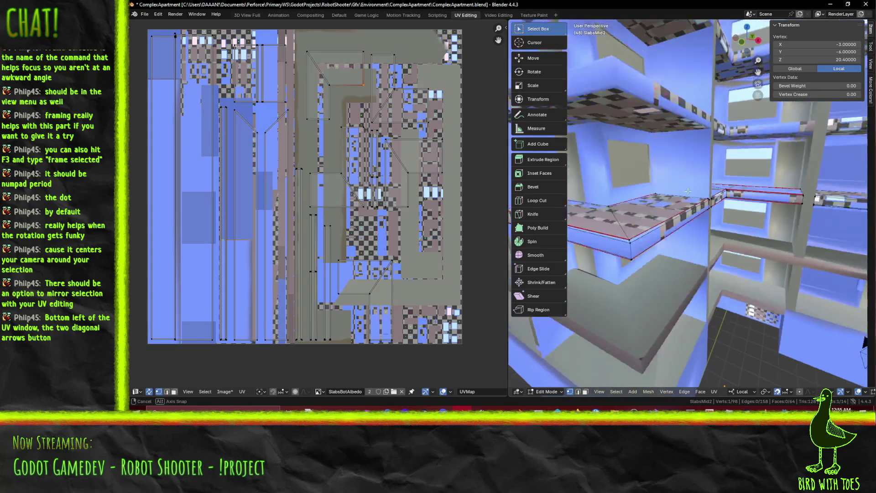
pyautogui.hotkey('shift', 'z')
pyautogui.hotkey('alt', 'a')
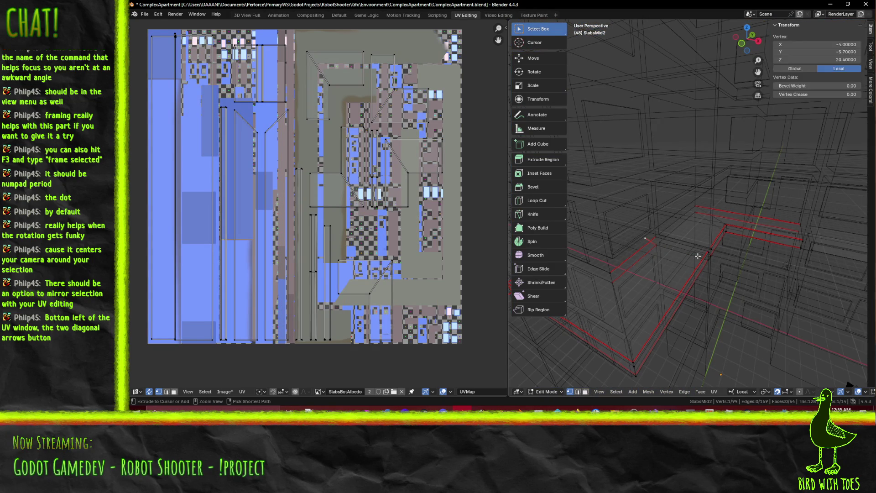
pyautogui.press('a')
pyautogui.hotkey('ctrl', 'z')
pyautogui.click(698, 255)
pyautogui.moveTo(698, 255); pyautogui.dragTo(698, 256, button='middle')
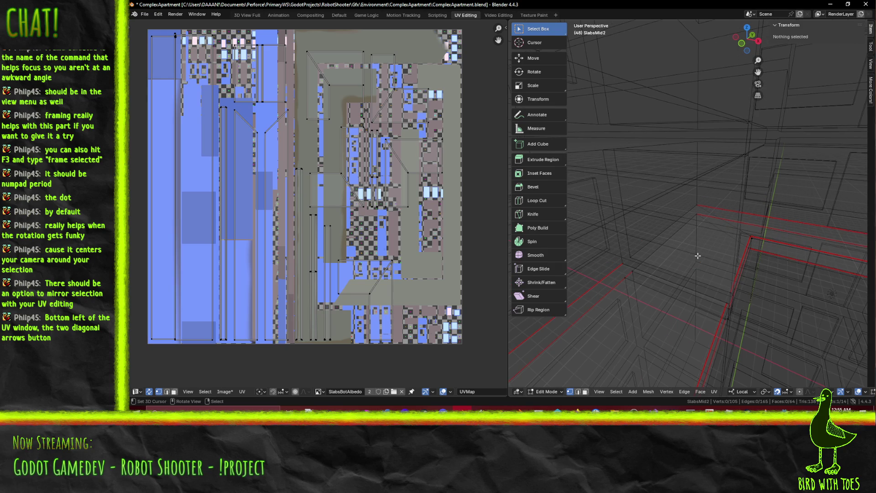
# Merge the slab's vertices by distance 0.001, removing 7 duplicates
pyautogui.press('a')
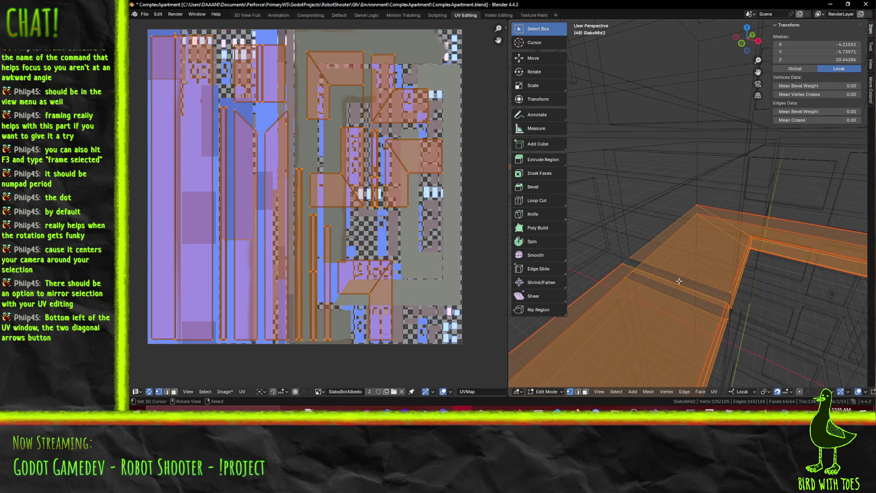
pyautogui.press('m')
pyautogui.click(677, 281)
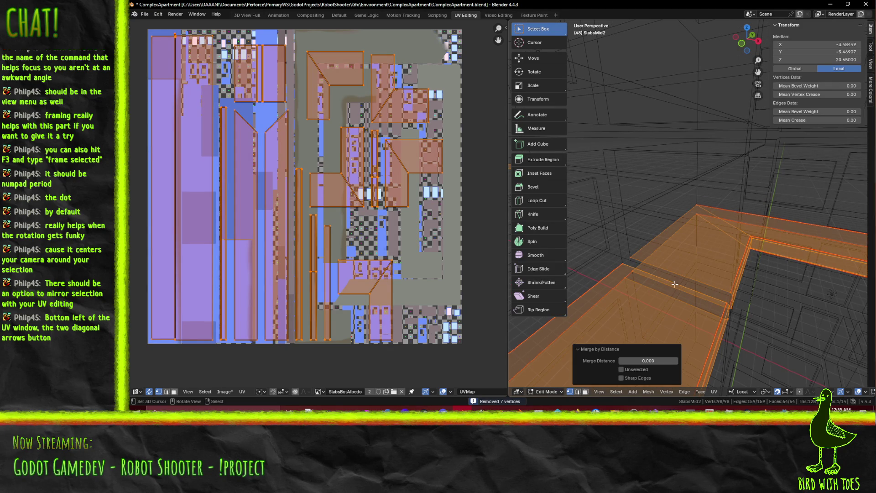
pyautogui.click(647, 360)
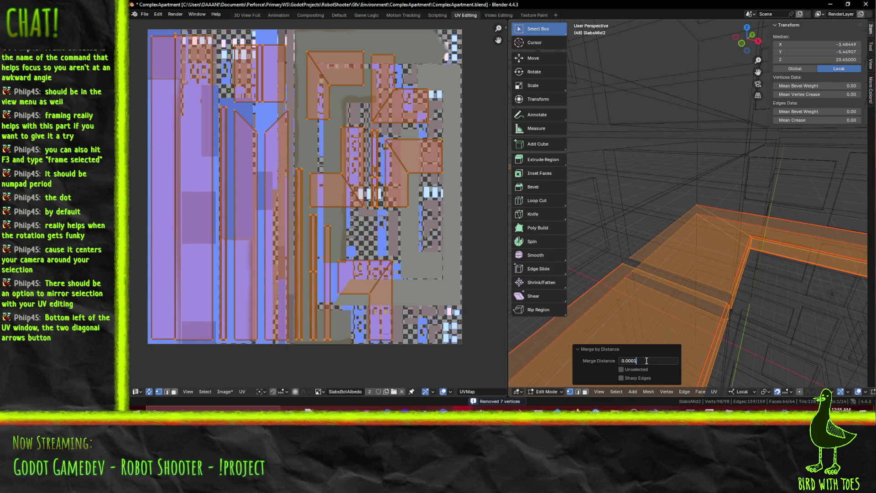
pyautogui.press('Return')
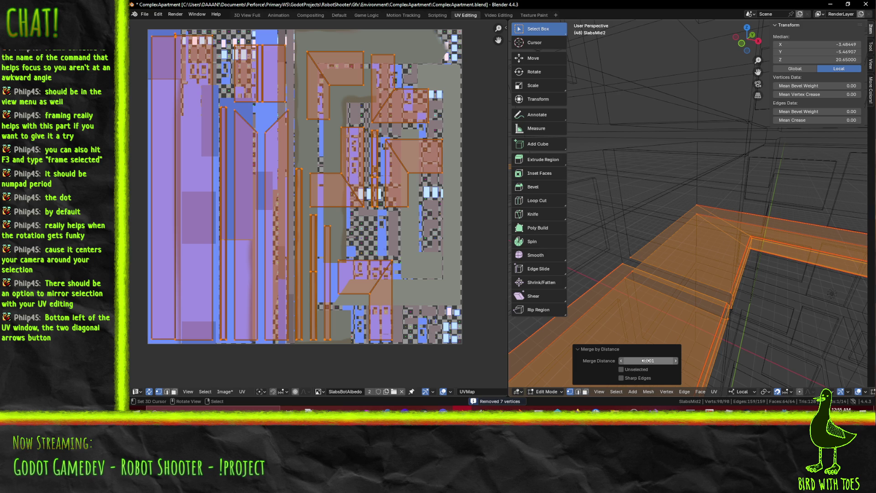
# Select the stray edge in edge mode and delete it
pyautogui.hotkey('alt', 'a')
pyautogui.click(579, 391)
pyautogui.click(632, 278)
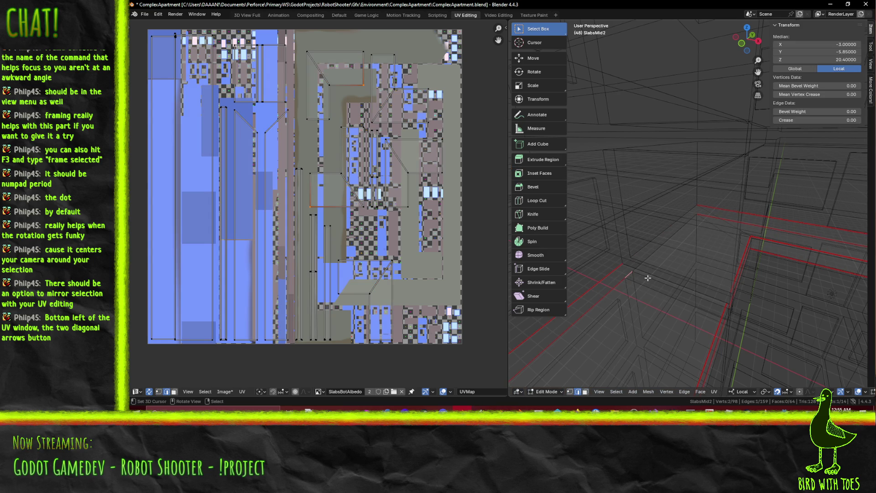
pyautogui.press('x')
pyautogui.click(640, 286)
# Run Unwrap Conformal on the whole slab, then undo it to keep the original UVs
pyautogui.press('a')
pyautogui.press('F3')
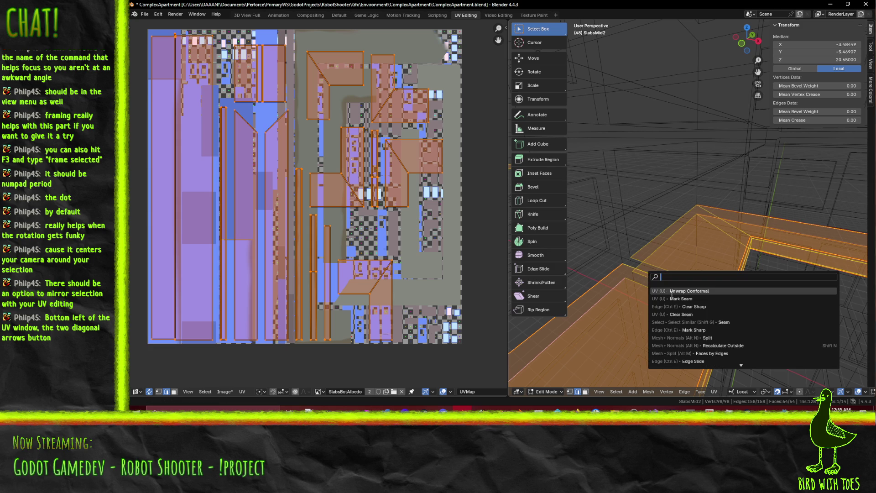
pyautogui.click(684, 290)
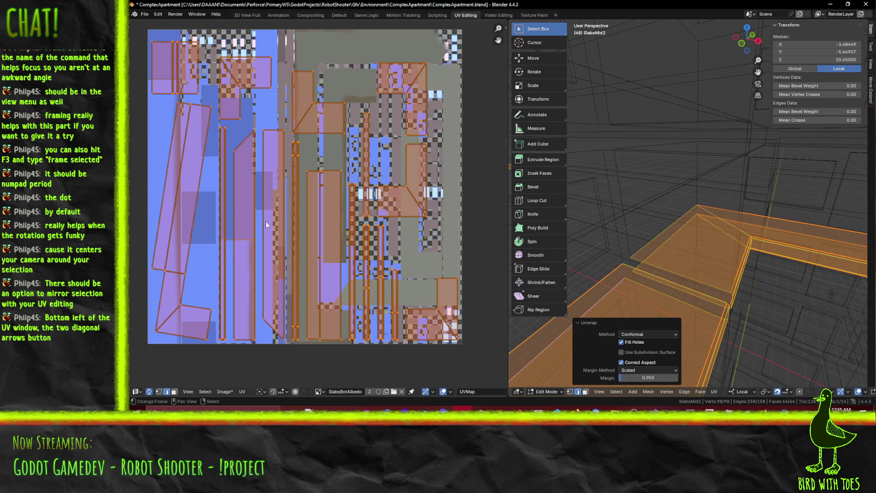
pyautogui.press('KP_Decimal')
pyautogui.press('KP_Decimal')
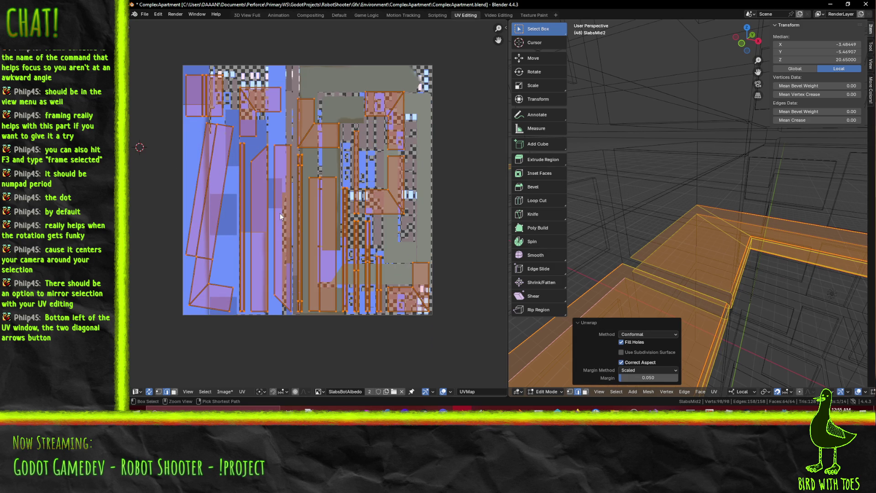
pyautogui.hotkey('ctrl', 'z')
pyautogui.scroll(5, 277, 212)
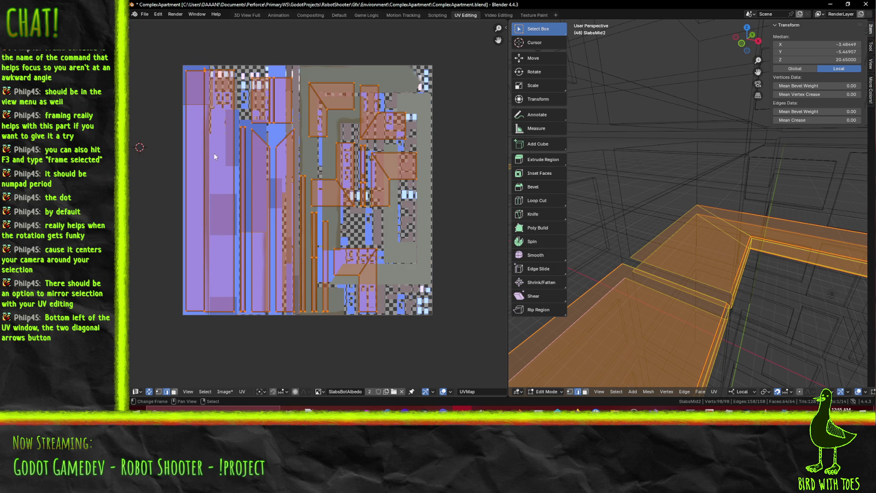
# Switch to face select, pick faces on the slab and frame them in the view
pyautogui.scroll(3, 294, 234)
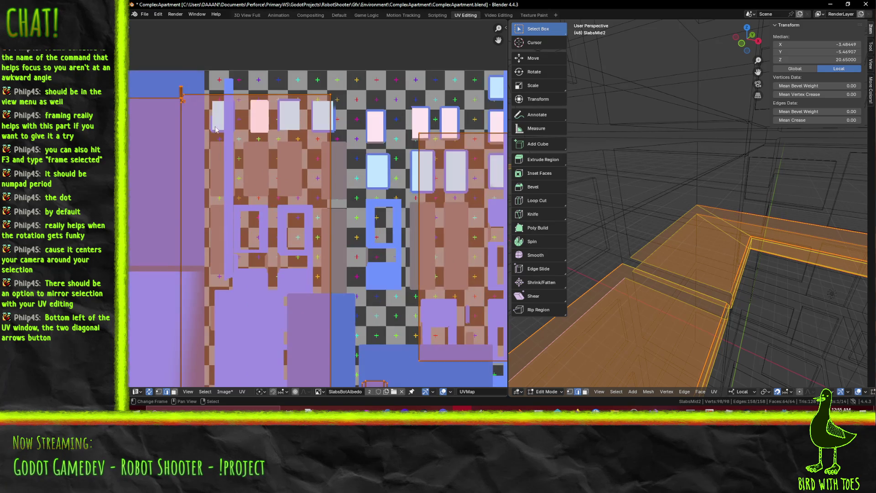
pyautogui.click(662, 282)
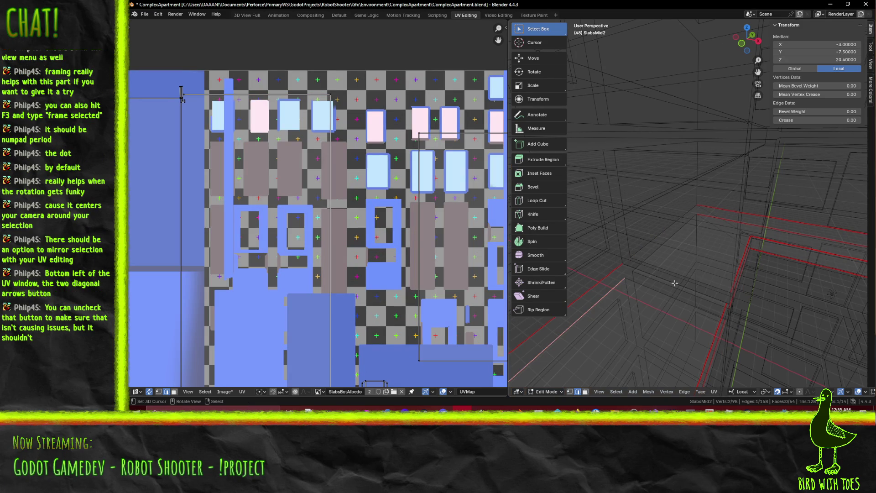
pyautogui.moveTo(697, 298)
pyautogui.mouseDown(button='middle')
pyautogui.moveTo(719, 278)
pyautogui.moveTo(714, 307)
pyautogui.mouseUp(button='middle')
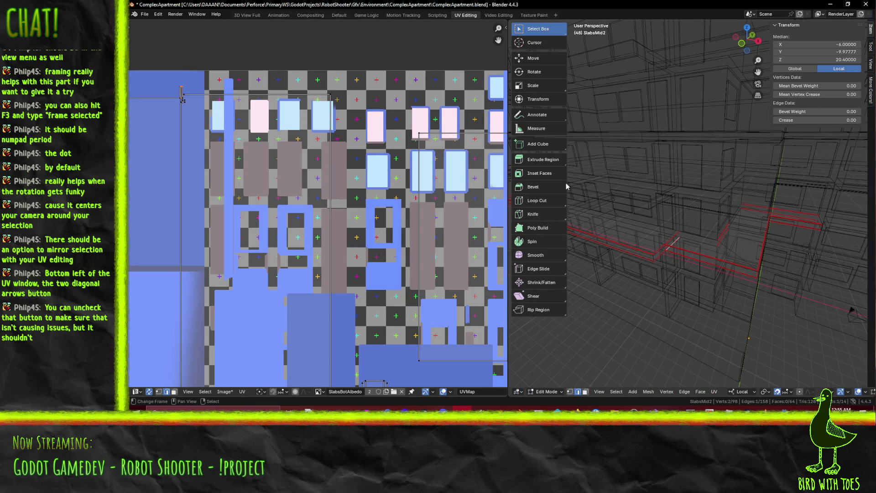
pyautogui.moveTo(586, 211)
pyautogui.mouseDown(button='middle')
pyautogui.moveTo(742, 240)
pyautogui.moveTo(726, 228)
pyautogui.mouseUp(button='middle')
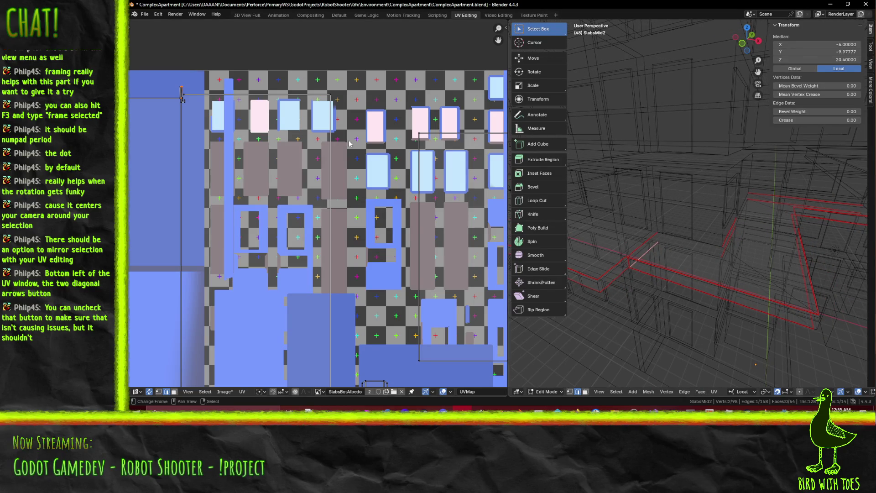
pyautogui.click(585, 391)
pyautogui.click(642, 249)
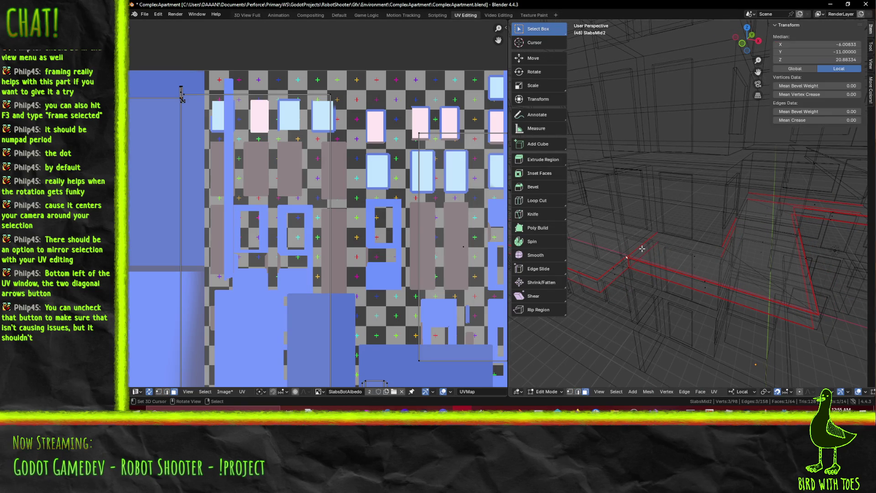
pyautogui.press('KP_Decimal')
pyautogui.click(633, 259)
pyautogui.press('KP_Decimal')
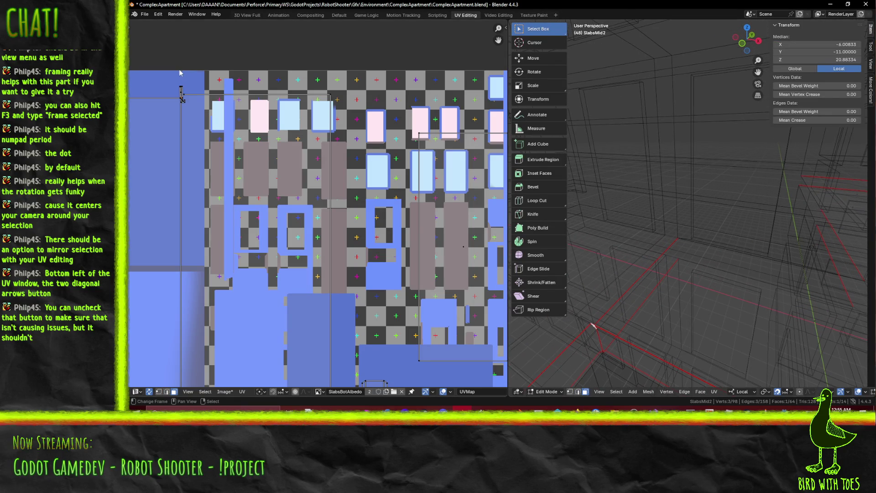
pyautogui.keyDown('shift'); pyautogui.click(206, 99); pyautogui.keyUp('shift')
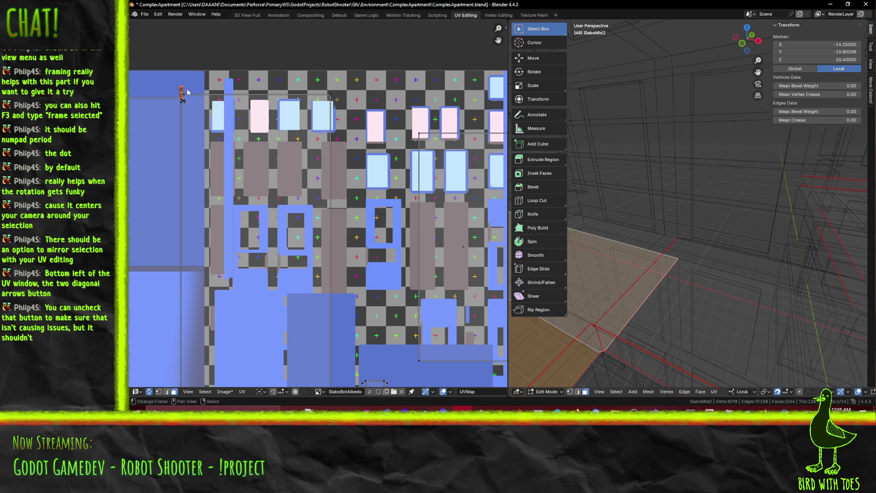
# Zoom in on the small edge island in the UV editor and select its vertices
pyautogui.scroll(2, 186, 89)
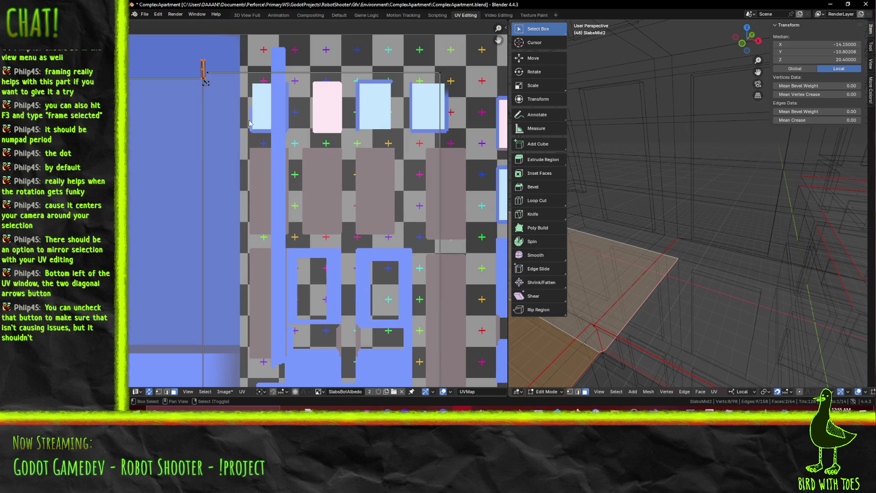
pyautogui.scroll(7, 249, 124)
pyautogui.scroll(-2, 234, 114)
pyautogui.moveTo(270, 96)
pyautogui.mouseDown(button='middle')
pyautogui.moveTo(280, 100)
pyautogui.moveTo(334, 329)
pyautogui.mouseUp(button='middle')
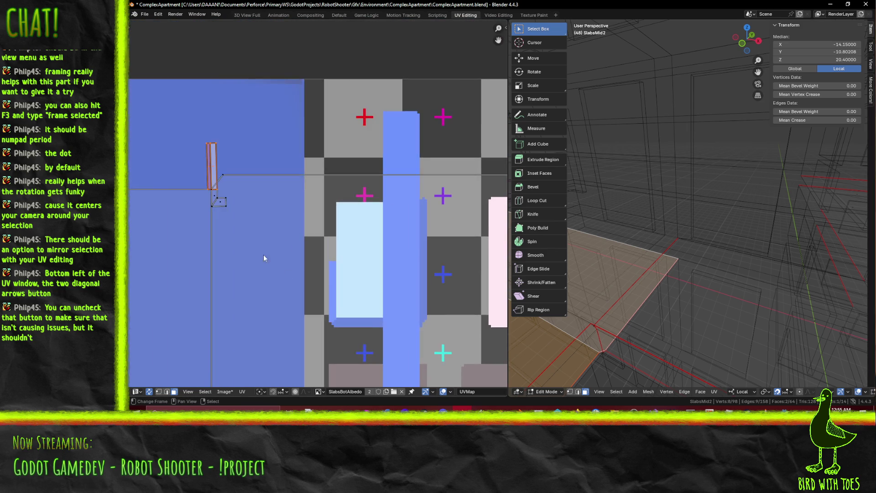
pyautogui.click(159, 393)
pyautogui.click(210, 144)
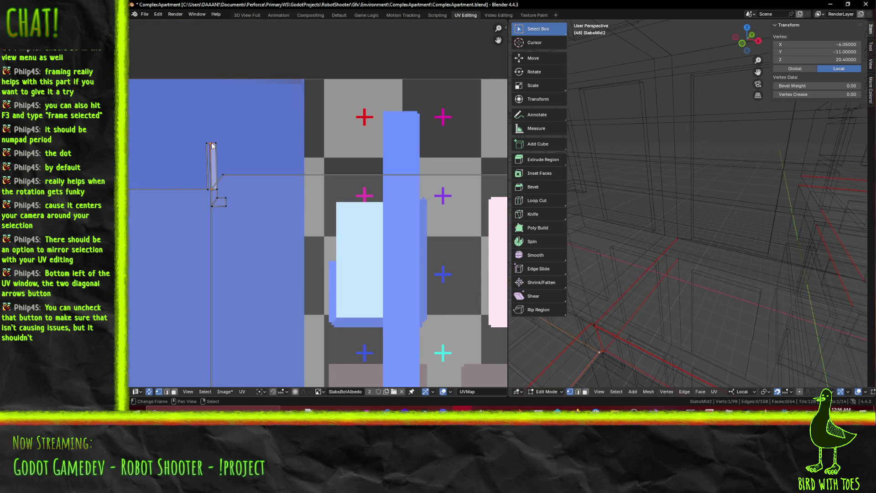
pyautogui.keyDown('shift'); pyautogui.click(213, 140); pyautogui.keyUp('shift')
pyautogui.keyDown('shift'); pyautogui.click(208, 164); pyautogui.keyUp('shift')
pyautogui.scroll(2, 235, 202)
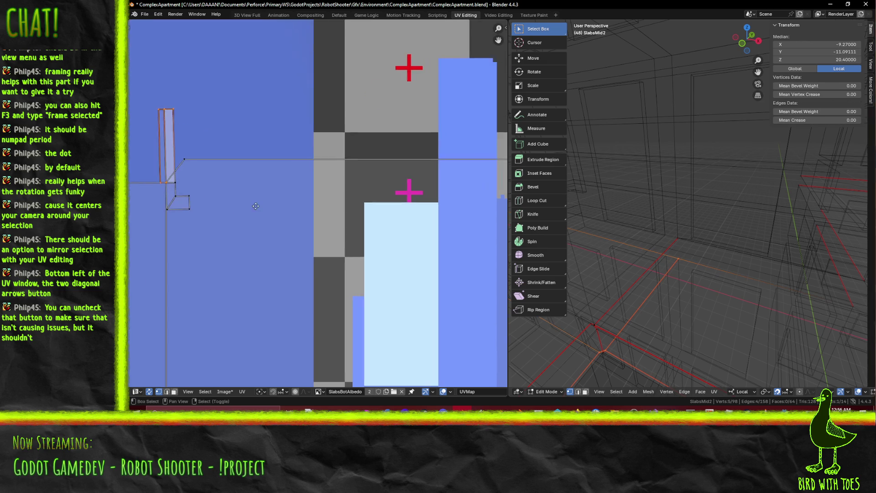
pyautogui.keyDown('shift'); pyautogui.click(209, 187); pyautogui.keyUp('shift')
pyautogui.keyDown('shift'); pyautogui.click(220, 202); pyautogui.keyUp('shift')
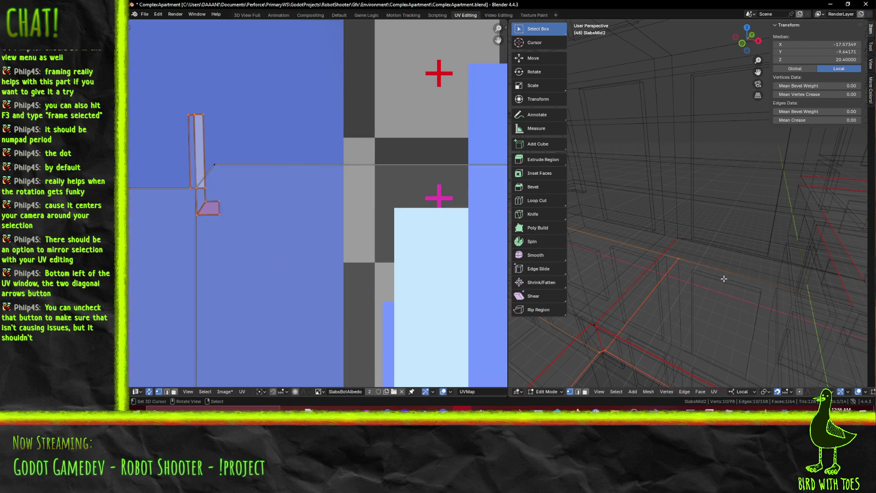
# Select all 98 vertices and unwrap Conformal with Fill Holes, Correct Aspect, margin 0.050
pyautogui.press('a')
pyautogui.press('F3')
pyautogui.click(734, 293)
pyautogui.scroll(-6, 304, 259)
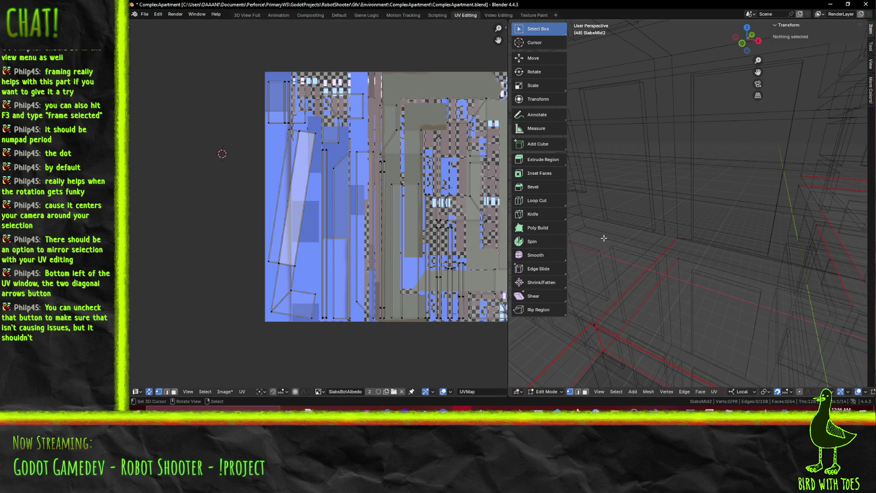
# Select the vertices of the tall edge-strip island in the UV editor
pyautogui.scroll(8, 272, 149)
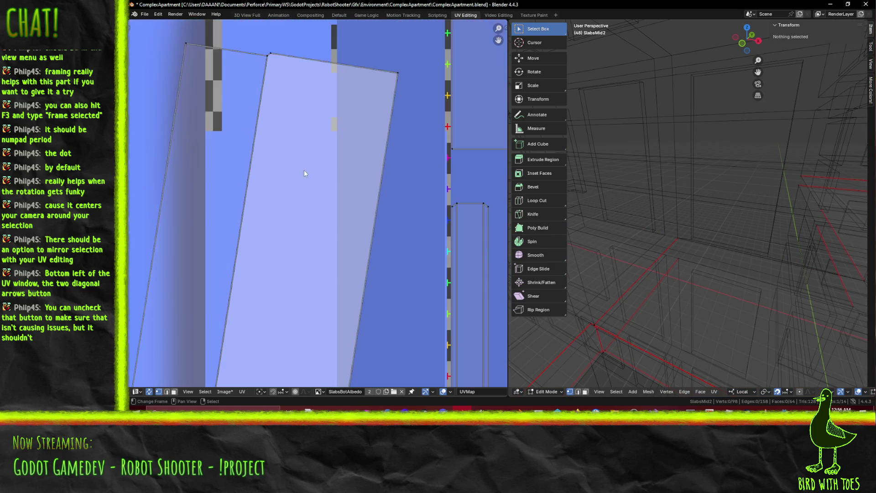
pyautogui.click(398, 73)
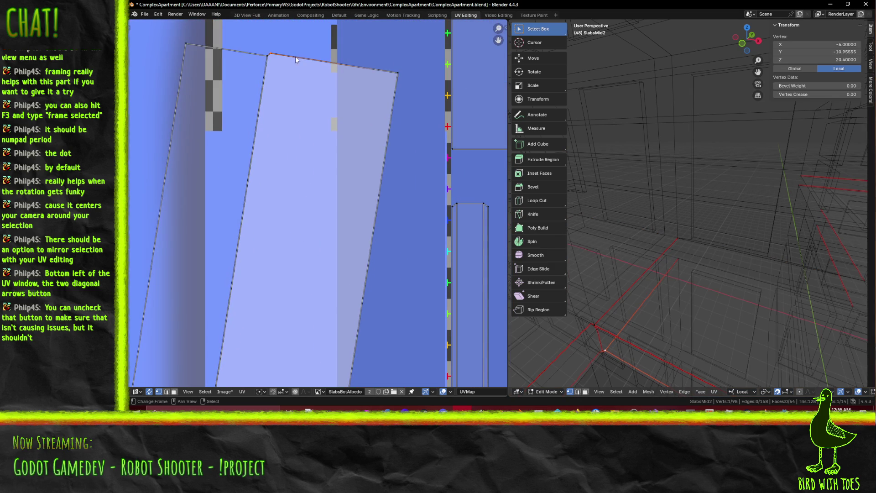
pyautogui.keyDown('shift'); pyautogui.click(259, 63); pyautogui.keyUp('shift')
pyautogui.scroll(-5, 236, 144)
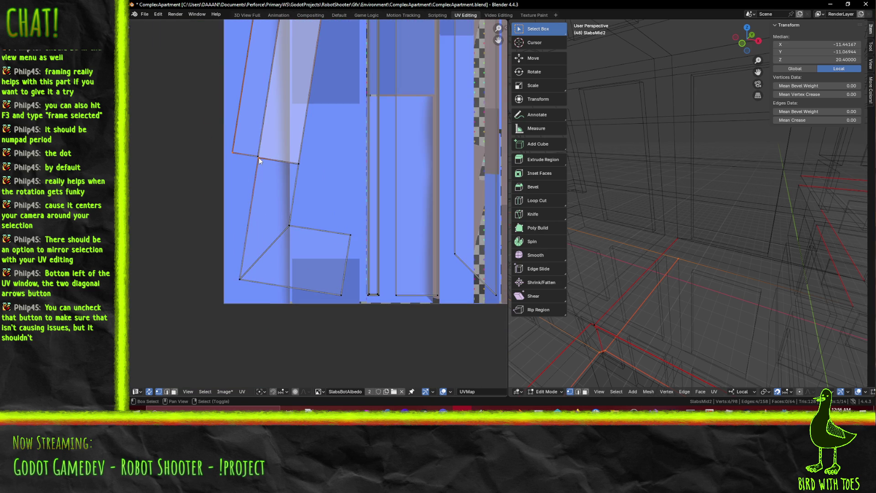
pyautogui.keyDown('shift'); pyautogui.click(259, 158); pyautogui.keyUp('shift')
pyautogui.keyDown('shift'); pyautogui.click(295, 210); pyautogui.keyUp('shift')
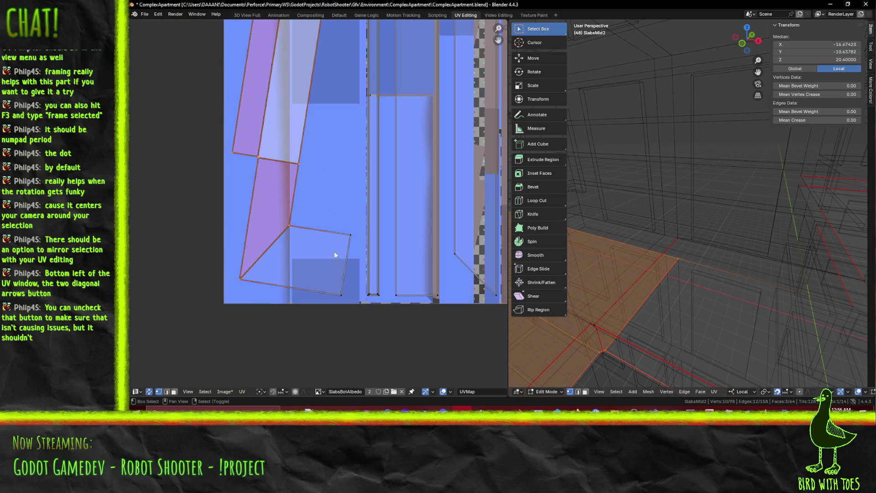
pyautogui.press('g')
pyautogui.press('Escape')
# Set the pivot point to Median Point and box-select the edge strip
pyautogui.click(269, 391)
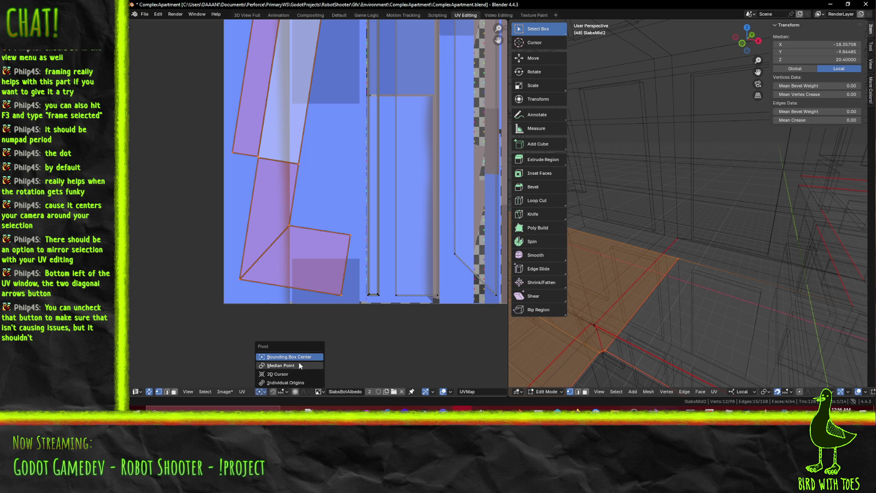
pyautogui.click(299, 367)
pyautogui.scroll(-5, 299, 369)
pyautogui.scroll(4, 352, 208)
pyautogui.click(326, 158)
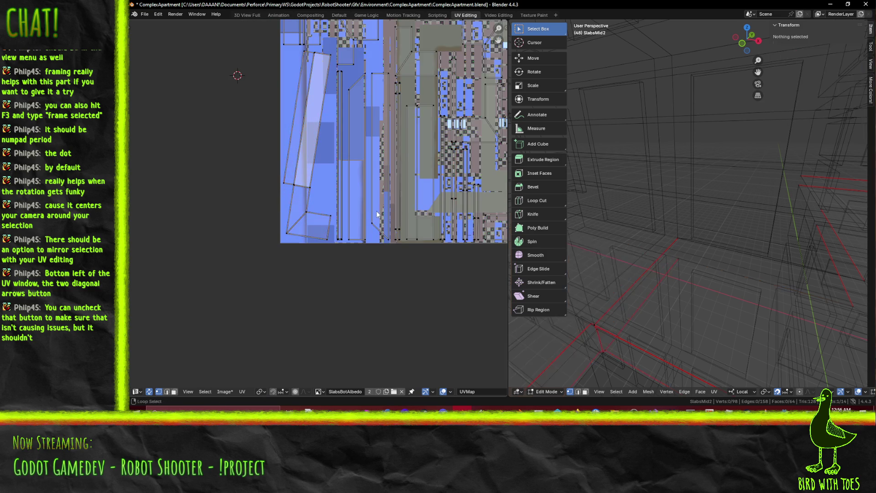
pyautogui.press('b')
pyautogui.moveTo(295, 47)
pyautogui.mouseDown()
pyautogui.moveTo(314, 66)
pyautogui.moveTo(333, 70)
pyautogui.mouseUp()
pyautogui.press('b')
pyautogui.moveTo(263, 155); pyautogui.dragTo(322, 270)
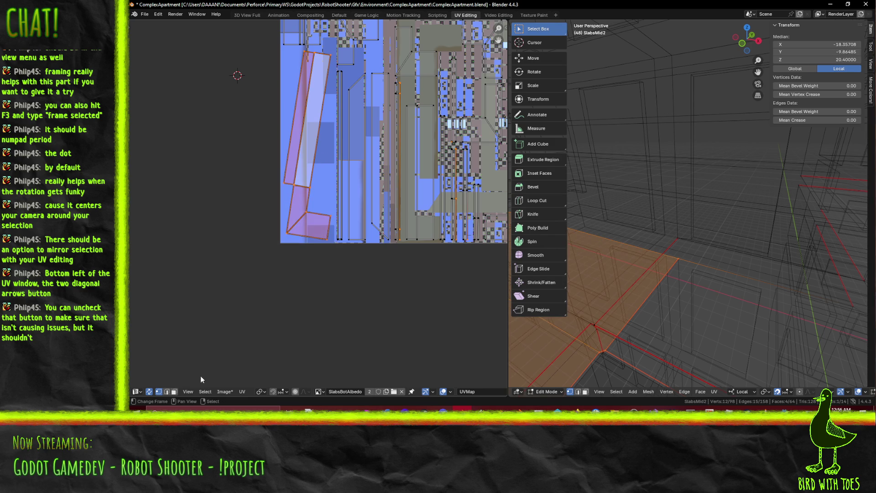
# Turn off UV Sync Selection, box-select the strip and rotate it upright
pyautogui.click(149, 391)
pyautogui.press('b')
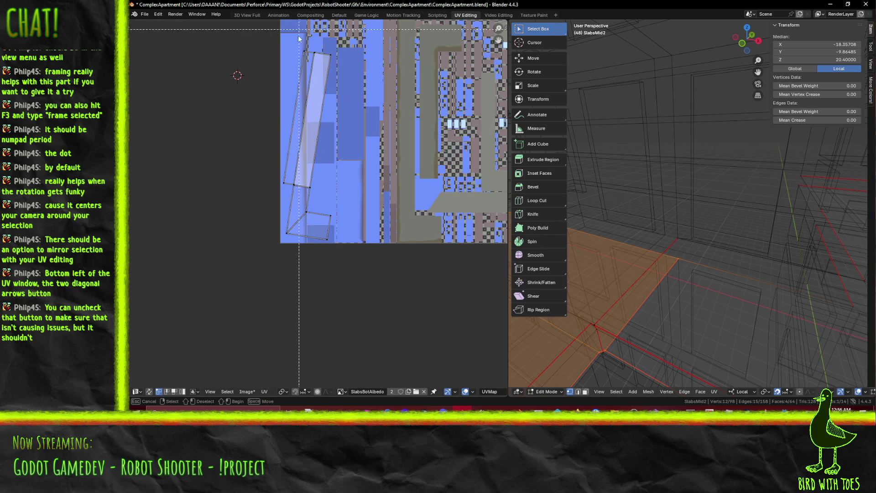
pyautogui.moveTo(332, 76); pyautogui.dragTo(332, 76)
pyautogui.press('b')
pyautogui.moveTo(269, 149)
pyautogui.mouseDown()
pyautogui.moveTo(314, 256)
pyautogui.moveTo(333, 270)
pyautogui.mouseUp()
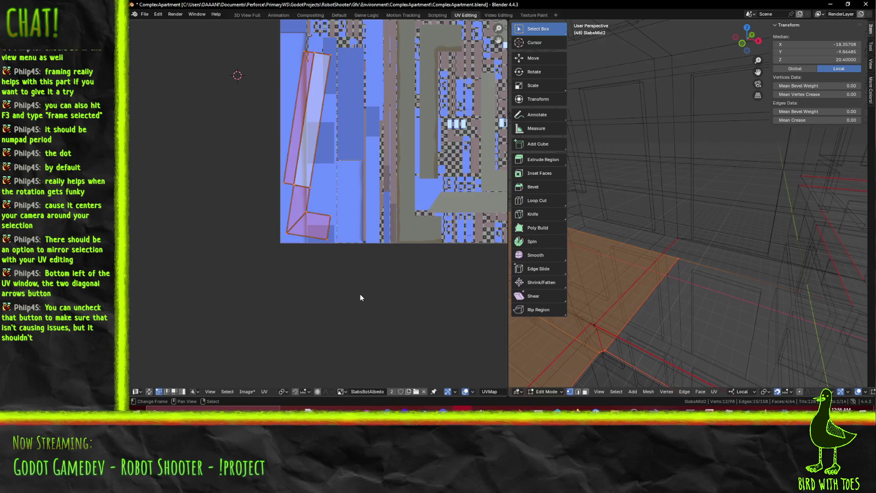
pyautogui.press('r')
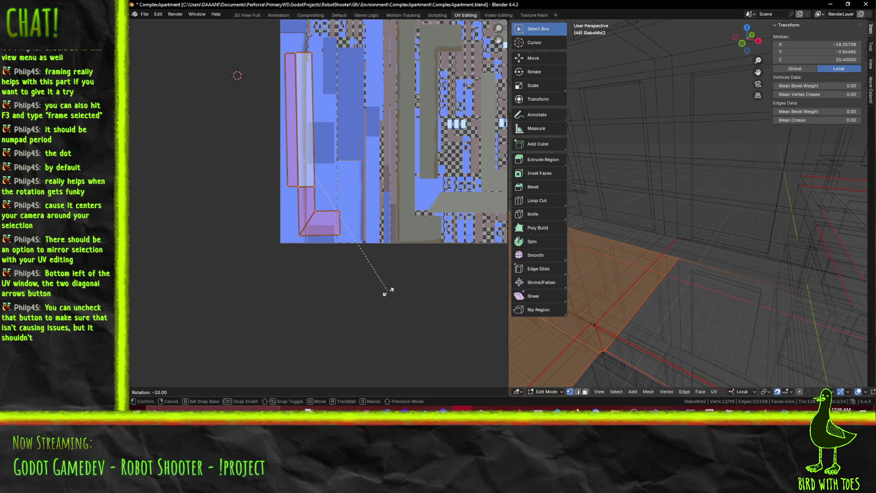
pyautogui.click(386, 291)
pyautogui.scroll(5, 414, 263)
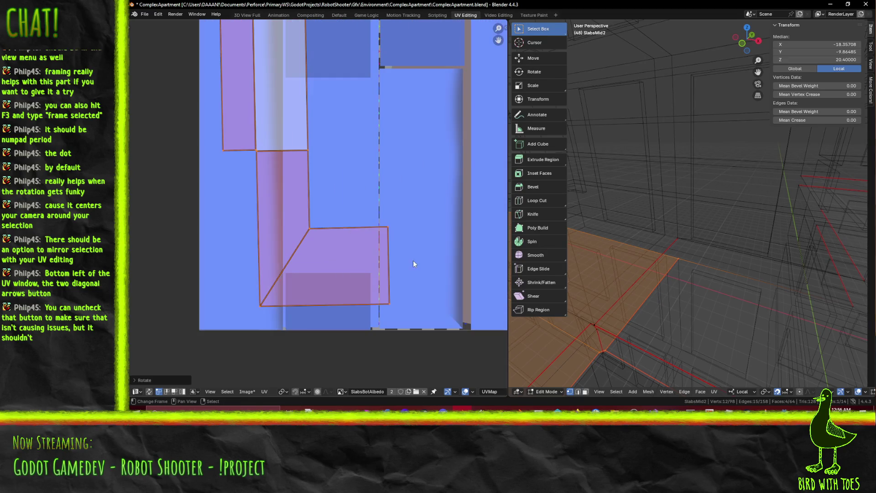
pyautogui.press('r')
pyautogui.click(415, 270)
# Move all slab UV islands about 3.81 along X across the SlabsBotAlbedo texture
pyautogui.scroll(-7, 415, 234)
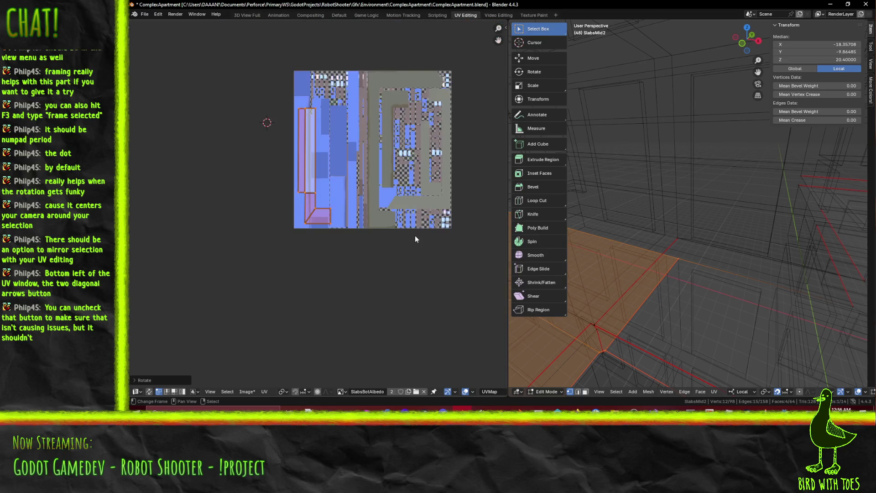
pyautogui.press('a')
pyautogui.scroll(6, 347, 198)
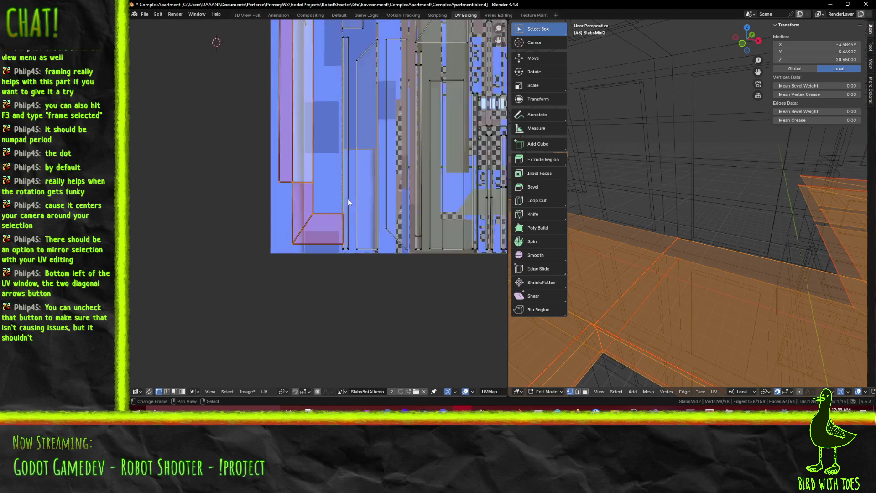
pyautogui.press('g')
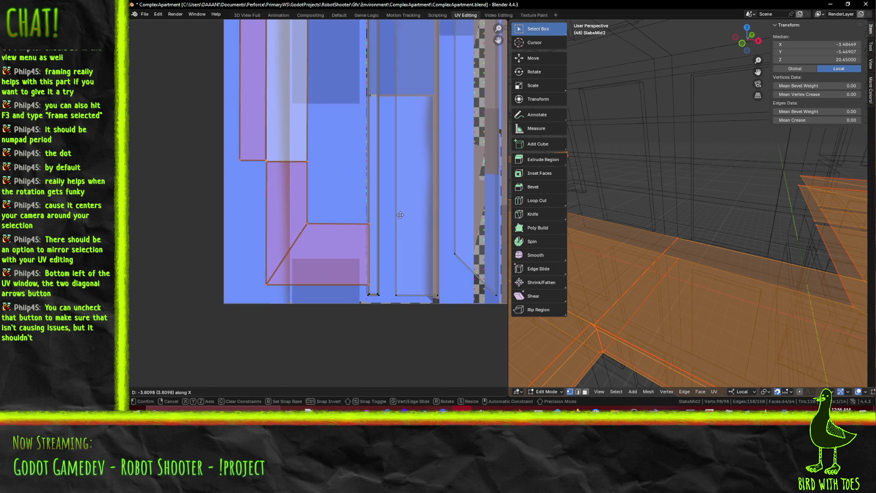
pyautogui.click(394, 214)
pyautogui.scroll(-6, 396, 215)
pyautogui.moveTo(413, 208); pyautogui.dragTo(359, 224, button='middle')
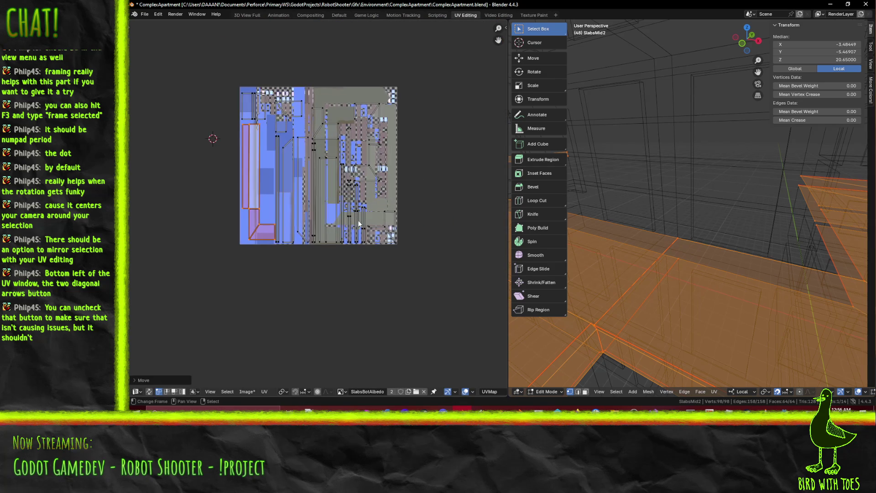
pyautogui.press('KP_Decimal')
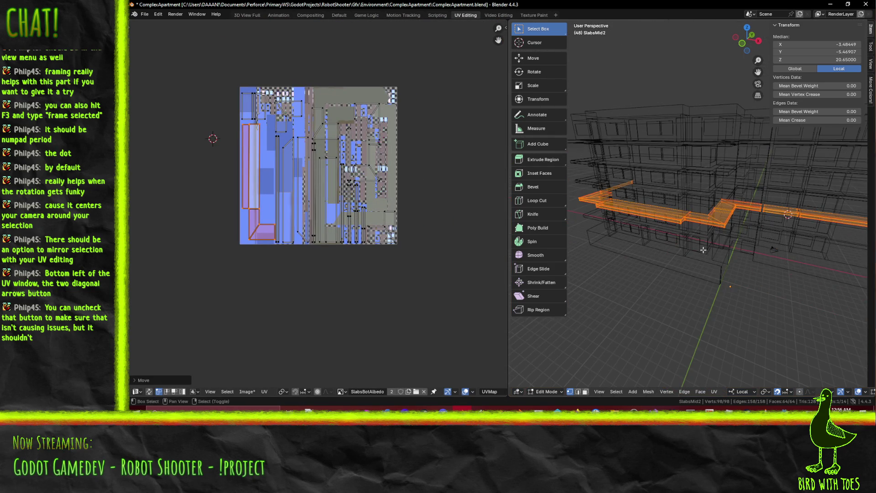
pyautogui.moveTo(704, 253); pyautogui.dragTo(717, 246, button='middle')
pyautogui.scroll(6, 272, 175)
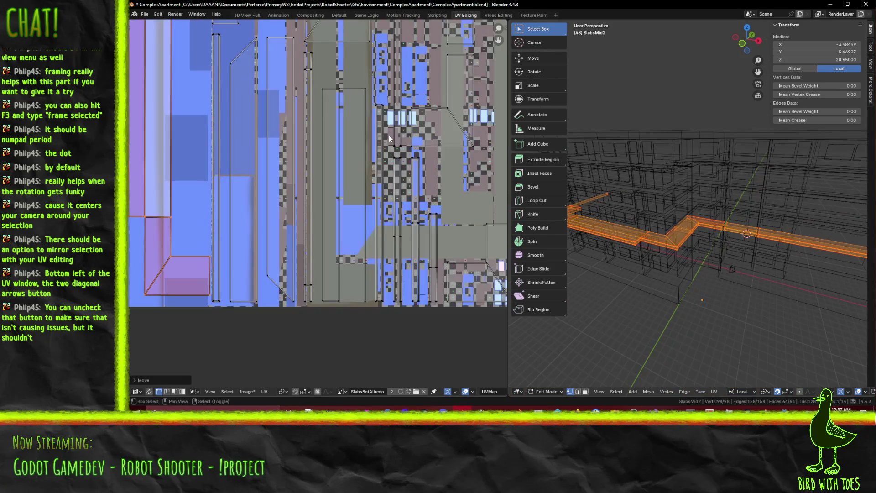
# Switch the viewport to textured shading, orbit around the slab, and save the file
pyautogui.press('z')
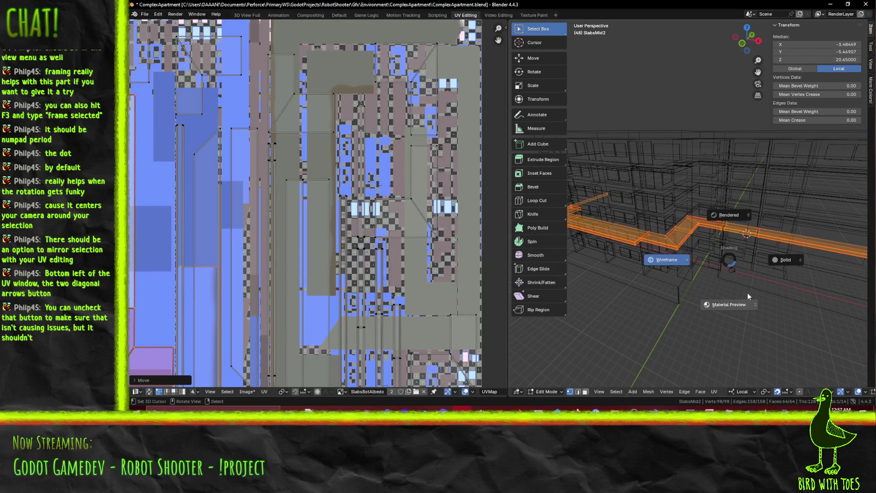
pyautogui.click(685, 297)
pyautogui.scroll(-3, 737, 266)
pyautogui.moveTo(737, 266); pyautogui.dragTo(771, 288, button='middle')
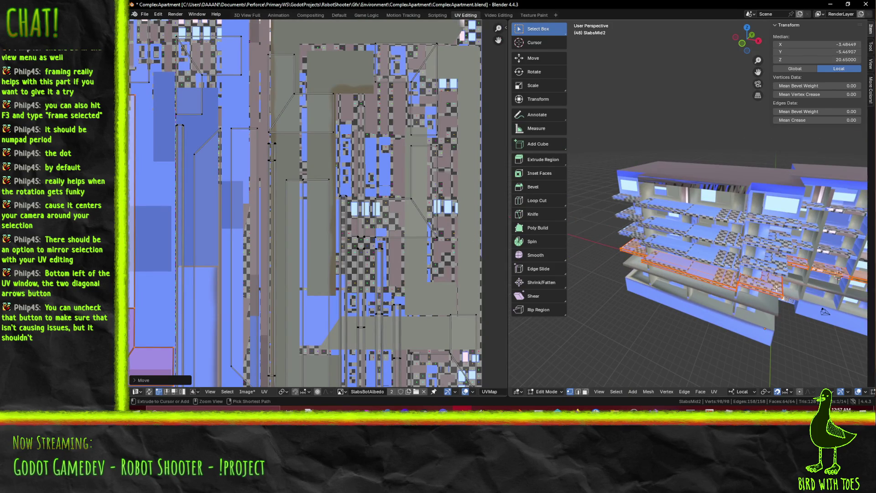
pyautogui.hotkey('ctrl', 's')
# Select the tall island and its neighbouring islands in the UV editor with L to inspect them
pyautogui.scroll(-3, 246, 184)
pyautogui.scroll(5, 348, 221)
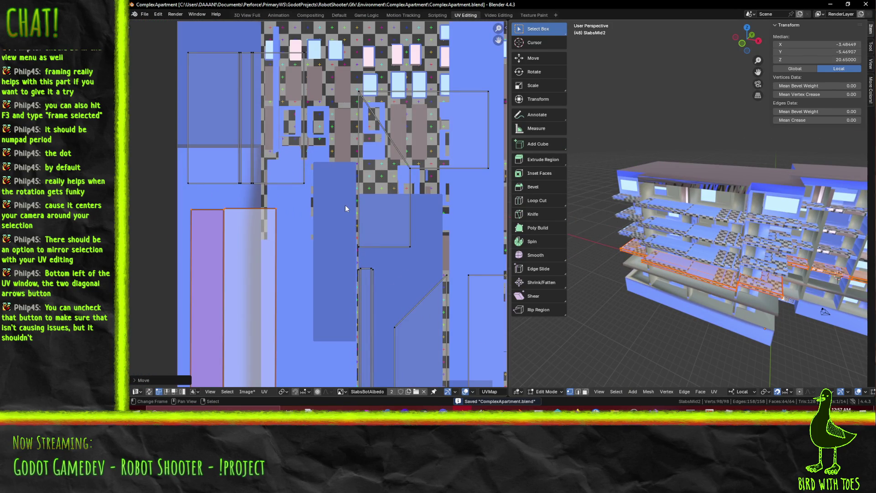
pyautogui.scroll(-5, 345, 208)
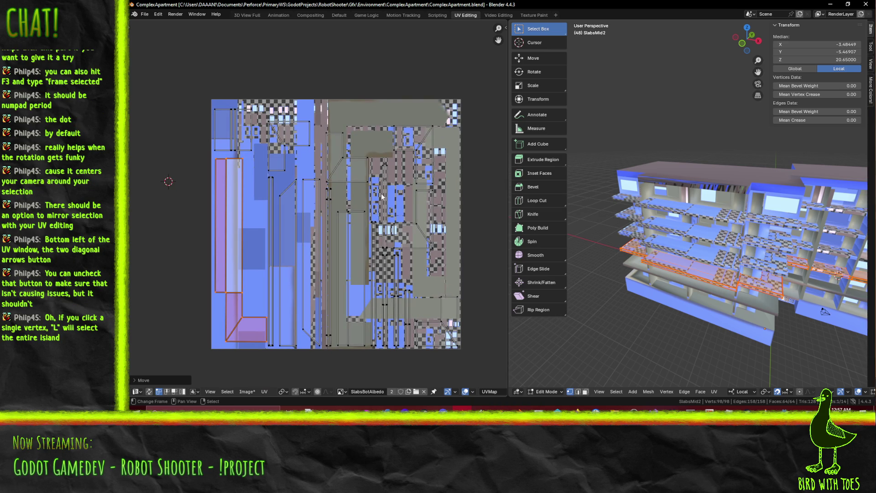
pyautogui.hscroll(-2, 299, 256)
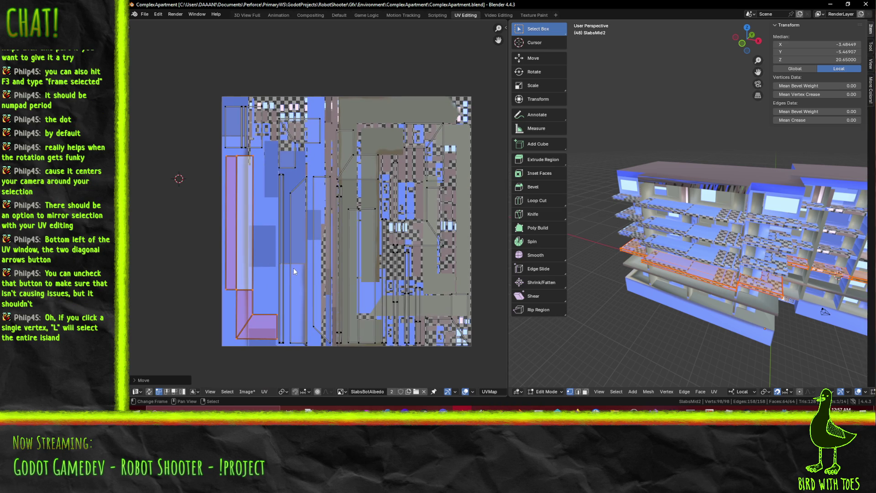
pyautogui.click(314, 173)
pyautogui.press('l')
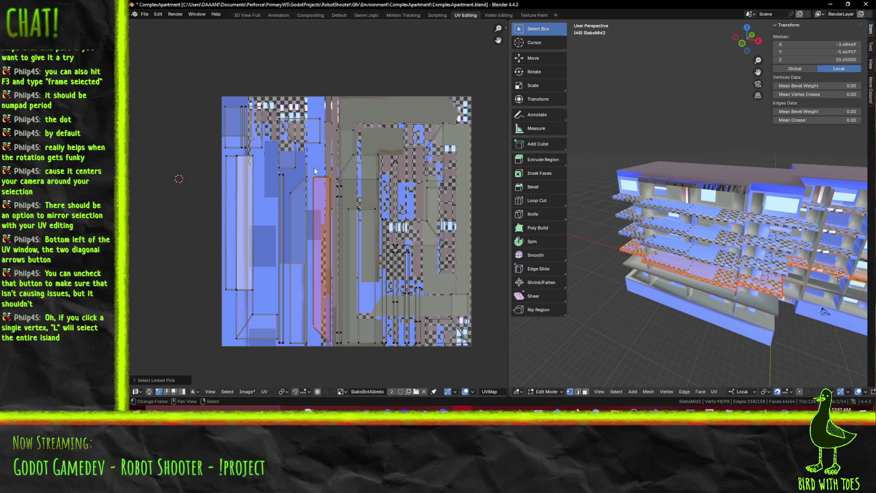
pyautogui.click(355, 148)
pyautogui.press('l')
pyautogui.click(436, 137)
pyautogui.click(446, 133)
pyautogui.press('l')
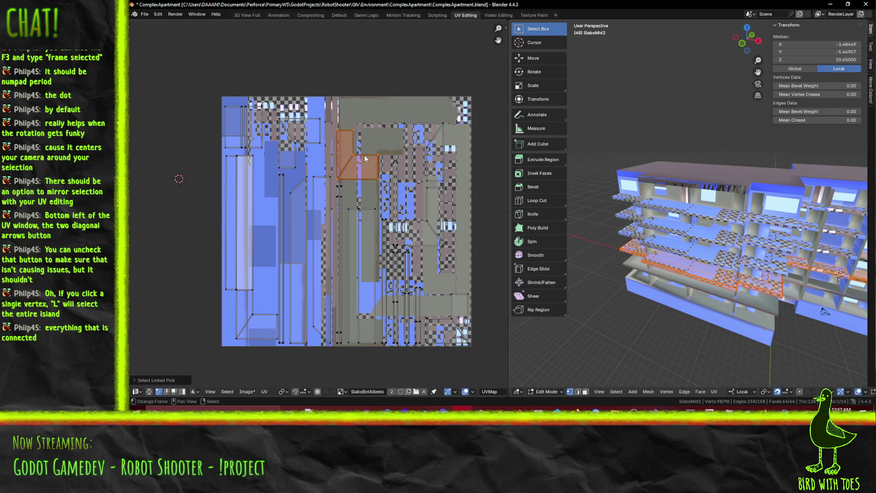
# Frame the slab in the 3D view and pick out the L-shaped corner UV island
pyautogui.press('KP_Decimal')
pyautogui.hotkey('alt', 'a')
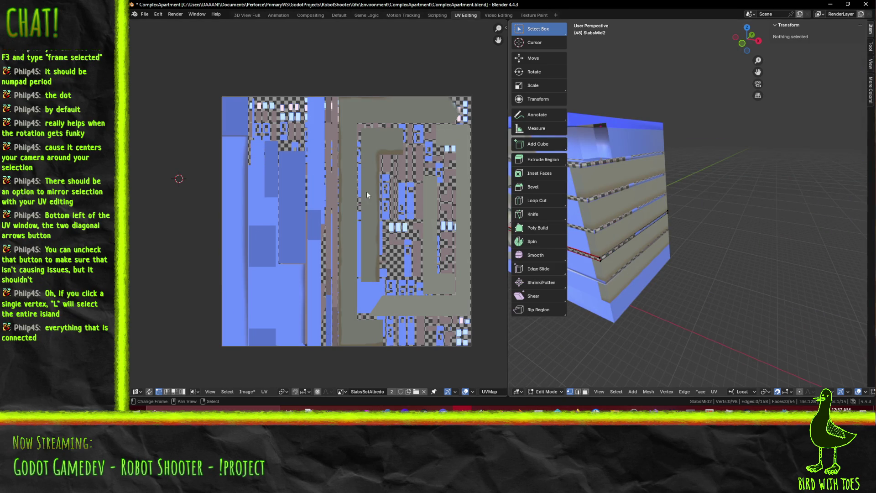
pyautogui.press('a')
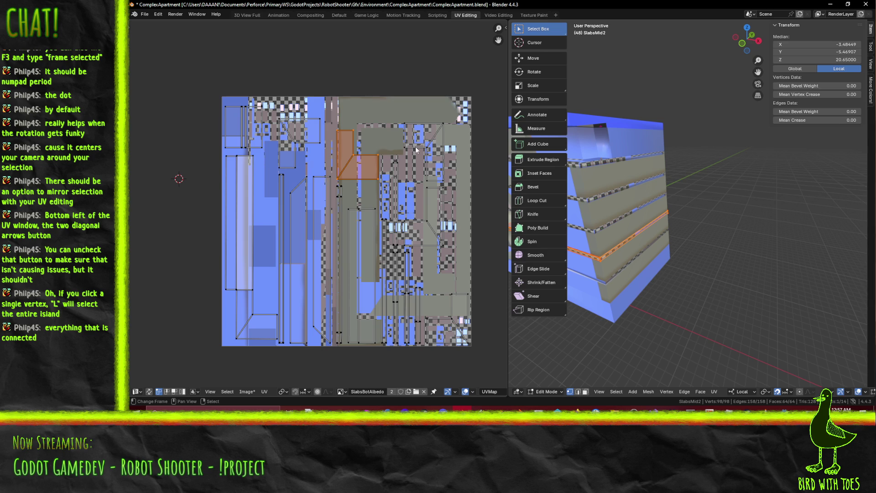
pyautogui.scroll(1, 395, 140)
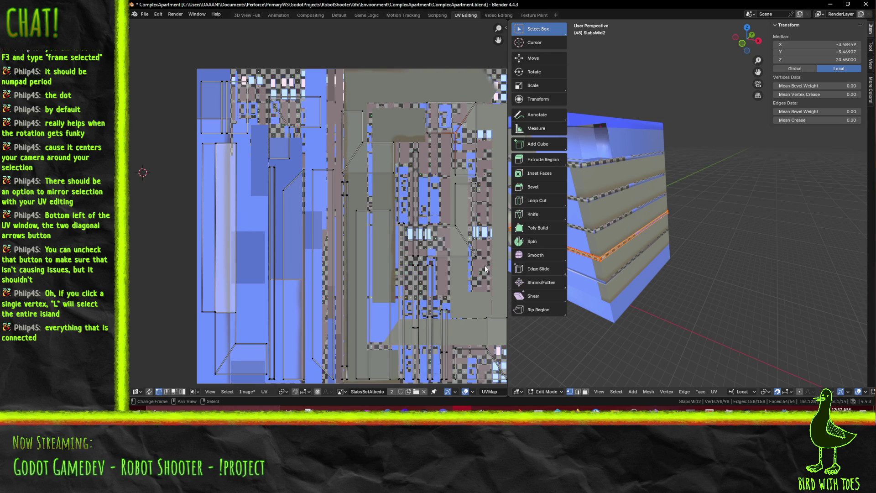
pyautogui.press('KP_Decimal')
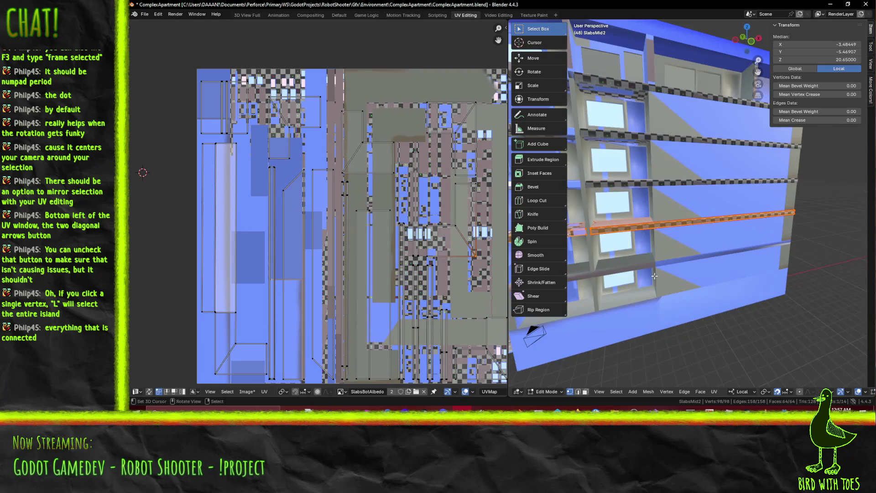
pyautogui.press('l')
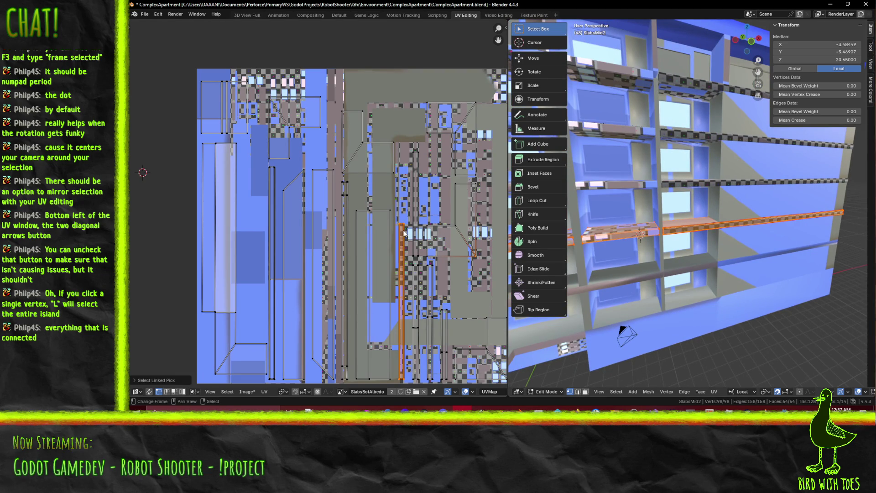
pyautogui.click(492, 242)
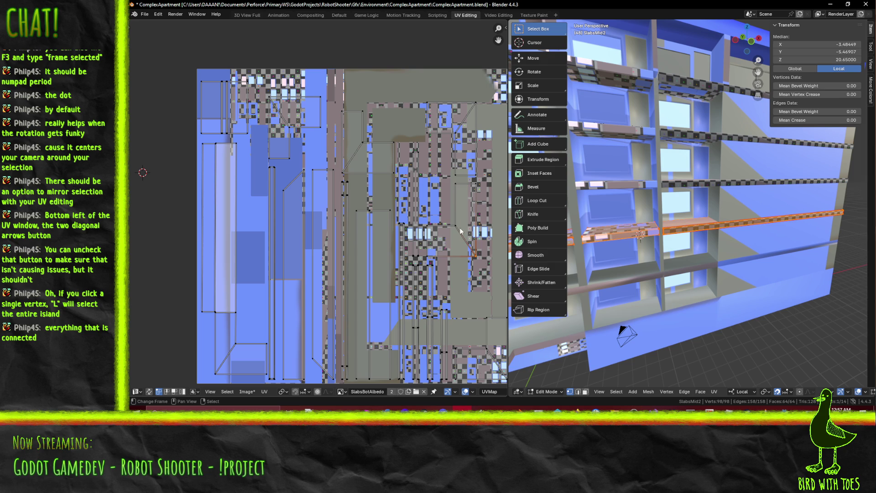
pyautogui.press('l')
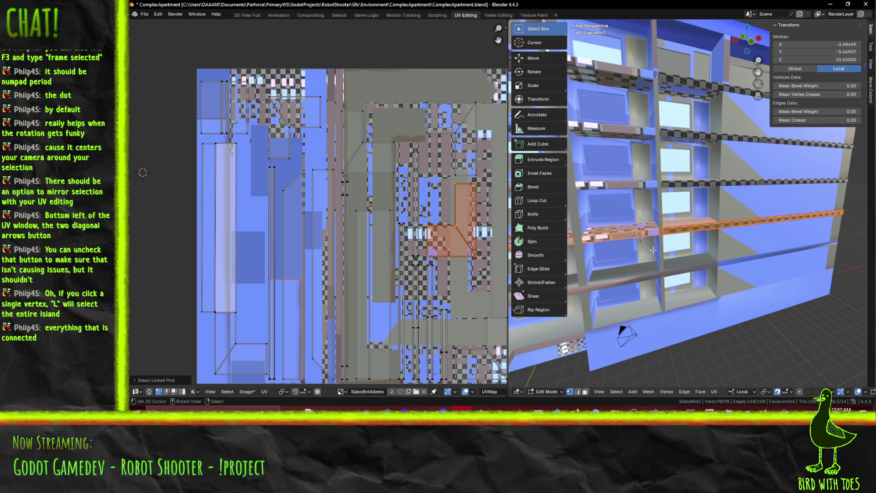
# Drag the L-shaped corner island off the texture and make room to its right
pyautogui.keyDown('shift'); pyautogui.moveTo(617, 261); pyautogui.dragTo(719, 260, button='middle'); pyautogui.keyUp('shift')
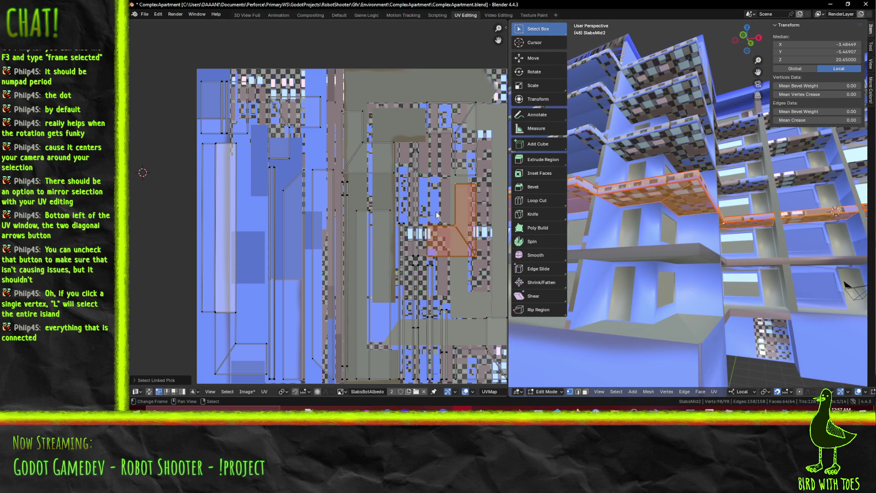
pyautogui.press('g')
pyautogui.click(470, 222)
pyautogui.moveTo(441, 272)
pyautogui.mouseDown(button='middle')
pyautogui.moveTo(419, 274)
pyautogui.moveTo(324, 209)
pyautogui.mouseUp(button='middle')
# Move the first L-shaped island to the right of the texture
pyautogui.scroll(-1, 323, 206)
pyautogui.press('g')
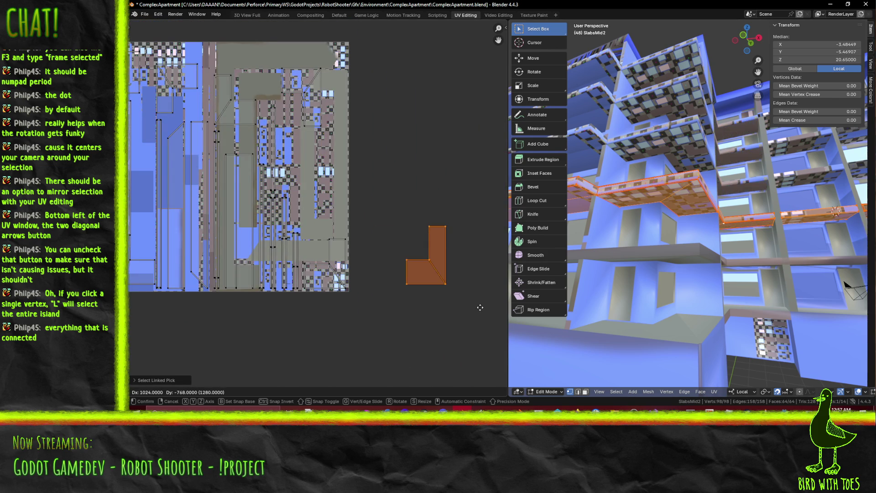
pyautogui.click(426, 302)
pyautogui.click(374, 292)
# Move the lower-right L island off the texture and place it above the first
pyautogui.press('l')
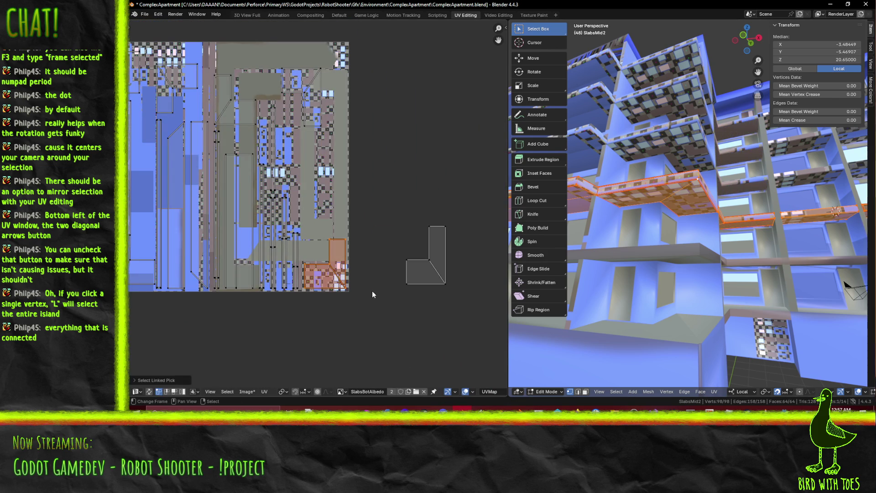
pyautogui.press('g')
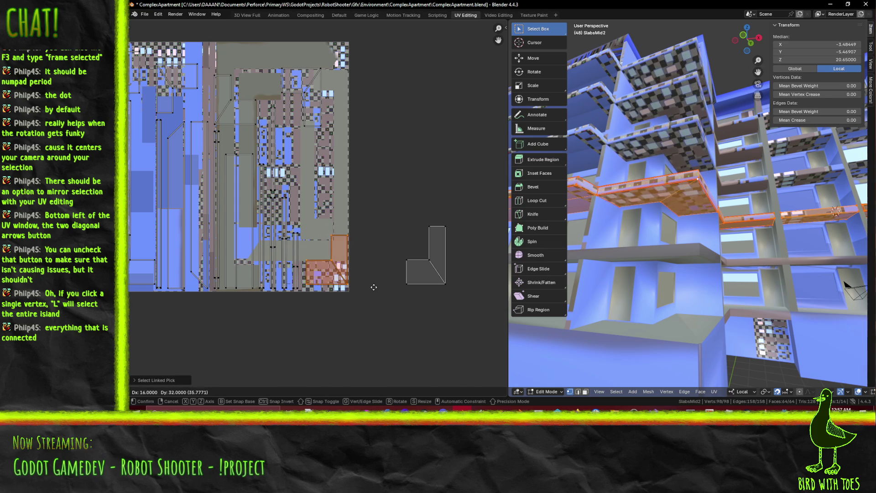
pyautogui.press('Escape')
pyautogui.press('g')
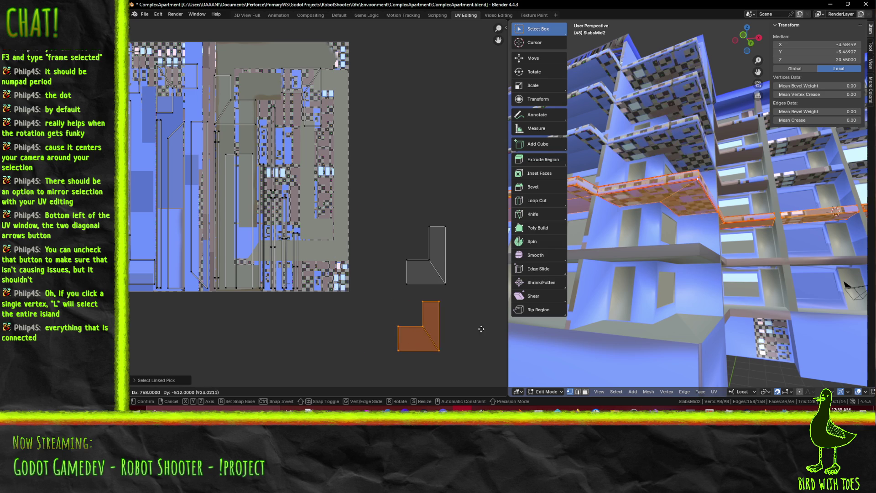
pyautogui.click(472, 309)
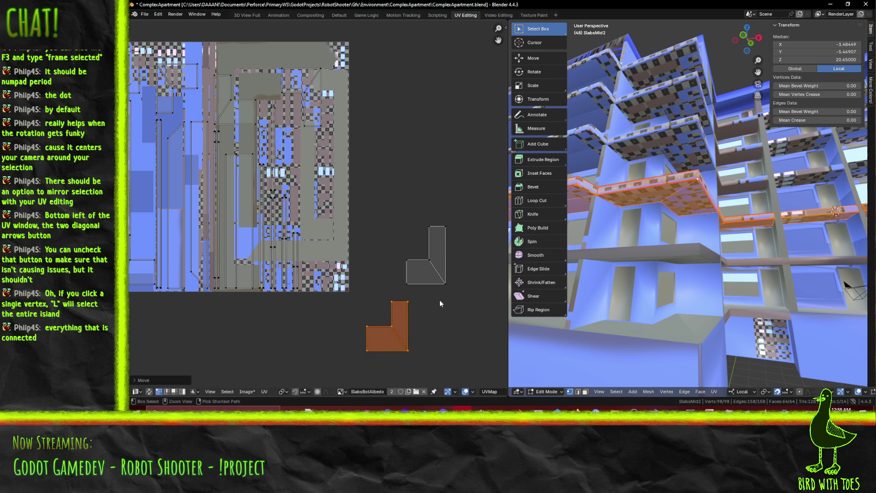
pyautogui.press('g')
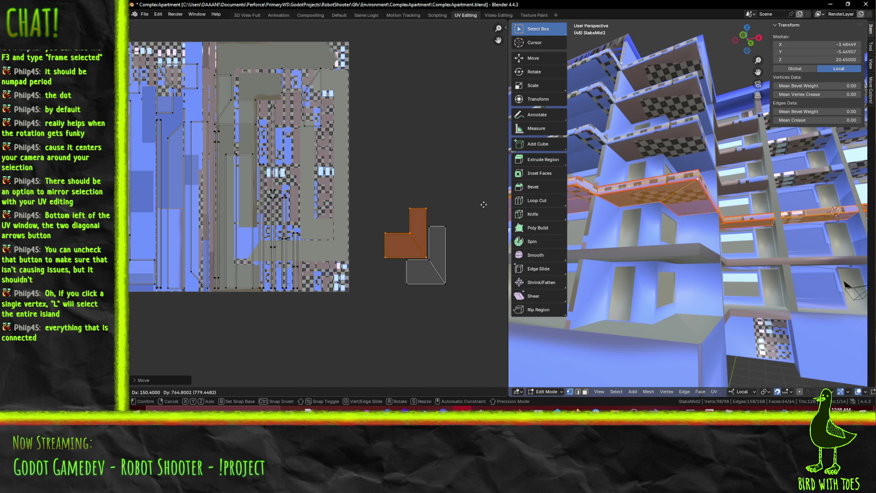
pyautogui.click(502, 170)
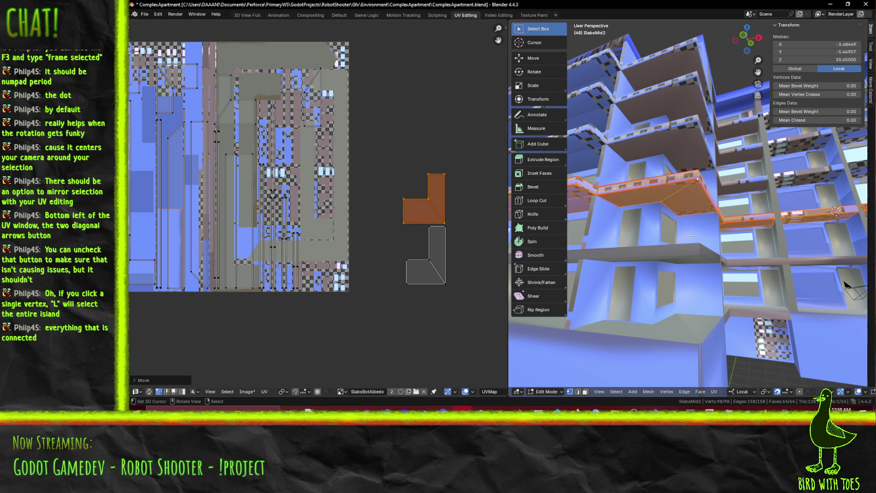
# Move the long left strip island out beside the L islands
pyautogui.moveTo(130, 239); pyautogui.dragTo(276, 244, button='middle')
pyautogui.click(276, 241)
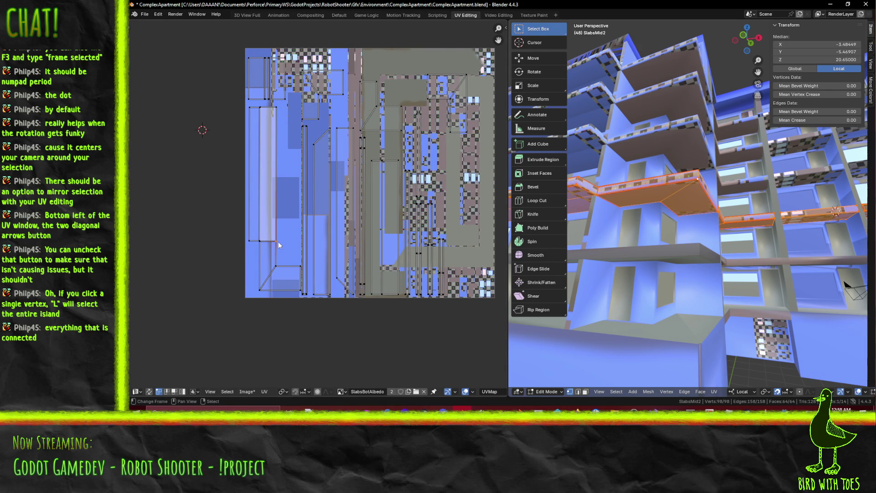
pyautogui.press('l')
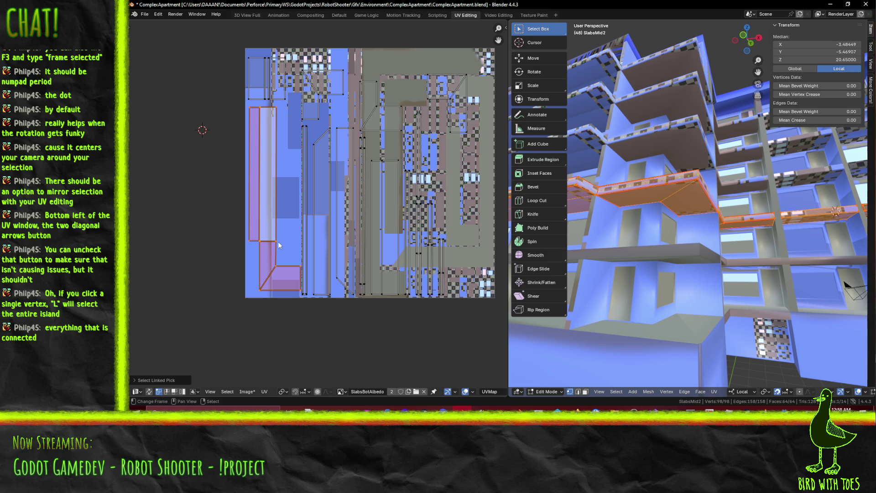
pyautogui.press('g')
pyautogui.rightClick(270, 250)
pyautogui.moveTo(339, 266)
pyautogui.mouseDown(button='middle')
pyautogui.moveTo(254, 252)
pyautogui.moveTo(221, 231)
pyautogui.mouseUp(button='middle')
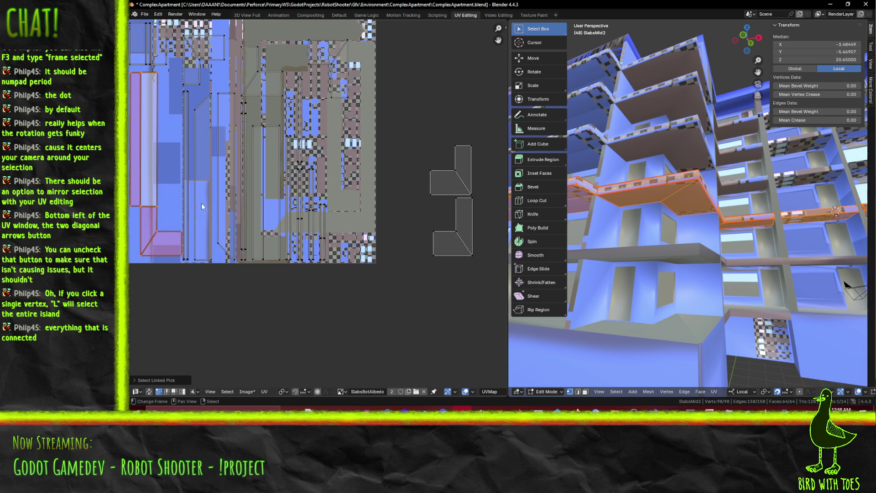
pyautogui.press('g')
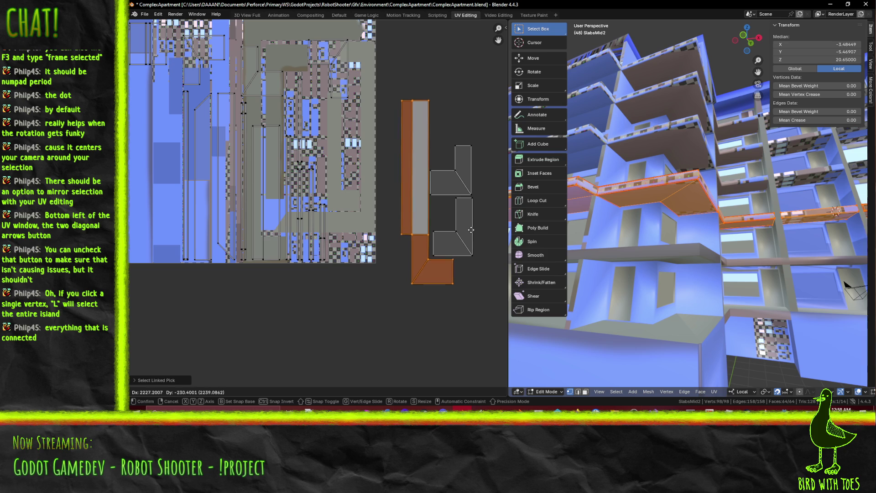
pyautogui.click(470, 229)
# Rotate the upper L island 180° and nest it against the others
pyautogui.click(434, 190)
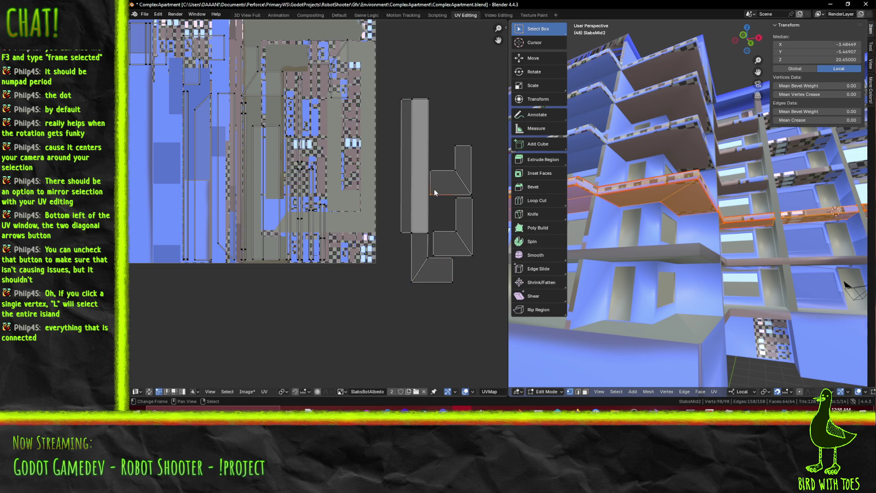
pyautogui.press('l')
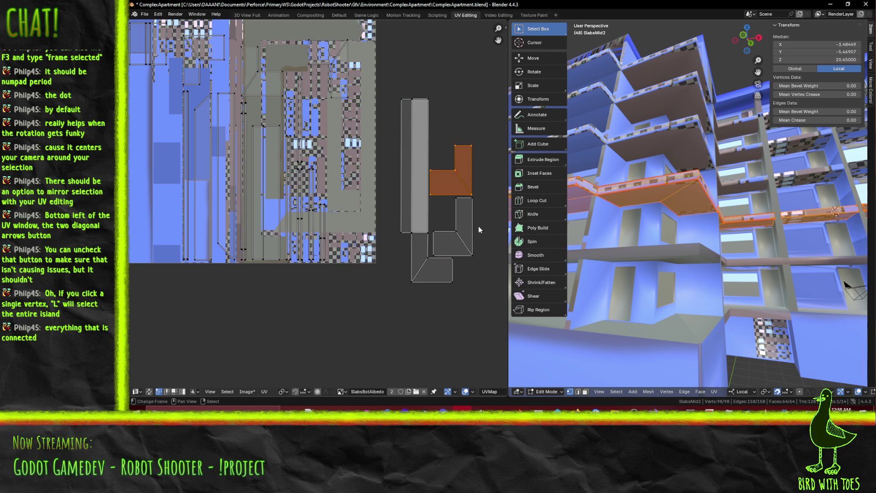
pyautogui.press('r')
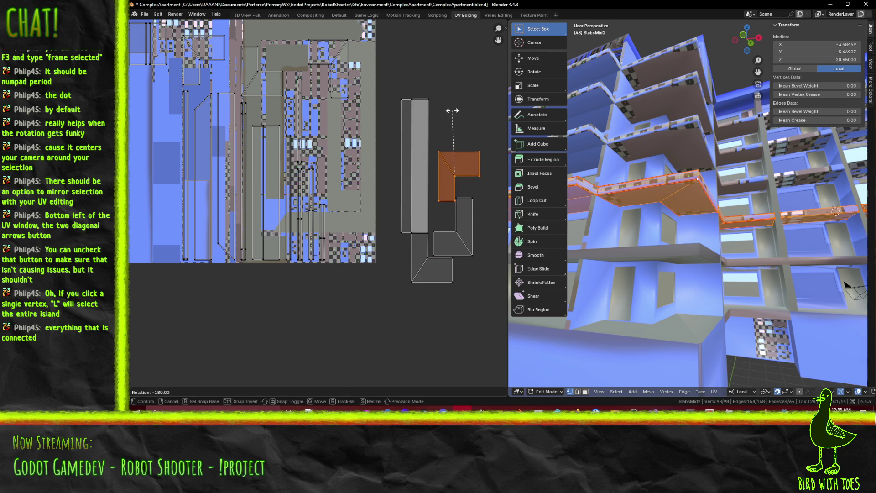
pyautogui.click(451, 114)
pyautogui.press('g')
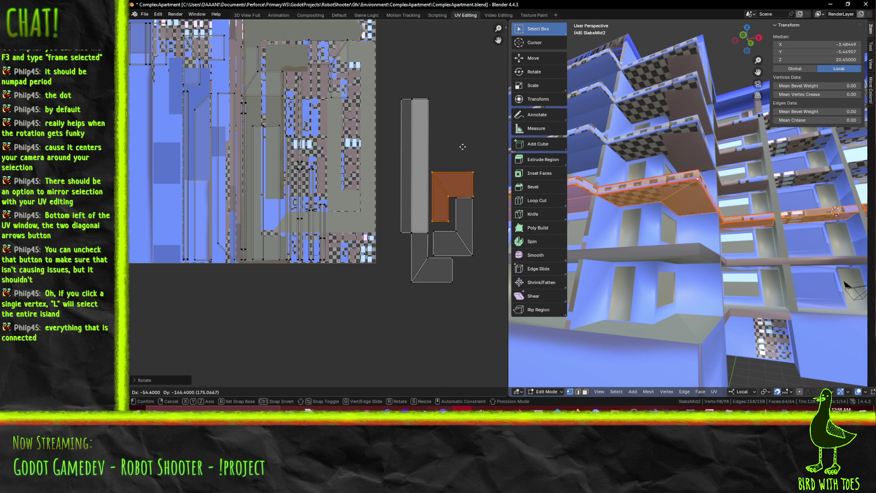
pyautogui.click(462, 144)
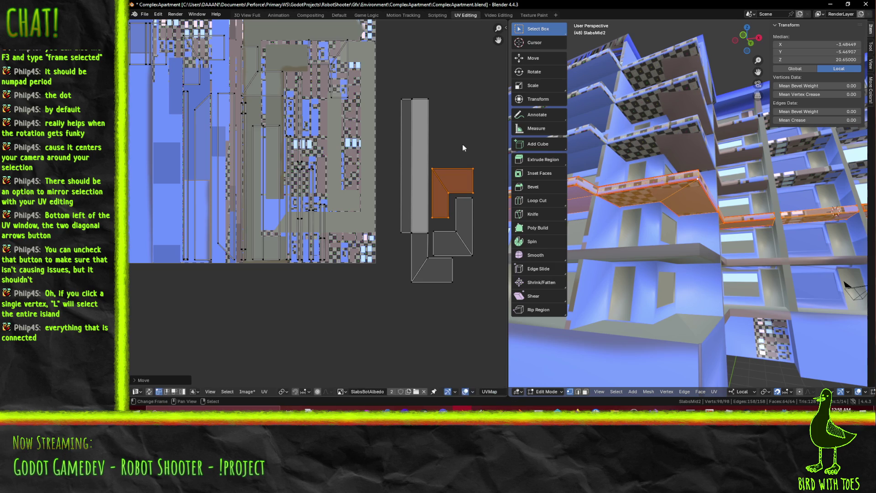
# Nudge both L-shaped islands left against the long strip
pyautogui.press('b')
pyautogui.moveTo(431, 162); pyautogui.dragTo(483, 255)
pyautogui.press('g')
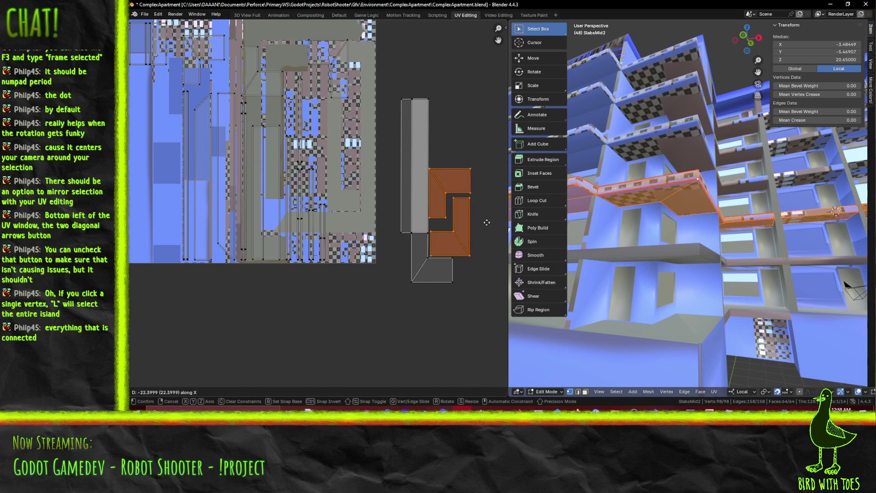
pyautogui.click(474, 256)
pyautogui.click(442, 281)
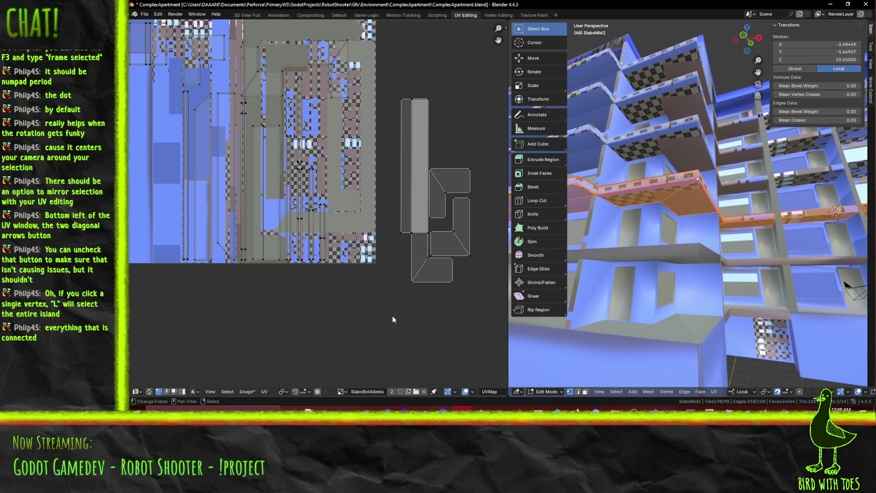
pyautogui.moveTo(264, 236); pyautogui.dragTo(271, 266, button='middle')
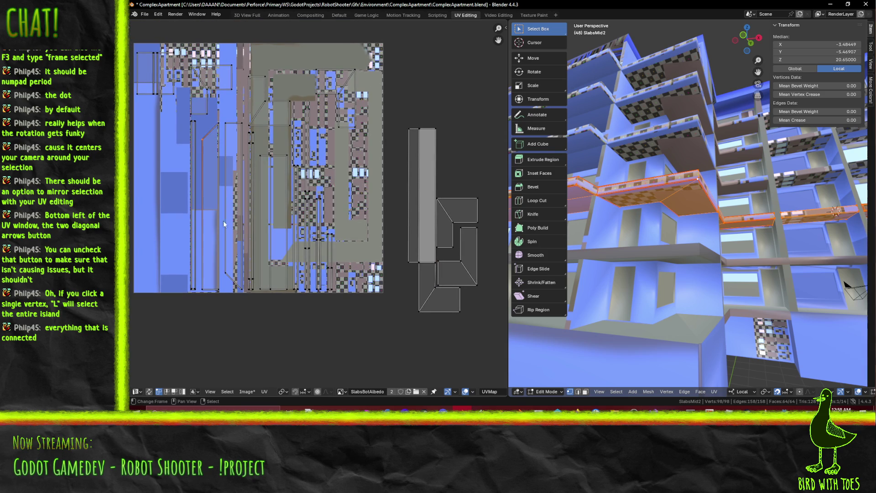
# Select another island on the texture, frame its slab faces in 3D, and move it
pyautogui.press('l')
pyautogui.press('g')
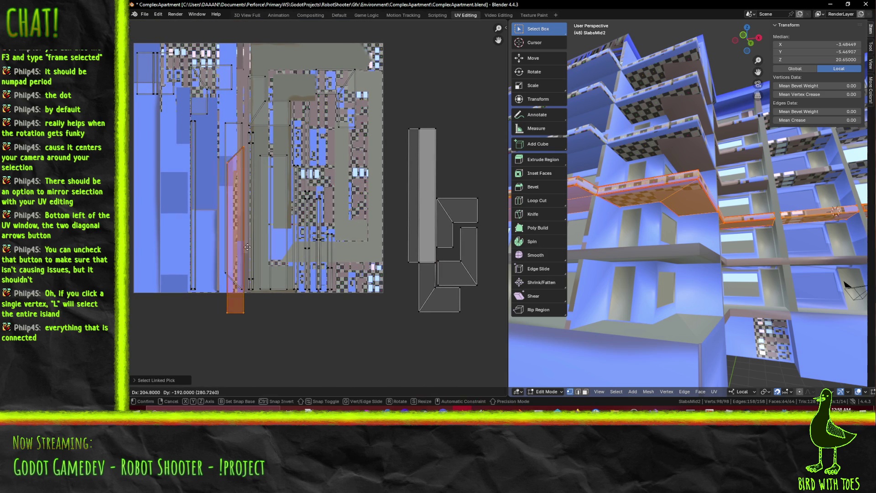
pyautogui.press('Escape')
pyautogui.click(273, 214)
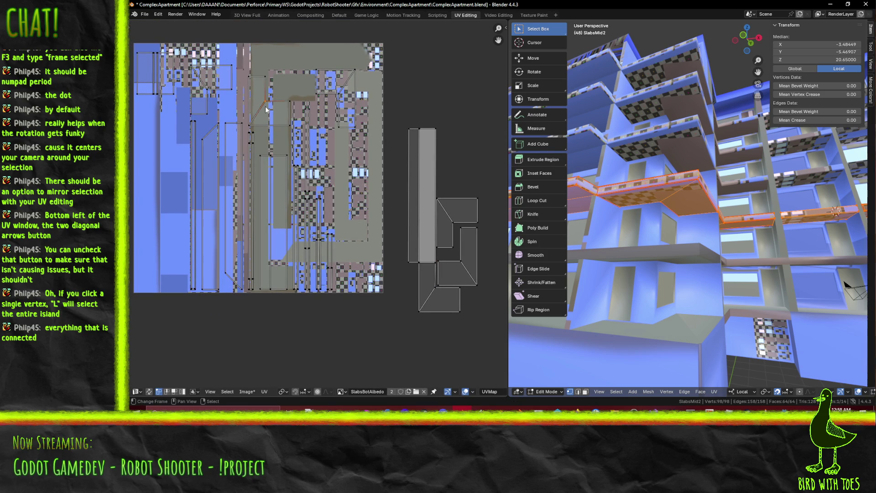
pyautogui.press('l')
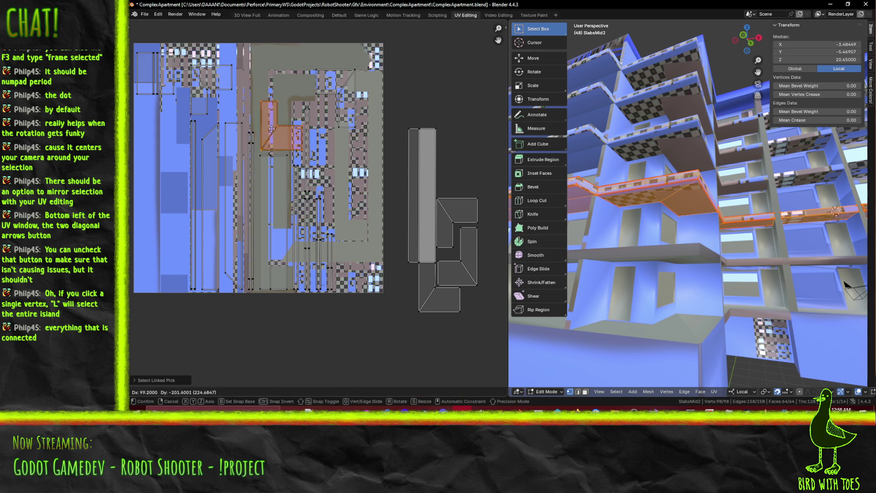
pyautogui.press('KP_Decimal')
pyautogui.moveTo(588, 247); pyautogui.dragTo(548, 228, button='middle')
pyautogui.press('g')
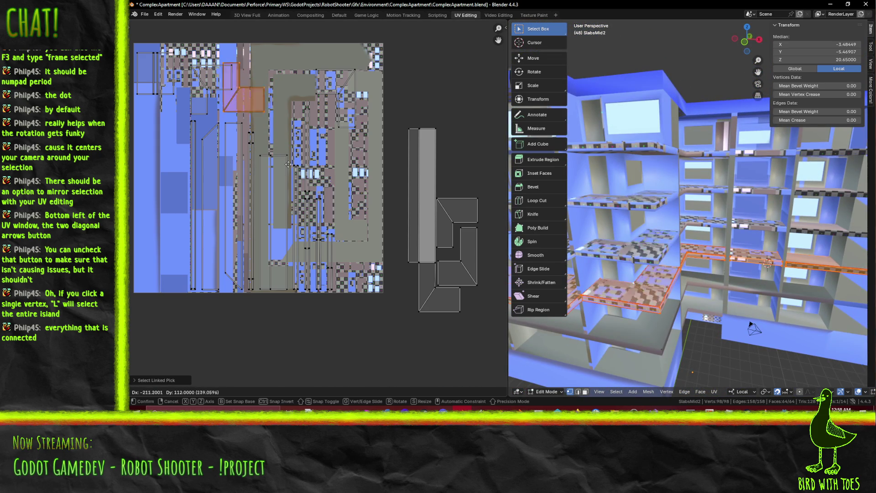
pyautogui.click(289, 168)
# Place the corner island to the right, beside the texture
pyautogui.moveTo(289, 167); pyautogui.dragTo(221, 208, button='middle')
pyautogui.press('g')
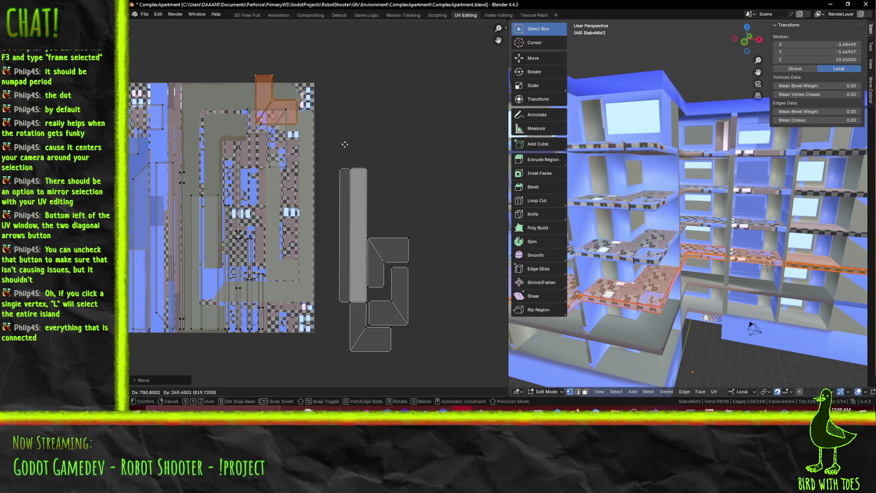
pyautogui.click(396, 165)
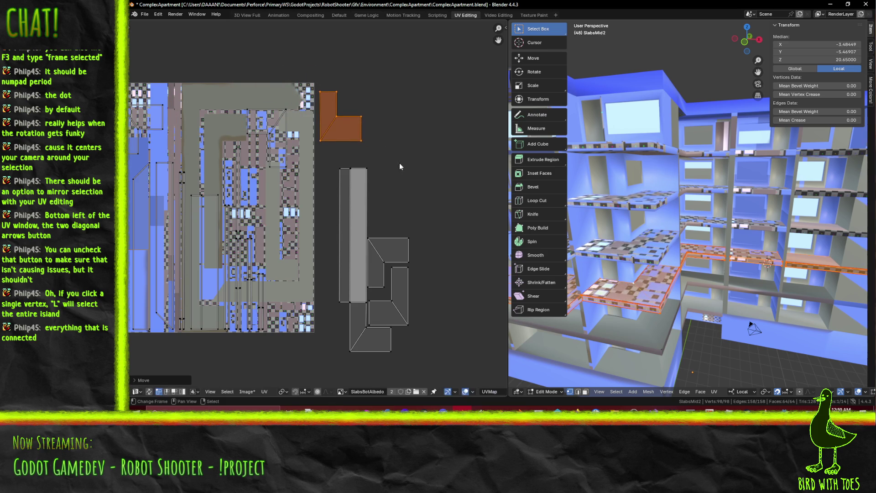
pyautogui.click(295, 138)
# Move another corner island up beside the grey islands and save the file
pyautogui.moveTo(234, 96)
pyautogui.mouseDown()
pyautogui.moveTo(254, 126)
pyautogui.moveTo(296, 144)
pyautogui.mouseUp()
pyautogui.hotkey('ctrl', 'l')
pyautogui.press('g')
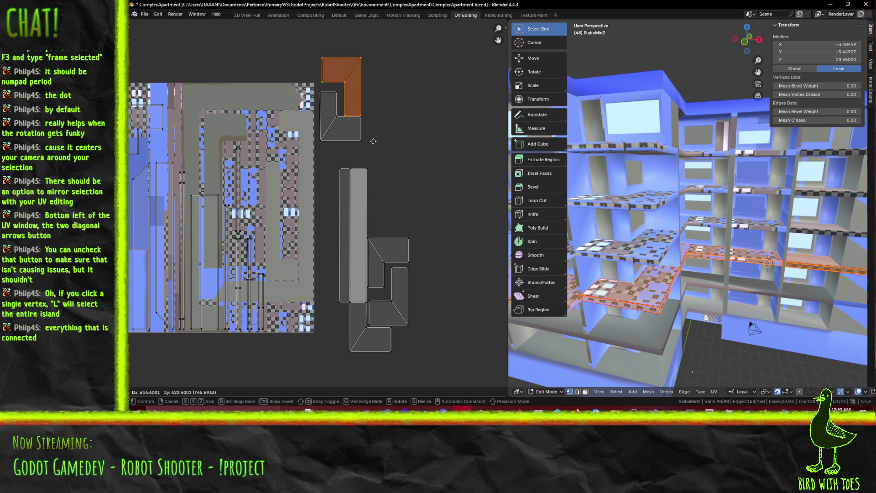
pyautogui.click(373, 141)
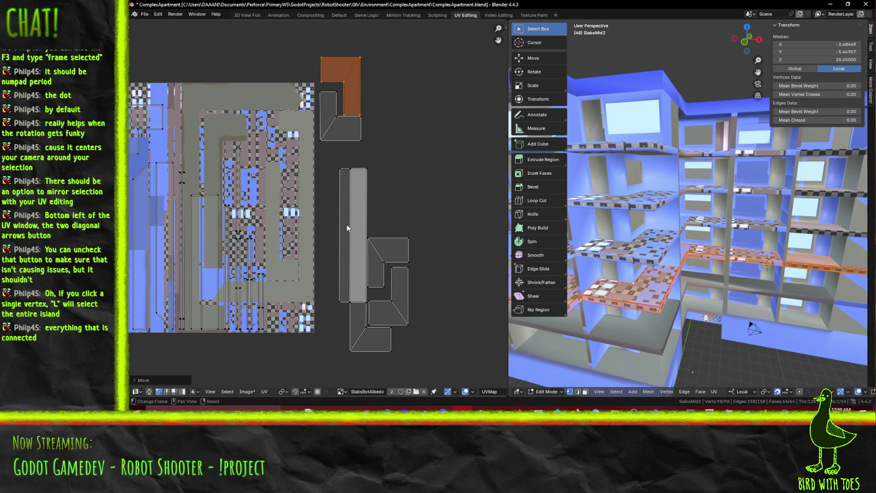
pyautogui.hscroll(-5, 337, 263)
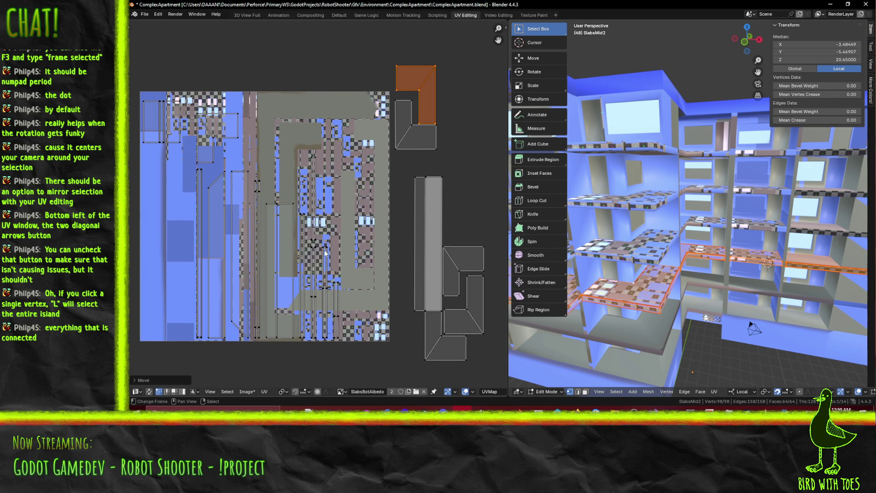
pyautogui.click(337, 231)
pyautogui.hotkey('ctrl', 's')
# Place one more corner island beside the upper corner island
pyautogui.keyDown('ctrl'); pyautogui.hscroll(-2, 255, 140); pyautogui.keyUp('ctrl')
pyautogui.click(244, 162)
pyautogui.press('l')
pyautogui.press('KP_Decimal')
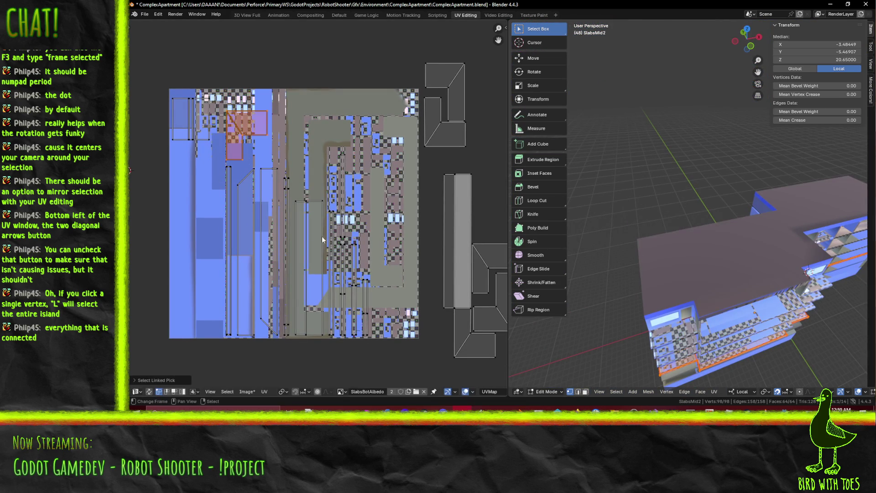
pyautogui.moveTo(370, 251); pyautogui.dragTo(333, 254, button='middle')
pyautogui.press('g')
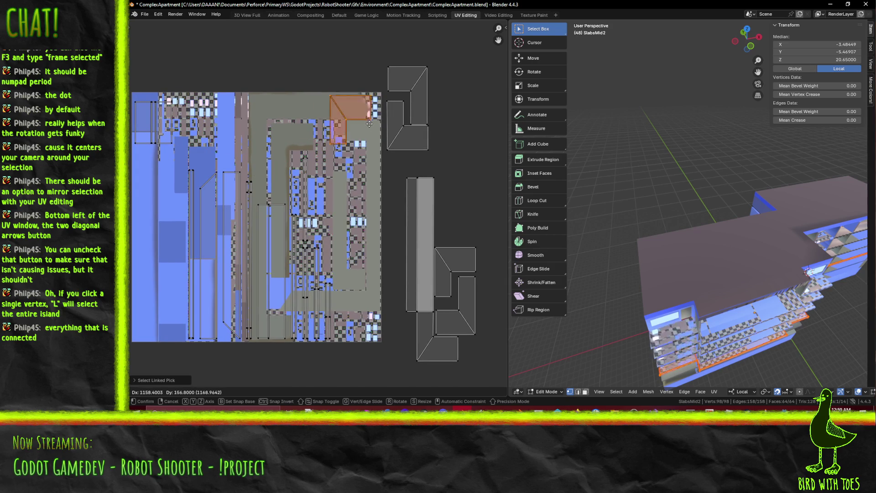
pyautogui.moveTo(467, 131)
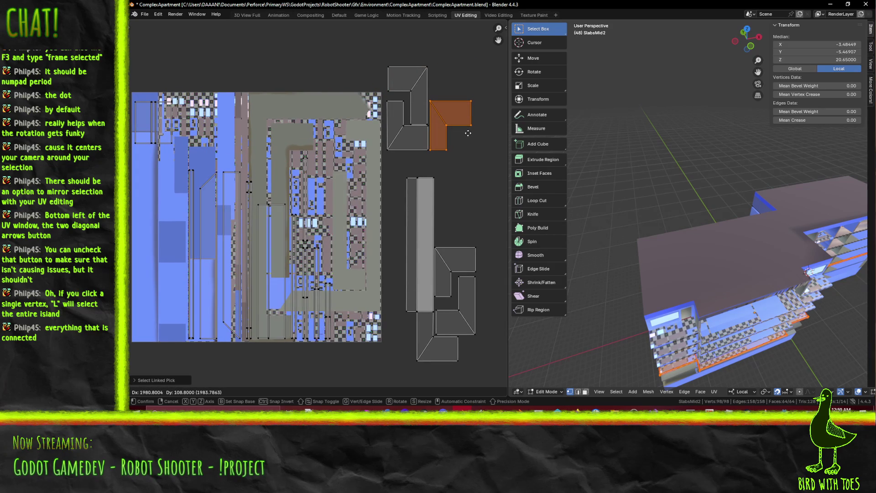
pyautogui.click(468, 133)
# Pan the UV view over the packed islands and frame the slab in 3D
pyautogui.moveTo(437, 216)
pyautogui.mouseDown(button='middle')
pyautogui.moveTo(385, 204)
pyautogui.moveTo(410, 195)
pyautogui.mouseUp(button='middle')
pyautogui.click(364, 211)
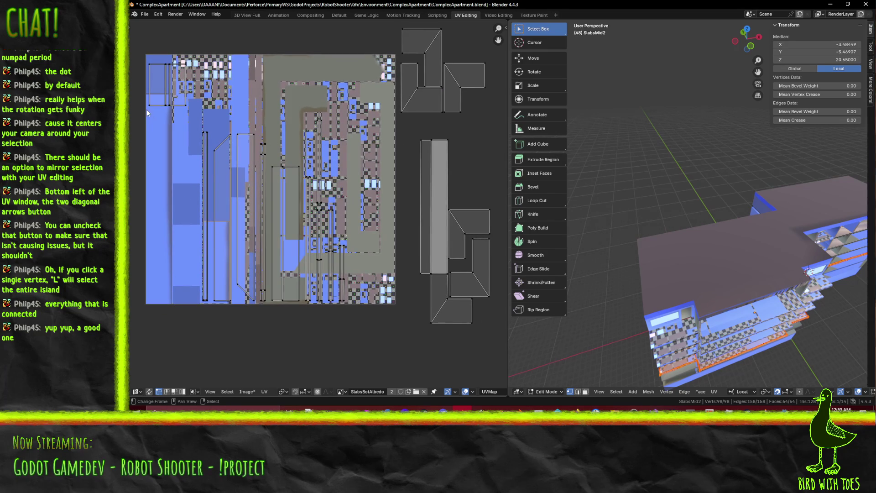
pyautogui.scroll(2, 322, 186)
pyautogui.moveTo(322, 185)
pyautogui.mouseDown(button='middle')
pyautogui.moveTo(287, 118)
pyautogui.moveTo(295, 113)
pyautogui.moveTo(309, 134)
pyautogui.mouseUp(button='middle')
pyautogui.moveTo(675, 201)
pyautogui.mouseDown(button='middle')
pyautogui.moveTo(647, 210)
pyautogui.moveTo(694, 242)
pyautogui.moveTo(696, 272)
pyautogui.moveTo(563, 218)
pyautogui.mouseUp(button='middle')
pyautogui.press('KP_Decimal')
# Select a slab vertex and turn on UV Sync Selection
pyautogui.scroll(-5, 638, 219)
pyautogui.moveTo(639, 219); pyautogui.dragTo(664, 203, button='middle')
pyautogui.click(656, 132)
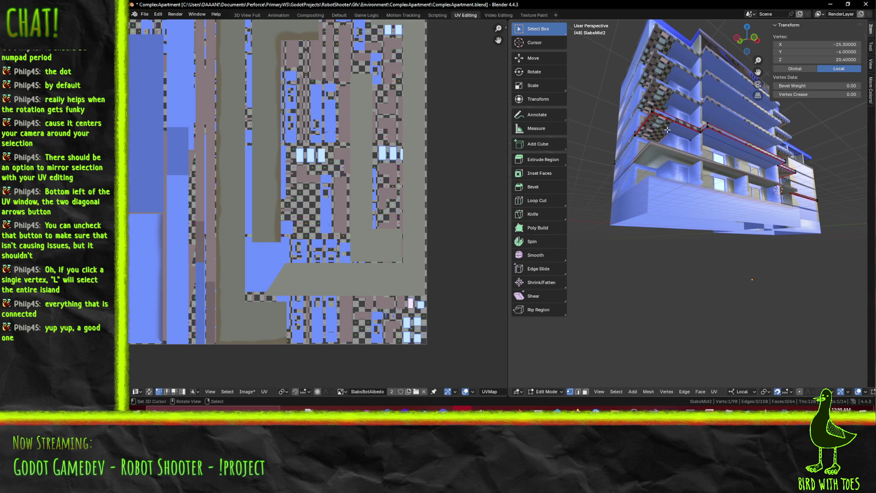
pyautogui.click(148, 391)
pyautogui.press('KP_Decimal')
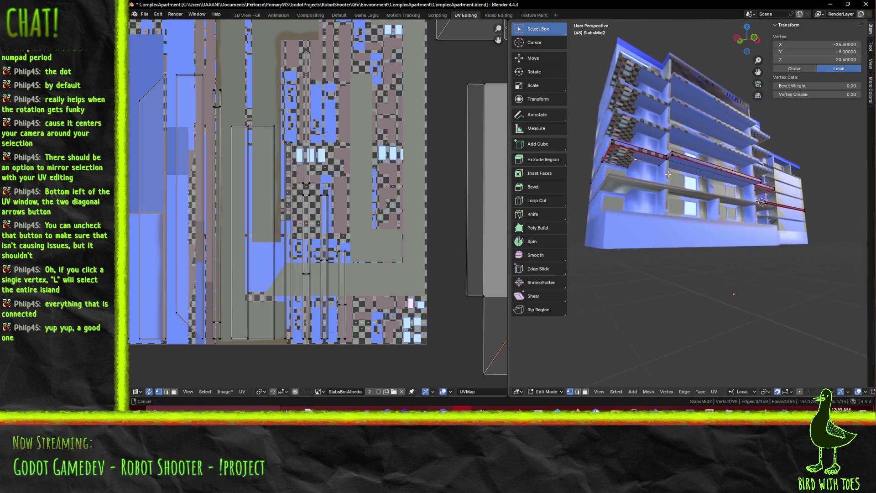
pyautogui.press('l')
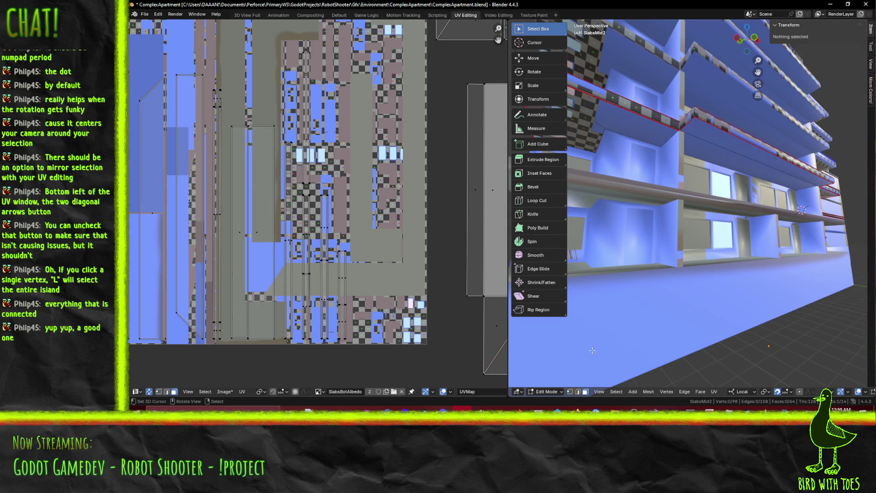
# Select linked slab islands, including the tall strip, to see their UVs
pyautogui.moveTo(617, 131); pyautogui.dragTo(606, 137, button='middle')
pyautogui.scroll(-2, 319, 201)
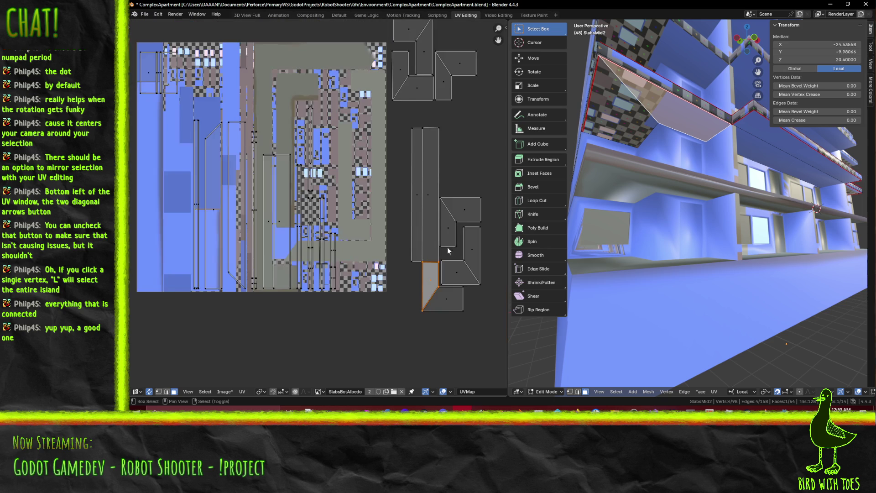
pyautogui.moveTo(431, 249); pyautogui.dragTo(409, 244, button='middle')
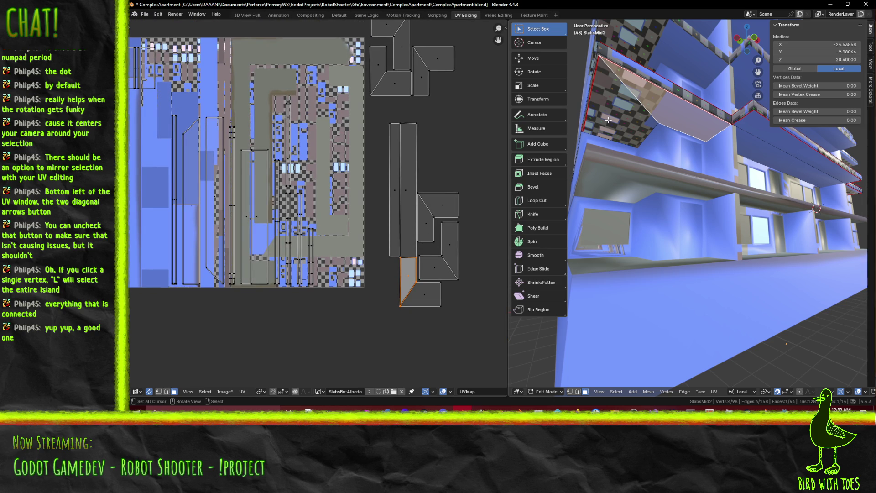
pyautogui.press('l')
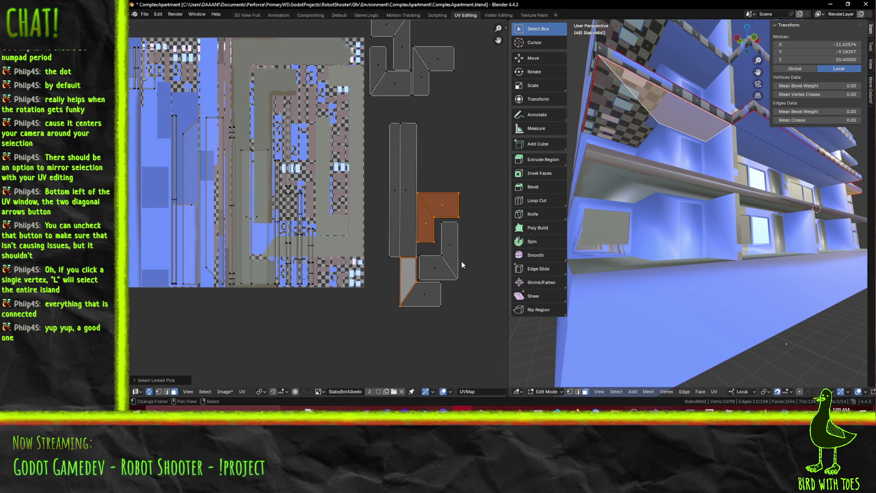
pyautogui.press('l')
pyautogui.click(578, 215)
pyautogui.click(668, 109)
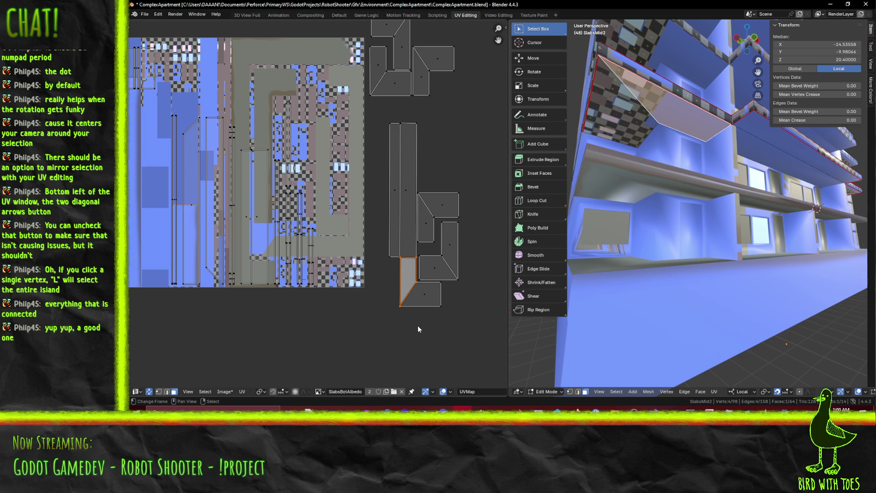
pyautogui.press('l')
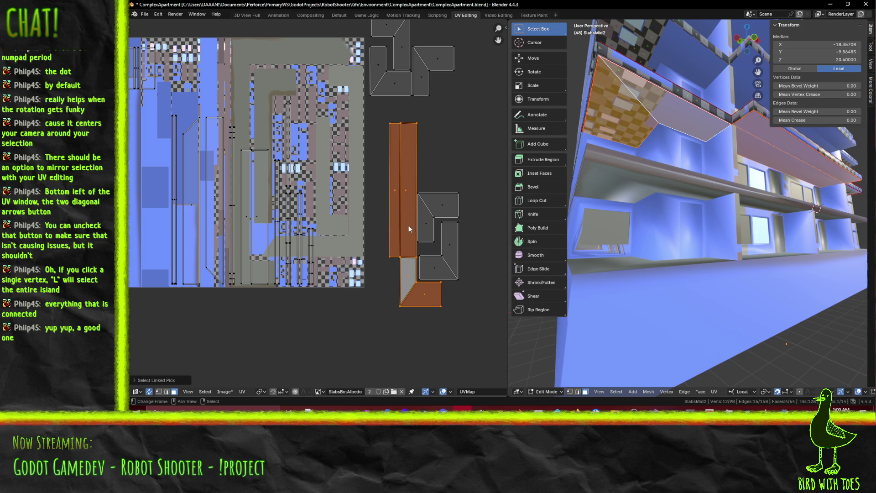
# Select other slab faces to locate their UV strip inside the texture
pyautogui.moveTo(509, 204); pyautogui.dragTo(665, 195, button='middle')
pyautogui.hotkey('alt', 'a')
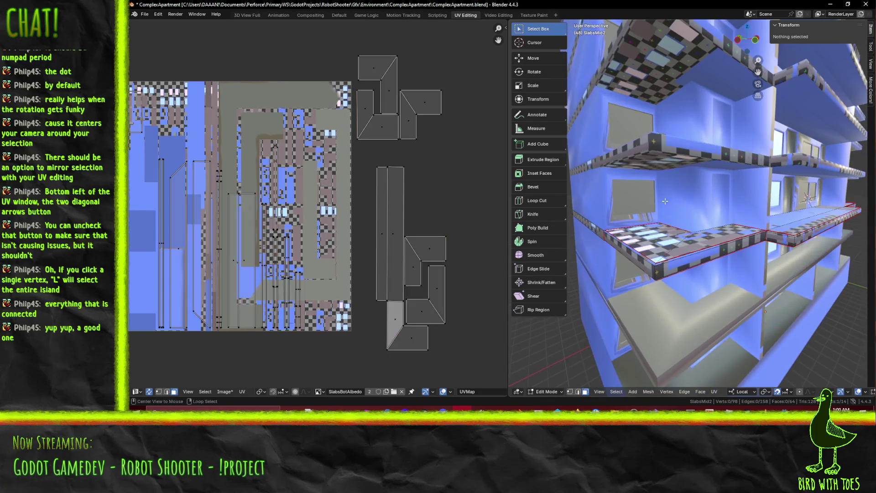
pyautogui.click(647, 242)
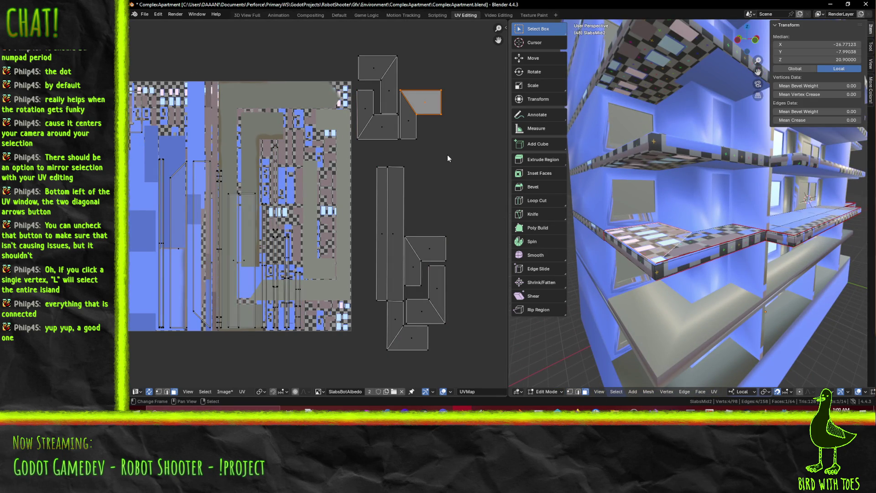
pyautogui.click(793, 225)
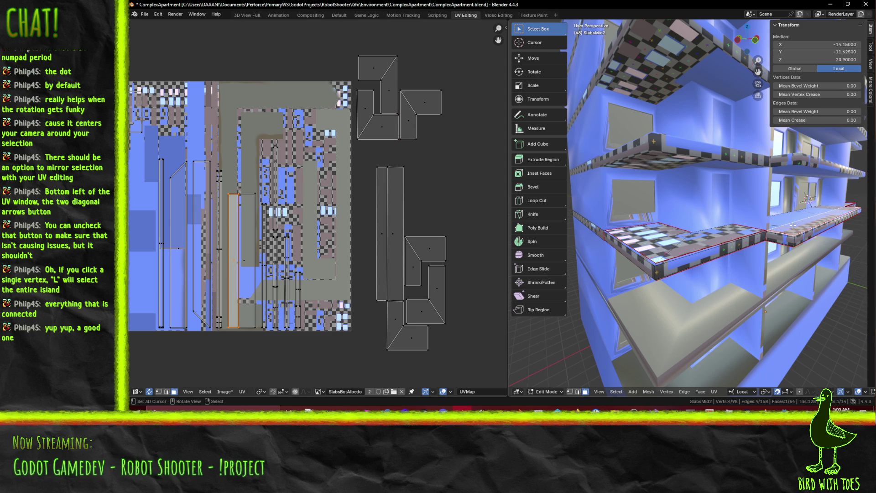
pyautogui.press('l')
pyautogui.moveTo(792, 225)
pyautogui.mouseDown(button='middle')
pyautogui.moveTo(769, 216)
pyautogui.moveTo(750, 186)
pyautogui.moveTo(718, 196)
pyautogui.moveTo(689, 174)
pyautogui.moveTo(702, 178)
pyautogui.mouseUp(button='middle')
pyautogui.scroll(5, 685, 172)
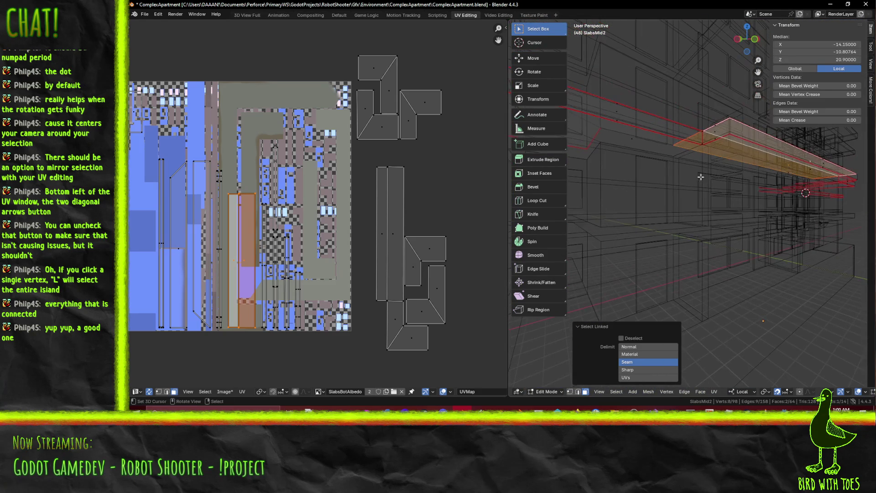
# Mark a single slab edge as a seam in edge select mode
pyautogui.click(577, 391)
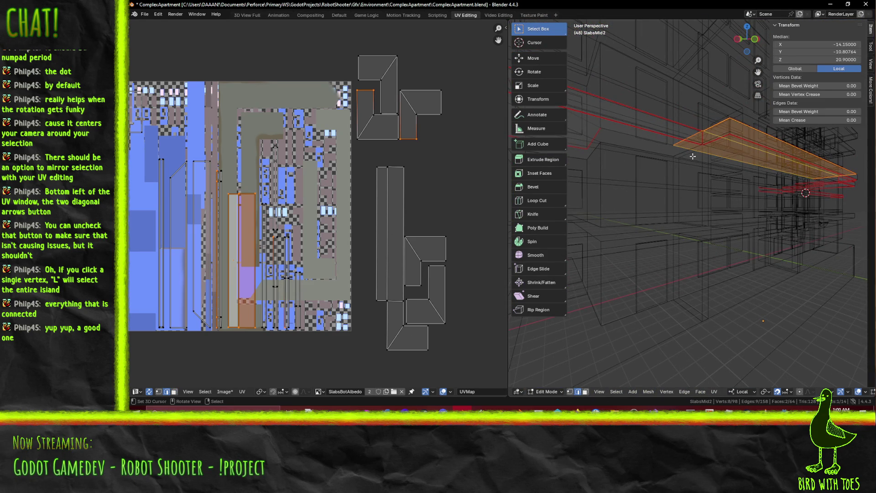
pyautogui.scroll(3, 692, 155)
pyautogui.click(684, 86)
pyautogui.press('F3')
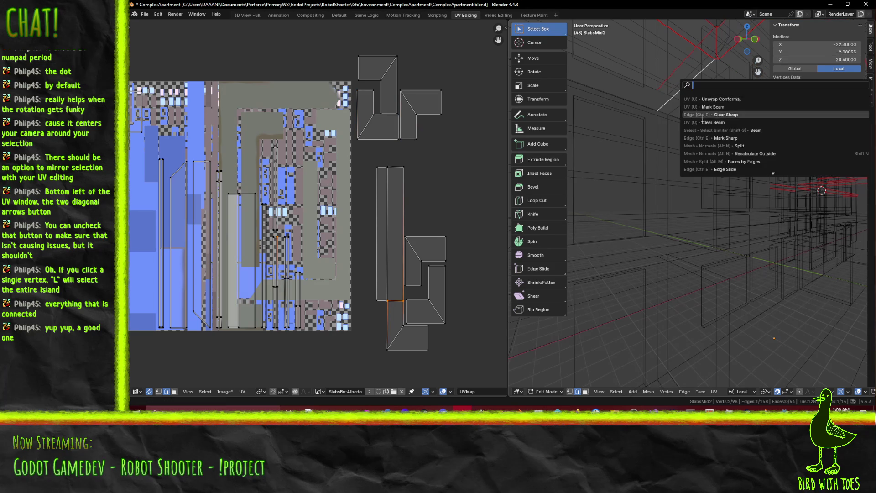
pyautogui.click(720, 108)
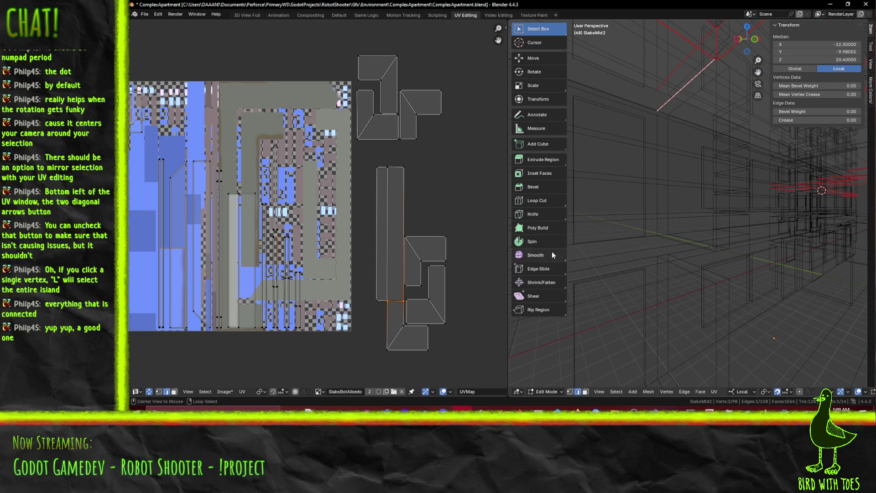
# Box-select the upper UV island, clear it, and turn off UV Sync Selection
pyautogui.scroll(-2, 430, 260)
pyautogui.scroll(2, 430, 260)
pyautogui.press('b')
pyautogui.moveTo(339, 69); pyautogui.dragTo(434, 157)
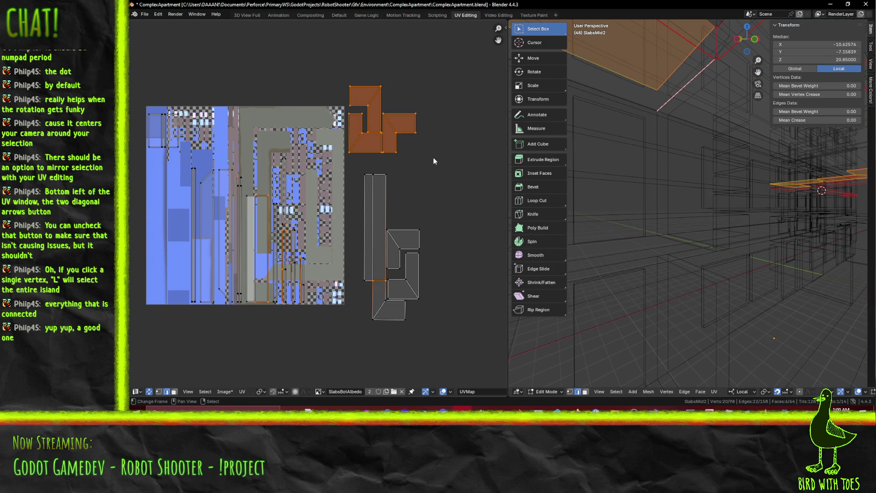
pyautogui.click(433, 161)
pyautogui.click(150, 392)
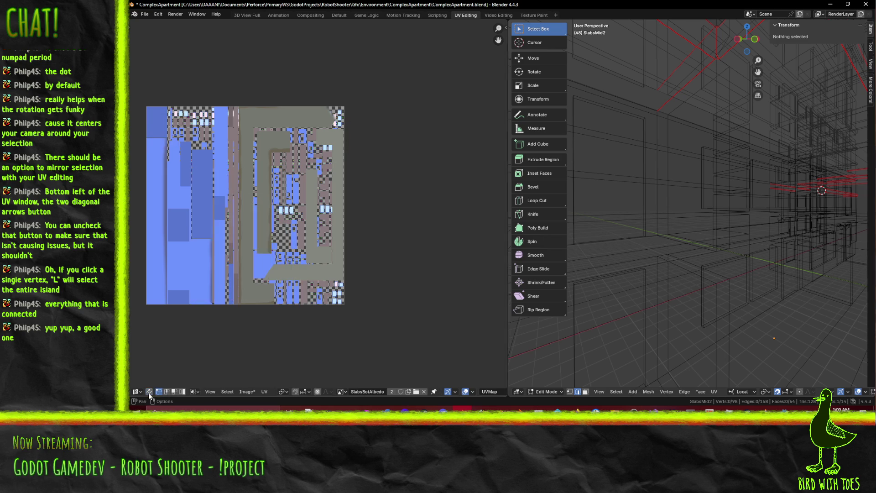
# Box-select the upper L-shaped UV island and pin its vertices
pyautogui.press('a')
pyautogui.press('n')
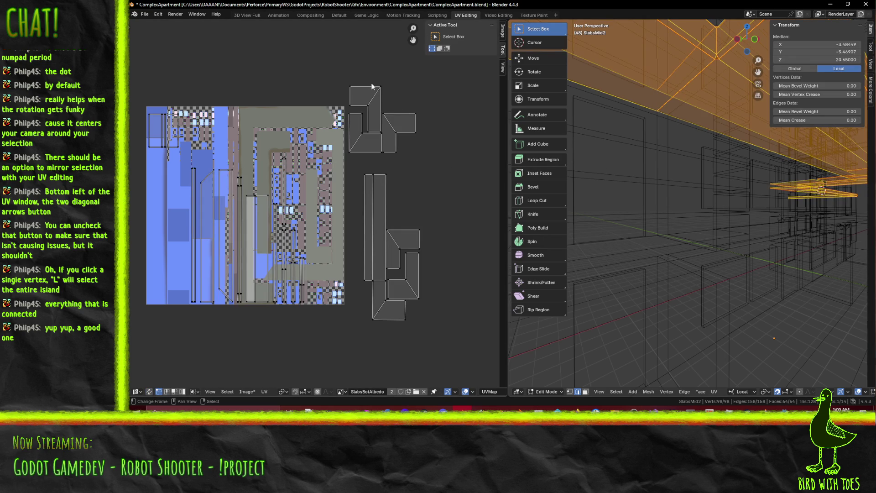
pyautogui.moveTo(343, 58)
pyautogui.mouseDown()
pyautogui.moveTo(396, 133)
pyautogui.moveTo(432, 157)
pyautogui.mouseUp()
pyautogui.press('p')
pyautogui.scroll(2, 425, 200)
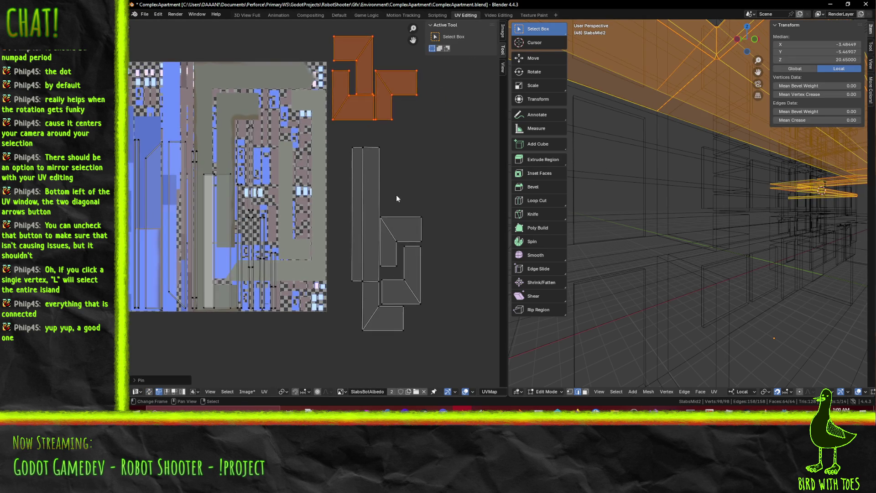
pyautogui.click(401, 198)
# Pin the lower L-shaped island together with the upper-left UV pieces, then deselect
pyautogui.moveTo(428, 208); pyautogui.dragTo(377, 168, button='middle')
pyautogui.scroll(1, 377, 168)
pyautogui.press('b')
pyautogui.moveTo(345, 170); pyautogui.dragTo(429, 286)
pyautogui.keyDown('shift'); pyautogui.click(349, 182); pyautogui.keyUp('shift')
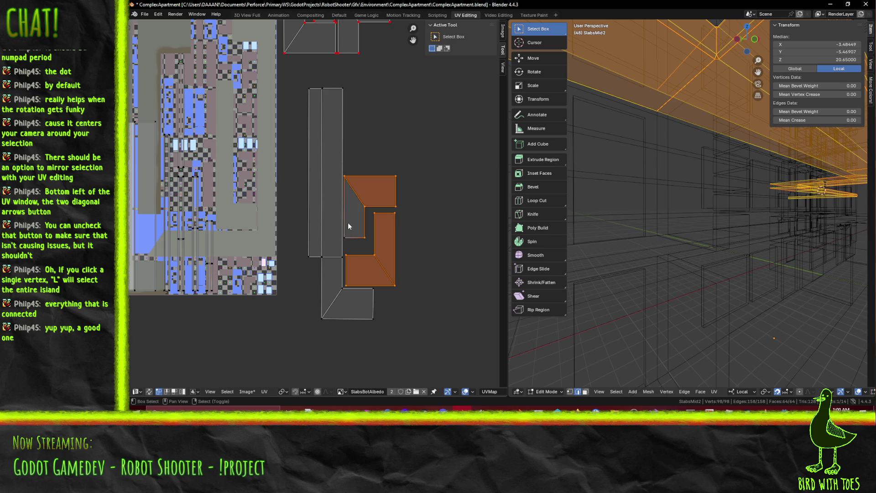
pyautogui.keyDown('shift'); pyautogui.click(349, 221); pyautogui.keyUp('shift')
pyautogui.press('p')
pyautogui.scroll(-2, 377, 204)
pyautogui.click(376, 204)
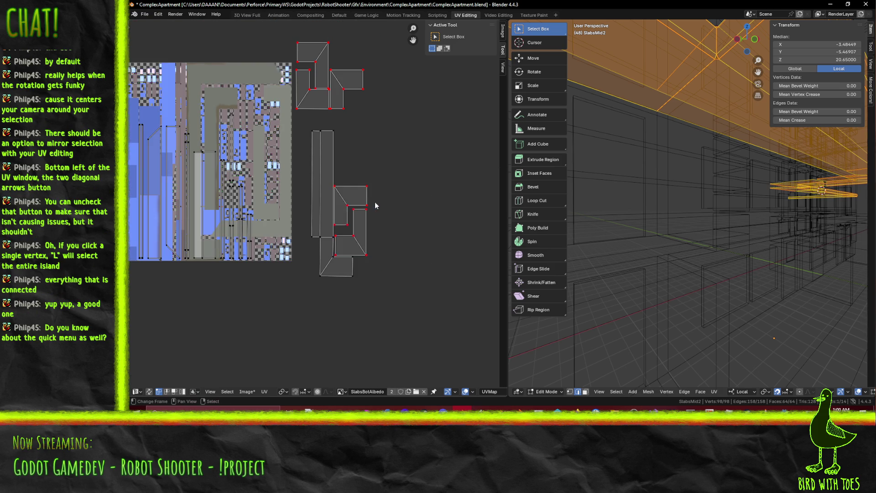
pyautogui.scroll(-1, 376, 204)
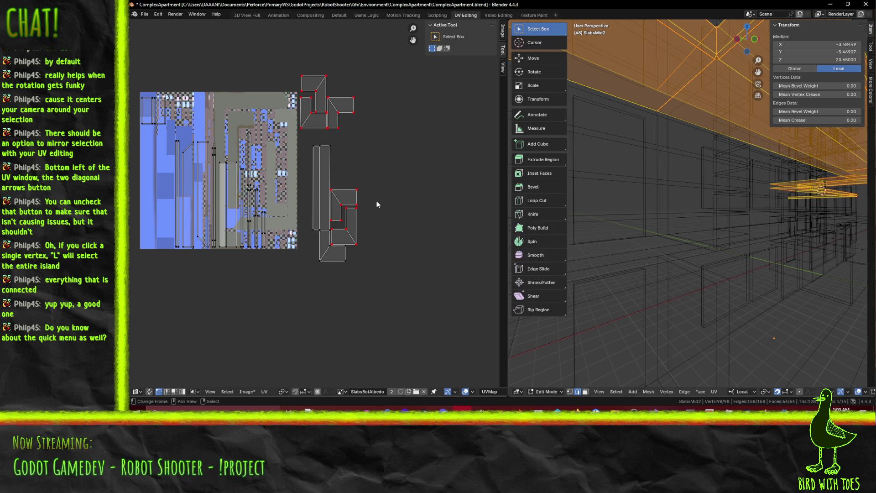
# Open and dismiss the operator search twice, then orbit the 3D view toward the slab
pyautogui.press('F3')
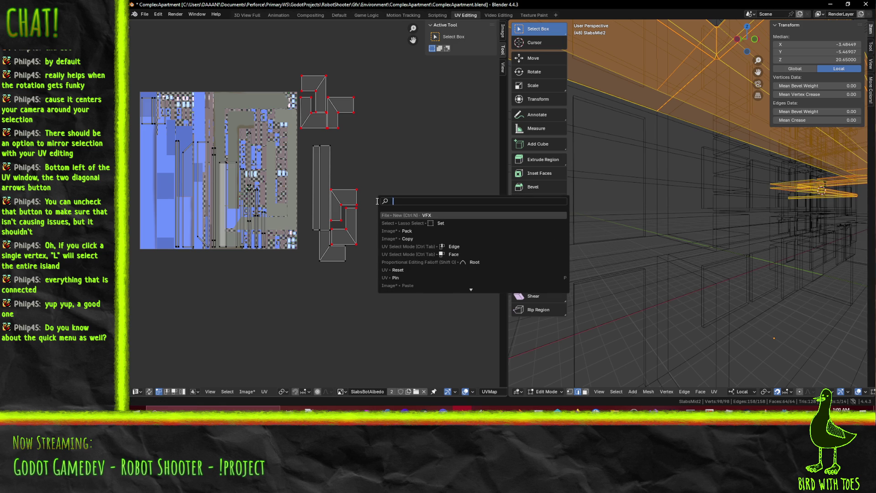
pyautogui.press('Escape')
pyautogui.press('F3')
pyautogui.press('Escape')
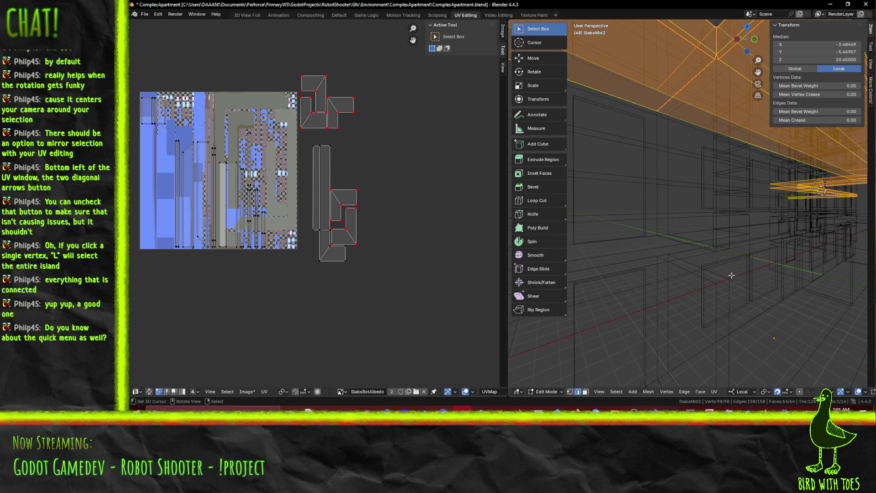
pyautogui.moveTo(689, 223); pyautogui.dragTo(688, 239, button='middle')
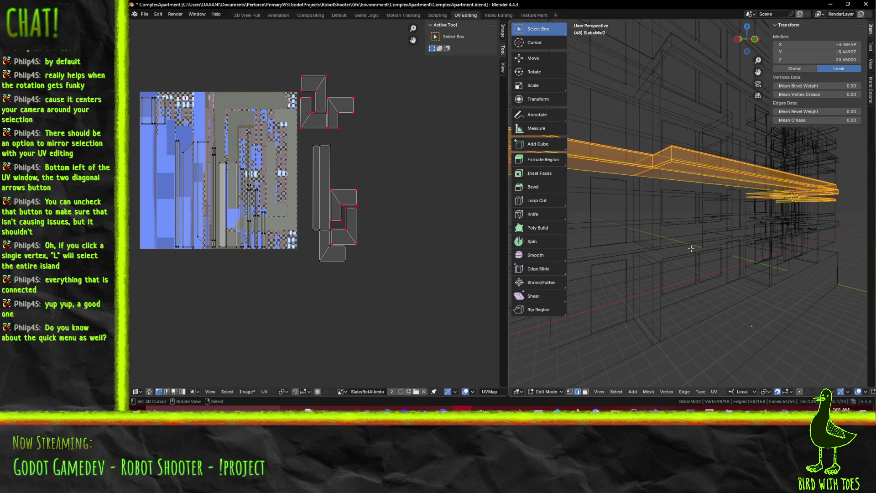
# Switch the viewport to Material Preview and re-unwrap the slab UVs with Unwrap Conformal
pyautogui.press('z')
pyautogui.click(687, 288)
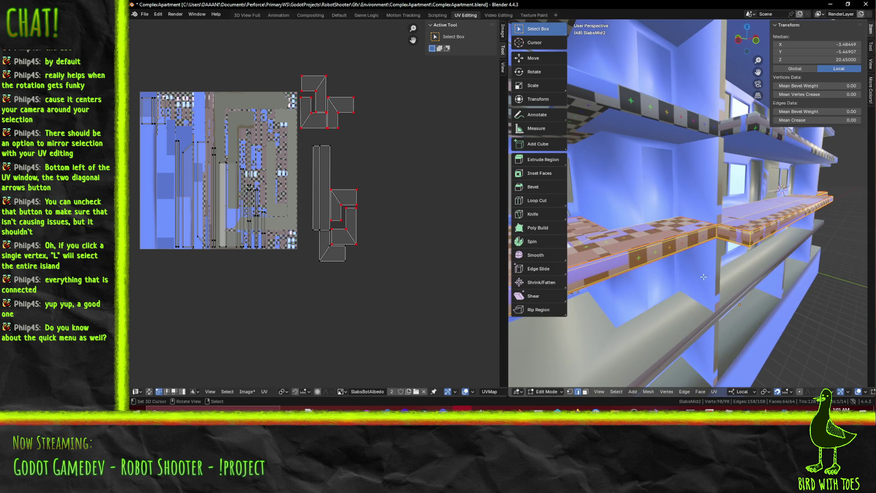
pyautogui.press('u')
pyautogui.click(719, 298)
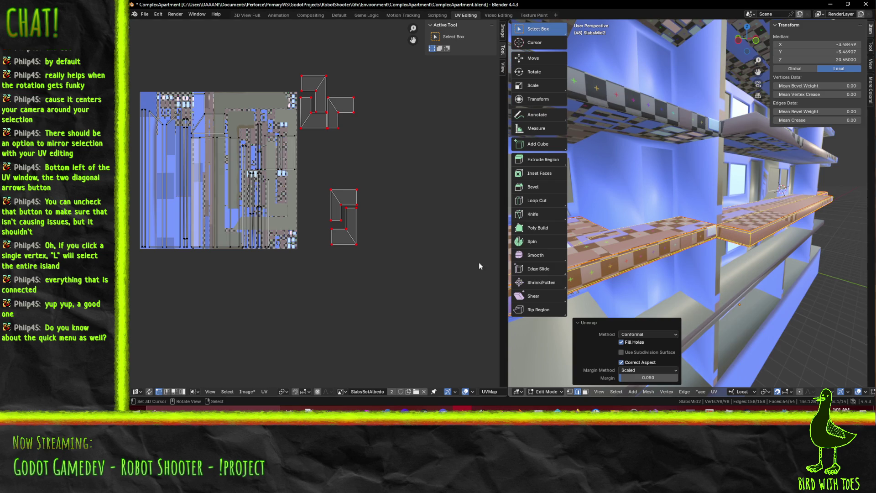
pyautogui.scroll(2, 319, 215)
pyautogui.moveTo(319, 214)
pyautogui.mouseDown(button='middle')
pyautogui.moveTo(422, 226)
pyautogui.moveTo(401, 221)
pyautogui.moveTo(333, 261)
pyautogui.mouseUp(button='middle')
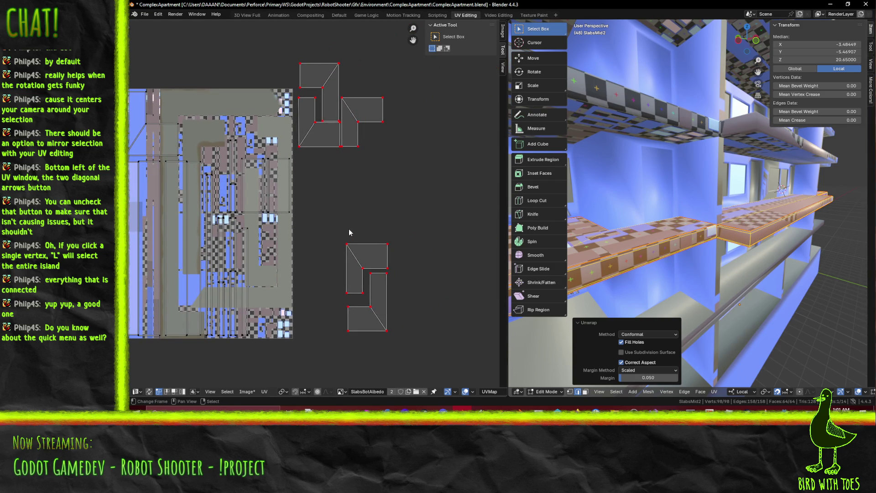
pyautogui.moveTo(350, 208)
pyautogui.mouseDown(button='middle')
pyautogui.moveTo(362, 224)
pyautogui.moveTo(480, 205)
pyautogui.mouseUp(button='middle')
# Clear the vertex selection and select slab faces to display their UVs
pyautogui.moveTo(575, 228); pyautogui.dragTo(643, 260, button='middle')
pyautogui.click(650, 263)
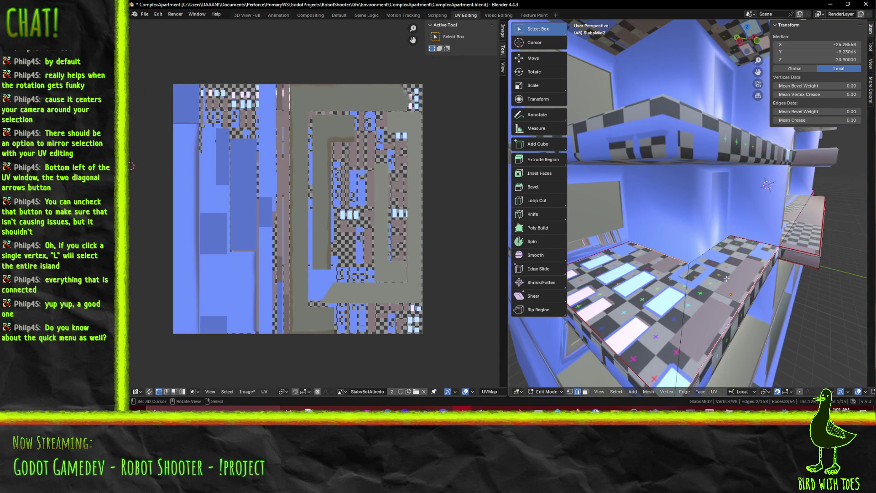
pyautogui.scroll(-5, 661, 301)
pyautogui.keyDown('shift'); pyautogui.rightClick(587, 385); pyautogui.keyUp('shift')
pyautogui.click(666, 253)
pyautogui.click(665, 253)
pyautogui.moveTo(665, 253); pyautogui.dragTo(609, 137, button='middle')
pyautogui.click(607, 134)
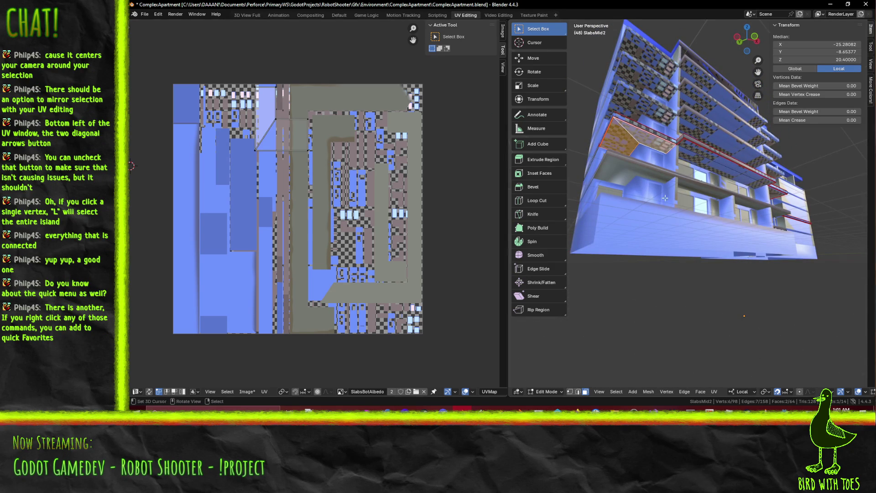
# Move the upper-left UV island beside the lower island group
pyautogui.press('l')
pyautogui.press('l')
pyautogui.moveTo(279, 124); pyautogui.dragTo(181, 107, button='middle')
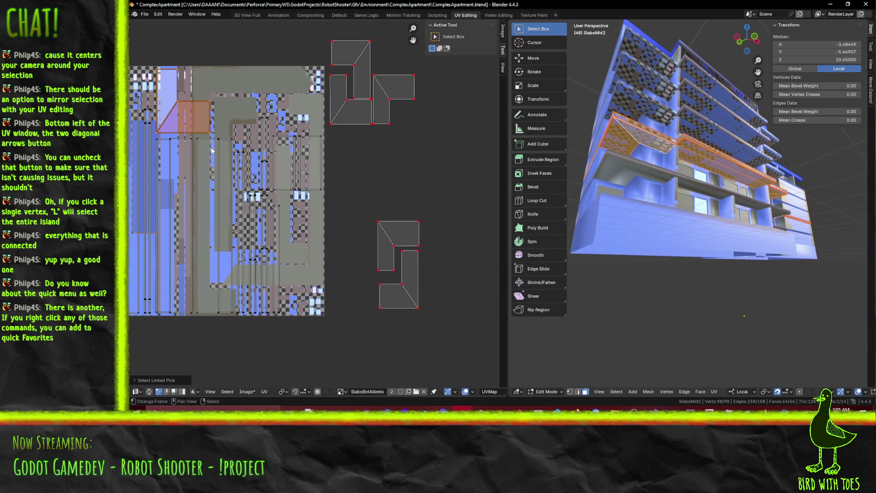
pyautogui.press('g')
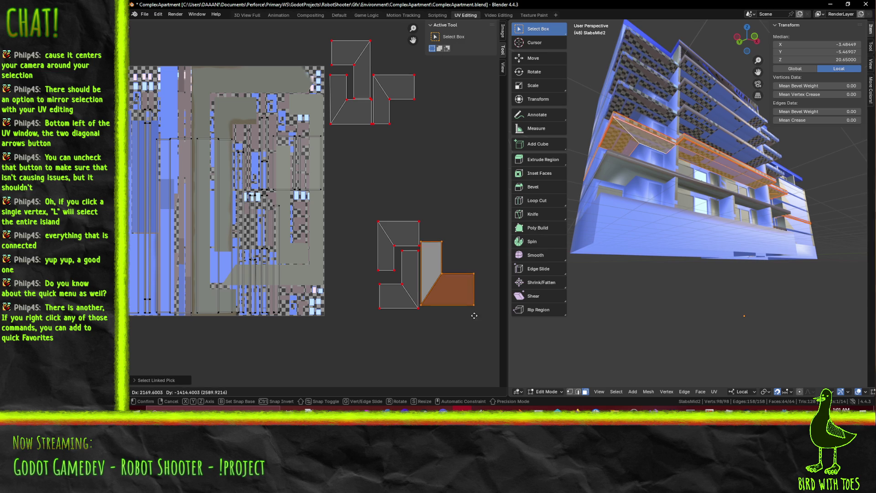
pyautogui.click(474, 322)
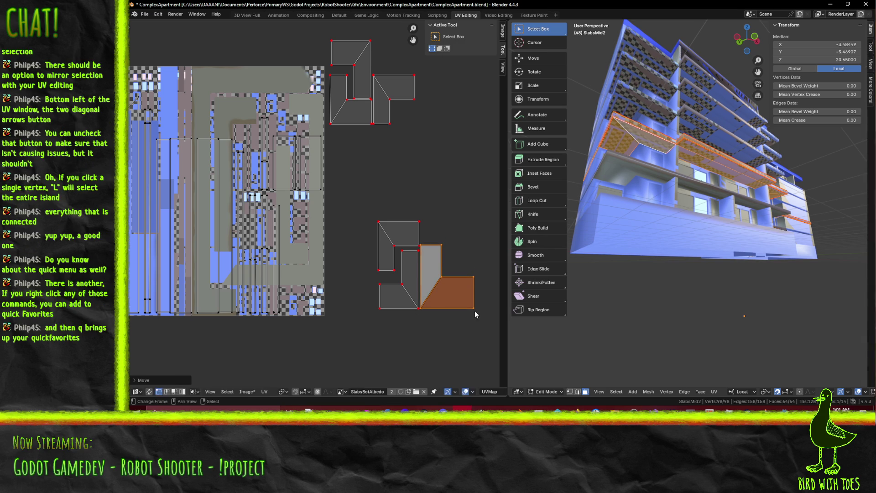
# Deselect all UV islands, bring up Quick Favorites, and reposition the UV and 3D views
pyautogui.press('a')
pyautogui.hotkey('alt', 'a')
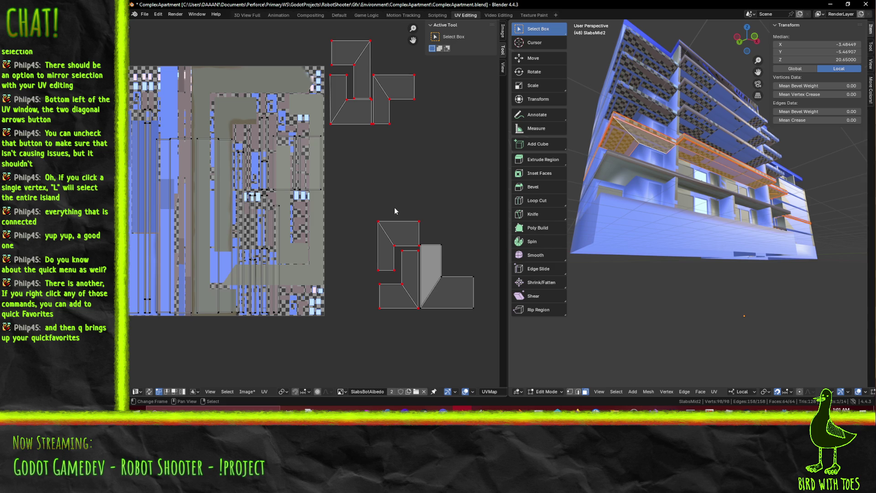
pyautogui.press('q')
pyautogui.moveTo(357, 179); pyautogui.dragTo(407, 227, button='middle')
pyautogui.moveTo(412, 196); pyautogui.dragTo(430, 193, button='middle')
pyautogui.moveTo(662, 210)
pyautogui.mouseDown(button='middle')
pyautogui.moveTo(685, 219)
pyautogui.moveTo(660, 192)
pyautogui.mouseUp(button='middle')
pyautogui.moveTo(468, 220); pyautogui.dragTo(435, 202, button='middle')
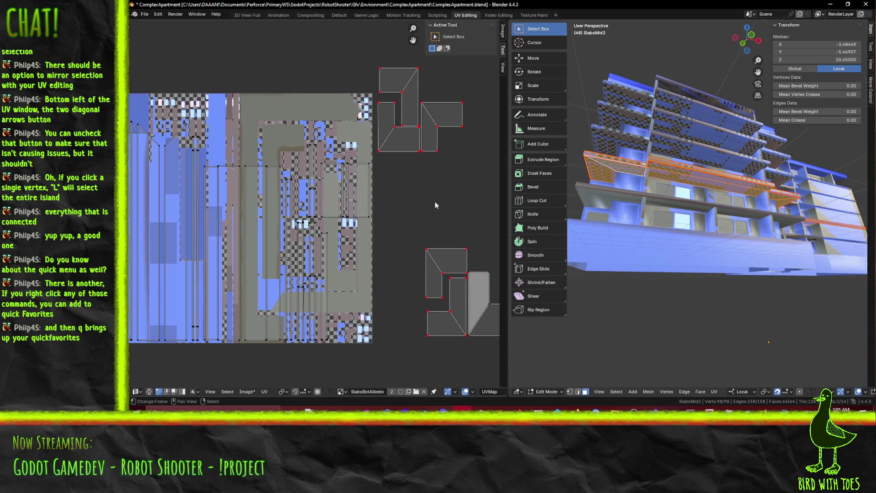
# Select a slab face with its seam-bounded connected faces, framing it in the 3D view
pyautogui.click(681, 179)
pyautogui.keyDown('shift'); pyautogui.click(680, 179); pyautogui.keyUp('shift')
pyautogui.press('KP_Decimal')
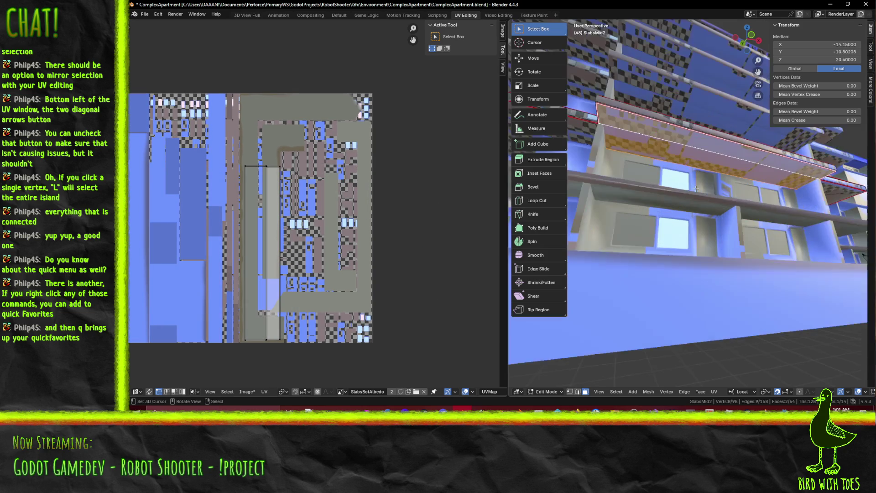
pyautogui.scroll(5, 681, 180)
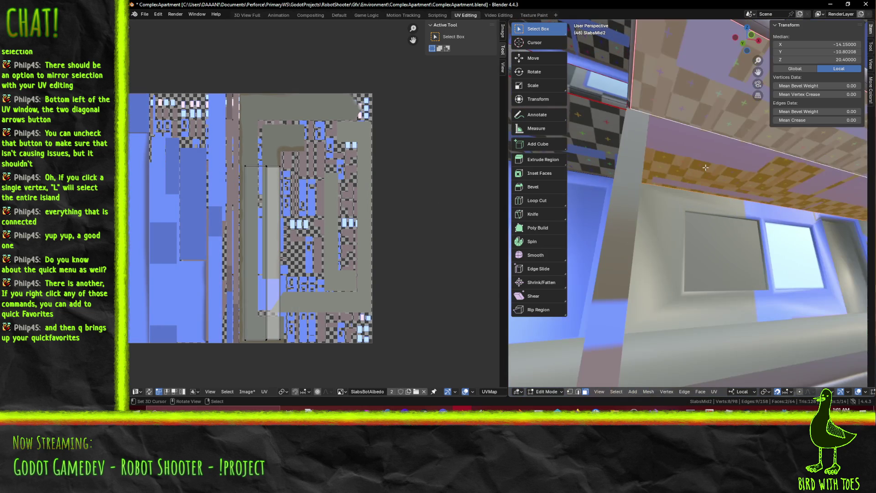
pyautogui.scroll(-3, 706, 167)
pyautogui.press('l')
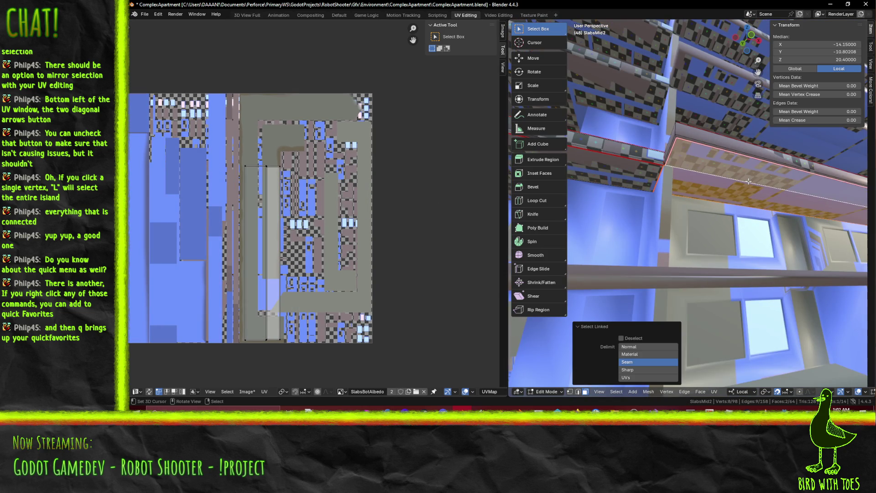
pyautogui.keyDown('shift'); pyautogui.moveTo(665, 290); pyautogui.dragTo(639, 262, button='middle'); pyautogui.keyUp('shift')
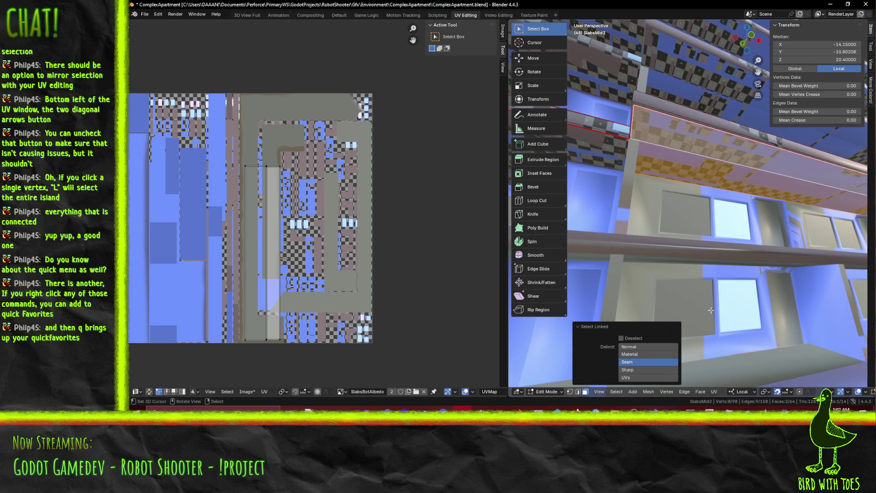
pyautogui.click(661, 123)
pyautogui.keyDown('shift'); pyautogui.click(661, 123); pyautogui.keyUp('shift')
pyautogui.keyDown('shift'); pyautogui.moveTo(677, 158); pyautogui.dragTo(695, 193, button='middle'); pyautogui.keyUp('shift')
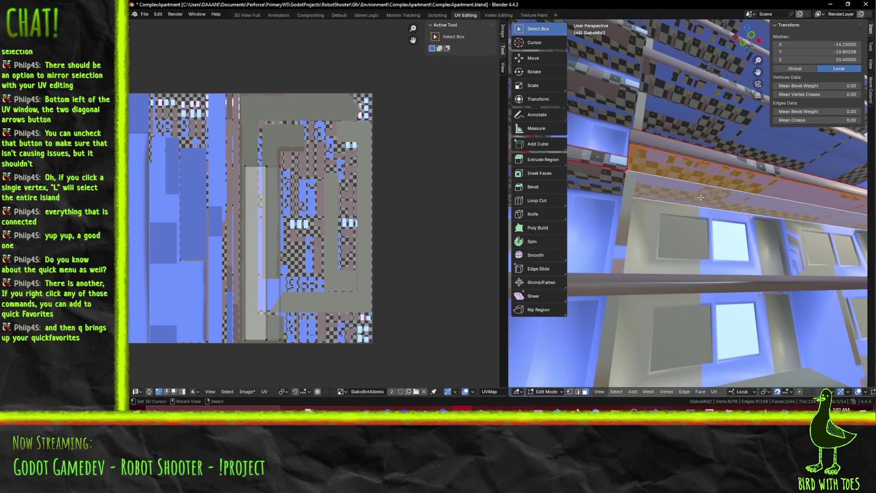
pyautogui.press('l')
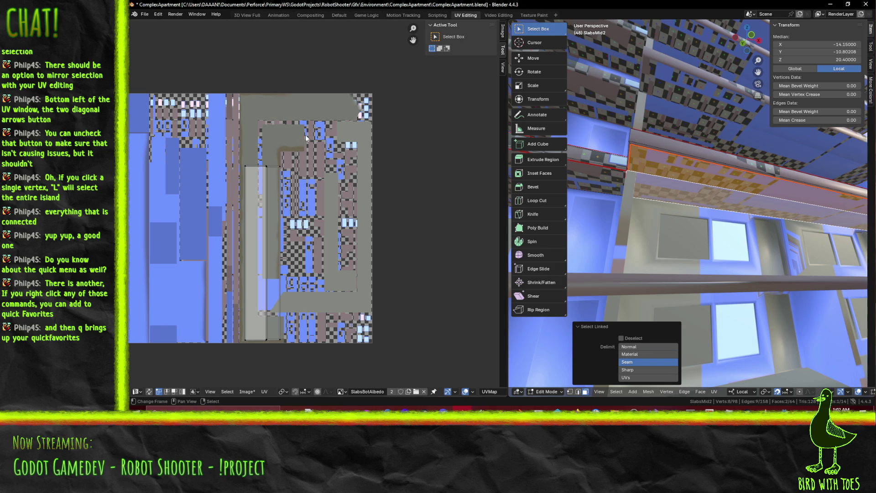
# Move the long UV strip beside the island group
pyautogui.press('a')
pyautogui.scroll(-3, 300, 268)
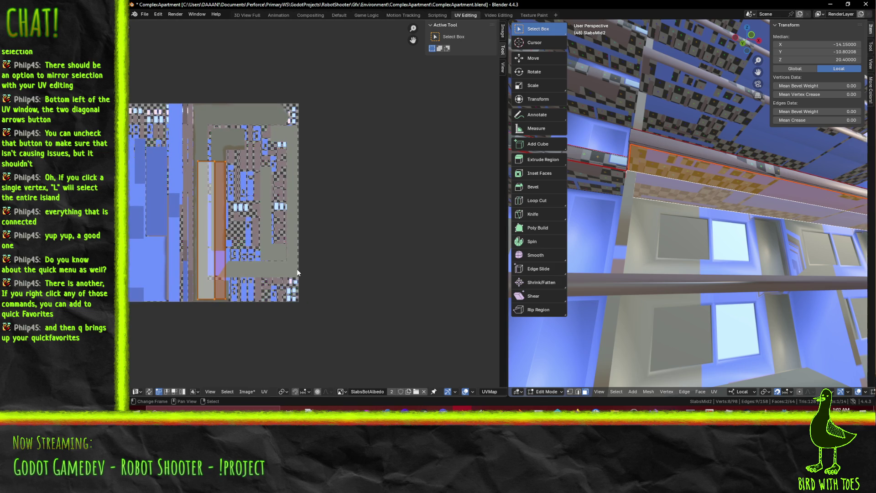
pyautogui.press('a')
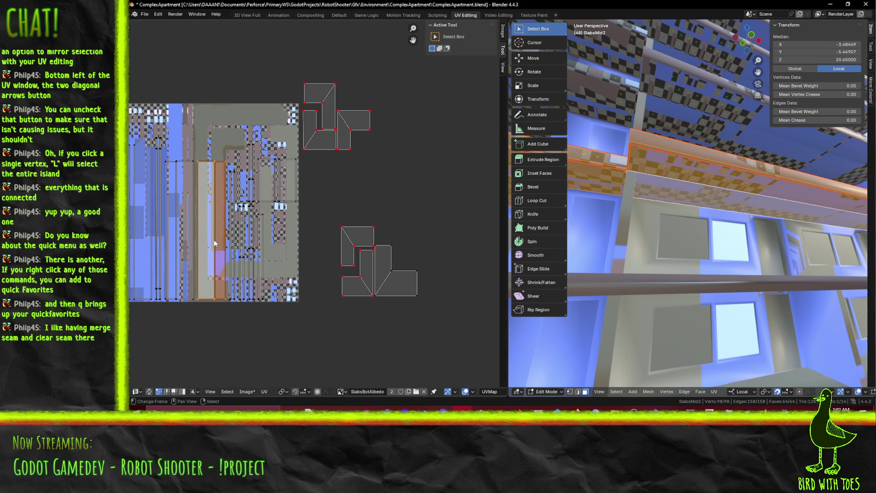
pyautogui.press('g')
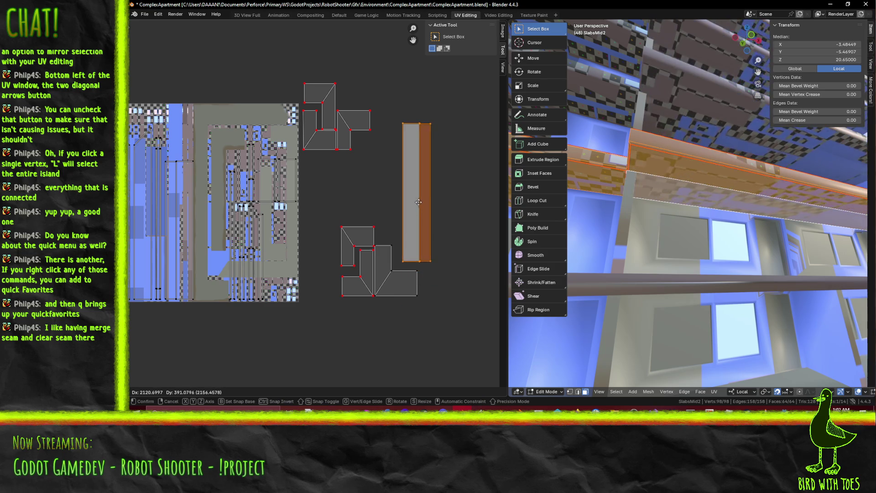
pyautogui.click(416, 245)
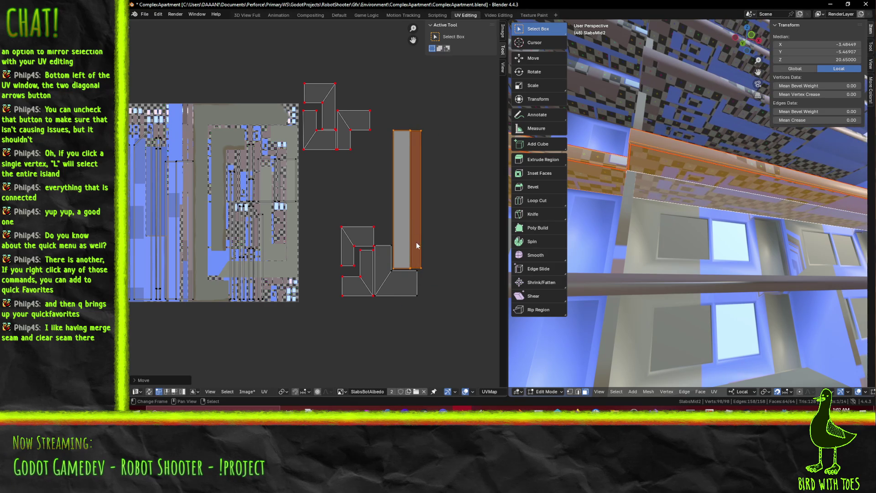
pyautogui.scroll(1, 416, 244)
pyautogui.moveTo(442, 232); pyautogui.dragTo(380, 233, button='middle')
pyautogui.moveTo(234, 188); pyautogui.dragTo(336, 215, button='middle')
# Select another slab face with its seam-bounded faces and deselect the long strip island
pyautogui.moveTo(657, 215)
pyautogui.mouseDown(button='middle')
pyautogui.moveTo(673, 224)
pyautogui.moveTo(711, 295)
pyautogui.mouseUp(button='middle')
pyautogui.click(710, 294)
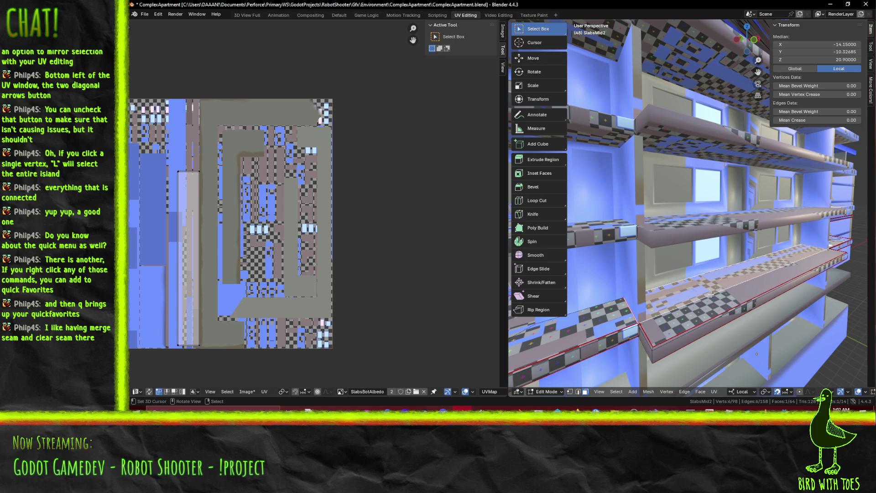
pyautogui.press('l')
pyautogui.moveTo(303, 236)
pyautogui.mouseDown(button='middle')
pyautogui.moveTo(351, 238)
pyautogui.moveTo(261, 221)
pyautogui.mouseUp(button='middle')
pyautogui.press('a')
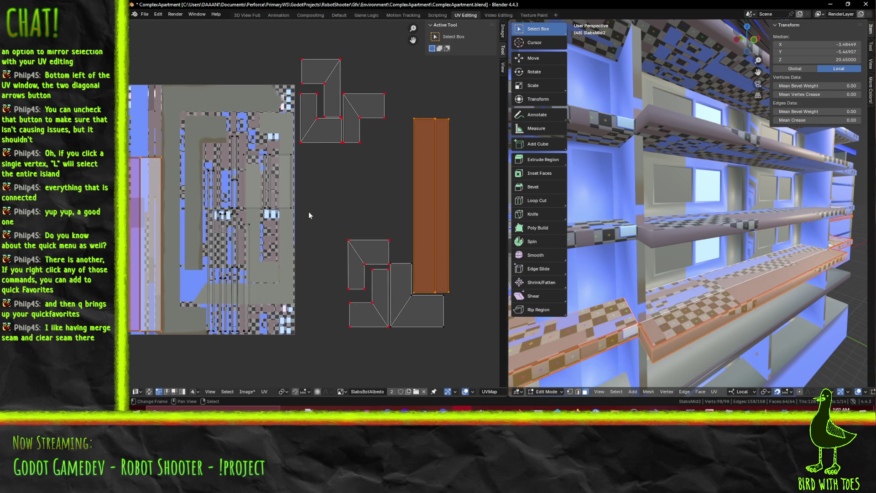
pyautogui.scroll(-1, 422, 196)
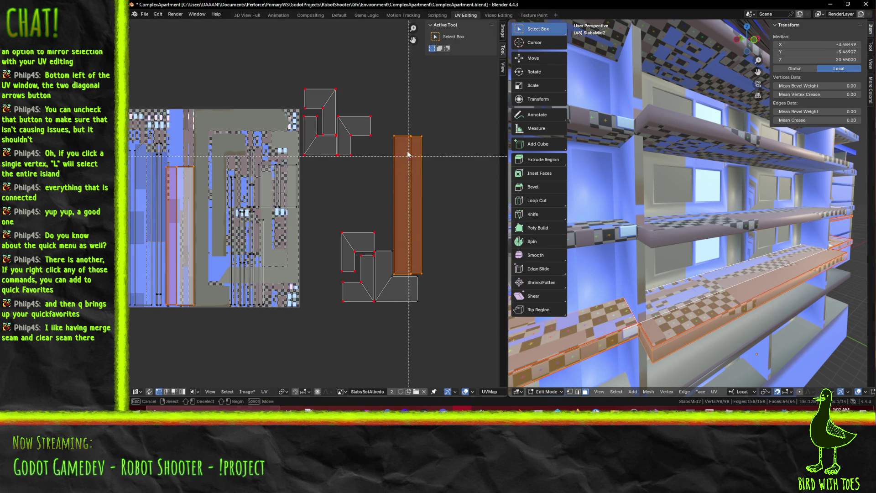
pyautogui.keyDown('ctrl'); pyautogui.moveTo(462, 112); pyautogui.dragTo(378, 329); pyautogui.keyUp('ctrl')
# Move the orange UV strip up next to the L-shaped islands and recentre the UV view
pyautogui.moveTo(213, 228); pyautogui.dragTo(259, 238, button='middle')
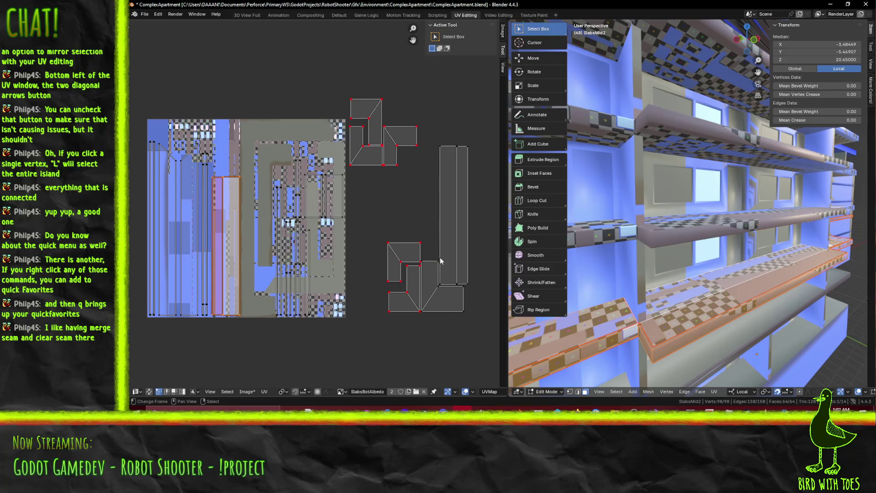
pyautogui.press('g')
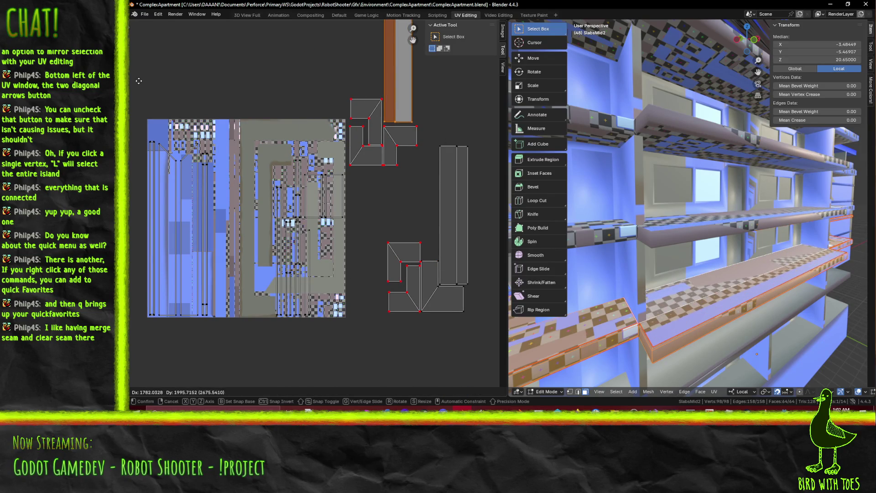
pyautogui.click(332, 193)
pyautogui.moveTo(332, 194); pyautogui.dragTo(238, 278, button='middle')
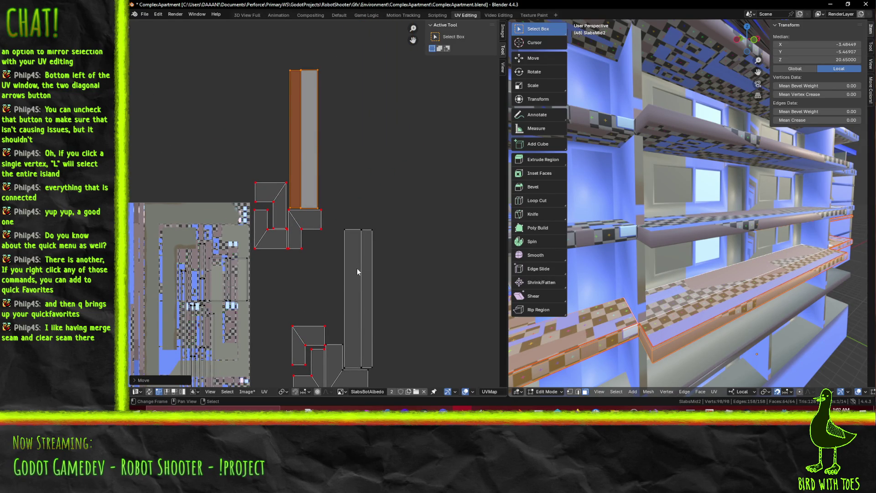
pyautogui.moveTo(305, 297); pyautogui.dragTo(346, 257, button='middle')
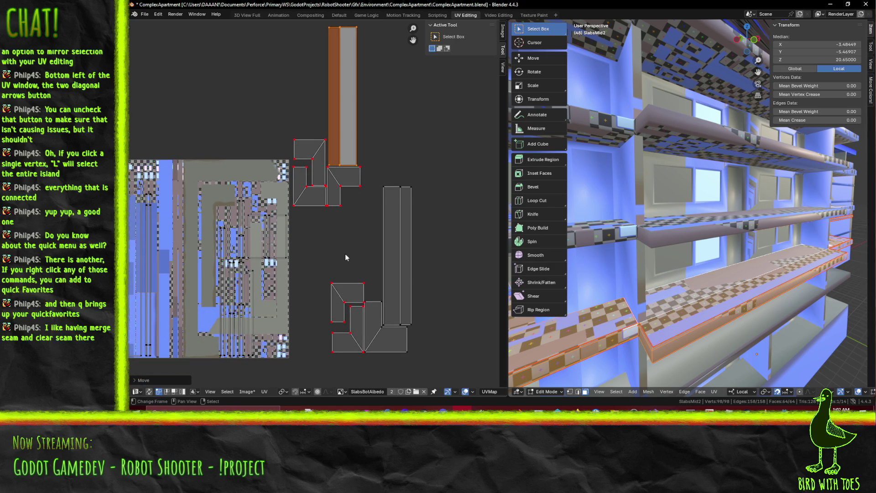
pyautogui.moveTo(283, 272); pyautogui.dragTo(339, 237, button='middle')
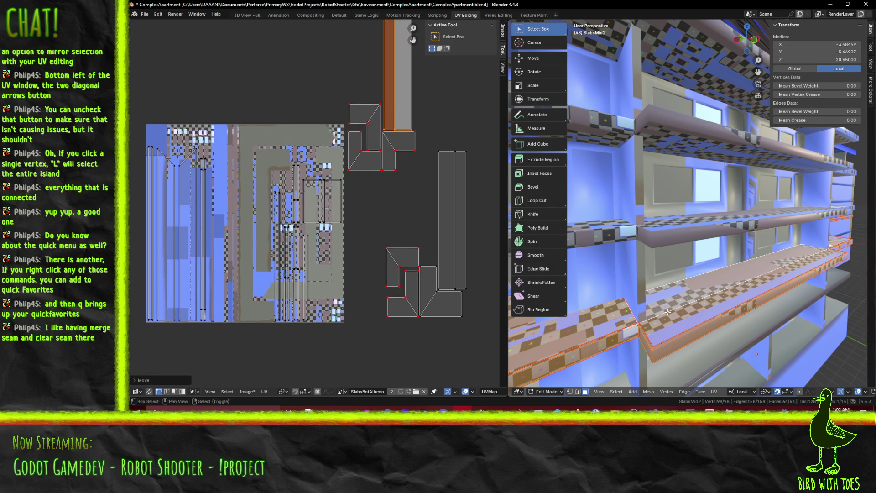
# Orbit and pan the 3D view to inspect the shelves and building exterior
pyautogui.moveTo(666, 312); pyautogui.dragTo(669, 279, button='middle')
pyautogui.moveTo(678, 229); pyautogui.dragTo(699, 245, button='middle')
pyautogui.moveTo(658, 228); pyautogui.dragTo(651, 308, button='middle')
pyautogui.moveTo(634, 275)
pyautogui.mouseDown(button='middle')
pyautogui.moveTo(691, 300)
pyautogui.moveTo(725, 278)
pyautogui.mouseUp(button='middle')
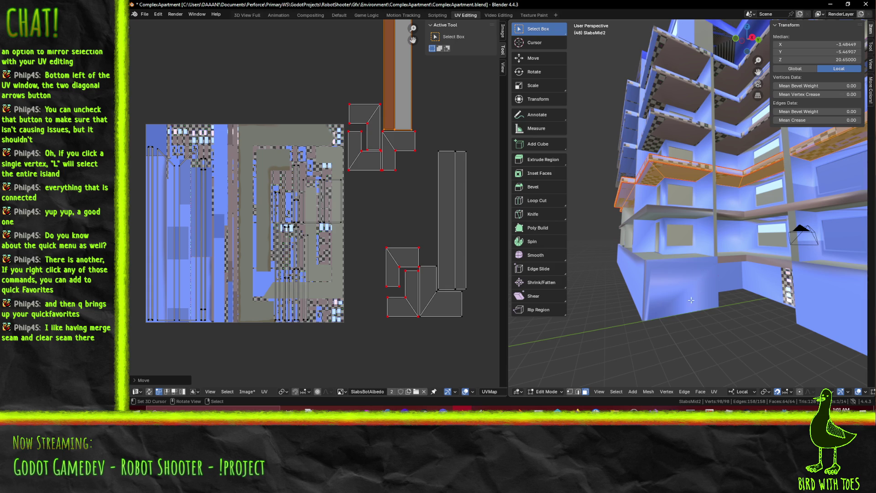
pyautogui.moveTo(705, 326)
pyautogui.keyDown('shift'); pyautogui.mouseDown(button='middle')
pyautogui.moveTo(650, 276)
pyautogui.moveTo(720, 282)
pyautogui.mouseUp(button='middle'); pyautogui.keyUp('shift')
# Enter Edit Mode on SlabsBot, select a wall face, then return to Object Mode
pyautogui.press('Tab')
pyautogui.click(709, 264)
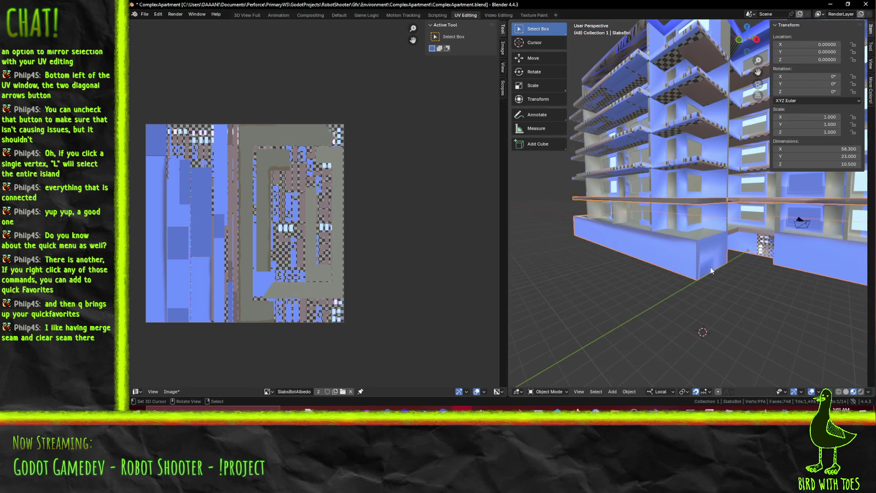
pyautogui.press('Tab')
pyautogui.scroll(8, 693, 270)
pyautogui.click(693, 271)
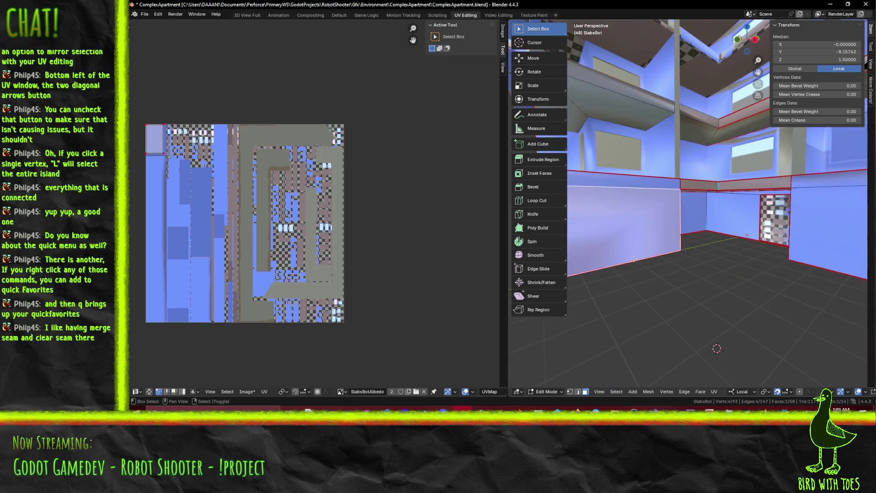
pyautogui.moveTo(693, 270); pyautogui.dragTo(674, 264, button='middle')
pyautogui.moveTo(706, 288); pyautogui.dragTo(706, 286, button='middle')
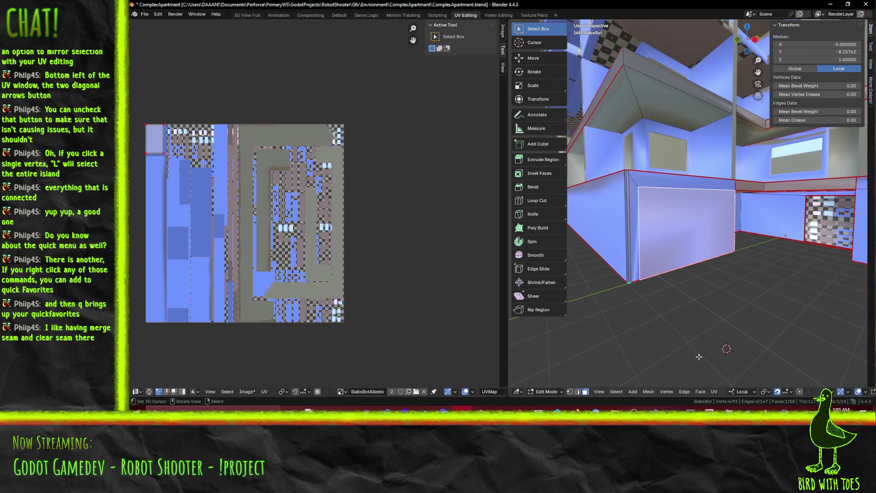
pyautogui.scroll(-3, 635, 296)
pyautogui.press('Tab')
# Enter Edit Mode on SlabsMid2 and select and frame two slab top faces
pyautogui.moveTo(707, 286)
pyautogui.mouseDown(button='middle')
pyautogui.moveTo(650, 297)
pyautogui.moveTo(659, 217)
pyautogui.moveTo(682, 251)
pyautogui.moveTo(696, 226)
pyautogui.moveTo(675, 234)
pyautogui.mouseUp(button='middle')
pyautogui.click(658, 218)
pyautogui.press('Tab')
pyautogui.scroll(4, 658, 217)
pyautogui.scroll(-3, 693, 232)
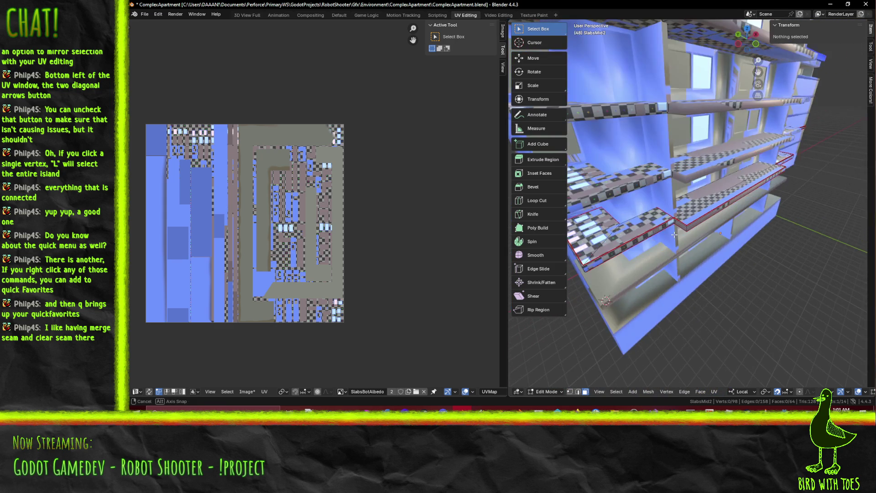
pyautogui.click(582, 238)
pyautogui.keyDown('shift'); pyautogui.click(634, 233); pyautogui.keyUp('shift')
pyautogui.press('KP_Decimal')
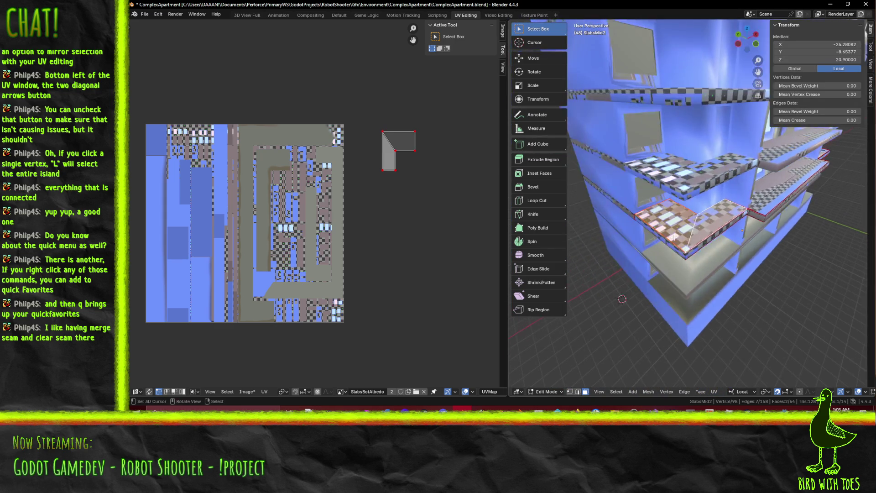
# Add several more slab faces to the selection, then deselect all
pyautogui.moveTo(677, 329)
pyautogui.mouseDown(button='middle')
pyautogui.moveTo(730, 248)
pyautogui.moveTo(808, 243)
pyautogui.moveTo(675, 201)
pyautogui.moveTo(629, 168)
pyautogui.mouseUp(button='middle')
pyautogui.keyDown('shift'); pyautogui.click(736, 240); pyautogui.keyUp('shift')
pyautogui.keyDown('shift'); pyautogui.click(818, 244); pyautogui.keyUp('shift')
pyautogui.keyDown('shift'); pyautogui.click(629, 168); pyautogui.keyUp('shift')
pyautogui.keyDown('shift'); pyautogui.click(628, 170); pyautogui.keyUp('shift')
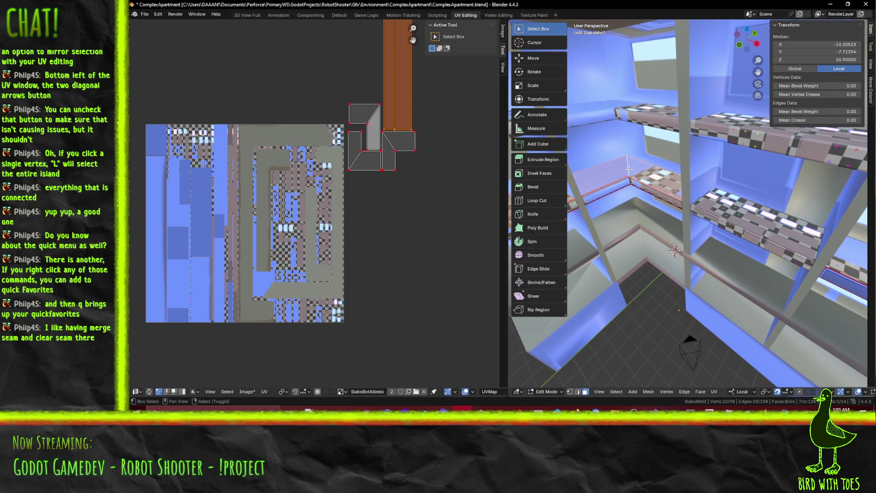
pyautogui.keyDown('shift'); pyautogui.click(736, 207); pyautogui.keyUp('shift')
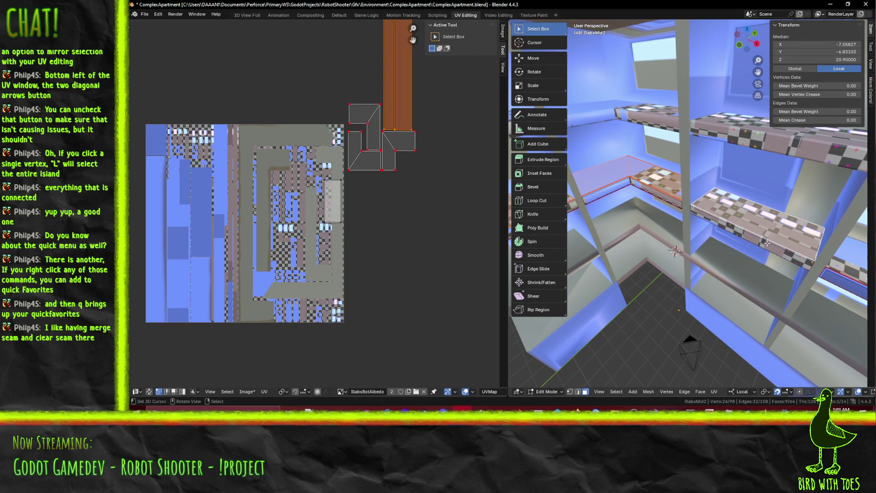
pyautogui.moveTo(783, 244); pyautogui.dragTo(758, 247, button='middle')
pyautogui.hotkey('alt', 'a')
# In edge select mode, select two slab edges and open the operator search
pyautogui.press('2')
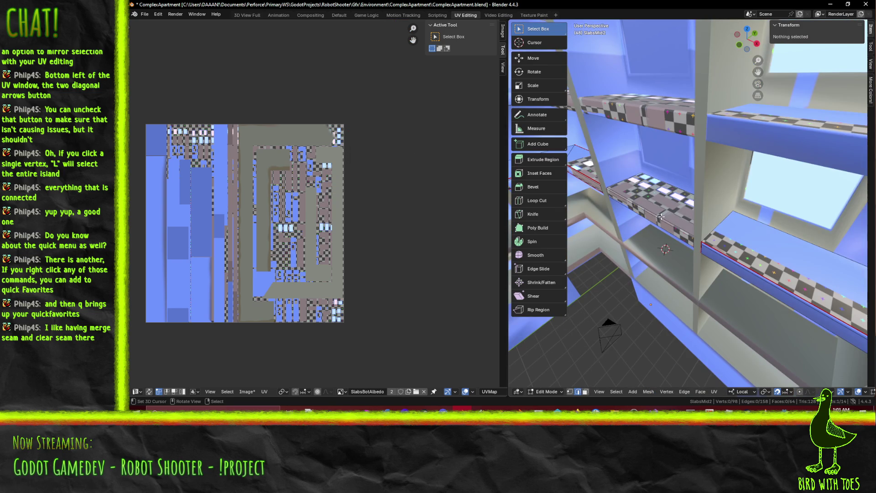
pyautogui.click(661, 217)
pyautogui.moveTo(661, 218); pyautogui.dragTo(662, 193, button='middle')
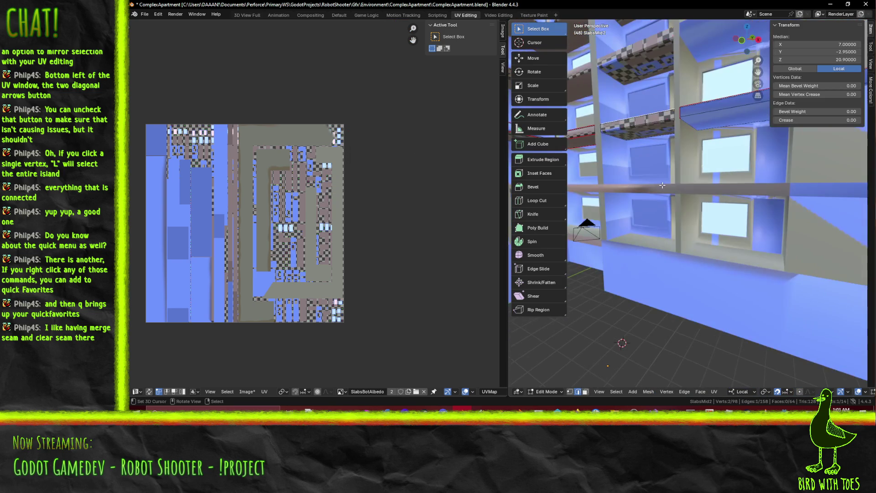
pyautogui.keyDown('shift'); pyautogui.click(643, 132); pyautogui.keyUp('shift')
pyautogui.press('F3')
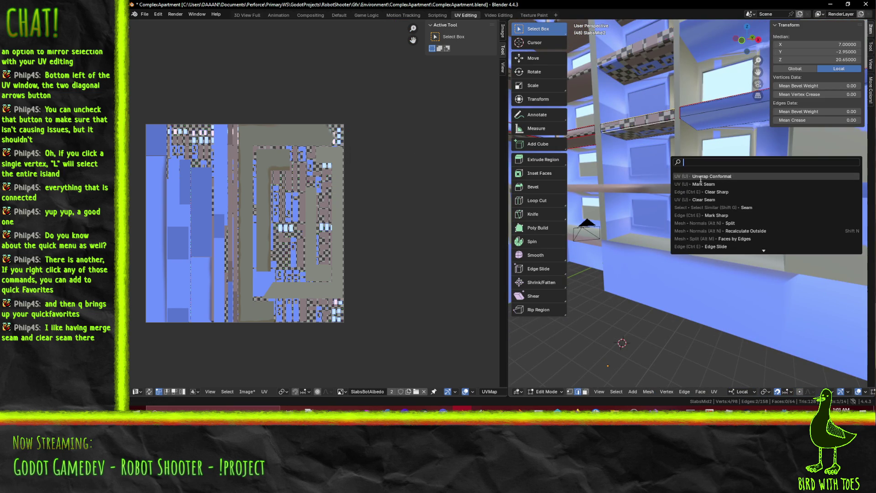
# Mark the two edges as seams and pin all existing UV islands
pyautogui.click(707, 184)
pyautogui.moveTo(707, 184)
pyautogui.mouseDown(button='middle')
pyautogui.moveTo(716, 223)
pyautogui.moveTo(712, 215)
pyautogui.mouseUp(button='middle')
pyautogui.scroll(-5, 712, 214)
pyautogui.press('a')
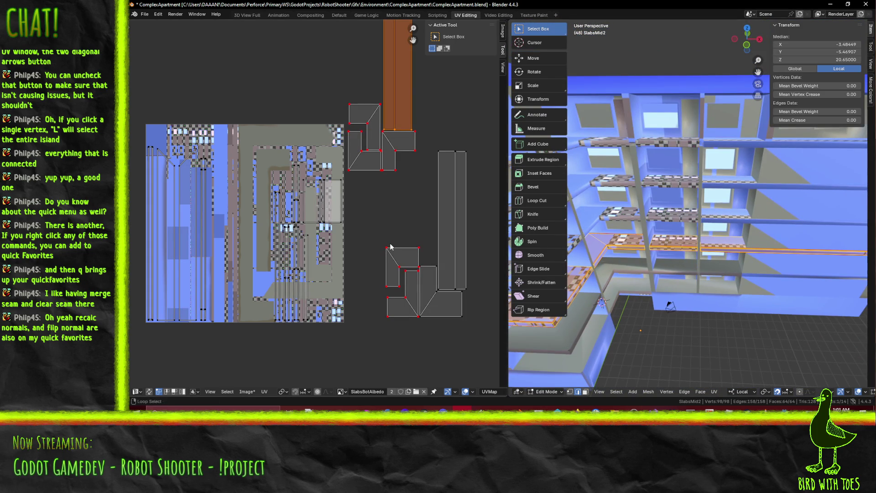
pyautogui.scroll(-3, 400, 191)
pyautogui.moveTo(329, 68)
pyautogui.mouseDown()
pyautogui.moveTo(437, 287)
pyautogui.moveTo(440, 272)
pyautogui.moveTo(382, 133)
pyautogui.moveTo(434, 154)
pyautogui.moveTo(434, 169)
pyautogui.mouseUp()
pyautogui.keyDown('shift'); pyautogui.moveTo(351, 176); pyautogui.dragTo(417, 296); pyautogui.keyUp('shift')
pyautogui.scroll(2, 417, 295)
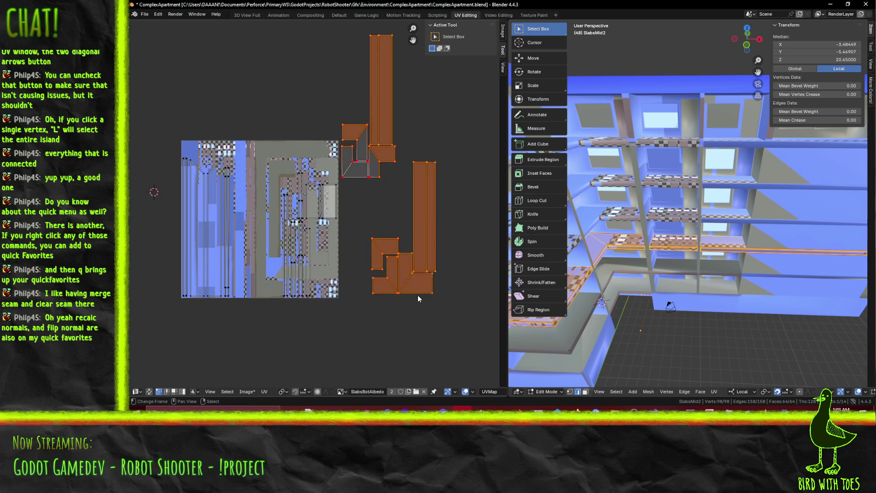
pyautogui.scroll(1, 417, 295)
pyautogui.press('p')
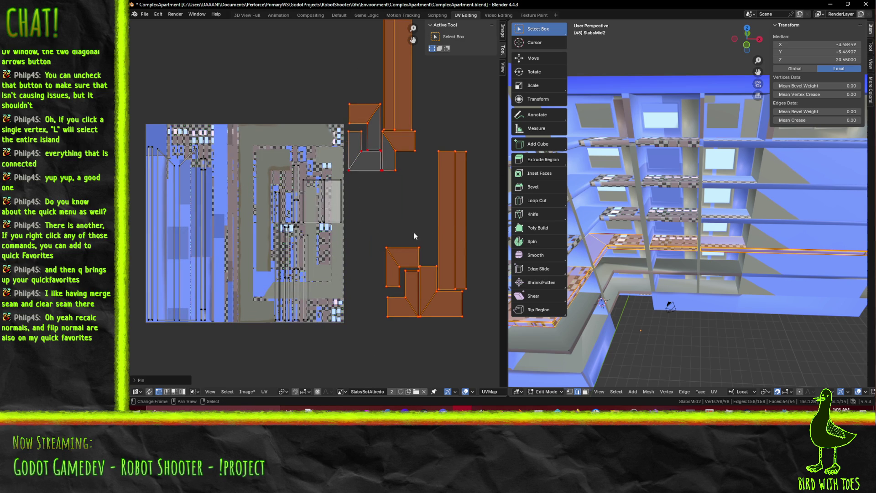
# Deselect the UVs and re-unwrap SlabsMid2 with Unwrap Conformal
pyautogui.click(413, 231)
pyautogui.press('F3')
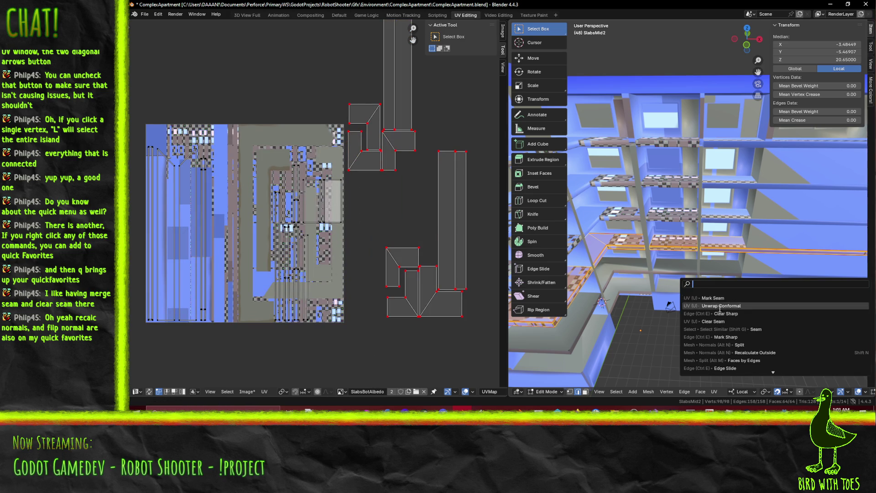
pyautogui.click(717, 306)
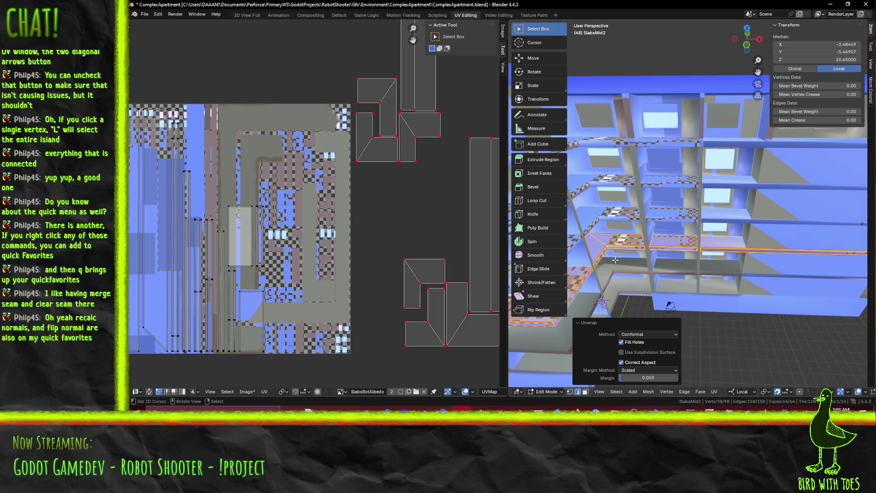
pyautogui.scroll(3, 669, 256)
# Select the newly unwrapped slab faces and move their small island above the texture
pyautogui.click(668, 256)
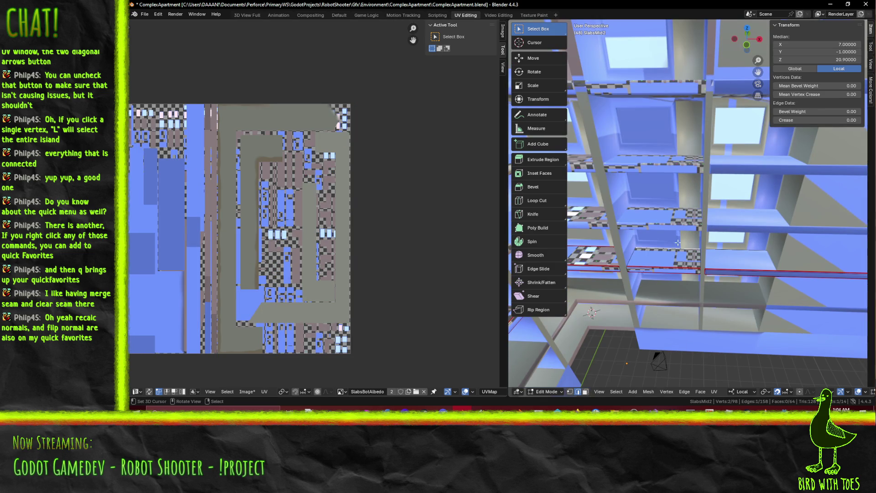
pyautogui.press('l')
pyautogui.click(667, 281)
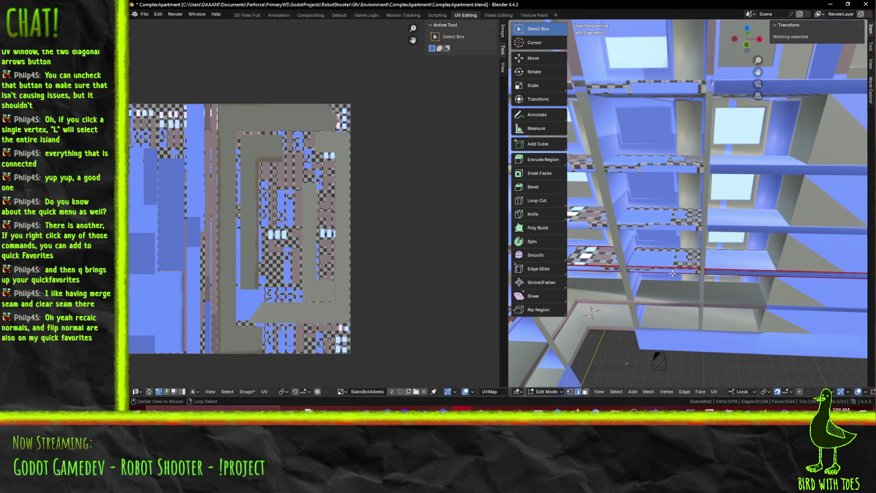
pyautogui.click(585, 392)
pyautogui.click(671, 259)
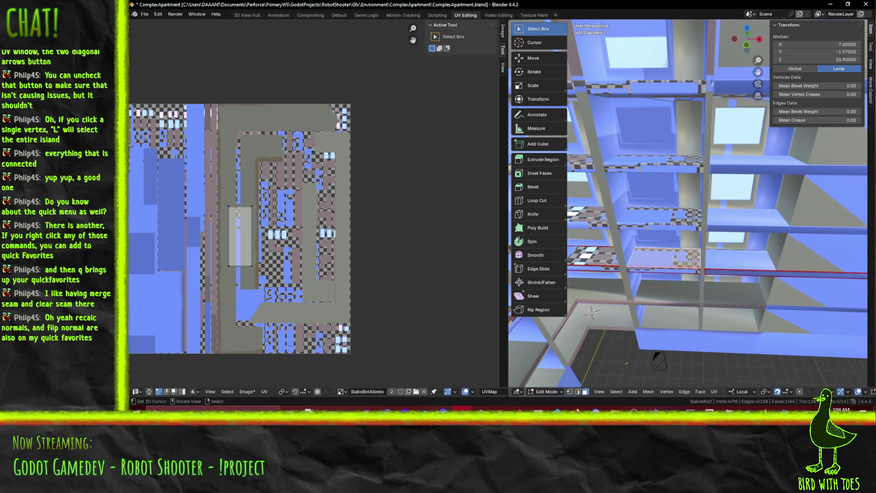
pyautogui.press('l')
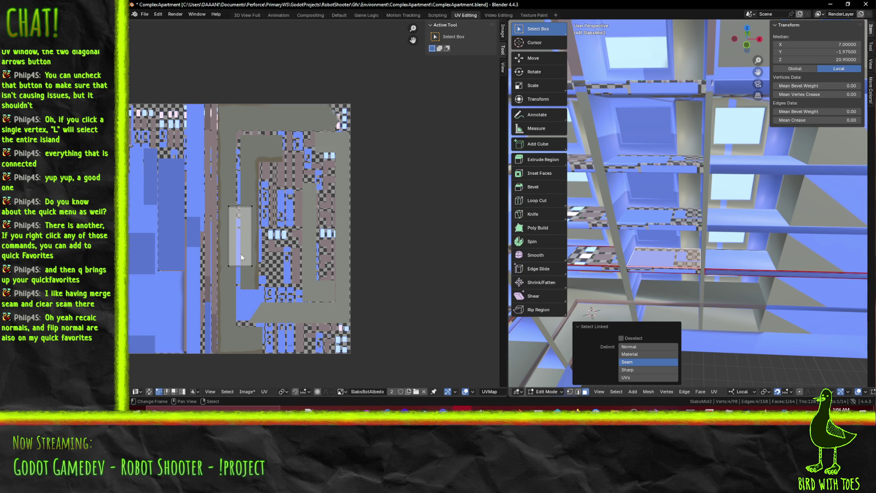
pyautogui.scroll(1, 200, 218)
pyautogui.click(216, 208)
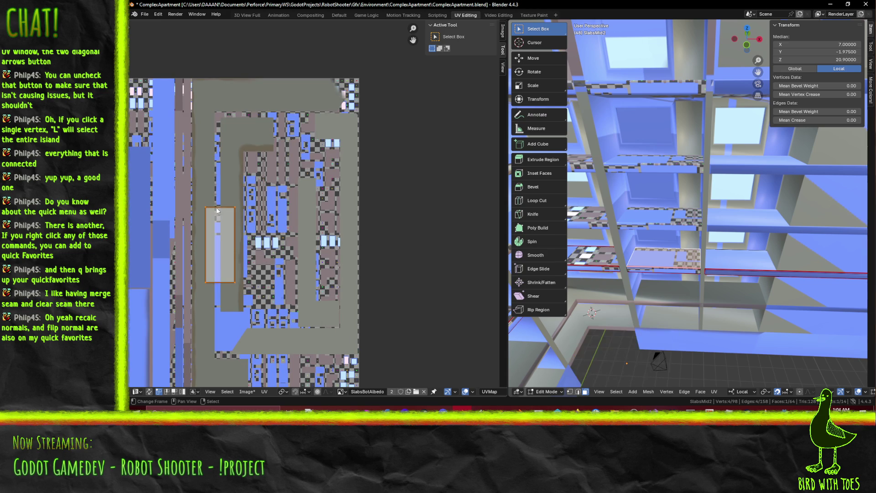
pyautogui.scroll(-3, 229, 221)
pyautogui.press('g')
pyautogui.click(345, 123)
# Place the small SlabsMid2 island above the SlabsBotAlbedo texture
pyautogui.press('a')
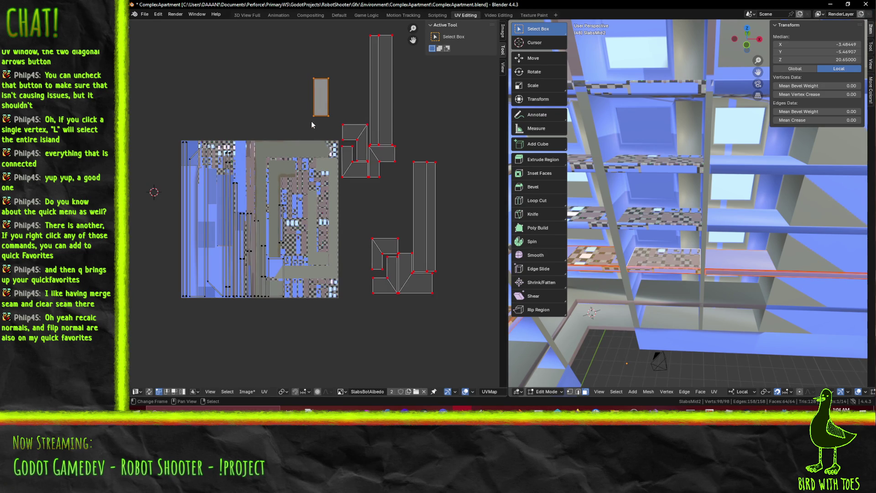
pyautogui.press('g')
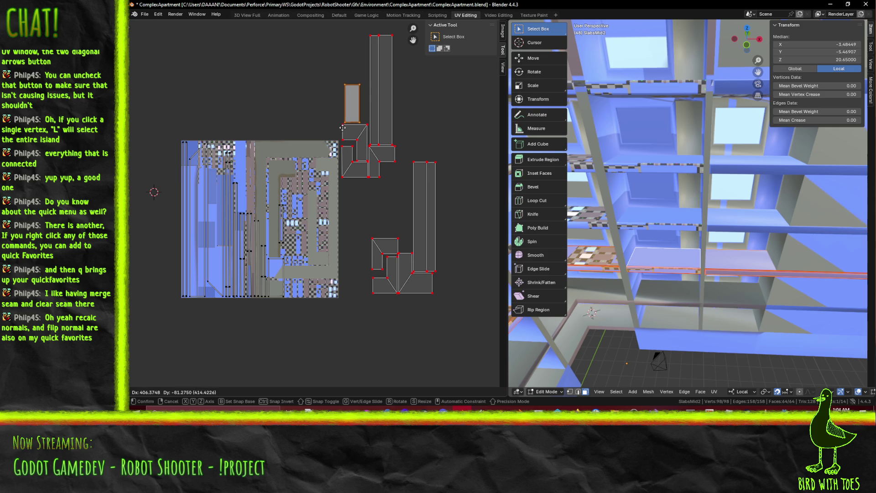
pyautogui.click(342, 127)
# Pick slab faces in the 3D view and reposition their UV island in the UV Editor
pyautogui.moveTo(657, 315)
pyautogui.keyDown('shift'); pyautogui.mouseDown(button='middle')
pyautogui.moveTo(675, 112)
pyautogui.moveTo(679, 136)
pyautogui.mouseUp(button='middle'); pyautogui.keyUp('shift')
pyautogui.click(680, 91)
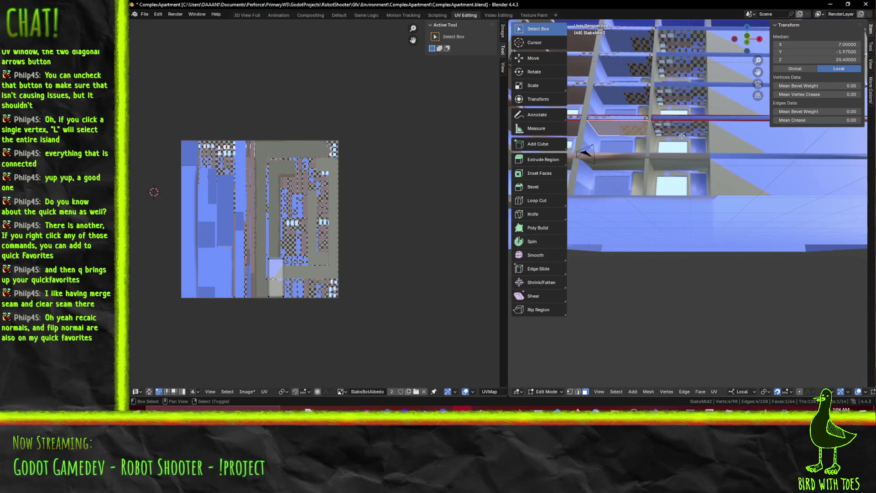
pyautogui.keyDown('shift'); pyautogui.click(678, 136); pyautogui.keyUp('shift')
pyautogui.keyDown('shift'); pyautogui.moveTo(680, 187); pyautogui.dragTo(653, 229, button='middle'); pyautogui.keyUp('shift')
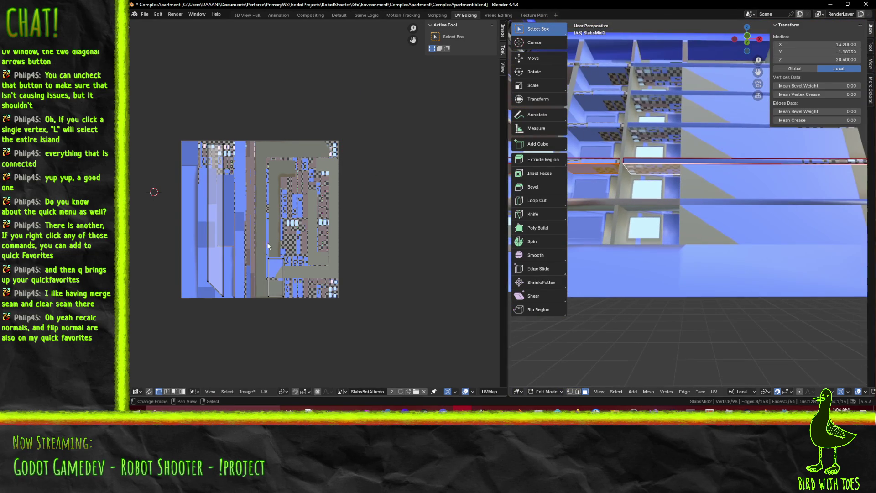
pyautogui.click(565, 166)
pyautogui.click(595, 170)
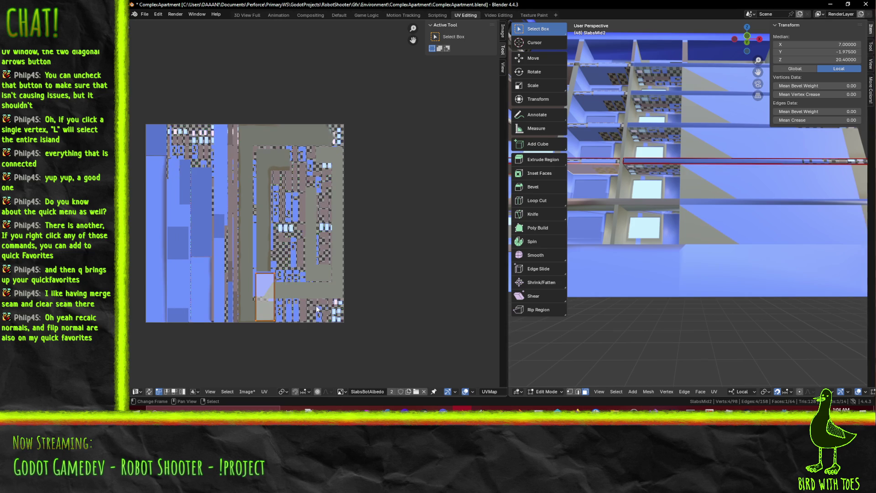
pyautogui.press('a')
pyautogui.press('g')
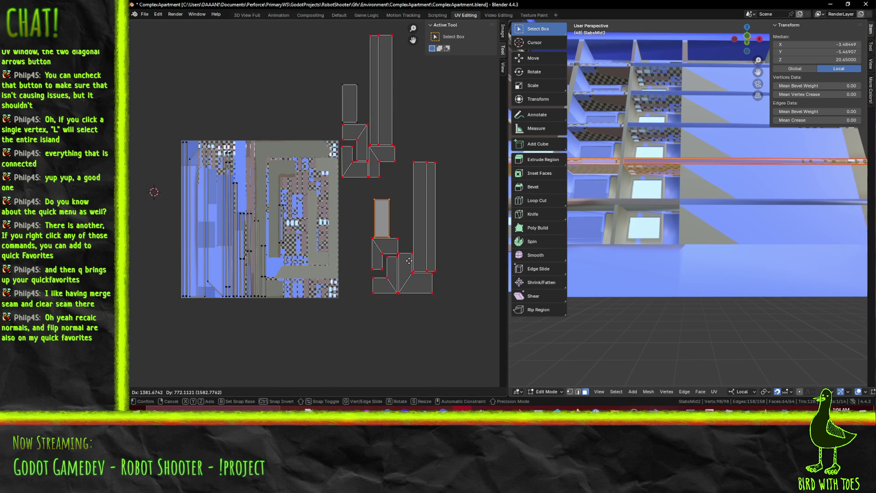
pyautogui.click(460, 297)
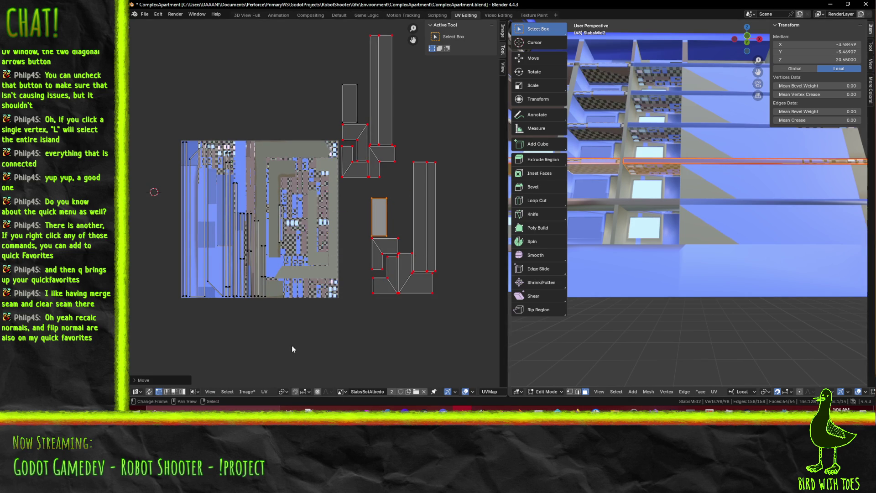
# Select the tall strip island with L and place it right of the texture
pyautogui.click(660, 174)
pyautogui.press('l')
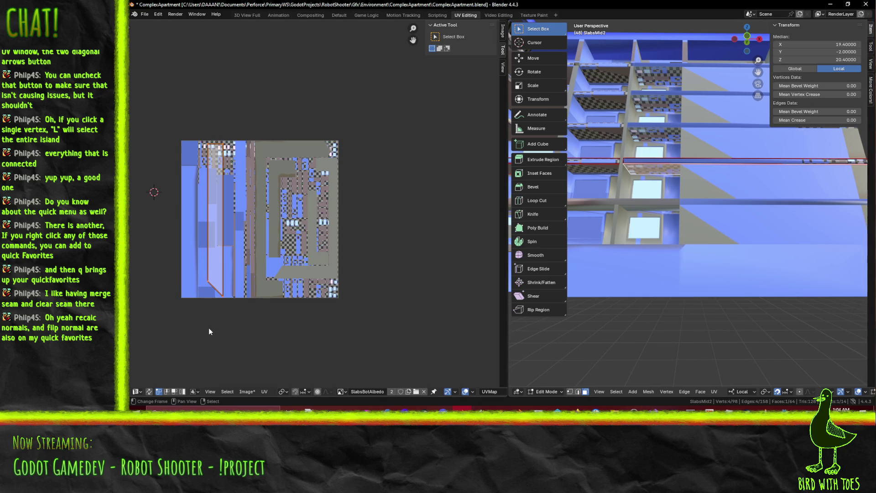
pyautogui.press('g')
pyautogui.click(415, 326)
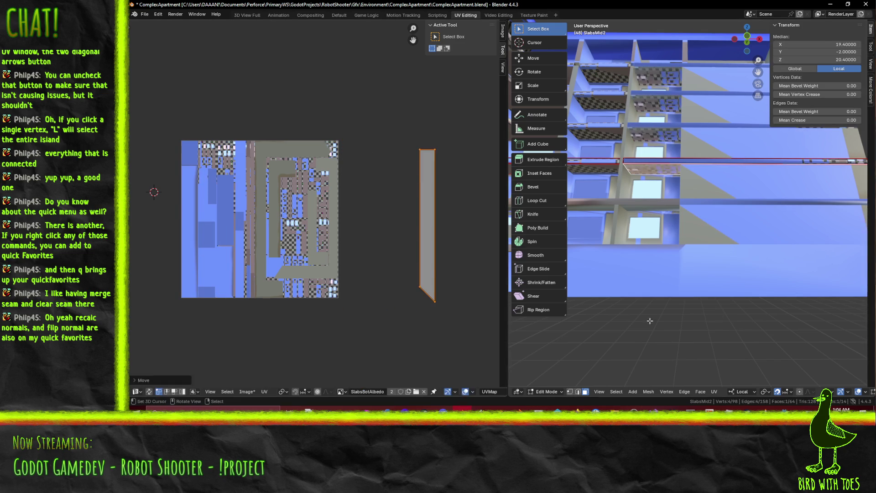
# Show all islands, deselect the small face, and drop the long tapered strip between the island groups
pyautogui.press('a')
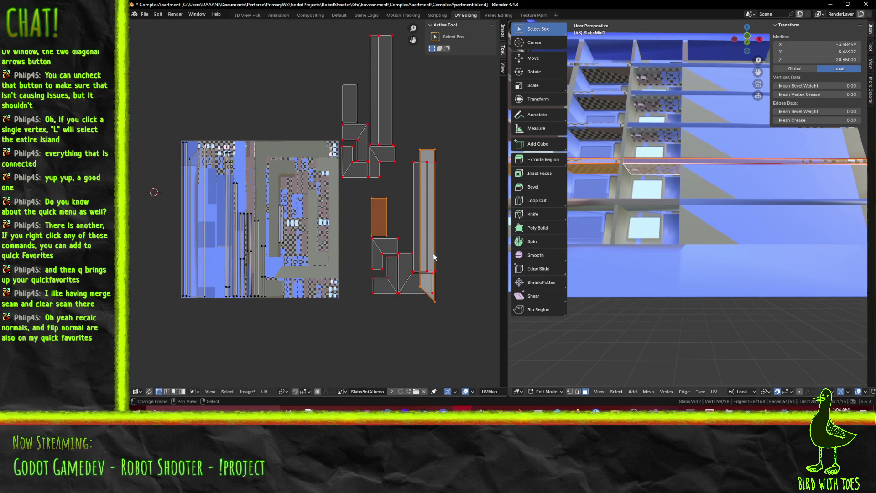
pyautogui.keyDown('ctrl'); pyautogui.hscroll(1, 432, 251); pyautogui.keyUp('ctrl')
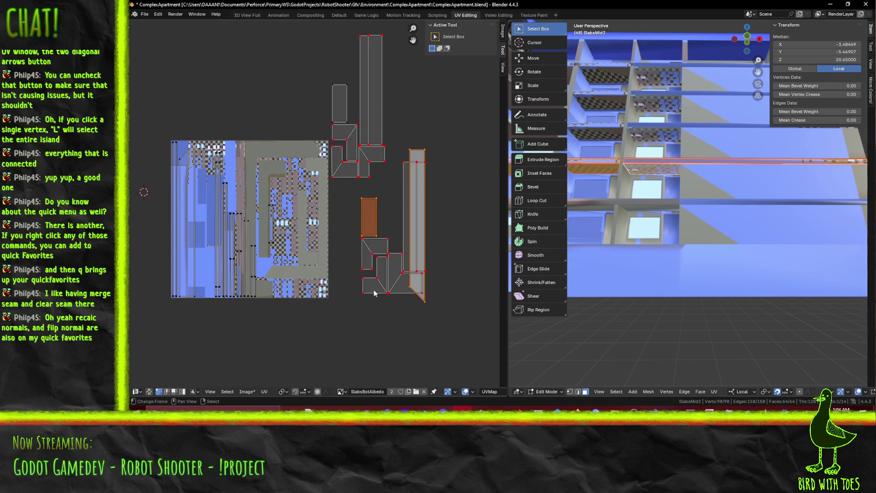
pyautogui.keyDown('shift'); pyautogui.click(367, 221); pyautogui.keyUp('shift')
pyautogui.scroll(1, 409, 300)
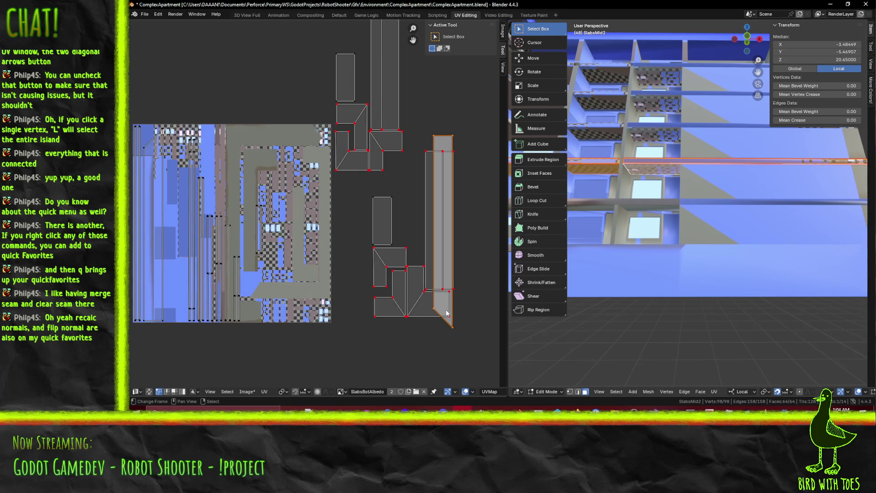
pyautogui.moveTo(442, 309); pyautogui.dragTo(419, 320, button='middle')
pyautogui.press('g')
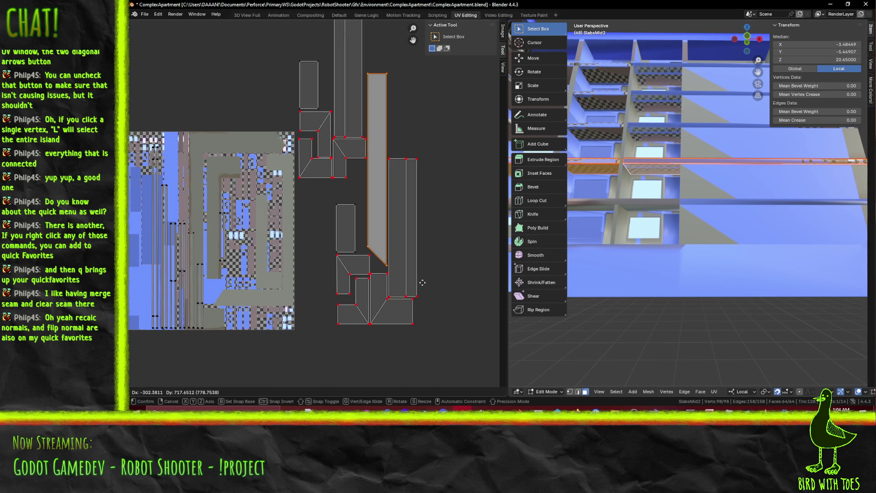
pyautogui.click(422, 282)
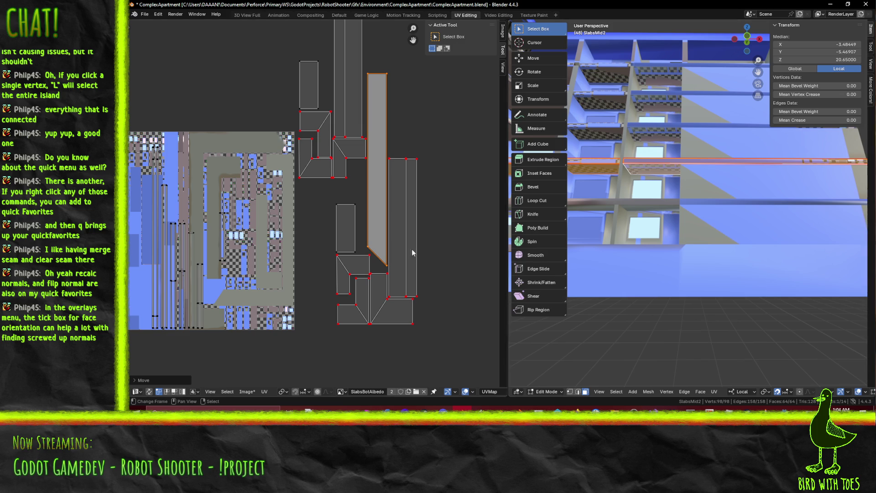
# Reframe the UV view over the texture and clear the island selection
pyautogui.moveTo(400, 249)
pyautogui.mouseDown(button='middle')
pyautogui.moveTo(424, 290)
pyautogui.moveTo(404, 278)
pyautogui.moveTo(401, 292)
pyautogui.moveTo(402, 244)
pyautogui.mouseUp(button='middle')
pyautogui.scroll(2, 424, 289)
pyautogui.scroll(-2, 400, 292)
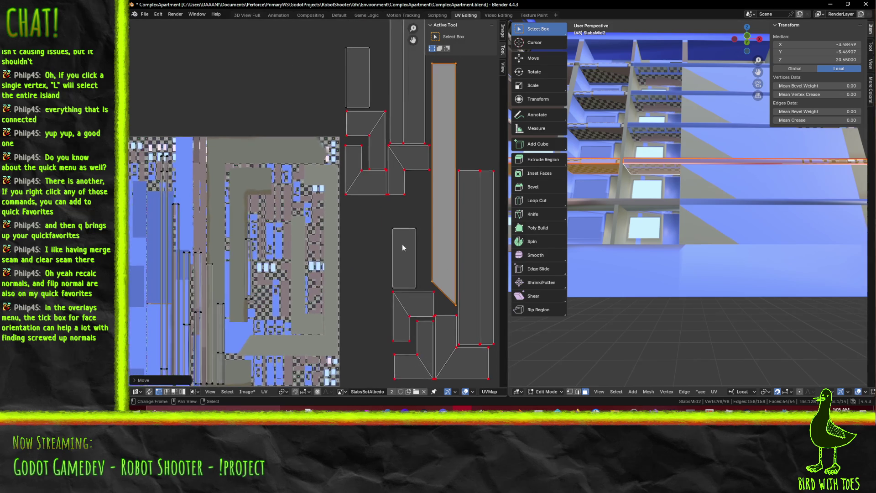
pyautogui.scroll(-1, 401, 244)
pyautogui.moveTo(339, 234); pyautogui.dragTo(390, 214, button='middle')
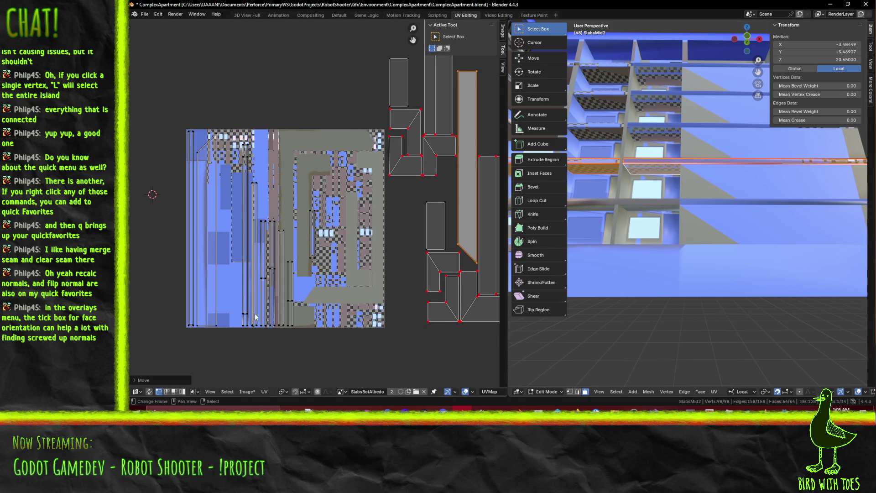
pyautogui.click(199, 327)
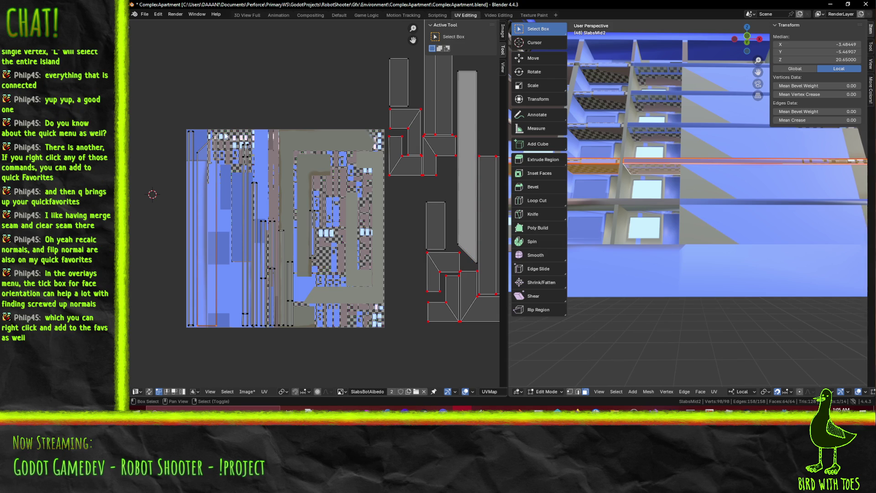
pyautogui.scroll(-2, 240, 320)
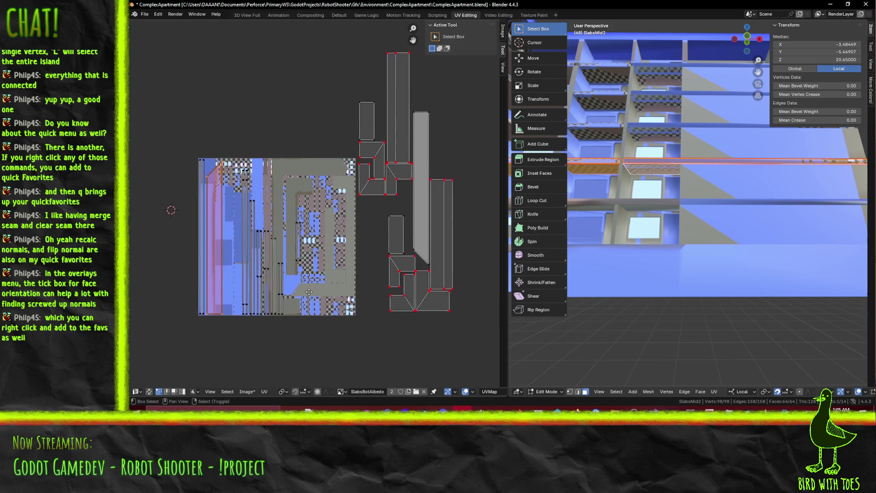
# Nudge the selected strip island toward the top, then select the tall strip island
pyautogui.press('g')
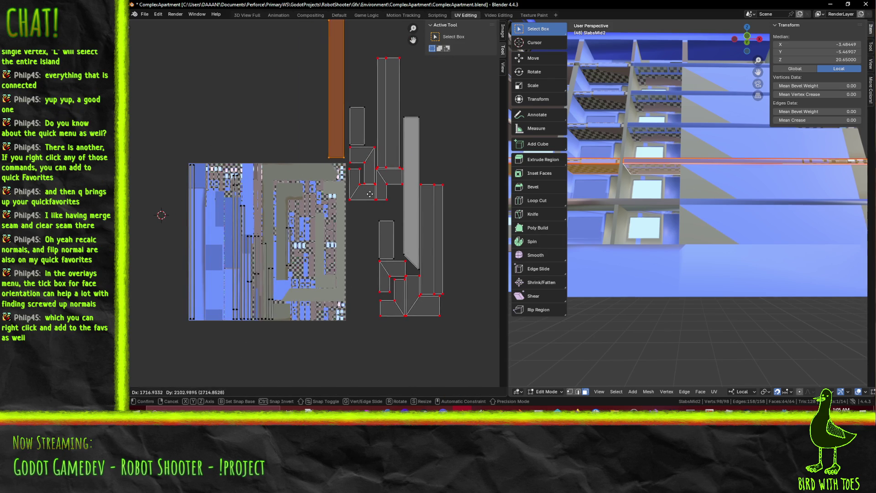
pyautogui.click(375, 194)
pyautogui.click(452, 315)
pyautogui.click(419, 119)
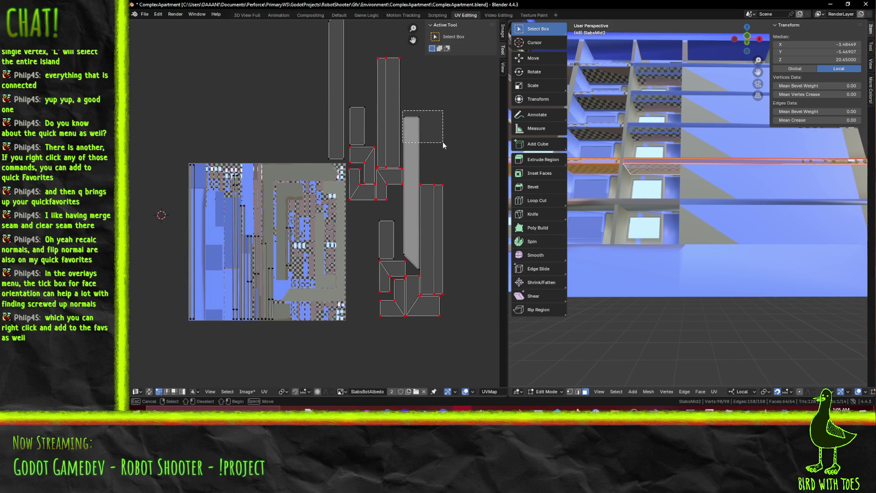
# Move the lower-right group of islands to the left of the texture
pyautogui.moveTo(416, 174); pyautogui.dragTo(473, 334)
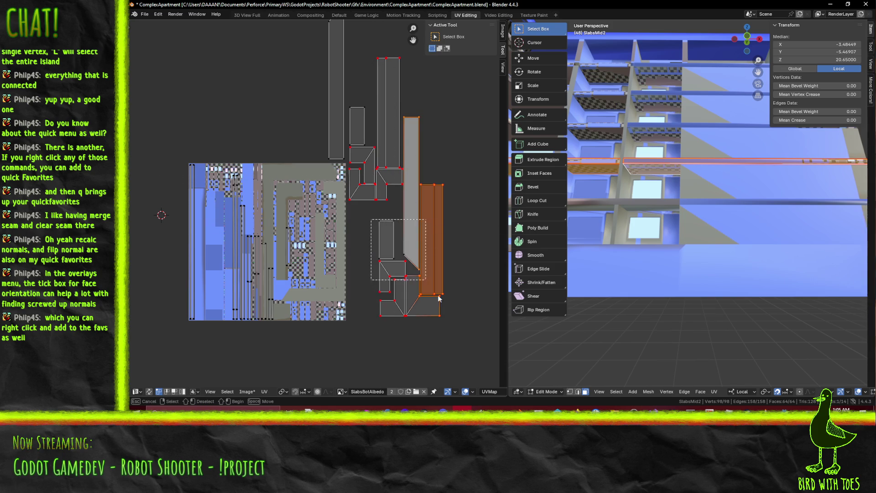
pyautogui.press('l')
pyautogui.press('g')
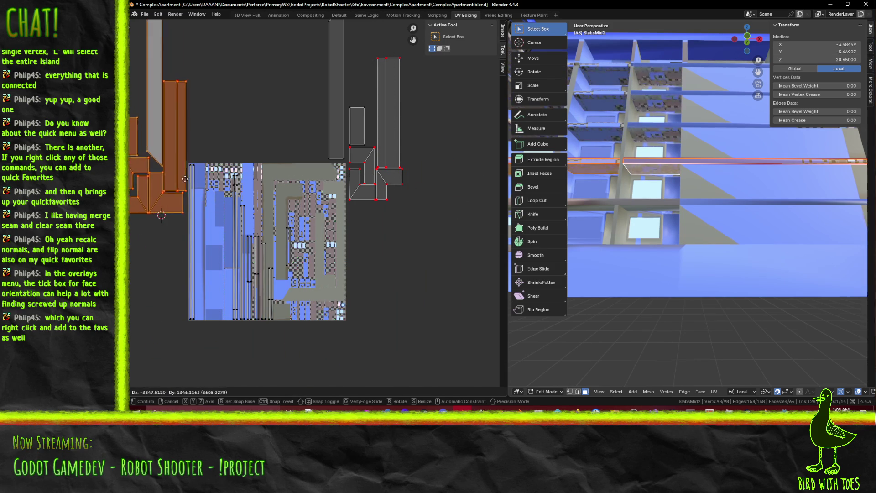
pyautogui.click(182, 283)
# Place the long tapered strip beside the left island cluster
pyautogui.scroll(3, 262, 253)
pyautogui.hotkey('alt', 'a')
pyautogui.scroll(-2, 263, 253)
pyautogui.moveTo(213, 54); pyautogui.dragTo(259, 98)
pyautogui.moveTo(228, 232); pyautogui.dragTo(254, 263)
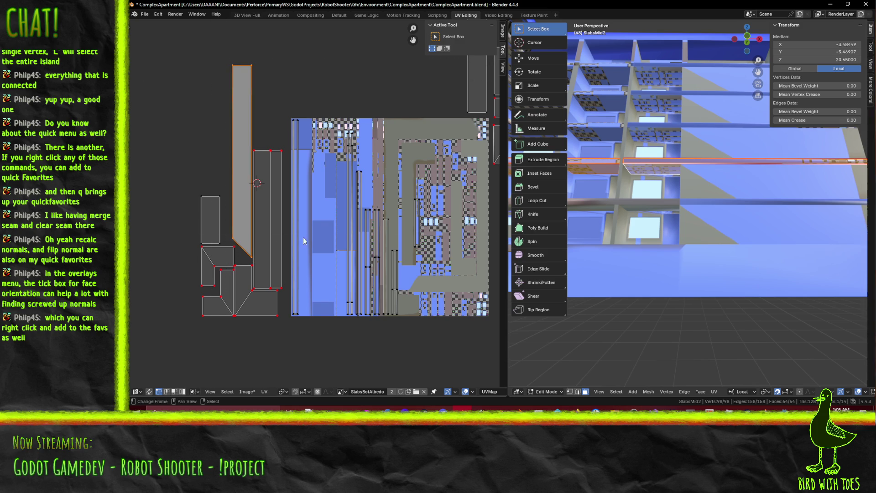
pyautogui.press('g')
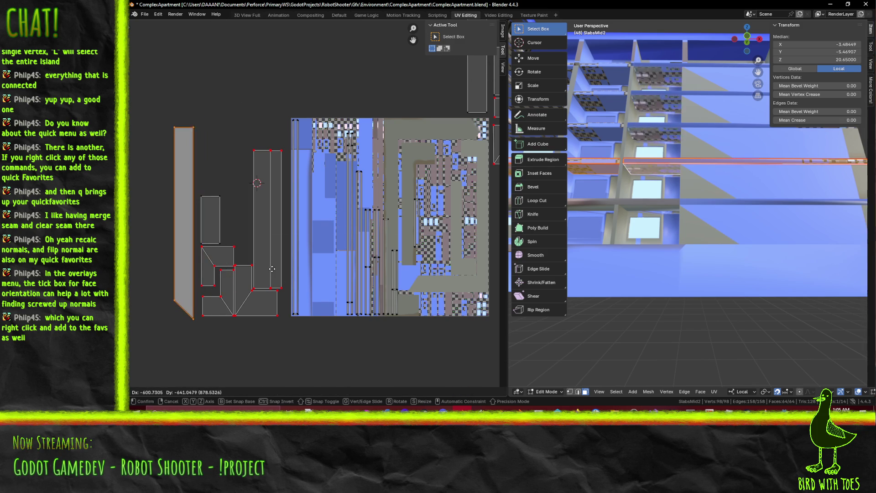
pyautogui.click(278, 265)
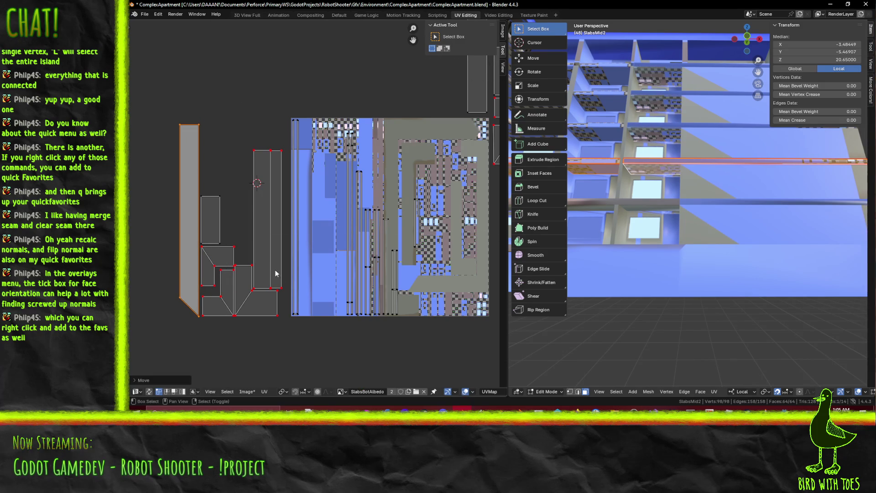
pyautogui.scroll(4, 355, 226)
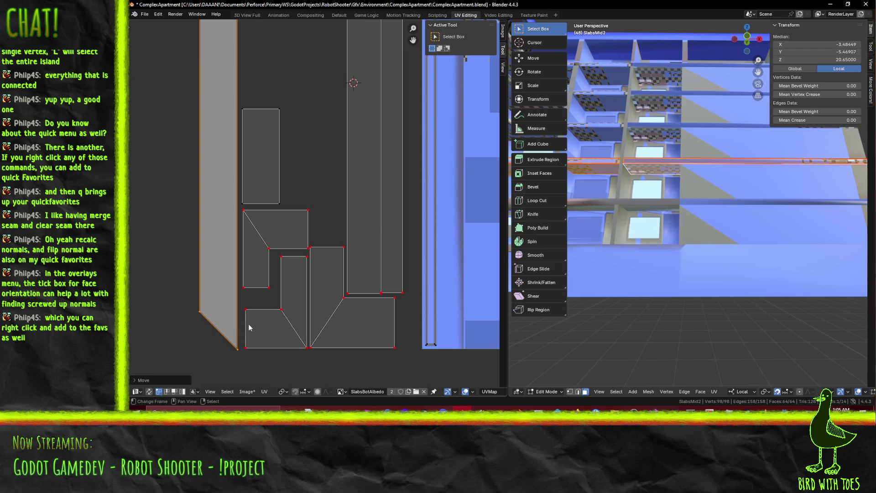
# Slightly shift the trapezoid, its neighbouring face and the tall rectangle island
pyautogui.click(252, 306)
pyautogui.keyDown('shift'); pyautogui.click(264, 240); pyautogui.keyUp('shift')
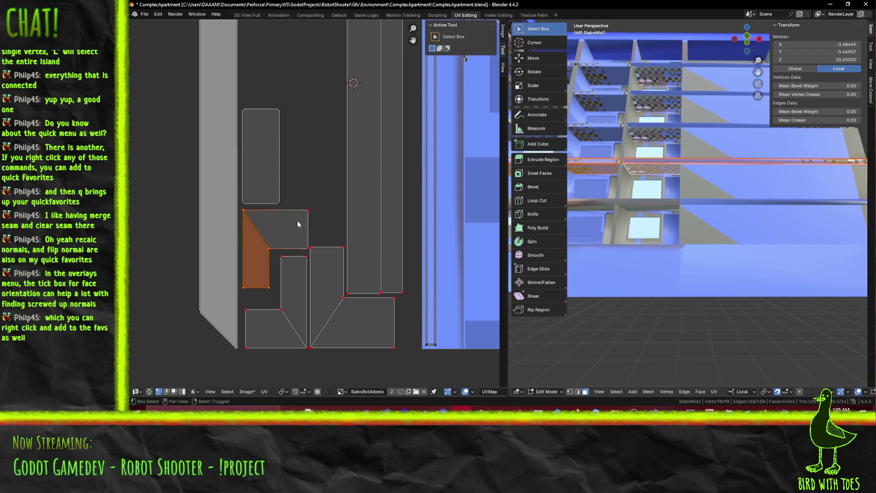
pyautogui.keyDown('shift'); pyautogui.click(295, 246); pyautogui.keyUp('shift')
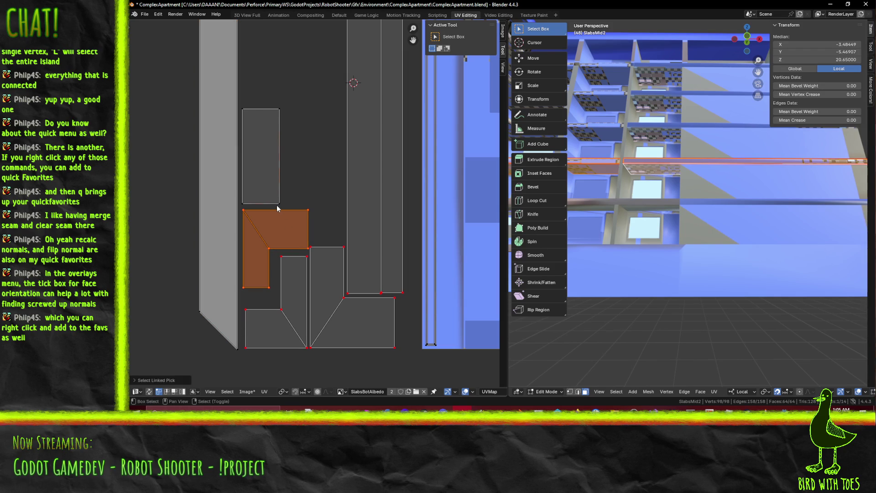
pyautogui.press('l')
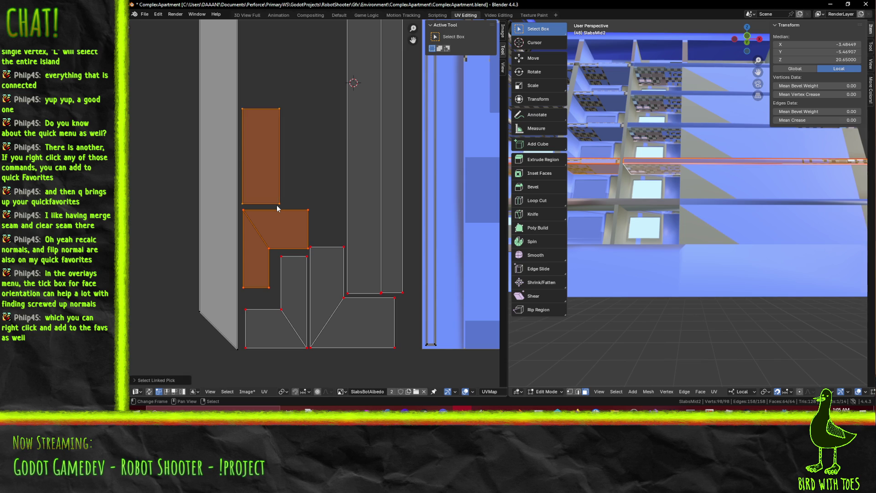
pyautogui.press('g')
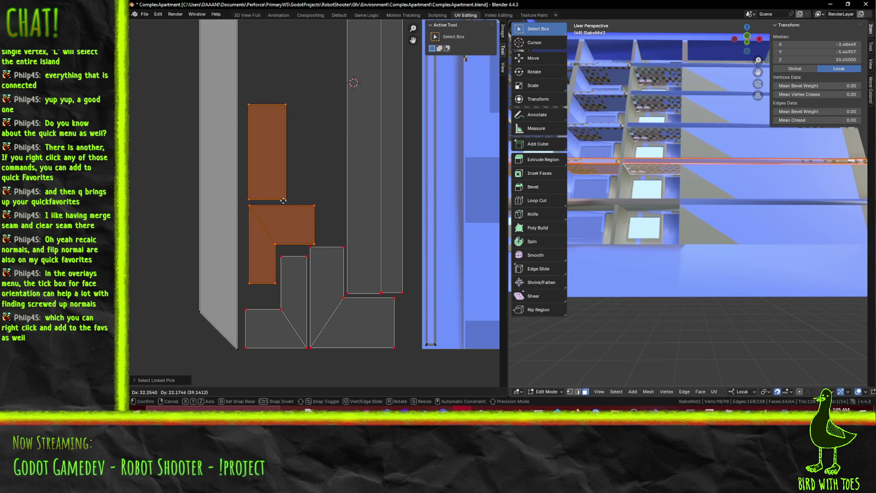
pyautogui.click(285, 200)
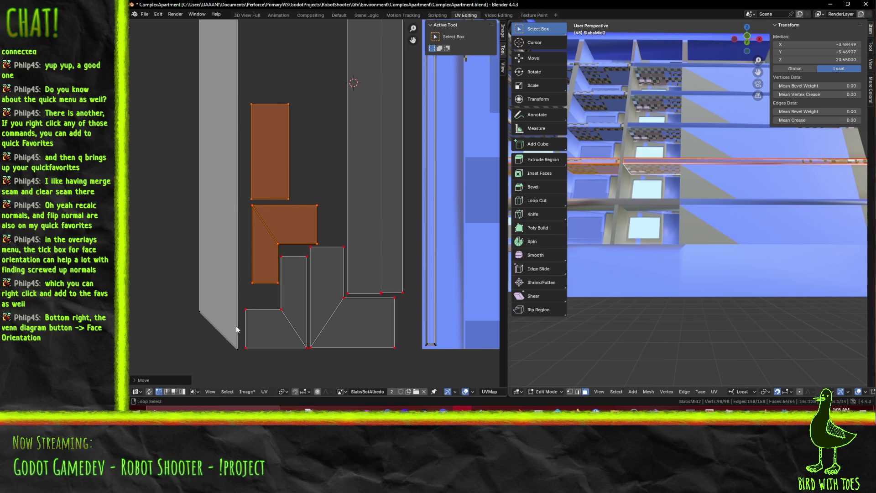
pyautogui.click(241, 354)
# Undo, then move the two upper islands and the L-shaped island up-right
pyautogui.scroll(-1, 329, 237)
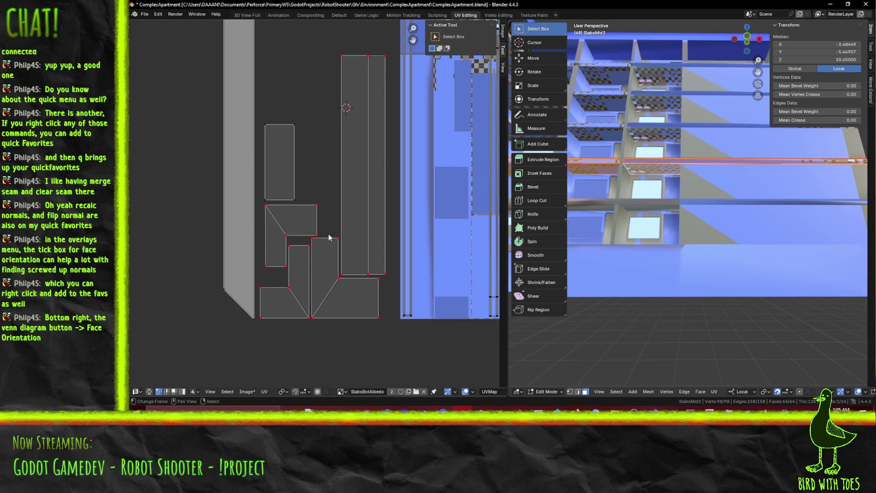
pyautogui.hotkey('ctrl', 'z')
pyautogui.hotkey('ctrl', 'z')
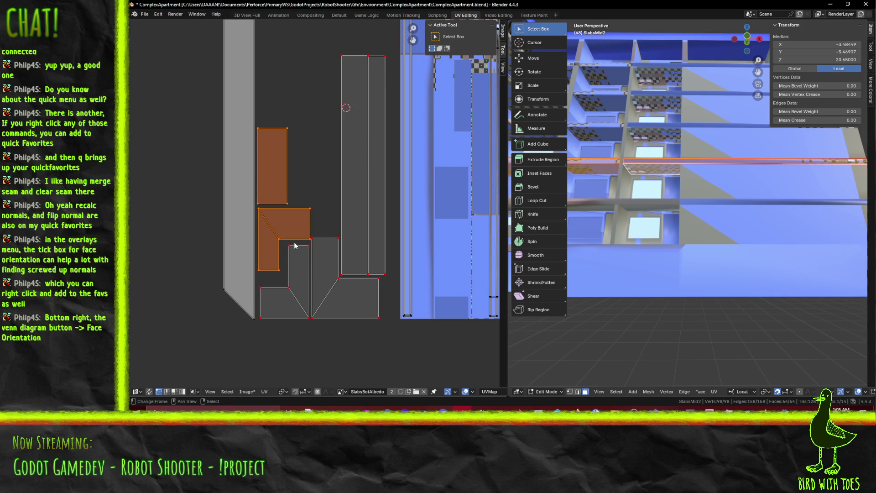
pyautogui.press('l')
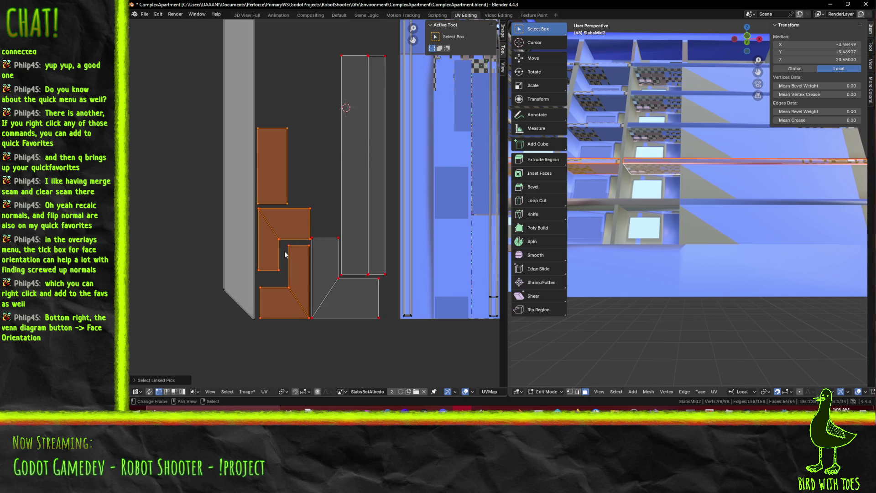
pyautogui.press('g')
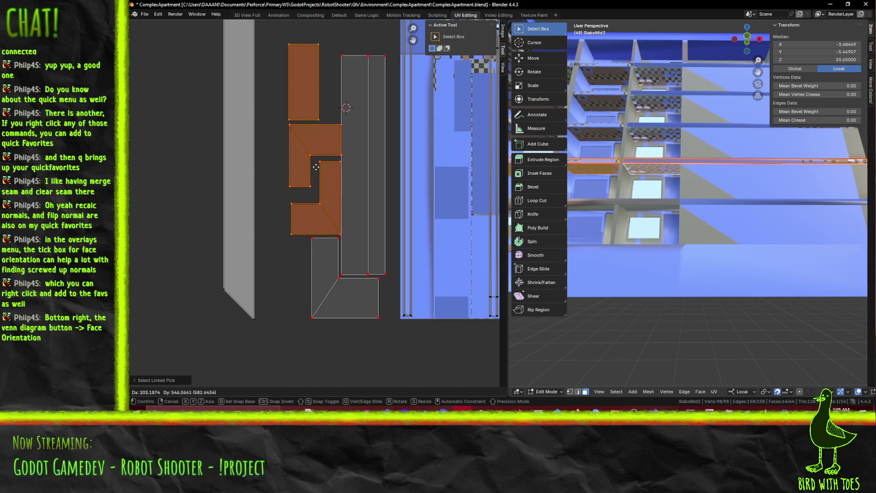
pyautogui.click(310, 174)
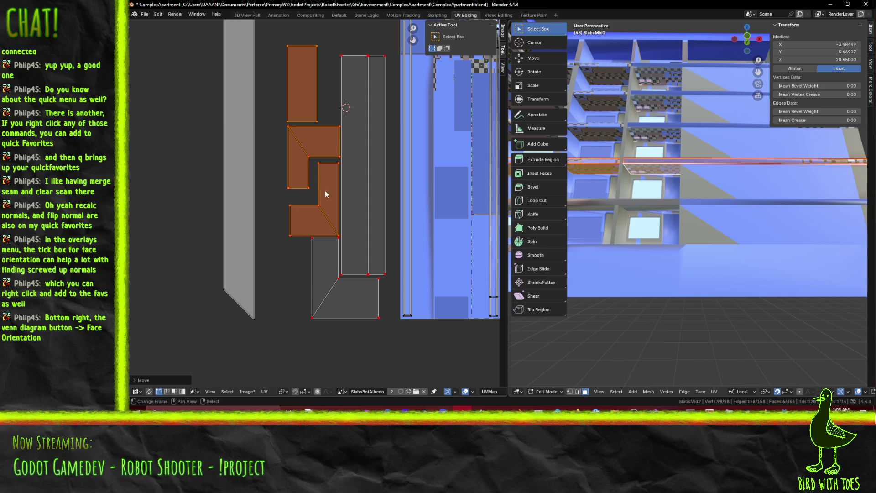
pyautogui.hotkey('alt', 'a')
# Shift the tall strip and L-shaped islands slightly down
pyautogui.moveTo(309, 140); pyautogui.dragTo(289, 164, button='middle')
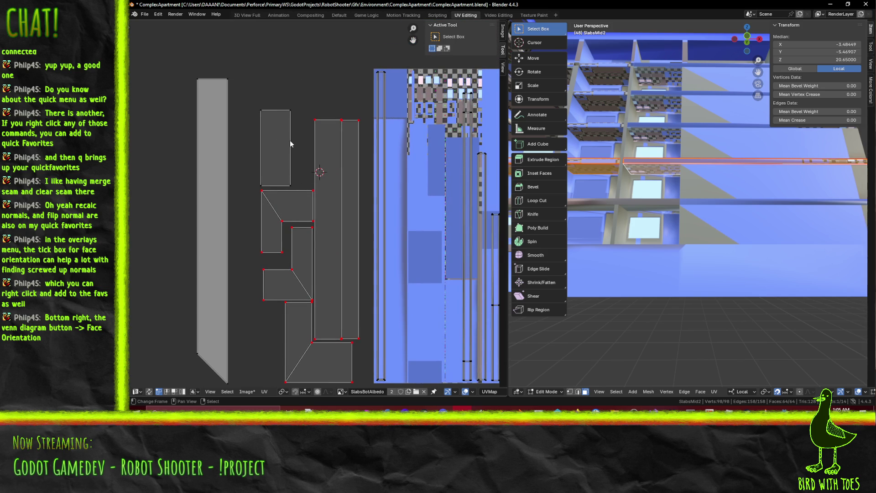
pyautogui.press('b')
pyautogui.moveTo(250, 102)
pyautogui.mouseDown()
pyautogui.moveTo(295, 136)
pyautogui.moveTo(299, 186)
pyautogui.moveTo(316, 223)
pyautogui.moveTo(302, 209)
pyautogui.mouseUp()
pyautogui.press('l')
pyautogui.press('g')
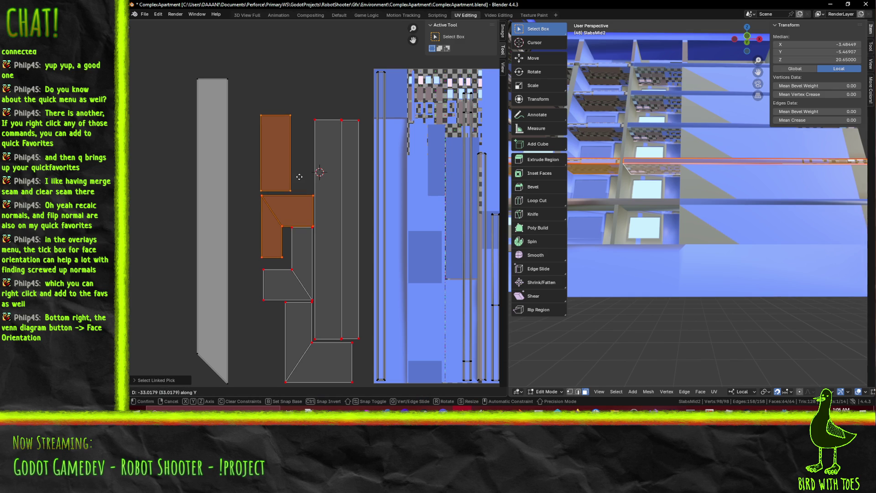
pyautogui.click(299, 174)
pyautogui.click(286, 192)
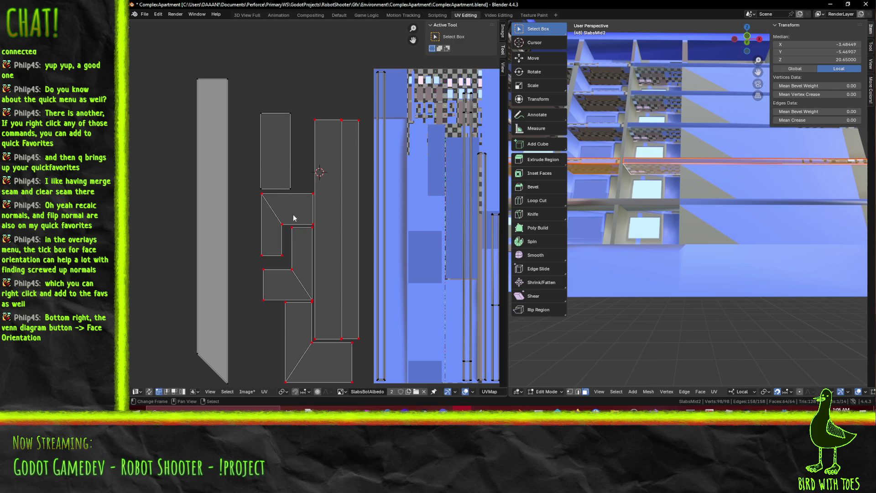
# Move the small rectangular island down into the cluster
pyautogui.scroll(1, 263, 136)
pyautogui.press('b')
pyautogui.moveTo(237, 70); pyautogui.dragTo(289, 188)
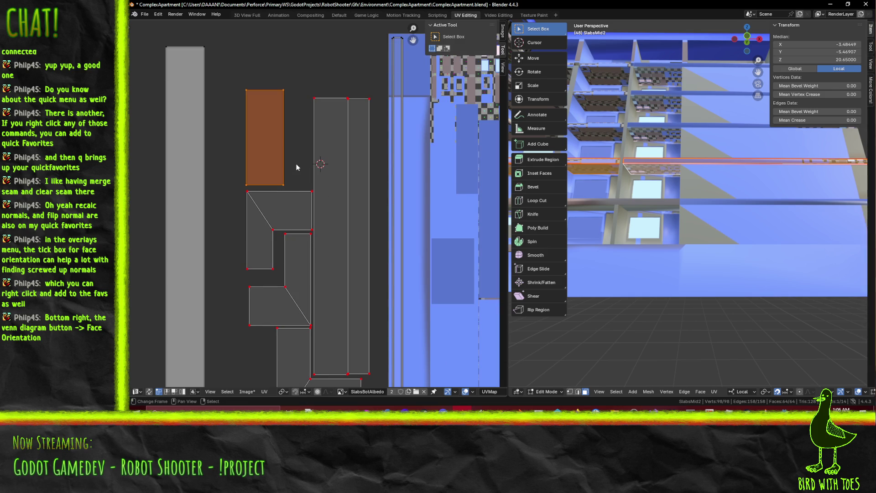
pyautogui.press('g')
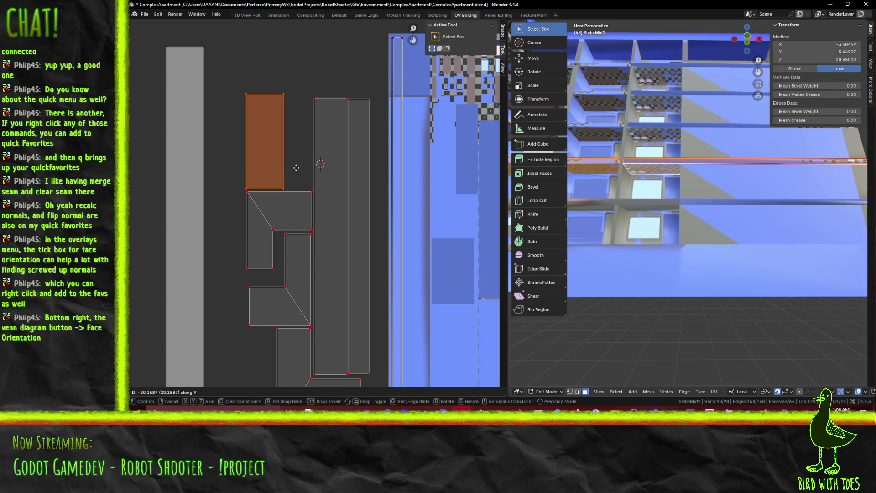
pyautogui.click(318, 248)
pyautogui.press('a')
pyautogui.scroll(-1, 328, 264)
pyautogui.hotkey('alt', 'a')
pyautogui.moveTo(328, 281); pyautogui.dragTo(334, 233, button='middle')
# Place the long tapered strip island against the packed cluster
pyautogui.press('b')
pyautogui.moveTo(182, 23); pyautogui.dragTo(243, 275)
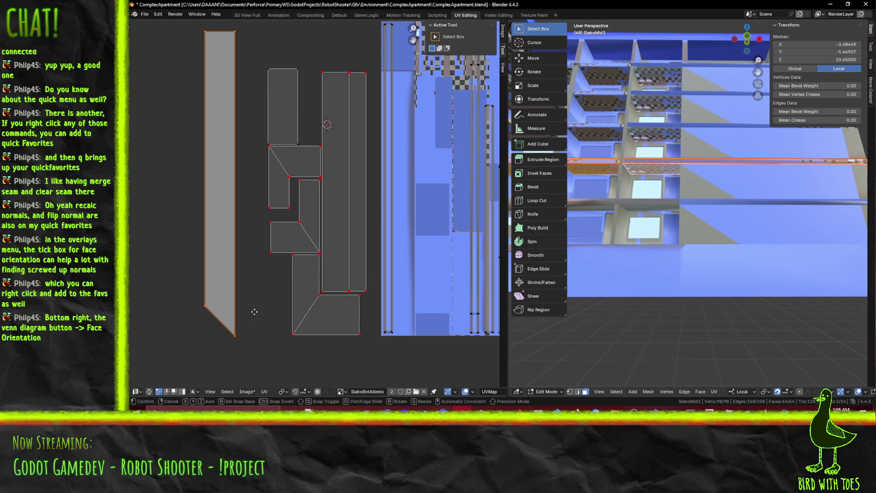
pyautogui.press('g')
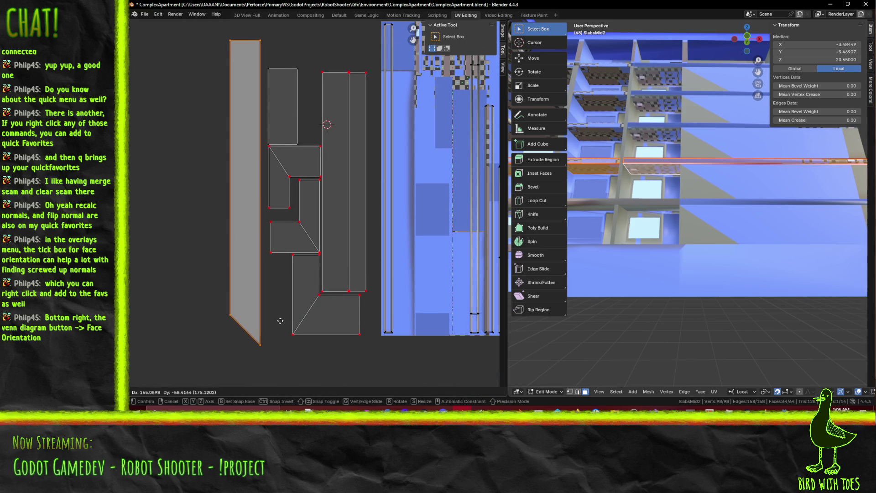
pyautogui.click(310, 322)
pyautogui.scroll(-4, 372, 326)
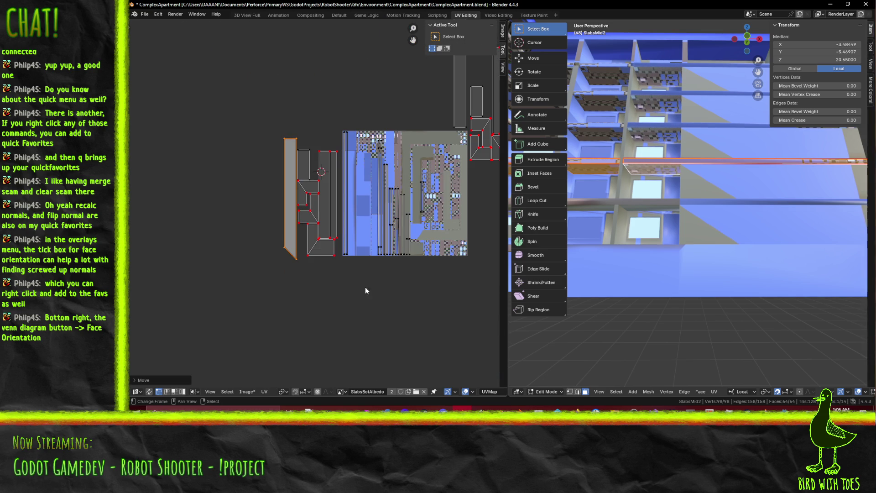
# Reposition the right-hand group of strip islands
pyautogui.moveTo(372, 253)
pyautogui.mouseDown(button='middle')
pyautogui.moveTo(291, 247)
pyautogui.moveTo(260, 309)
pyautogui.mouseUp(button='middle')
pyautogui.press('b')
pyautogui.moveTo(303, 80)
pyautogui.mouseDown()
pyautogui.moveTo(411, 192)
pyautogui.moveTo(392, 249)
pyautogui.mouseUp()
pyautogui.moveTo(338, 233); pyautogui.dragTo(391, 198, button='middle')
pyautogui.press('g')
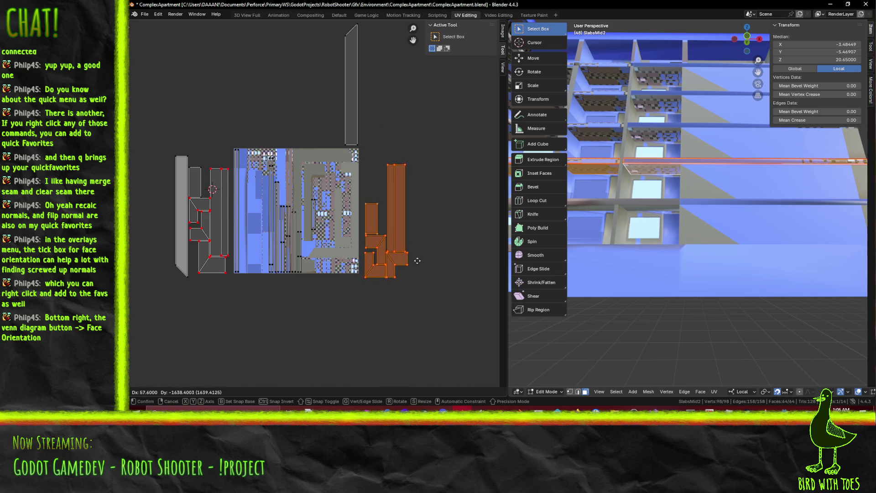
pyautogui.click(413, 256)
pyautogui.click(398, 288)
# Move the tall island from above the texture to the right of the group
pyautogui.moveTo(408, 286)
pyautogui.keyDown('ctrl'); pyautogui.mouseDown(button='middle')
pyautogui.moveTo(411, 224)
pyautogui.moveTo(376, 220)
pyautogui.moveTo(432, 229)
pyautogui.moveTo(368, 244)
pyautogui.moveTo(365, 212)
pyautogui.moveTo(223, 254)
pyautogui.mouseUp(button='middle'); pyautogui.keyUp('ctrl')
pyautogui.scroll(-1, 366, 217)
pyautogui.press('b')
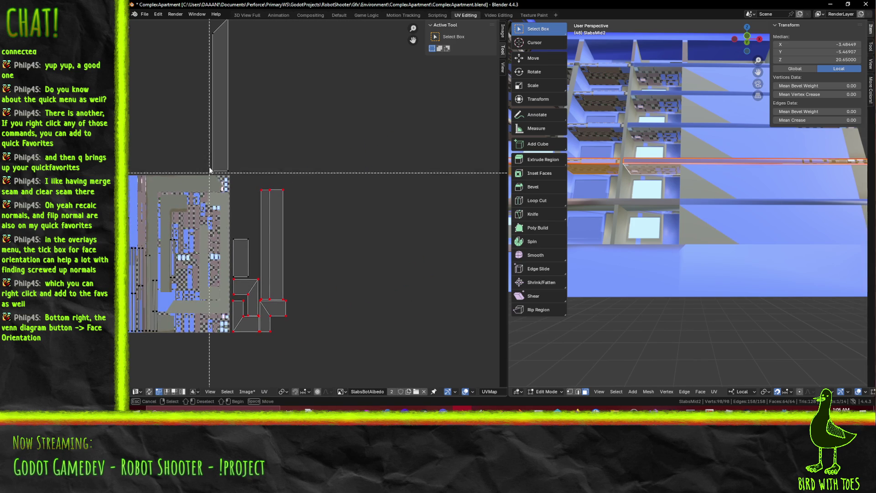
pyautogui.moveTo(186, 182); pyautogui.dragTo(253, 20)
pyautogui.press('g')
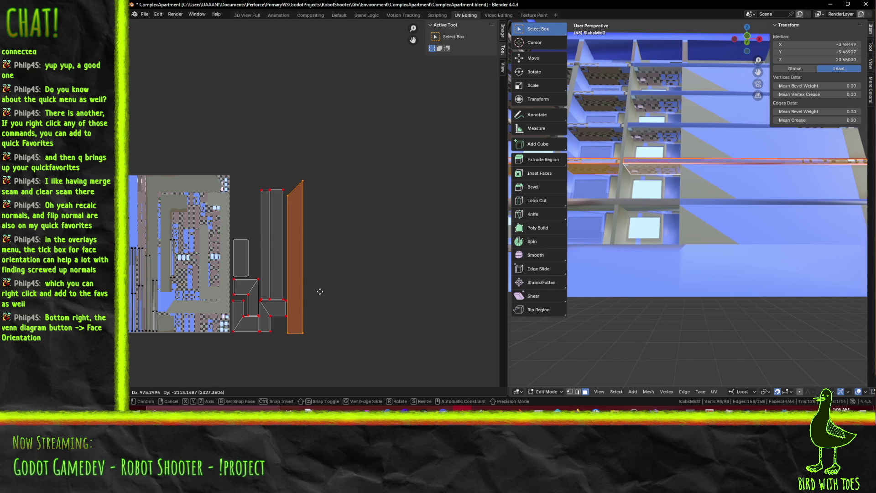
pyautogui.click(320, 291)
pyautogui.moveTo(255, 309); pyautogui.dragTo(391, 264, button='middle')
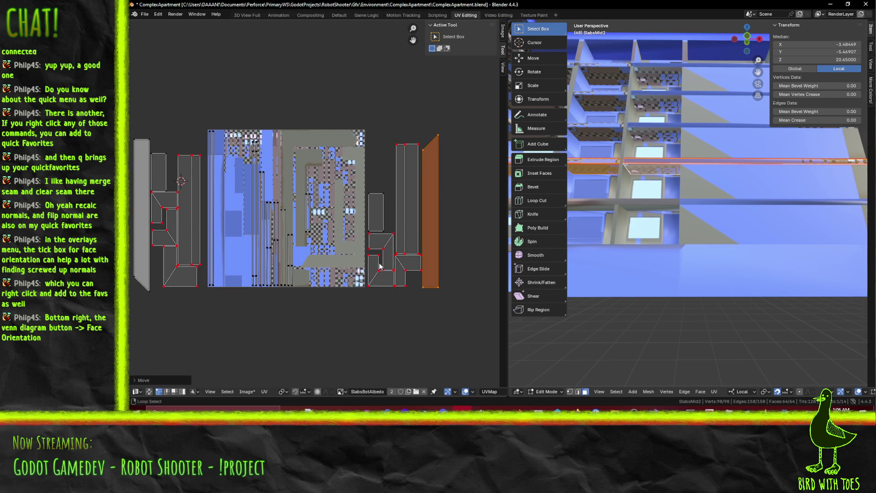
pyautogui.click(193, 295)
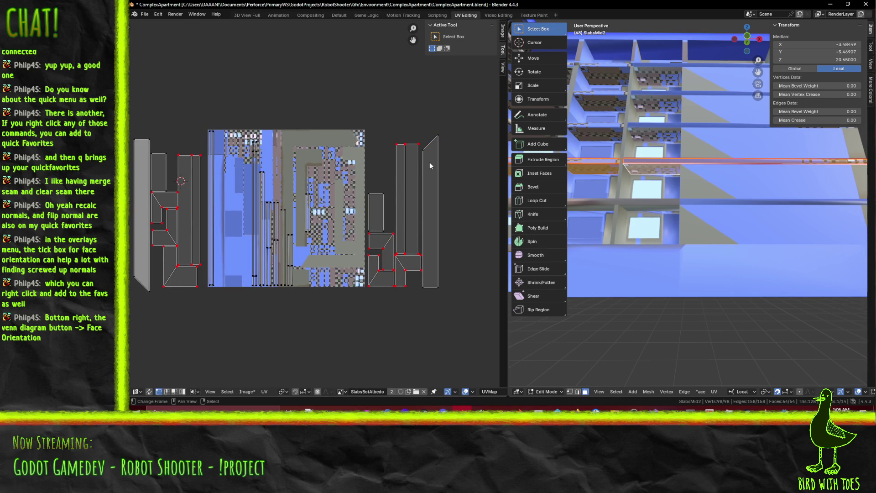
# Slide the right island group horizontally onto the texture's right side
pyautogui.moveTo(358, 116); pyautogui.dragTo(480, 316)
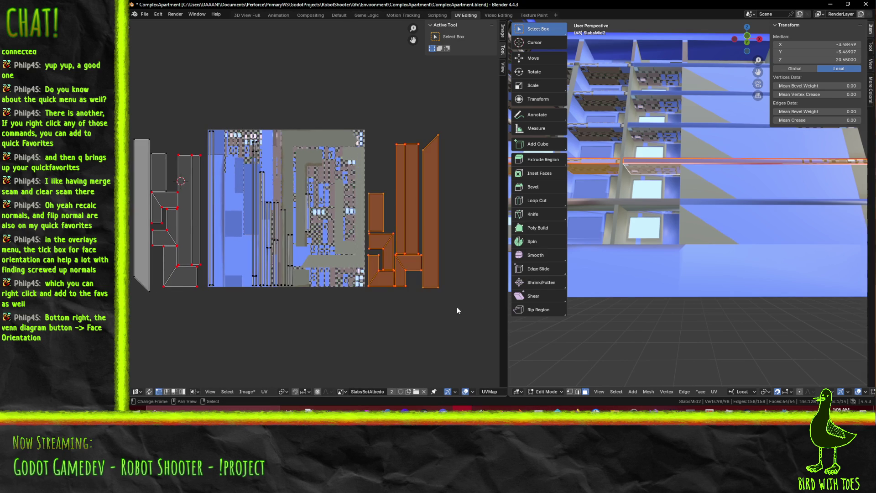
pyautogui.press('g')
pyautogui.press('x')
pyautogui.click(382, 308)
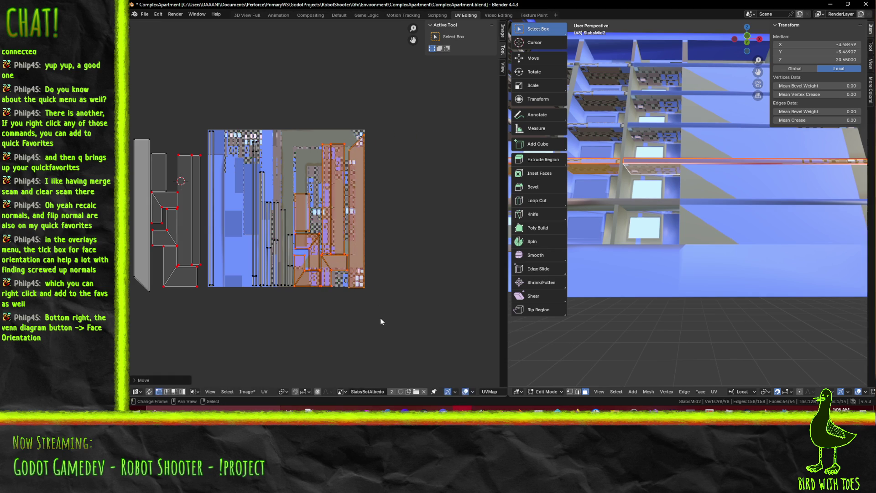
# Box-select the long thin strips lying on the texture
pyautogui.click(280, 324)
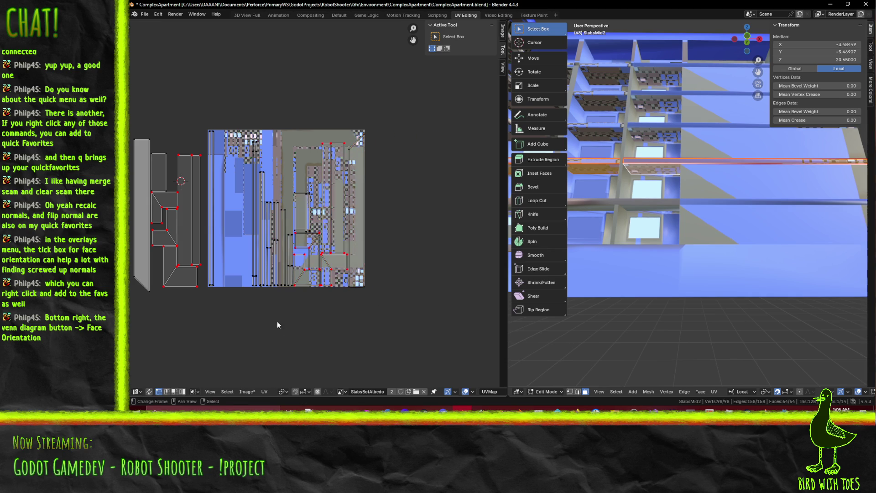
pyautogui.scroll(2, 271, 313)
pyautogui.moveTo(271, 313); pyautogui.dragTo(369, 308, button='middle')
pyautogui.moveTo(239, 75)
pyautogui.mouseDown()
pyautogui.moveTo(357, 347)
pyautogui.moveTo(376, 348)
pyautogui.mouseUp()
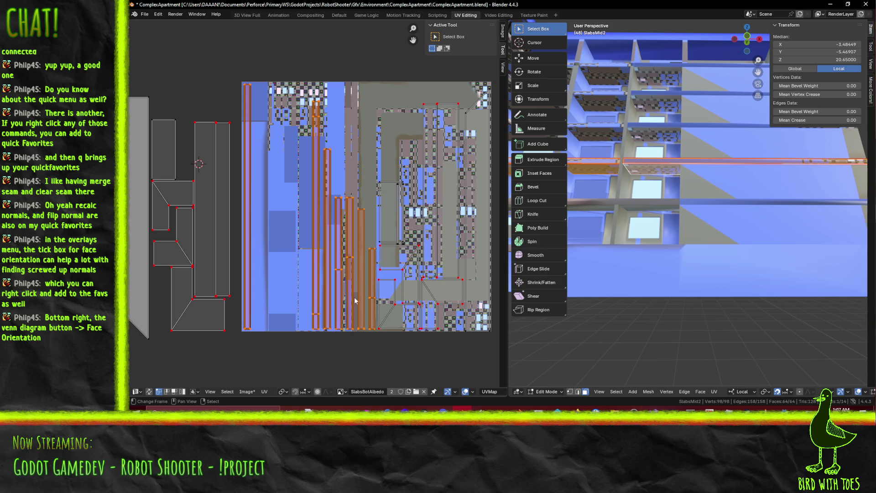
pyautogui.scroll(-2, 362, 287)
# After two cancelled attempts, move the thin strips far up above the texture's top edge
pyautogui.press('g')
pyautogui.press('Escape')
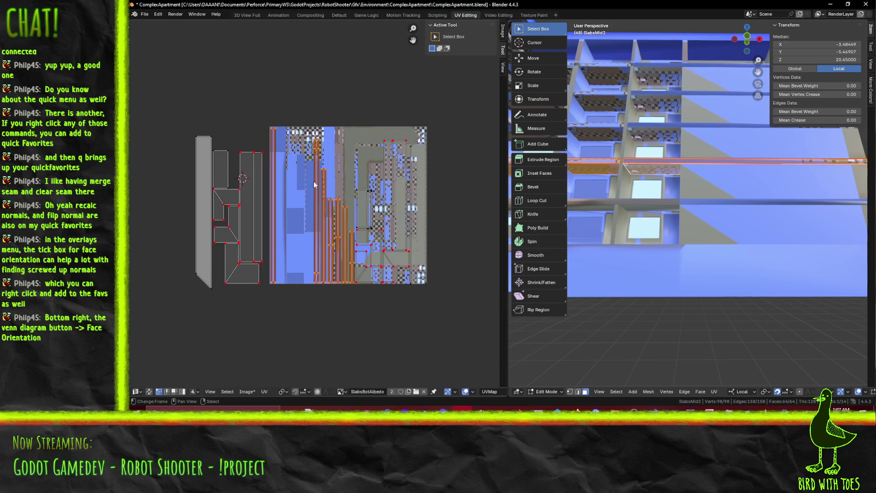
pyautogui.scroll(3, 356, 305)
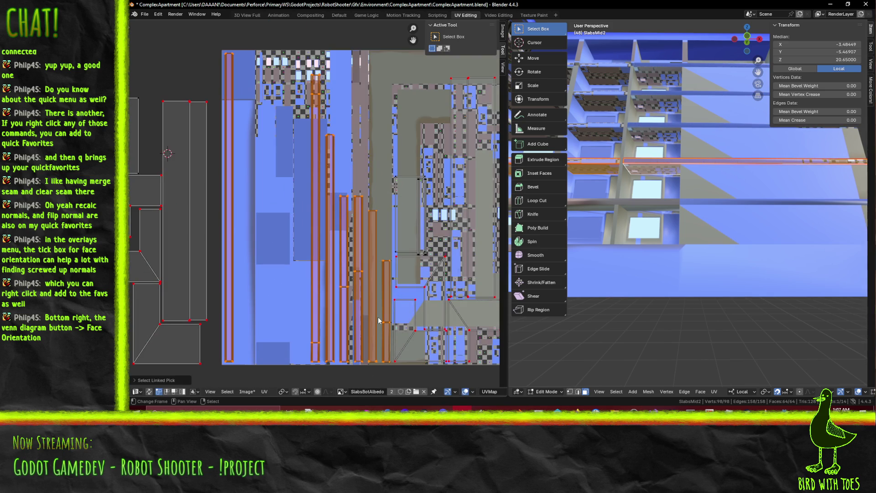
pyautogui.scroll(-3, 378, 320)
pyautogui.press('g')
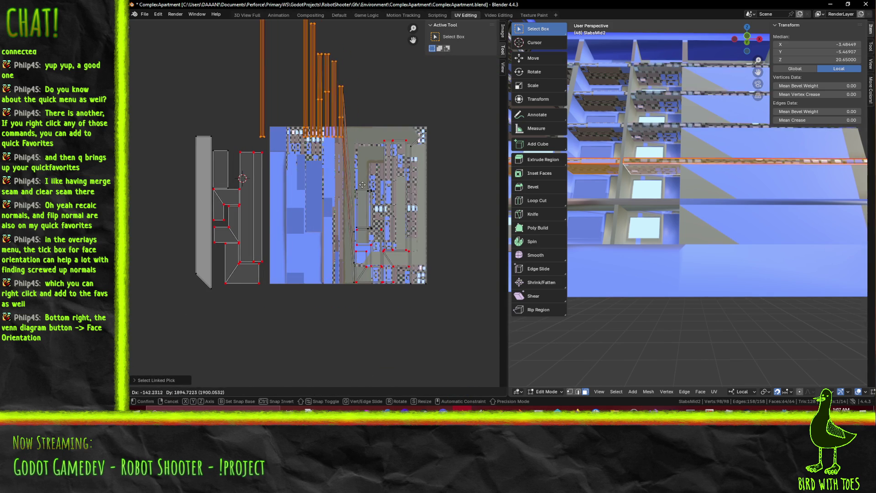
pyautogui.press('Escape')
pyautogui.scroll(4, 352, 298)
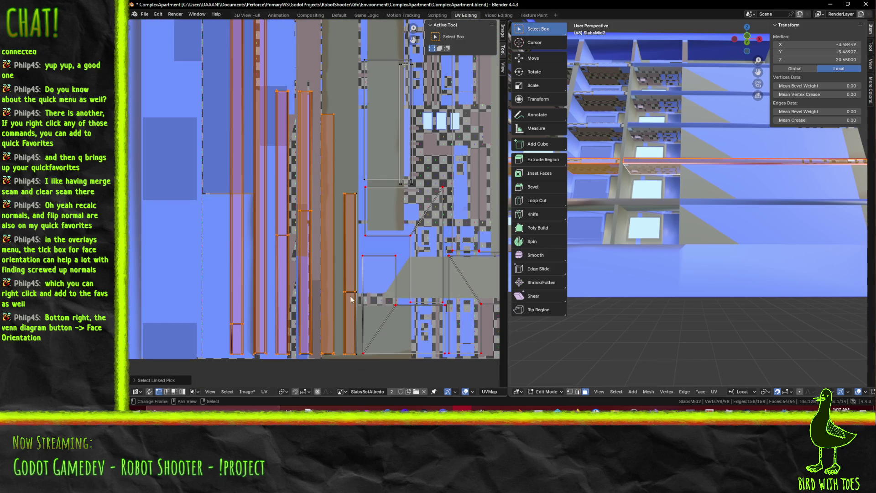
pyautogui.scroll(-5, 360, 200)
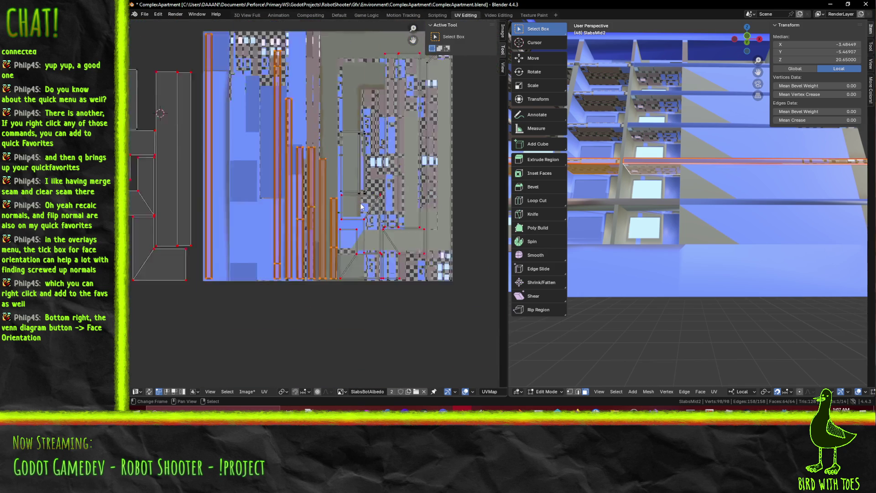
pyautogui.scroll(5, 332, 277)
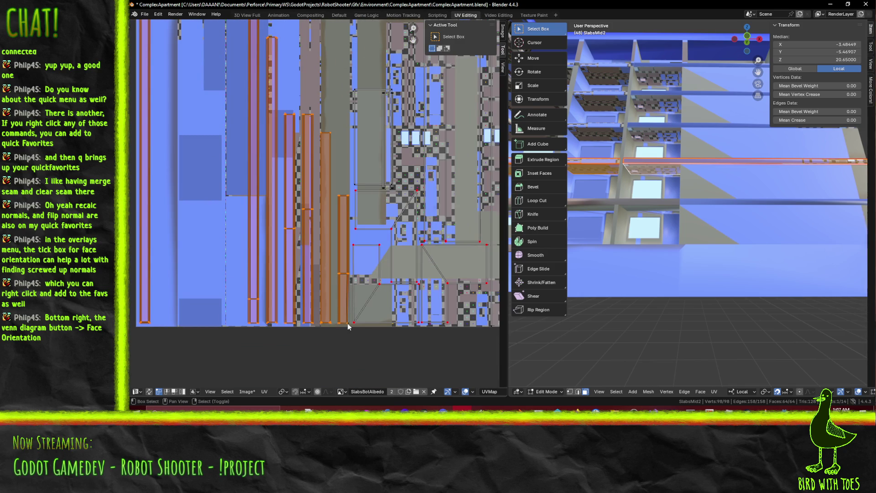
pyautogui.scroll(-2, 346, 339)
pyautogui.press('g')
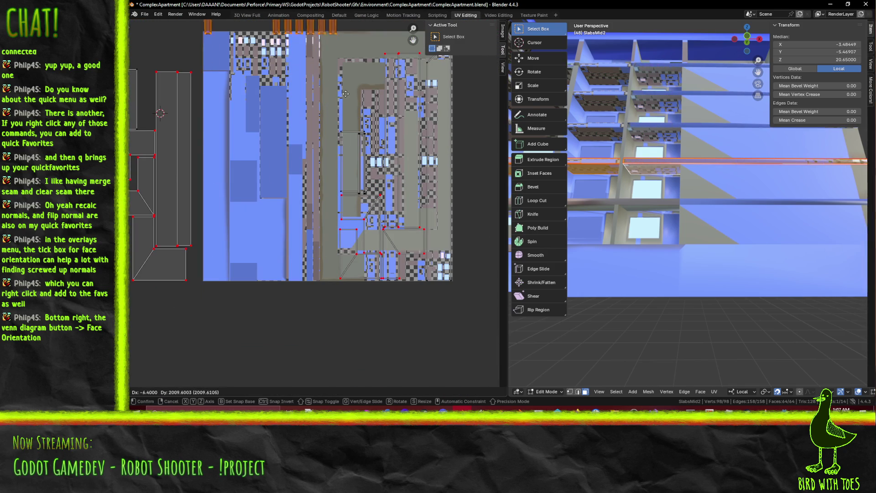
pyautogui.click(347, 85)
pyautogui.scroll(4, 338, 188)
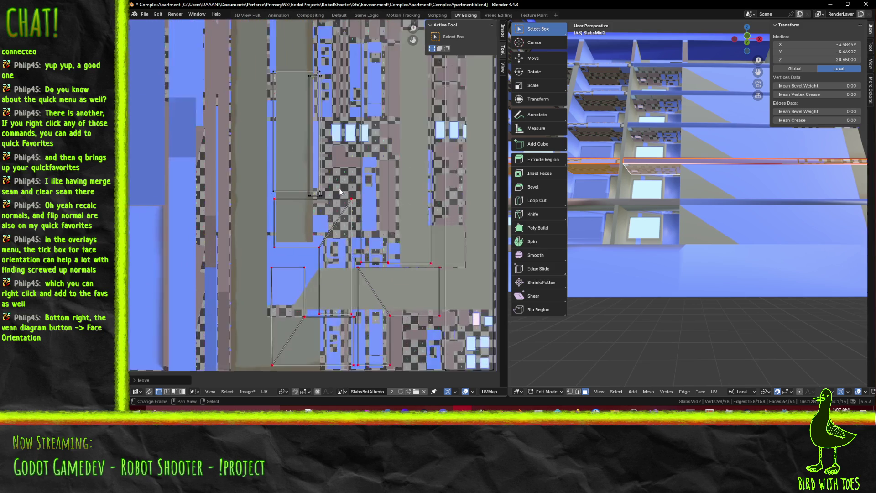
pyautogui.moveTo(338, 188); pyautogui.dragTo(320, 236, button='middle')
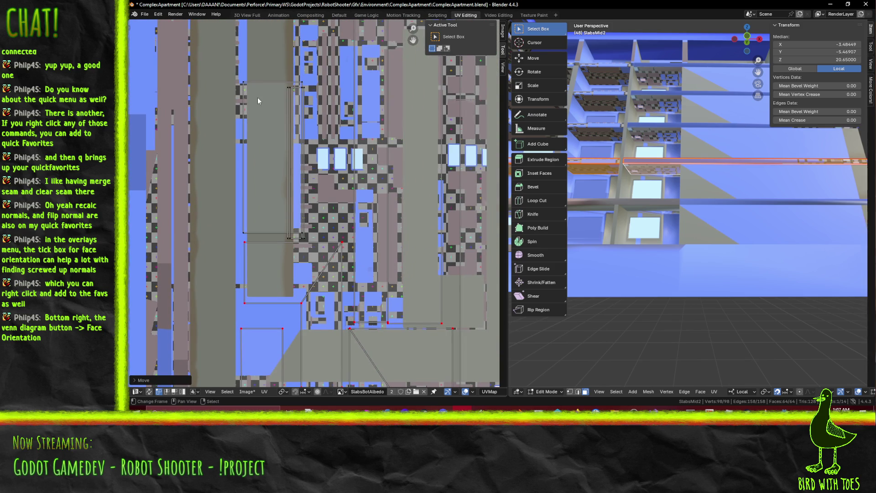
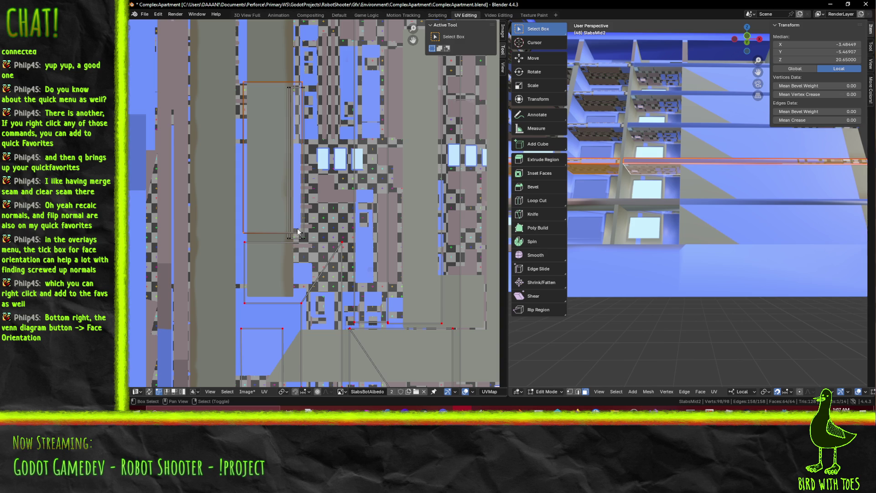
# Turn on UV sync selection and pick a single SlabsMid2 slab face
pyautogui.click(149, 392)
pyautogui.scroll(-4, 418, 203)
pyautogui.hotkey('alt', 'a')
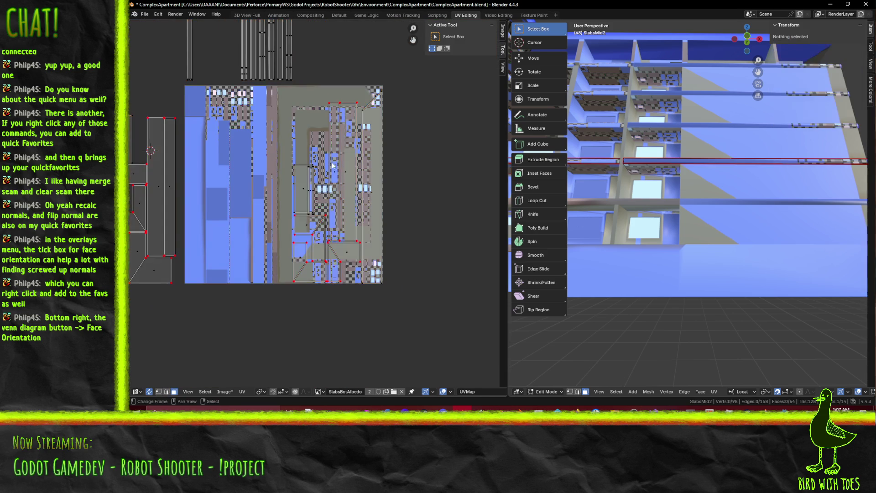
pyautogui.click(292, 160)
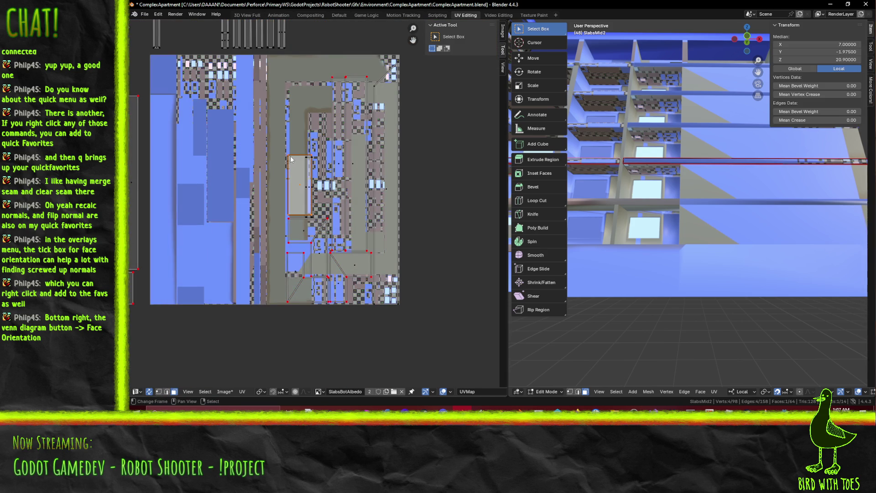
pyautogui.scroll(-5, 684, 188)
pyautogui.moveTo(684, 188)
pyautogui.mouseDown(button='middle')
pyautogui.moveTo(660, 219)
pyautogui.moveTo(670, 222)
pyautogui.mouseUp(button='middle')
pyautogui.scroll(-2, 688, 237)
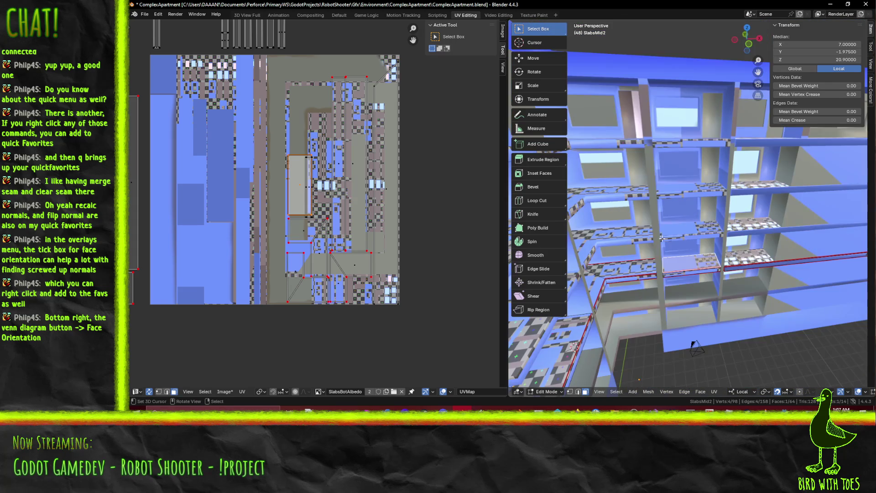
pyautogui.scroll(-3, 265, 196)
pyautogui.moveTo(267, 201)
pyautogui.mouseDown(button='middle')
pyautogui.moveTo(221, 219)
pyautogui.moveTo(186, 284)
pyautogui.mouseUp(button='middle')
# Turn UV sync off and select the whole SlabsMid2 mesh so its islands show
pyautogui.press('a')
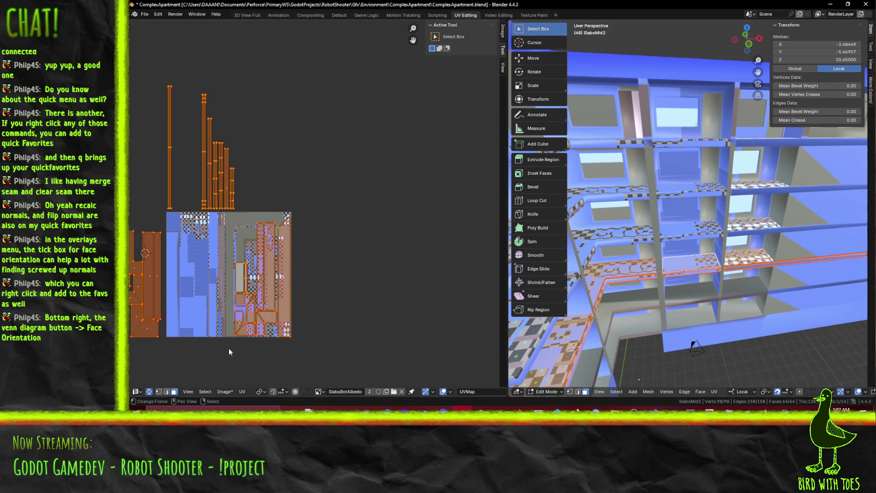
pyautogui.click(149, 391)
pyautogui.click(674, 260)
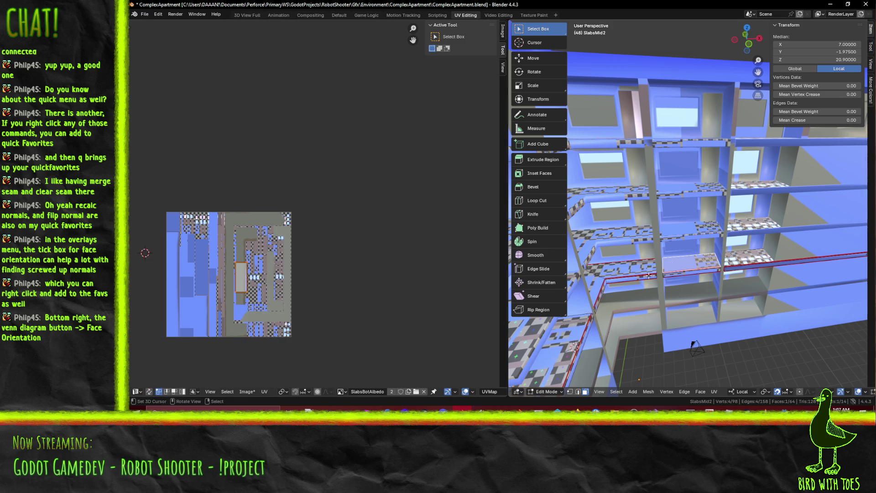
pyautogui.press('a')
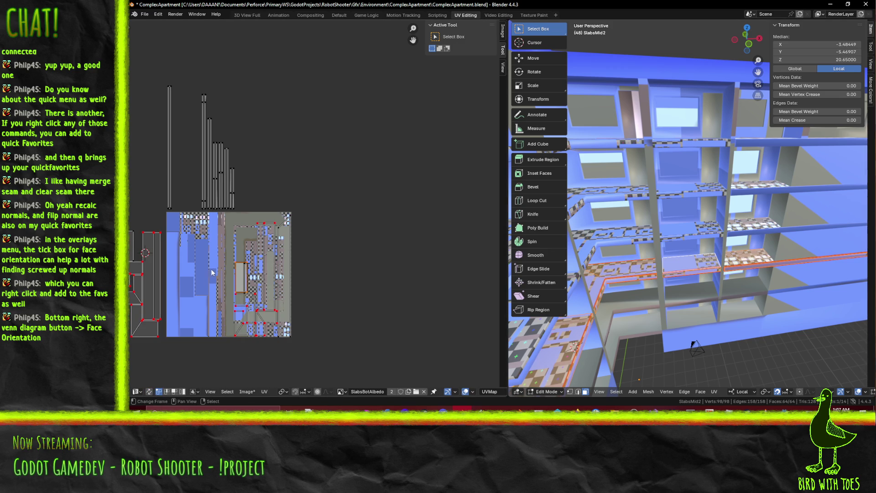
pyautogui.scroll(4, 212, 273)
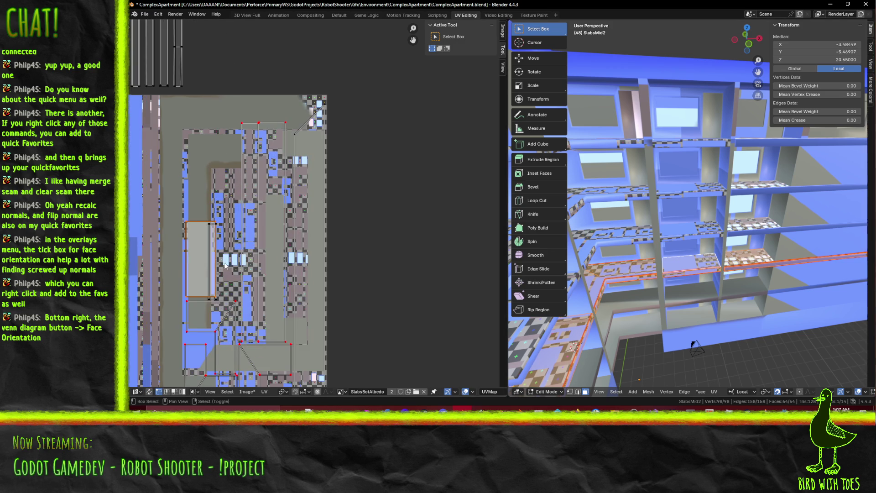
pyautogui.scroll(2, 225, 264)
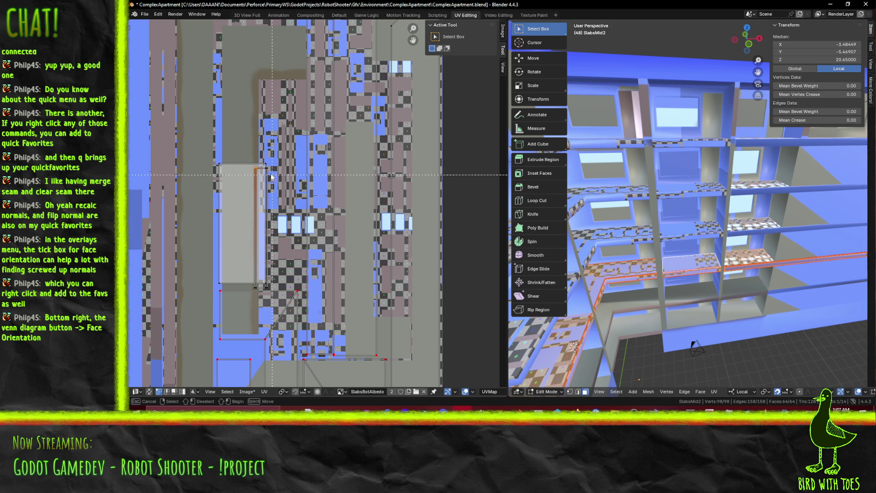
# Box-select the narrow slab island and move it beside the atlas's grey rectangle
pyautogui.press('b')
pyautogui.moveTo(260, 291); pyautogui.dragTo(277, 225)
pyautogui.scroll(-4, 278, 283)
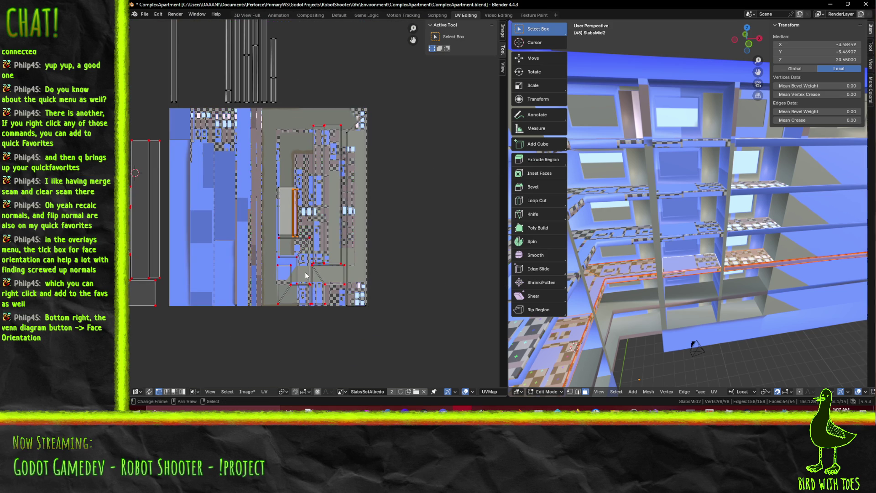
pyautogui.press('g')
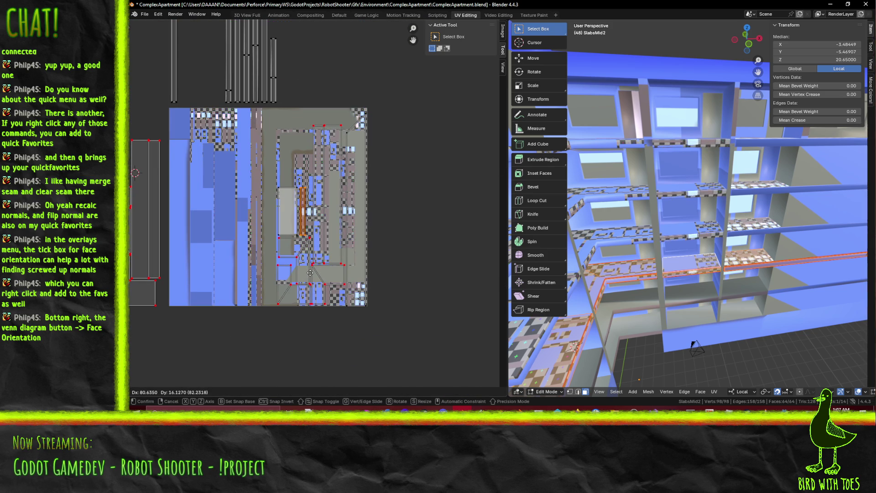
pyautogui.click(310, 272)
pyautogui.scroll(6, 307, 274)
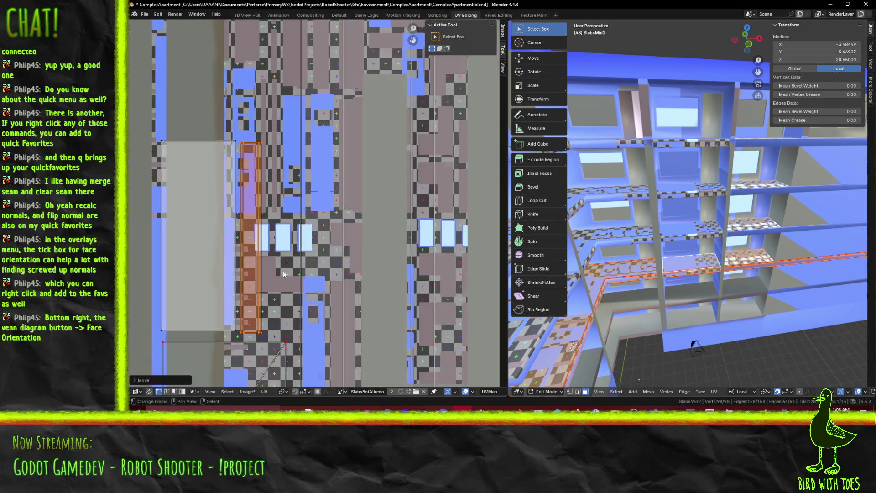
pyautogui.press('g')
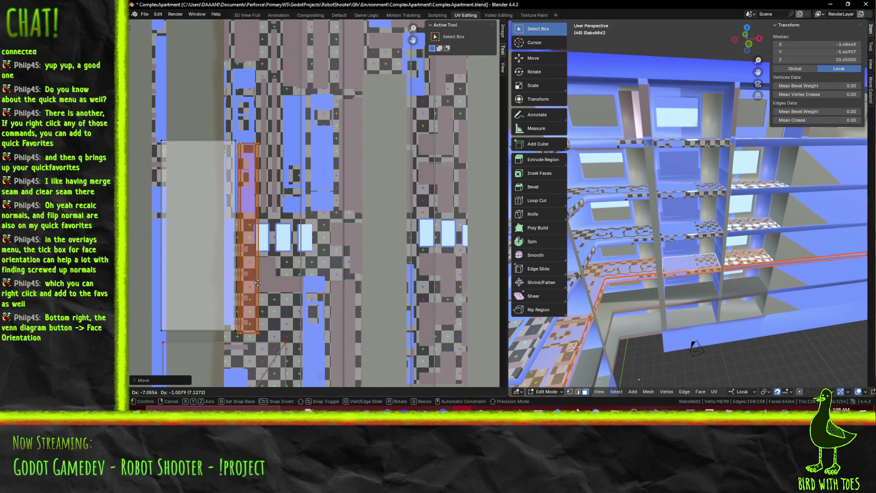
pyautogui.click(259, 280)
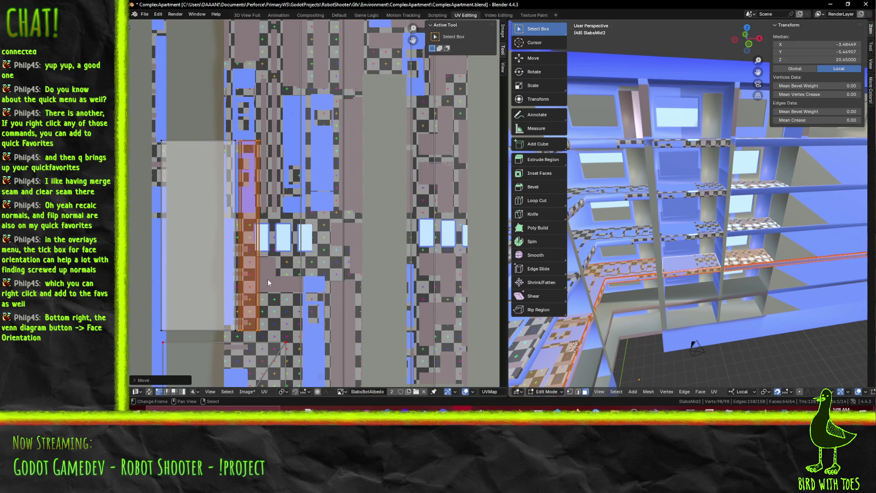
pyautogui.scroll(-6, 378, 263)
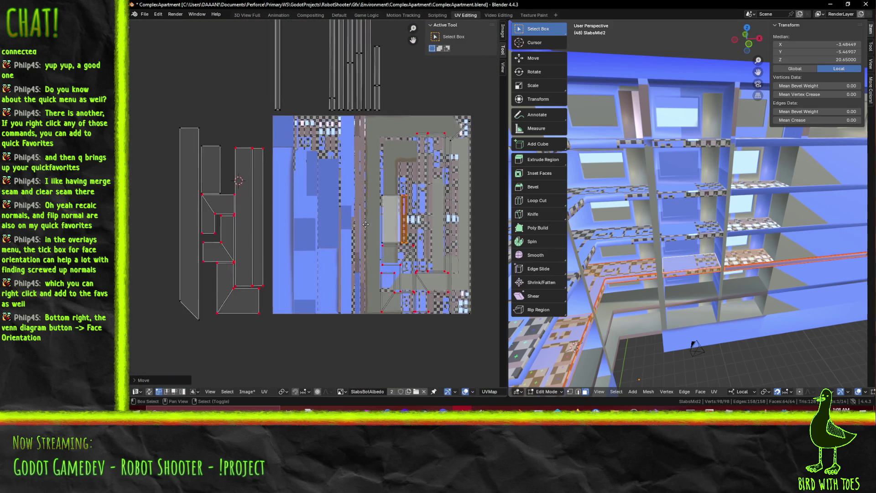
pyautogui.moveTo(337, 249); pyautogui.dragTo(321, 281, button='middle')
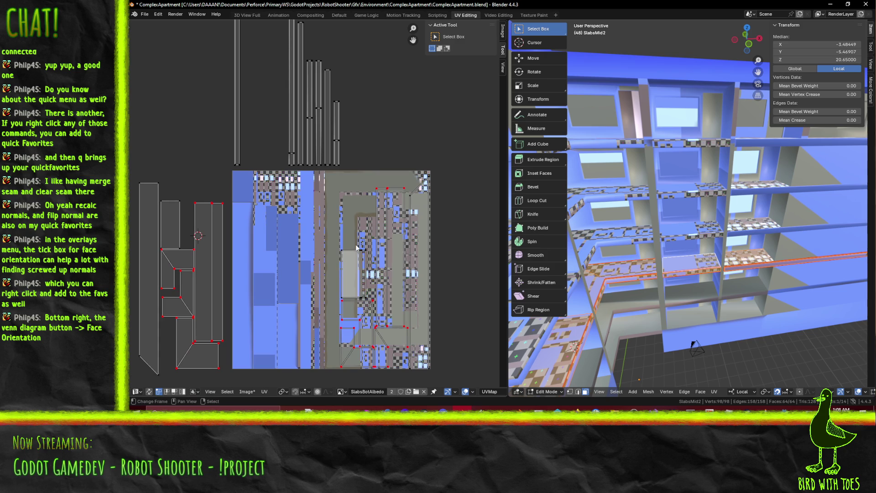
# Move the island group from left of the image over the atlas's blue left side
pyautogui.moveTo(297, 241)
pyautogui.mouseDown(button='middle')
pyautogui.moveTo(303, 310)
pyautogui.moveTo(319, 201)
pyautogui.mouseUp(button='middle')
pyautogui.moveTo(145, 135)
pyautogui.mouseDown()
pyautogui.moveTo(237, 329)
pyautogui.moveTo(258, 347)
pyautogui.mouseUp()
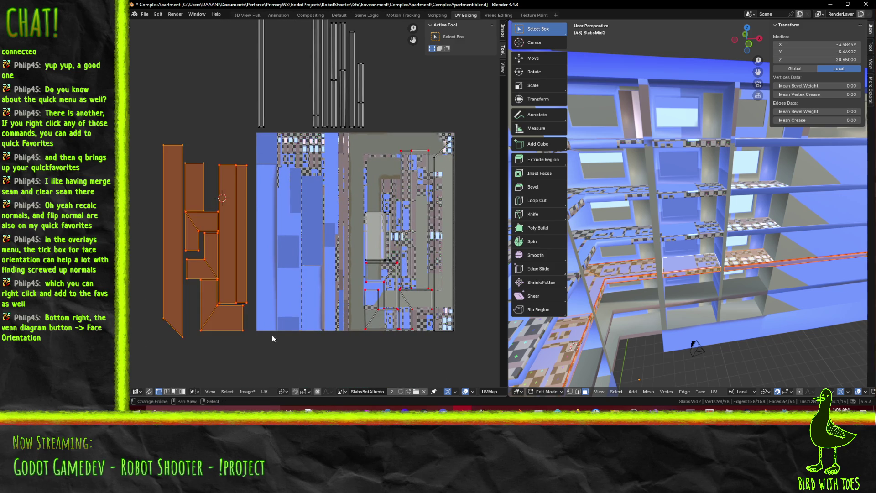
pyautogui.press('g')
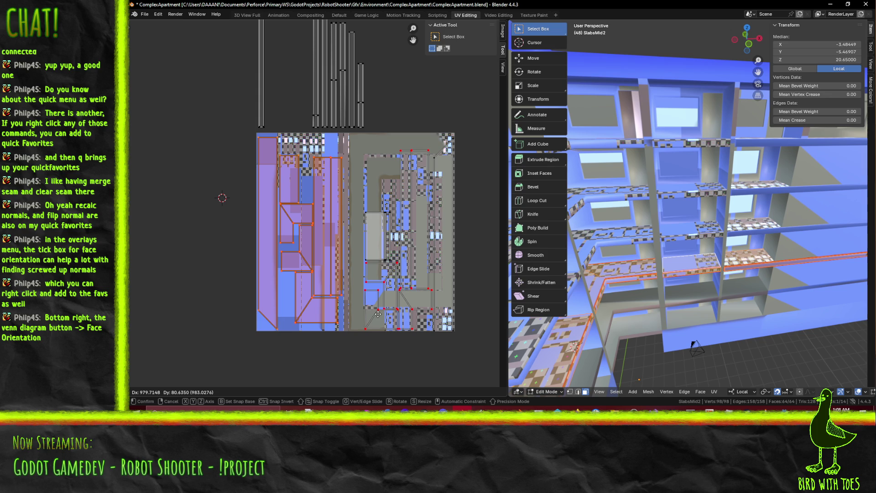
pyautogui.click(378, 314)
# Box-select the tall thin strips above the texture and start moving them
pyautogui.moveTo(450, 173); pyautogui.dragTo(420, 223, button='middle')
pyautogui.hotkey('alt', 'a')
pyautogui.press('b')
pyautogui.moveTo(301, 66); pyautogui.dragTo(361, 181)
pyautogui.press('g')
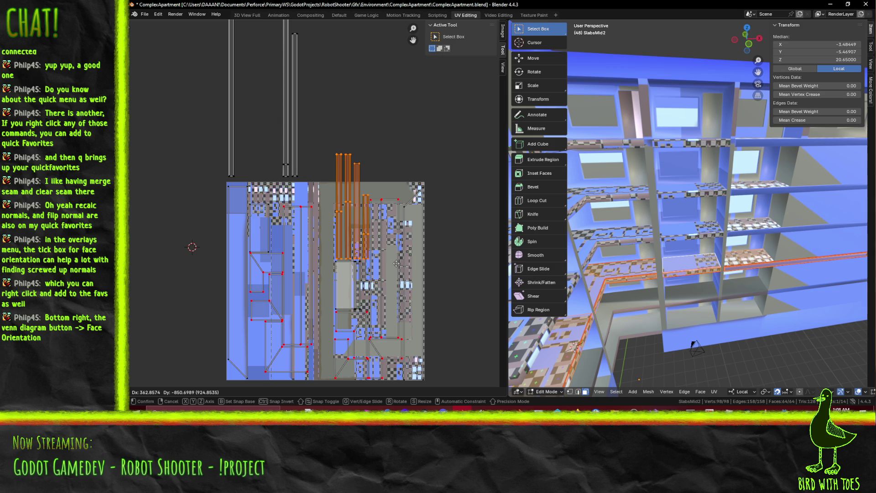
# Drop the tall strips onto the atlas and shift one strip vertically
pyautogui.click(396, 264)
pyautogui.scroll(5, 376, 255)
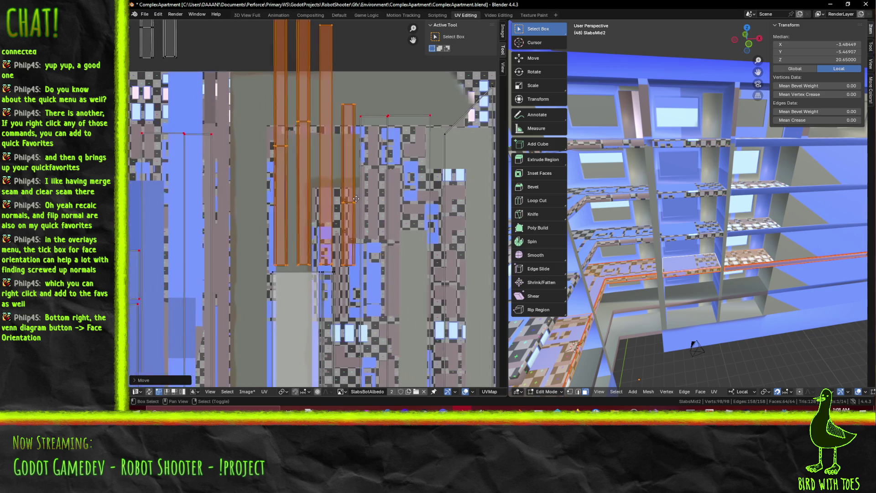
pyautogui.scroll(-2, 342, 167)
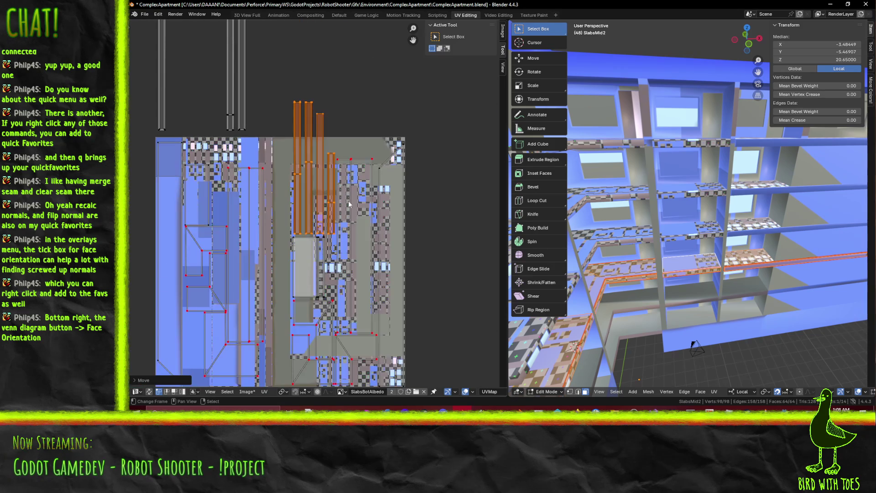
pyautogui.hotkey('alt', 'a')
pyautogui.press('b')
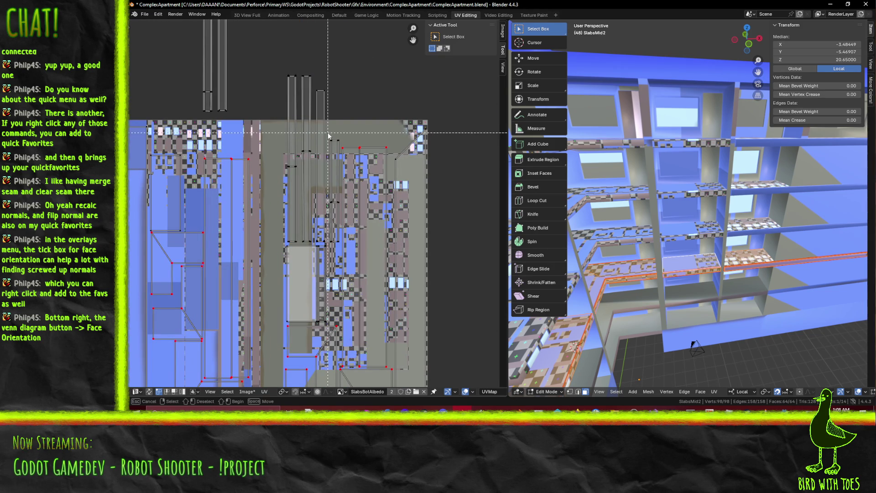
pyautogui.moveTo(340, 248); pyautogui.dragTo(340, 246)
pyautogui.press('g')
pyautogui.press('y')
pyautogui.click(376, 287)
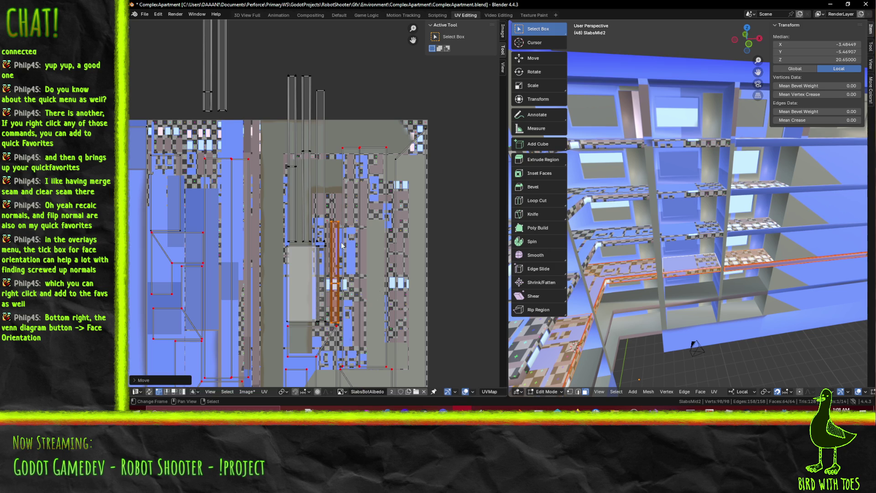
# Rotate the two upper tall strips a quarter turn and reposition them
pyautogui.scroll(1, 342, 245)
pyautogui.press('b')
pyautogui.moveTo(270, 30)
pyautogui.mouseDown()
pyautogui.moveTo(290, 79)
pyautogui.moveTo(312, 261)
pyautogui.mouseUp()
pyautogui.hotkey('alt', 'a')
pyautogui.press('b')
pyautogui.moveTo(276, 33)
pyautogui.mouseDown()
pyautogui.moveTo(319, 106)
pyautogui.moveTo(310, 256)
pyautogui.mouseUp()
pyautogui.press('r')
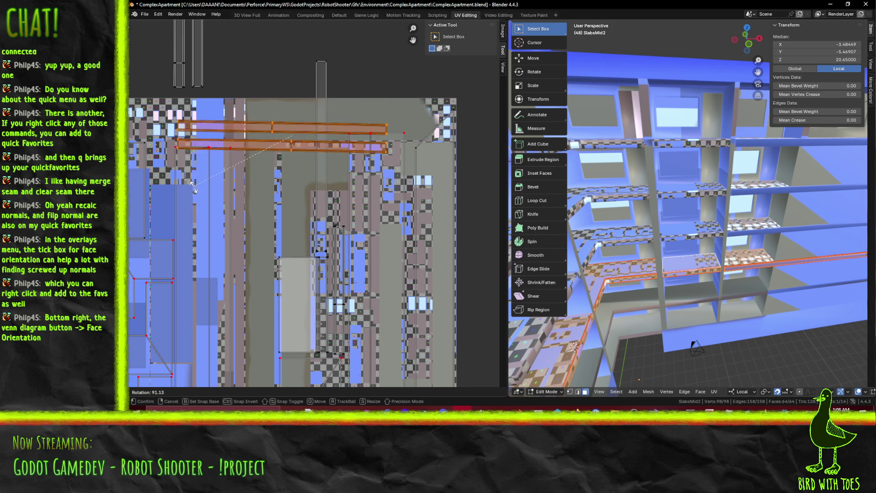
pyautogui.click(199, 192)
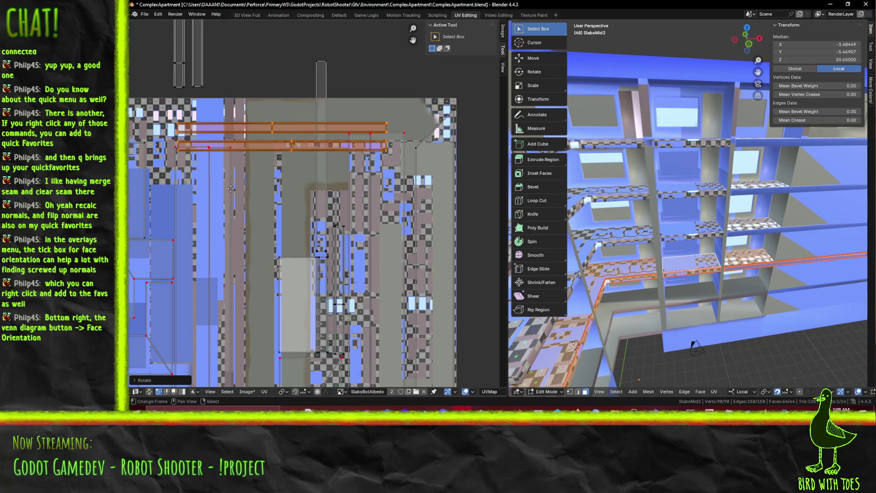
pyautogui.press('g')
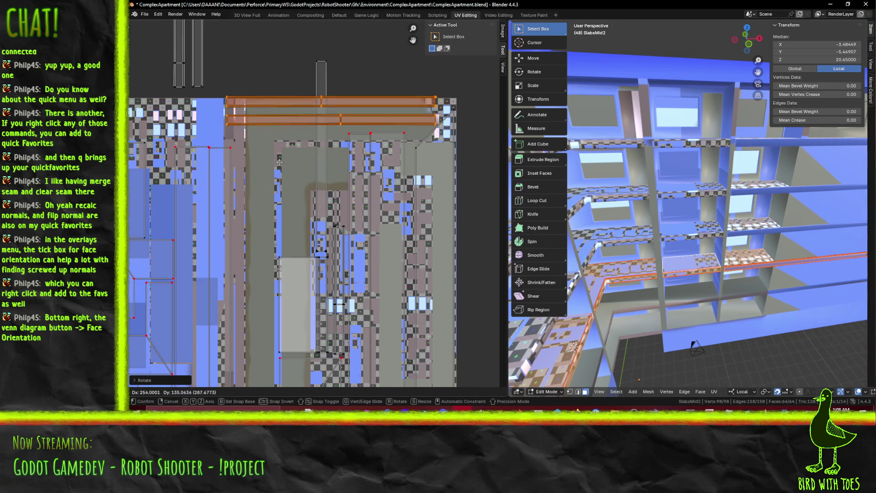
pyautogui.click(277, 164)
# Rotate another tall strip horizontal and place it near the texture's top
pyautogui.click(311, 249)
pyautogui.moveTo(303, 239)
pyautogui.mouseDown()
pyautogui.moveTo(319, 256)
pyautogui.moveTo(318, 76)
pyautogui.moveTo(337, 75)
pyautogui.mouseUp()
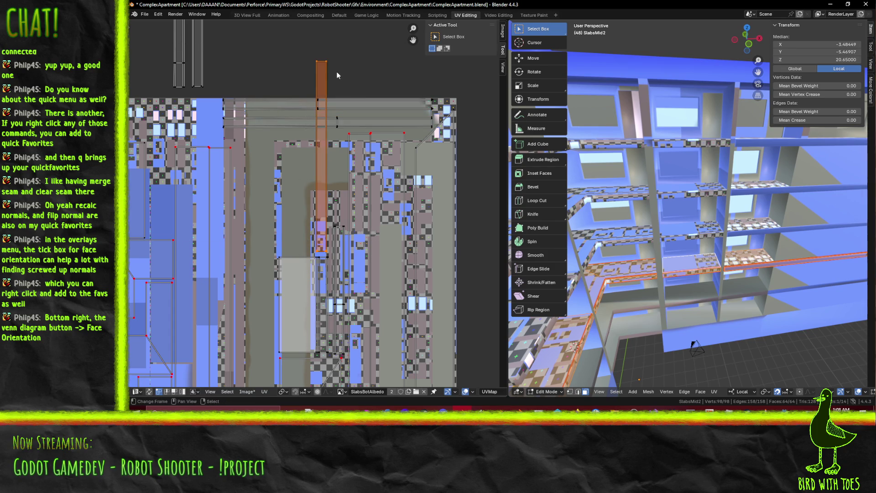
pyautogui.scroll(-2, 352, 275)
pyautogui.press('g')
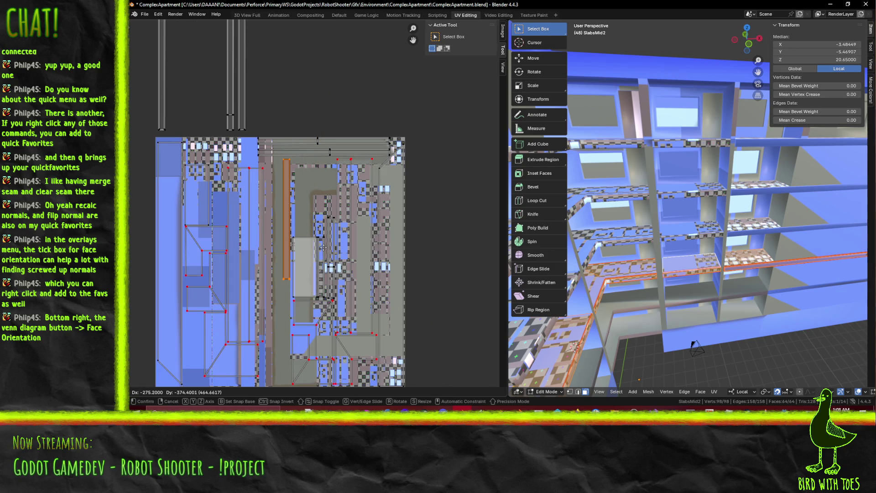
pyautogui.click(323, 247)
pyautogui.moveTo(343, 274)
pyautogui.mouseDown(button='middle')
pyautogui.moveTo(343, 231)
pyautogui.moveTo(344, 265)
pyautogui.mouseUp(button='middle')
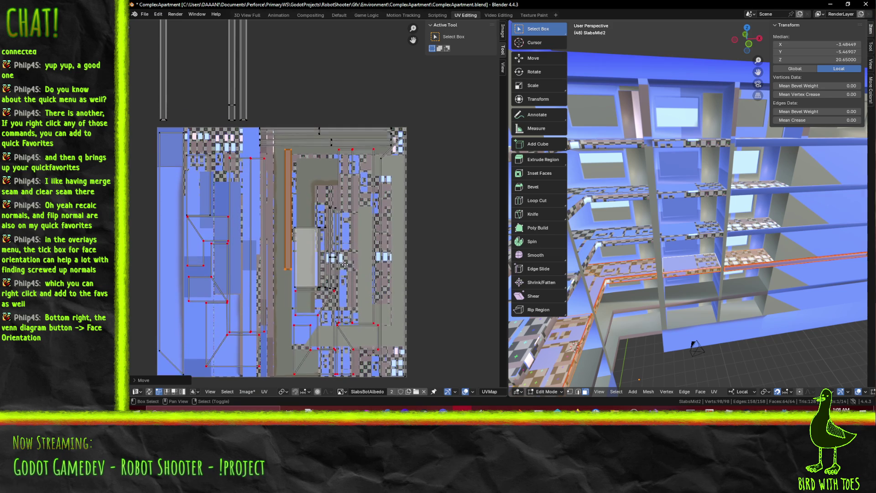
pyautogui.press('r')
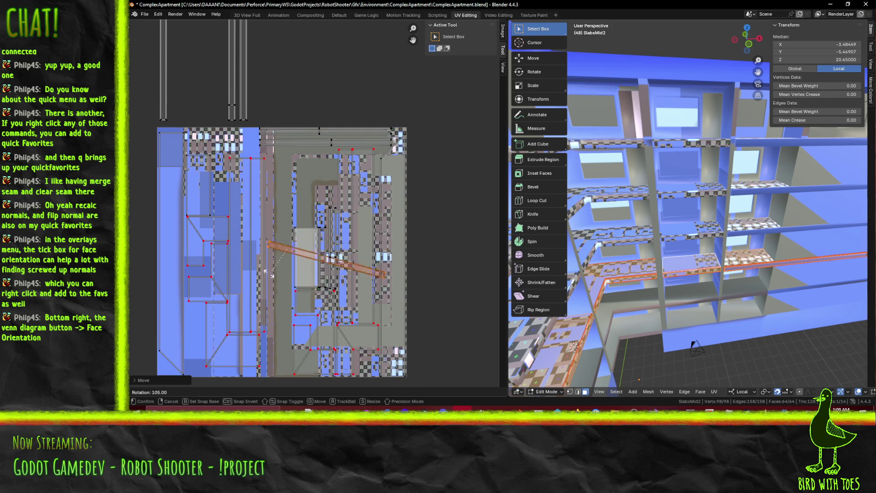
pyautogui.click(277, 276)
pyautogui.press('g')
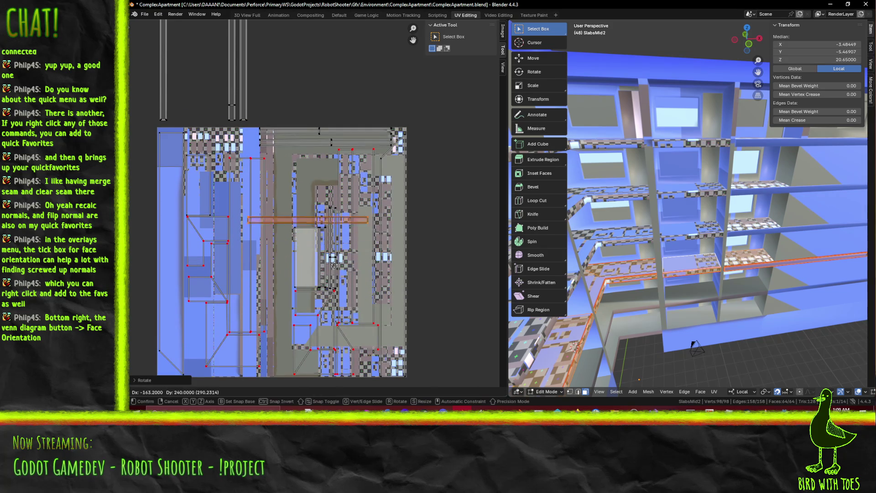
pyautogui.click(305, 202)
# Move the loose strip islands above the atlas into its layout, adjusting them vertically
pyautogui.keyDown('shift'); pyautogui.moveTo(340, 187); pyautogui.dragTo(346, 250, button='middle'); pyautogui.keyUp('shift')
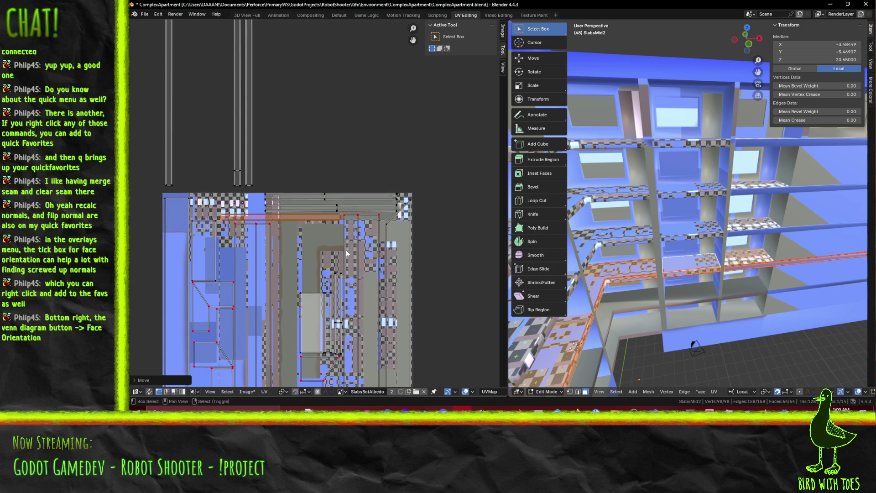
pyautogui.scroll(-2, 351, 244)
pyautogui.click(256, 81)
pyautogui.moveTo(254, 32); pyautogui.dragTo(289, 157)
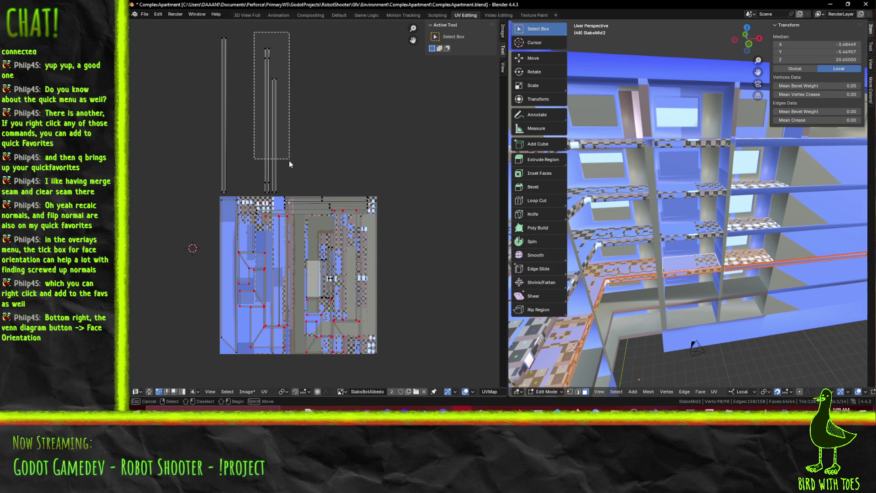
pyautogui.moveTo(286, 194); pyautogui.dragTo(287, 196)
pyautogui.keyDown('shift'); pyautogui.moveTo(342, 174); pyautogui.dragTo(337, 126, button='middle'); pyautogui.keyUp('shift')
pyautogui.press('g')
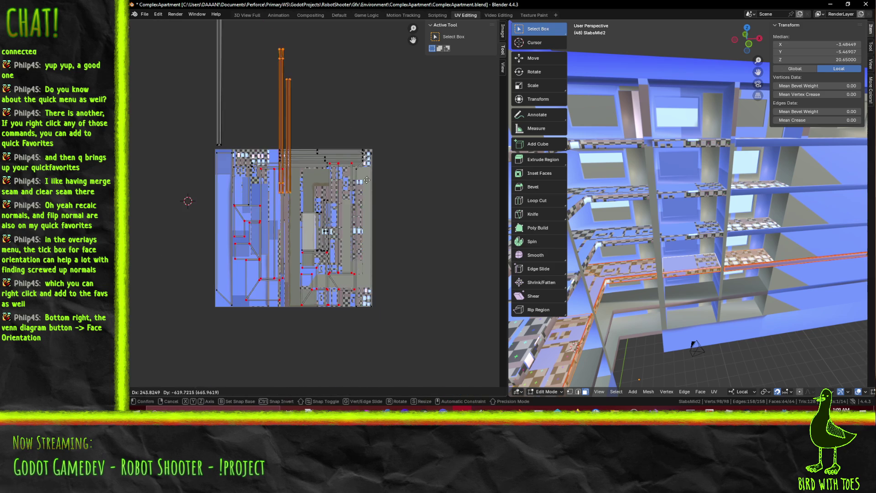
pyautogui.click(372, 294)
pyautogui.scroll(2, 401, 265)
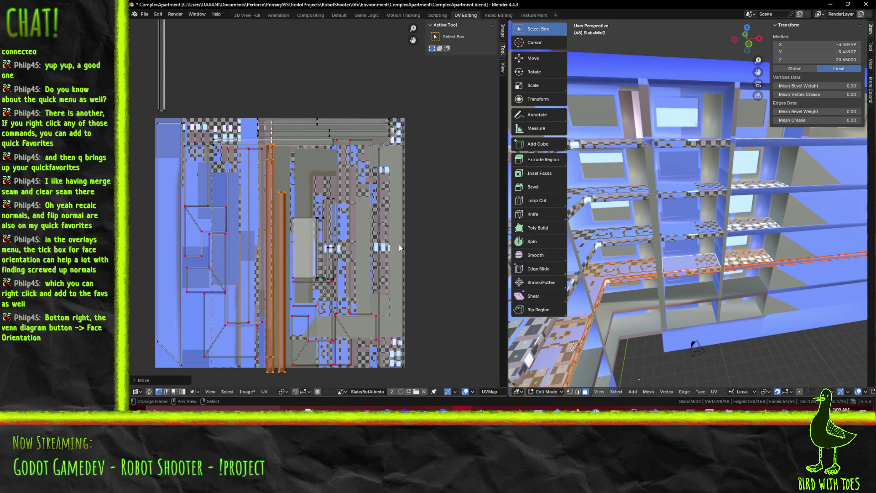
pyautogui.moveTo(352, 307); pyautogui.dragTo(348, 277, button='middle')
pyautogui.press('g')
pyautogui.press('y')
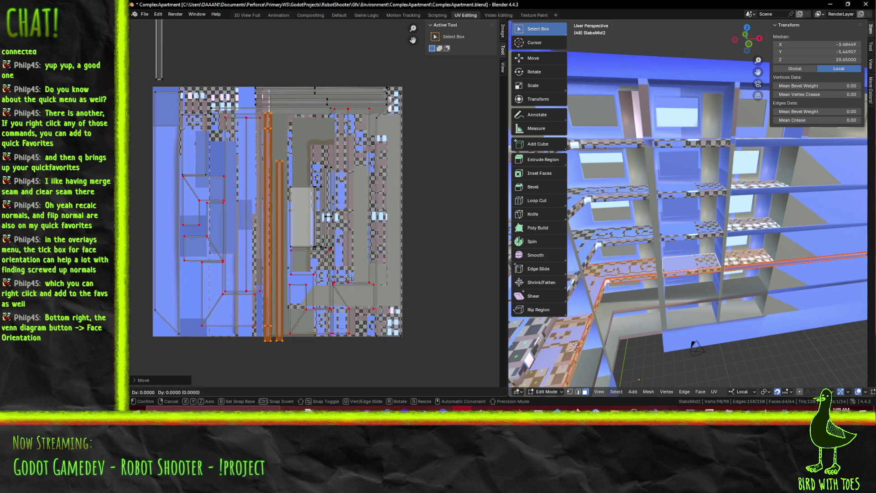
pyautogui.click(352, 276)
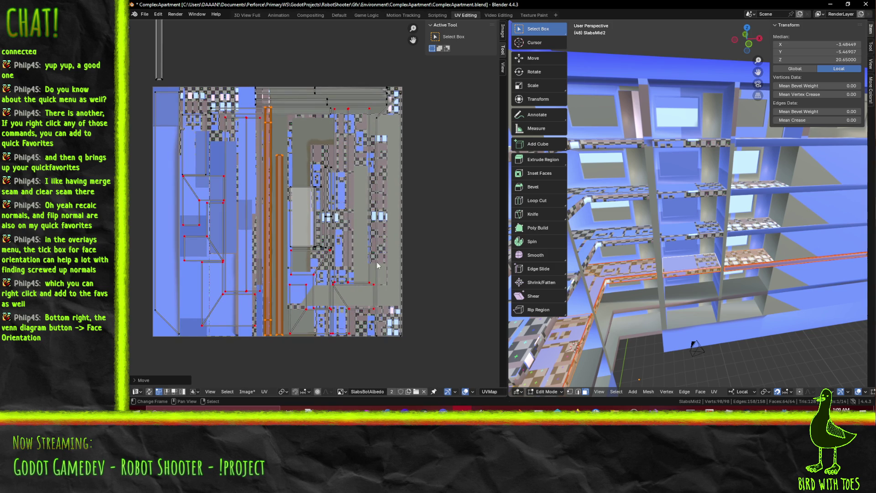
# Resize the narrow strip island vertically and slide it up or down to fit
pyautogui.hotkey('alt', 'a')
pyautogui.press('l')
pyautogui.hotkey('ctrl', 'z')
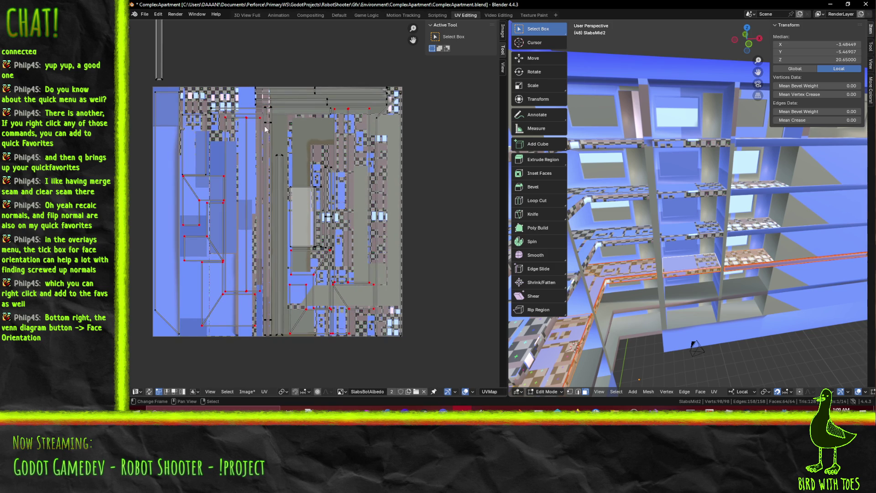
pyautogui.press('l')
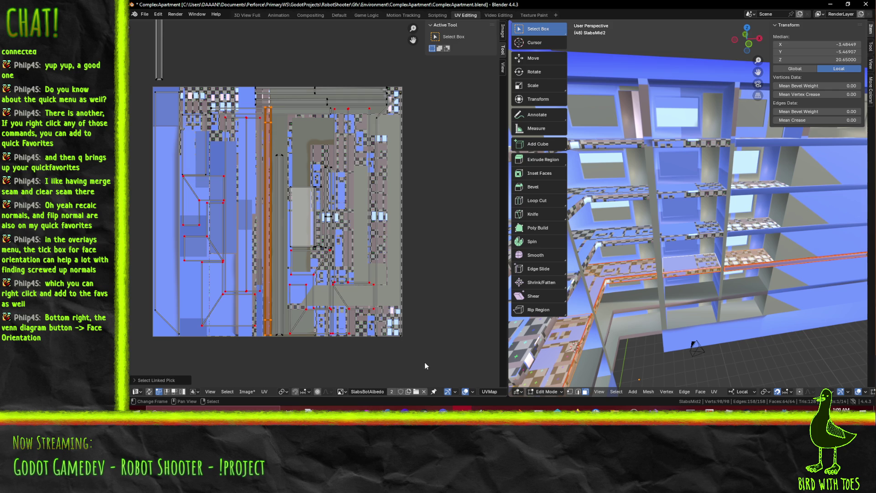
pyautogui.press('s')
pyautogui.press('y')
pyautogui.click(421, 355)
pyautogui.press('g')
pyautogui.press('y')
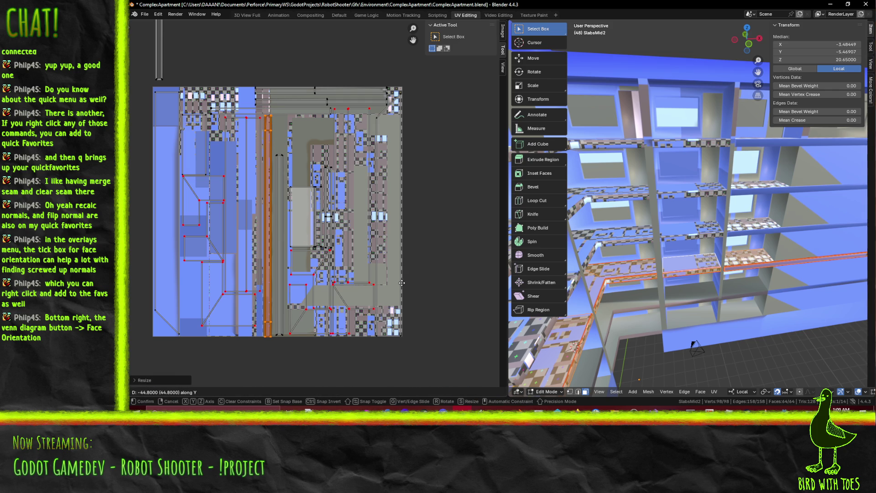
pyautogui.click(404, 288)
pyautogui.press('s')
pyautogui.press('y')
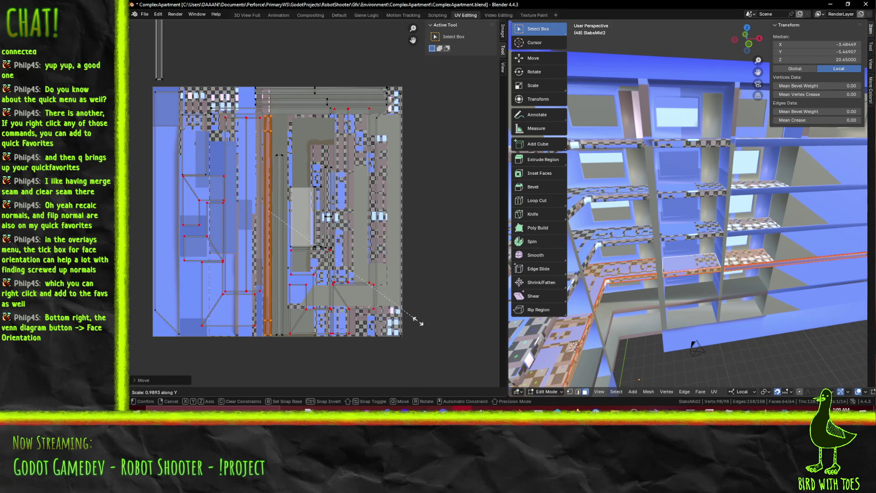
pyautogui.click(417, 319)
# Shift the box-selected vertical strip islands horizontally
pyautogui.hotkey('alt', 'a')
pyautogui.press('b')
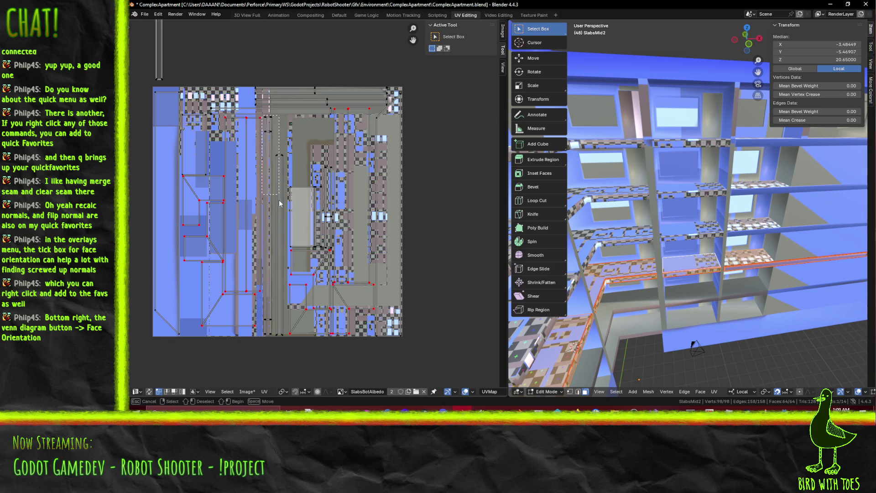
pyautogui.moveTo(271, 256)
pyautogui.mouseDown()
pyautogui.moveTo(277, 348)
pyautogui.moveTo(286, 358)
pyautogui.mouseUp()
pyautogui.press('g')
pyautogui.press('x')
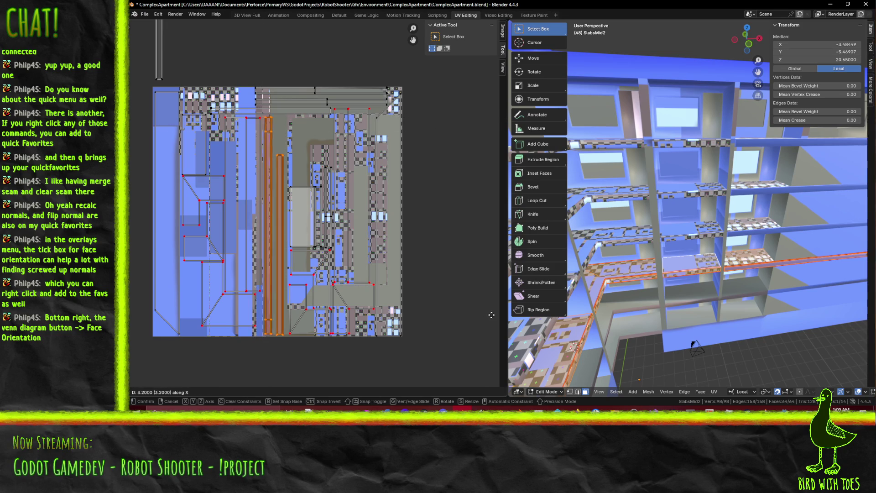
pyautogui.click(489, 314)
# Shift one vertical strip island horizontally in the UV layout
pyautogui.hotkey('alt', 'a')
pyautogui.press('b')
pyautogui.moveTo(272, 148)
pyautogui.mouseDown()
pyautogui.moveTo(296, 347)
pyautogui.moveTo(284, 348)
pyautogui.mouseUp()
pyautogui.press('g')
pyautogui.press('x')
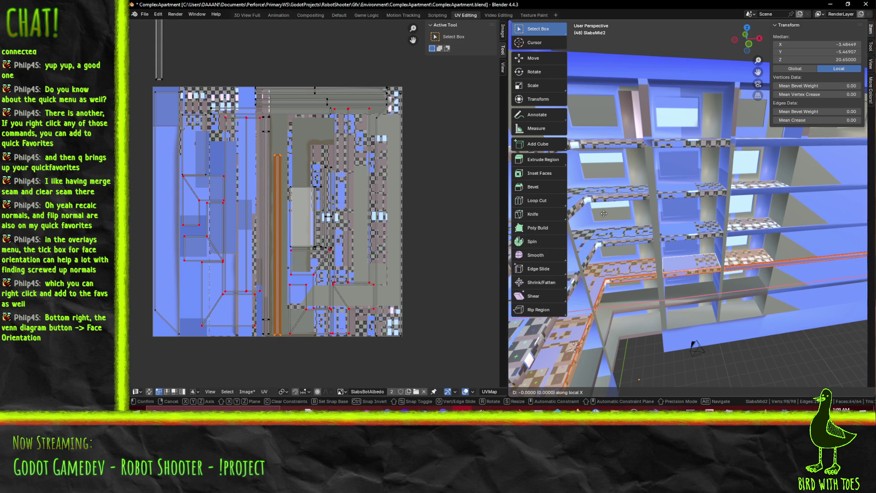
pyautogui.press('Escape')
pyautogui.press('g')
pyautogui.press('x')
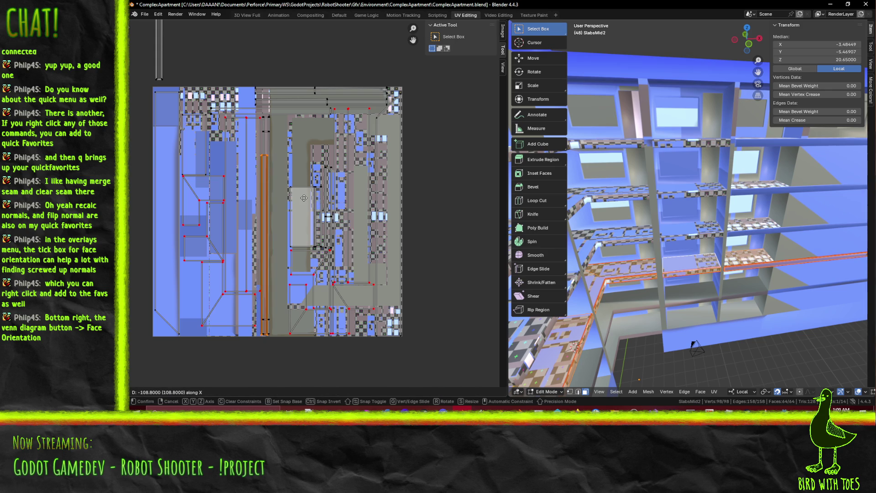
pyautogui.click(314, 199)
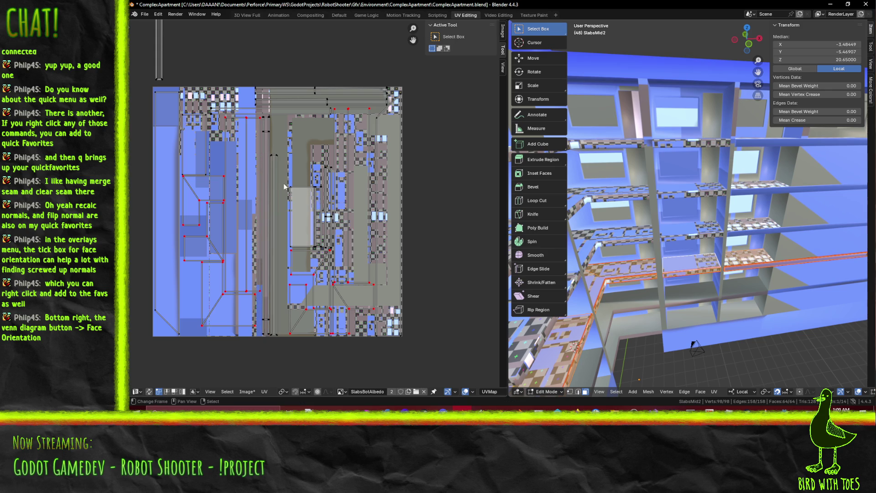
# Move the remaining vertical strip island into the atlas layout
pyautogui.scroll(-3, 406, 361)
pyautogui.moveTo(271, 87)
pyautogui.mouseDown()
pyautogui.moveTo(310, 200)
pyautogui.moveTo(310, 230)
pyautogui.mouseUp()
pyautogui.scroll(3, 330, 235)
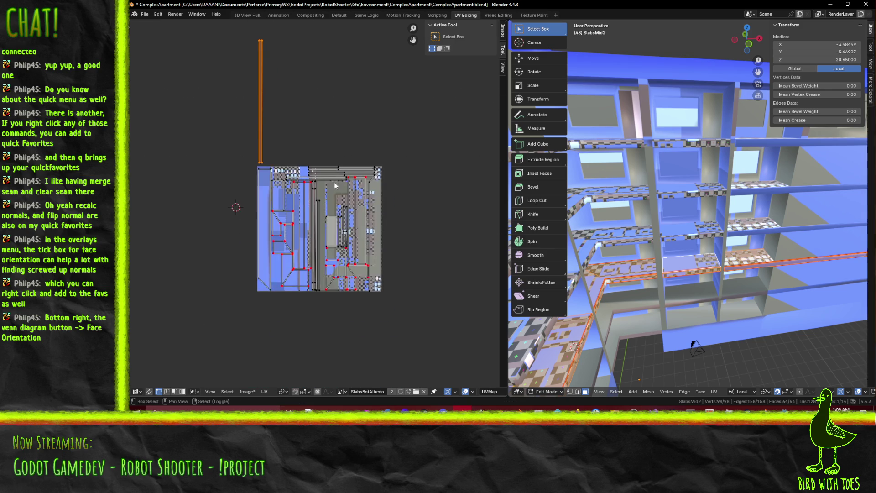
pyautogui.press('g')
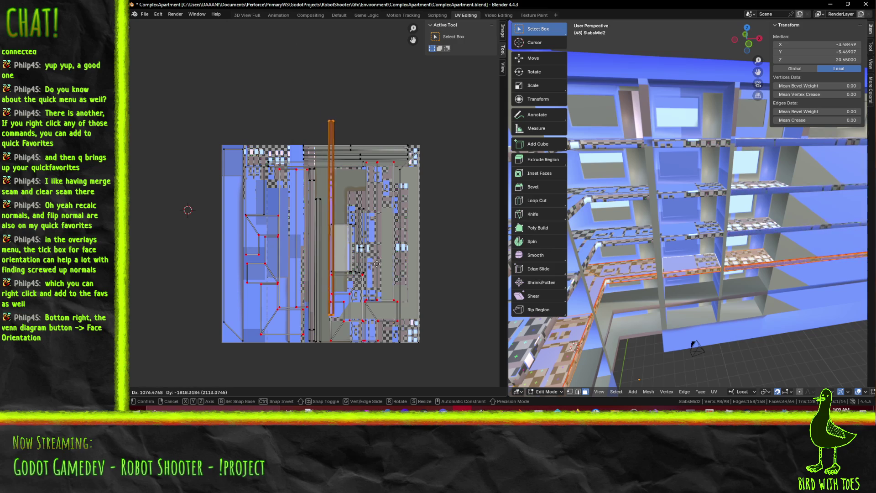
pyautogui.click(371, 289)
pyautogui.scroll(4, 412, 282)
pyautogui.press('g')
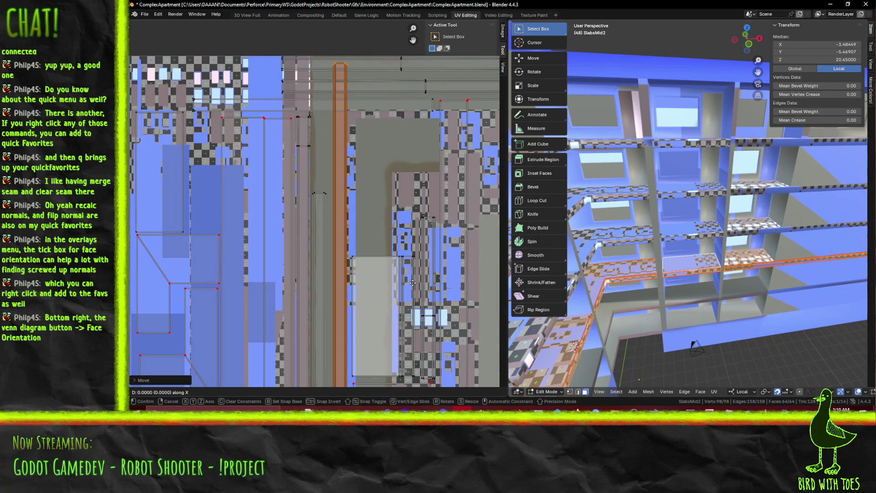
pyautogui.click(409, 283)
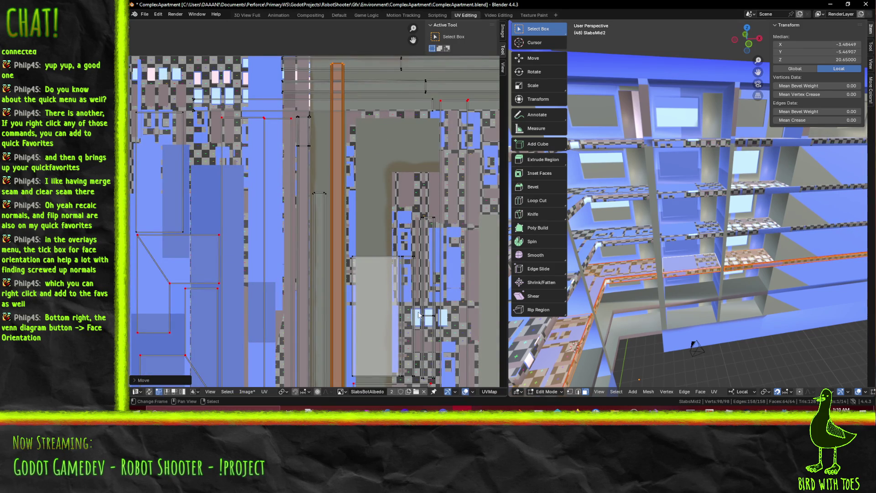
pyautogui.scroll(-3, 408, 292)
# Scale the strip vertically to its final height and save ComplexApartment.blend
pyautogui.press('s')
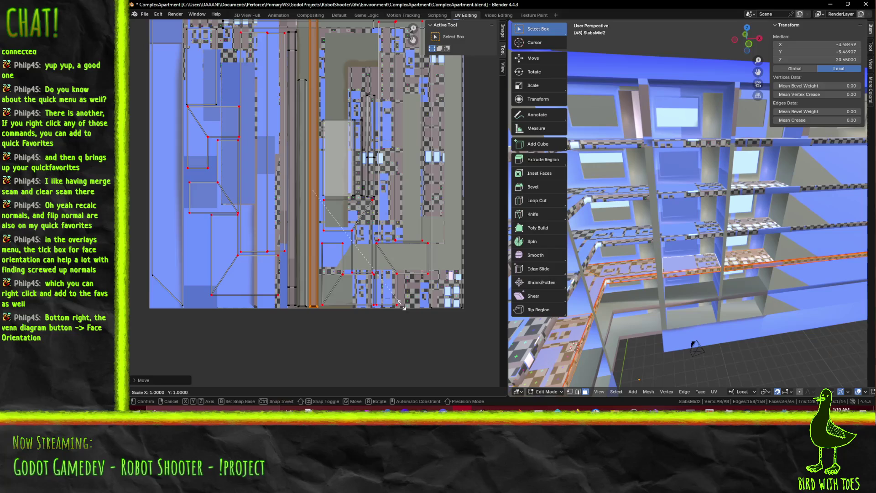
pyautogui.click(377, 176)
pyautogui.press('y')
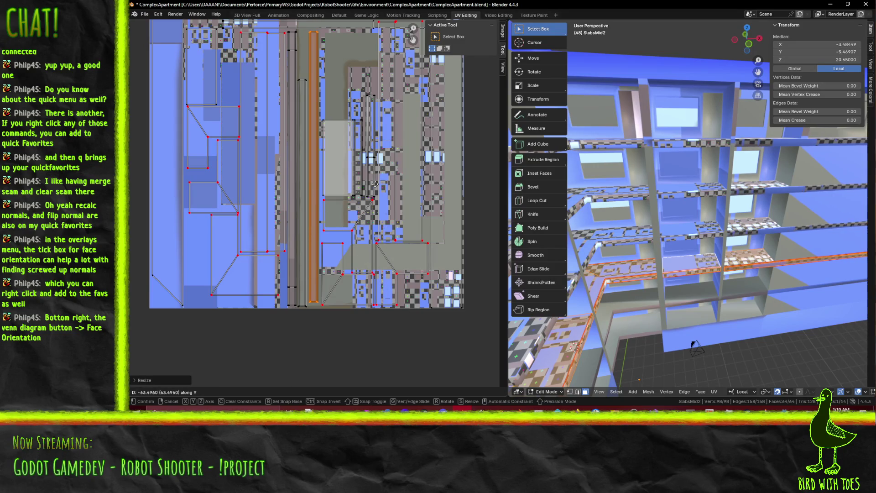
pyautogui.click(375, 184)
pyautogui.press('s')
pyautogui.press('y')
pyautogui.click(408, 247)
pyautogui.press('s')
pyautogui.press('y')
pyautogui.click(386, 196)
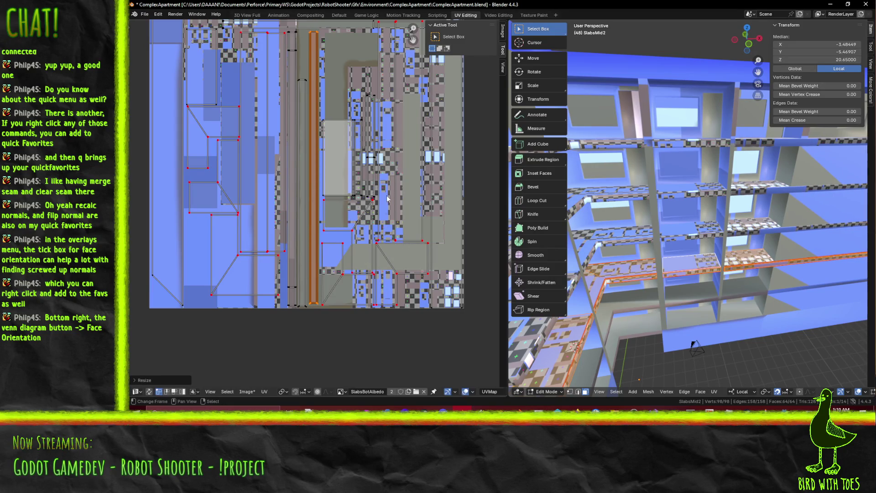
pyautogui.keyDown('ctrl'); pyautogui.moveTo(370, 233); pyautogui.dragTo(343, 283, button='middle'); pyautogui.keyUp('ctrl')
pyautogui.hotkey('ctrl', 's')
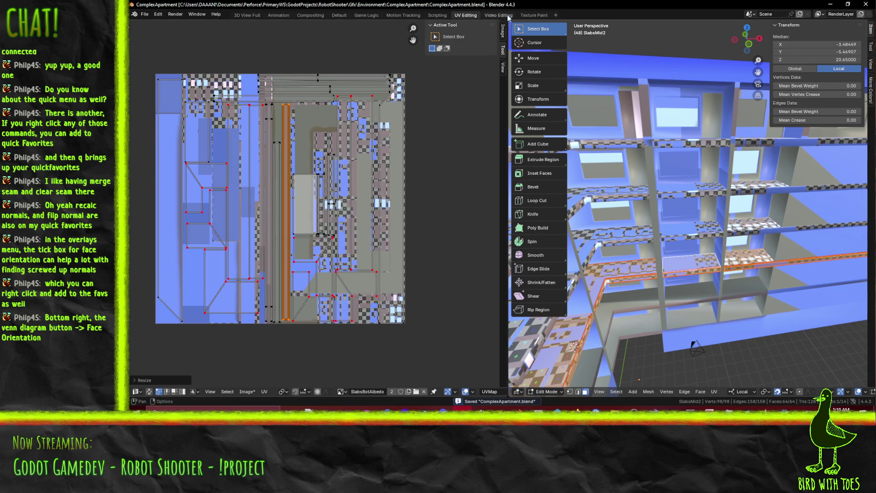
# Switch to Texture Paint showing SlabsMidAlbedo, opening then cancelling Image > Save As
pyautogui.click(532, 15)
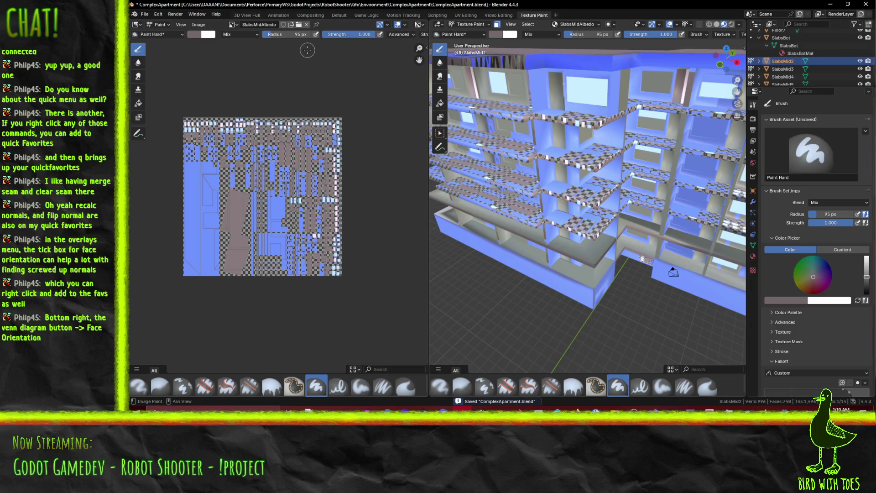
pyautogui.click(232, 25)
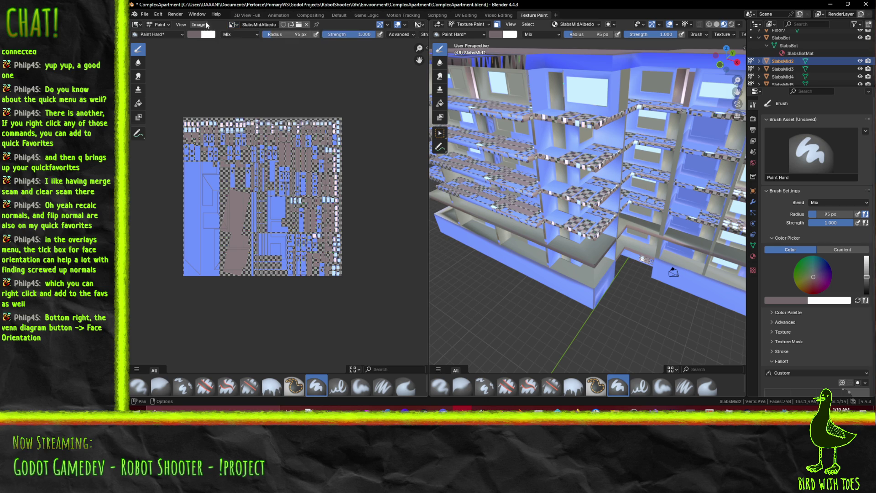
pyautogui.click(199, 25)
pyautogui.moveTo(228, 136)
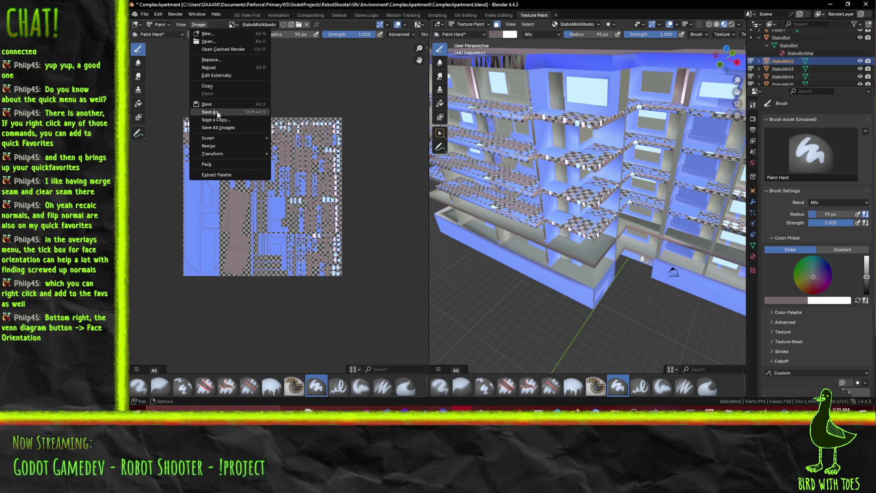
pyautogui.click(219, 111)
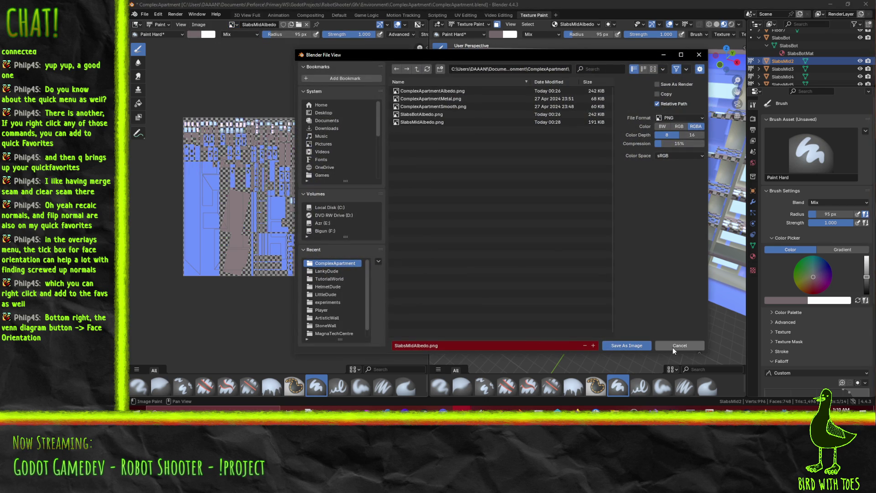
pyautogui.click(672, 346)
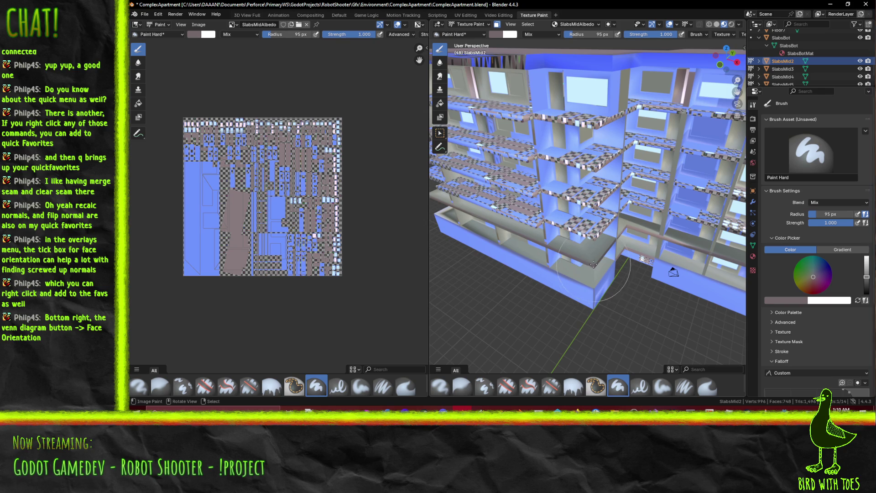
pyautogui.moveTo(589, 293); pyautogui.dragTo(559, 286, button='middle')
# Paint flat grey-brown with the Paint Hard brush over the first checkered SlabsMid2 shelf tops
pyautogui.scroll(4, 210, 231)
pyautogui.moveTo(214, 228); pyautogui.dragTo(266, 270, button='middle')
pyautogui.moveTo(602, 296); pyautogui.dragTo(621, 308, button='middle')
pyautogui.scroll(5, 620, 308)
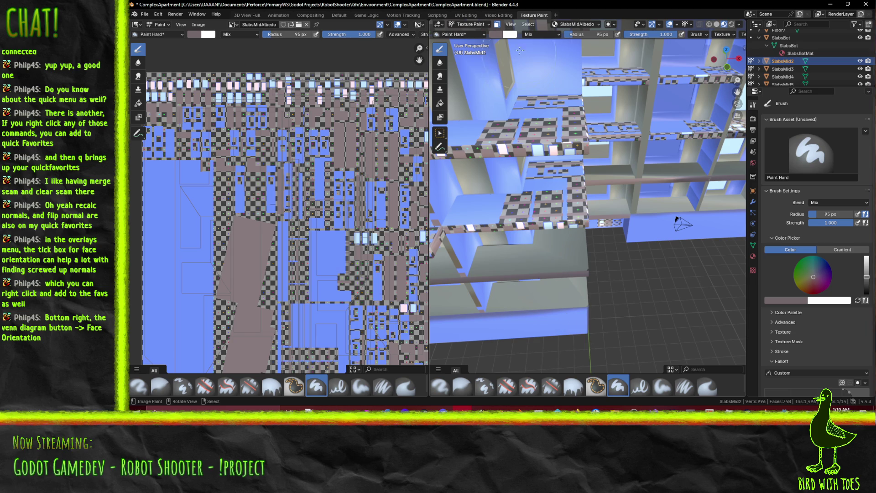
pyautogui.moveTo(593, 322)
pyautogui.mouseDown(button='middle')
pyautogui.moveTo(571, 284)
pyautogui.moveTo(602, 282)
pyautogui.moveTo(547, 242)
pyautogui.mouseUp(button='middle')
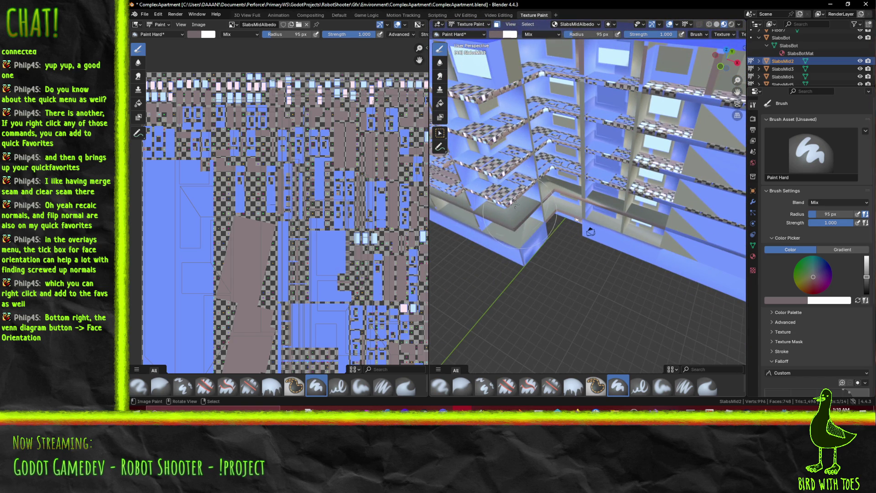
pyautogui.moveTo(519, 211); pyautogui.dragTo(535, 197)
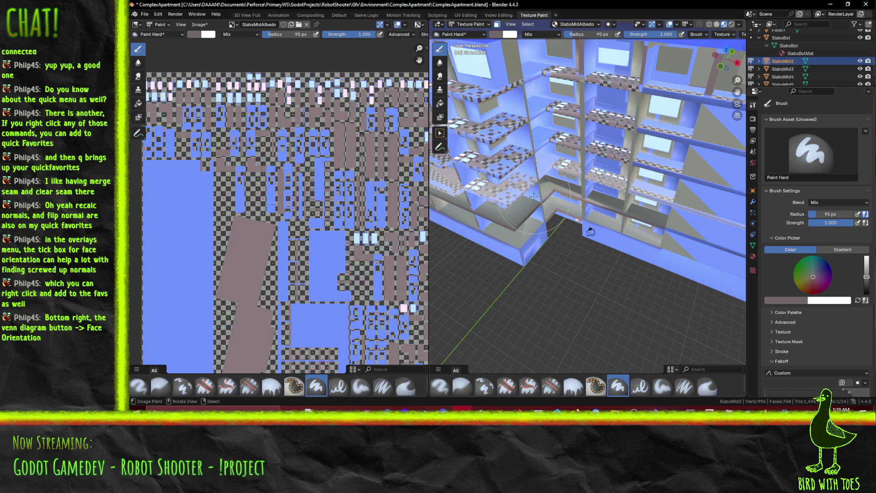
pyautogui.moveTo(511, 187); pyautogui.dragTo(485, 191)
# Paint grey over the remaining left and middle-column shelf tops from new viewing angles
pyautogui.moveTo(517, 176); pyautogui.dragTo(553, 200, button='middle')
pyautogui.moveTo(553, 200)
pyautogui.mouseDown()
pyautogui.moveTo(511, 187)
pyautogui.moveTo(501, 164)
pyautogui.mouseUp()
pyautogui.moveTo(501, 164)
pyautogui.mouseDown(button='middle')
pyautogui.moveTo(493, 193)
pyautogui.moveTo(563, 213)
pyautogui.mouseUp(button='middle')
pyautogui.moveTo(561, 217)
pyautogui.mouseDown()
pyautogui.moveTo(583, 137)
pyautogui.moveTo(482, 164)
pyautogui.mouseUp()
pyautogui.moveTo(722, 187); pyautogui.dragTo(582, 139, button='middle')
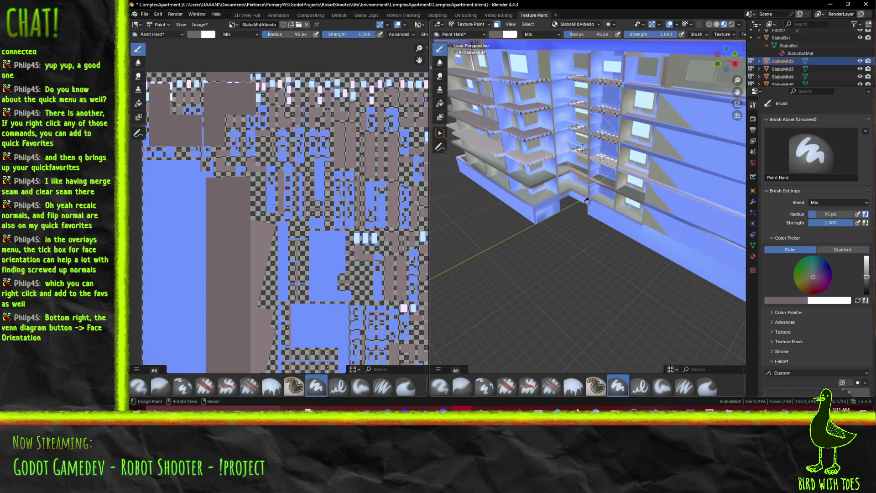
pyautogui.moveTo(582, 147); pyautogui.dragTo(528, 142)
pyautogui.moveTo(473, 161); pyautogui.dragTo(550, 209, button='middle')
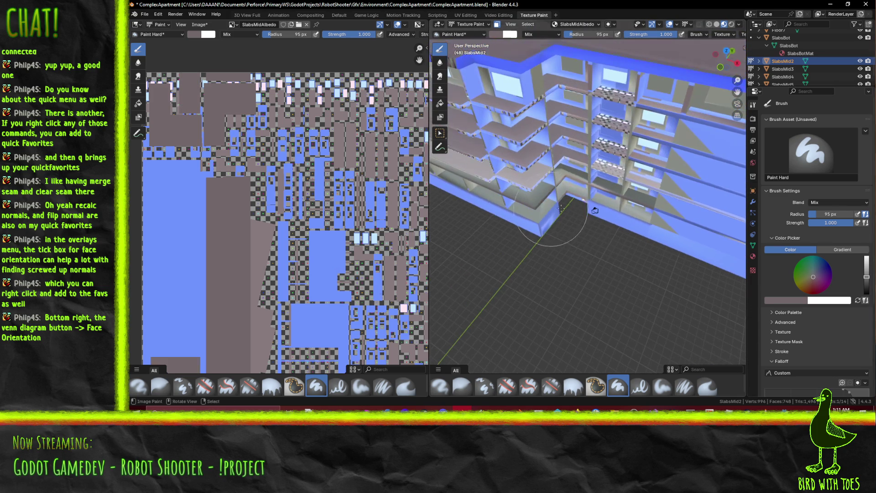